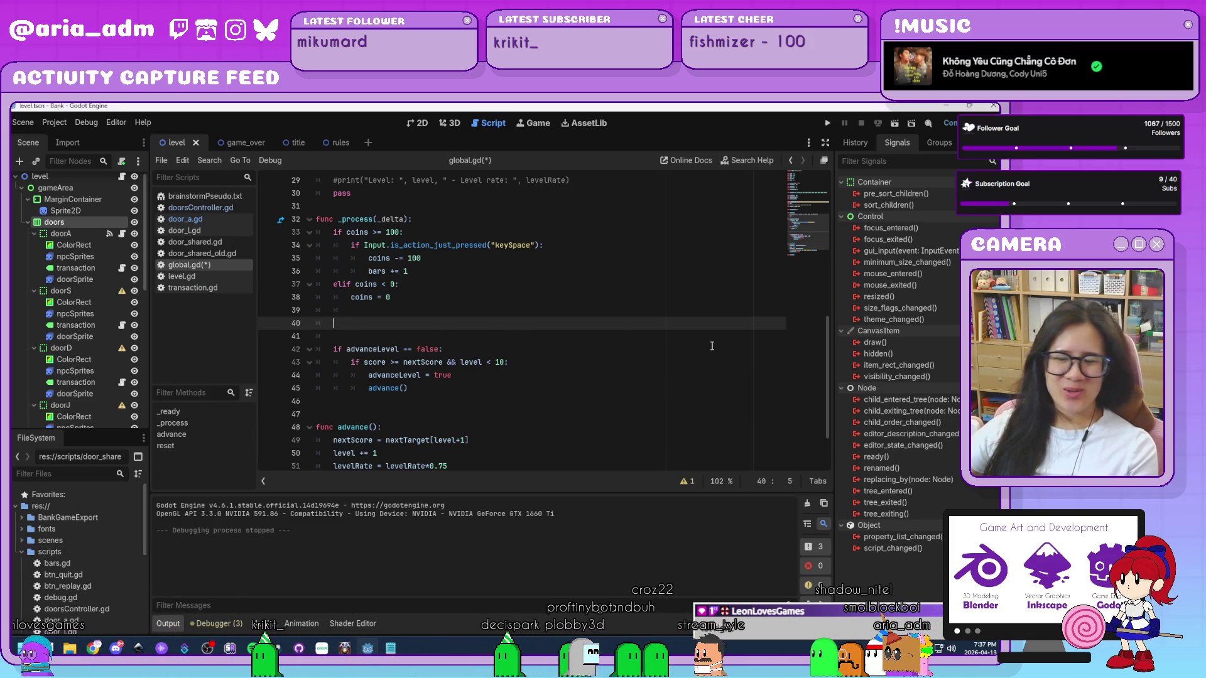
- Paste the openDoorCount countdown block calling open() into global.gd's _process, then go to the empty line below
scroll(712, 346, "up", 1)
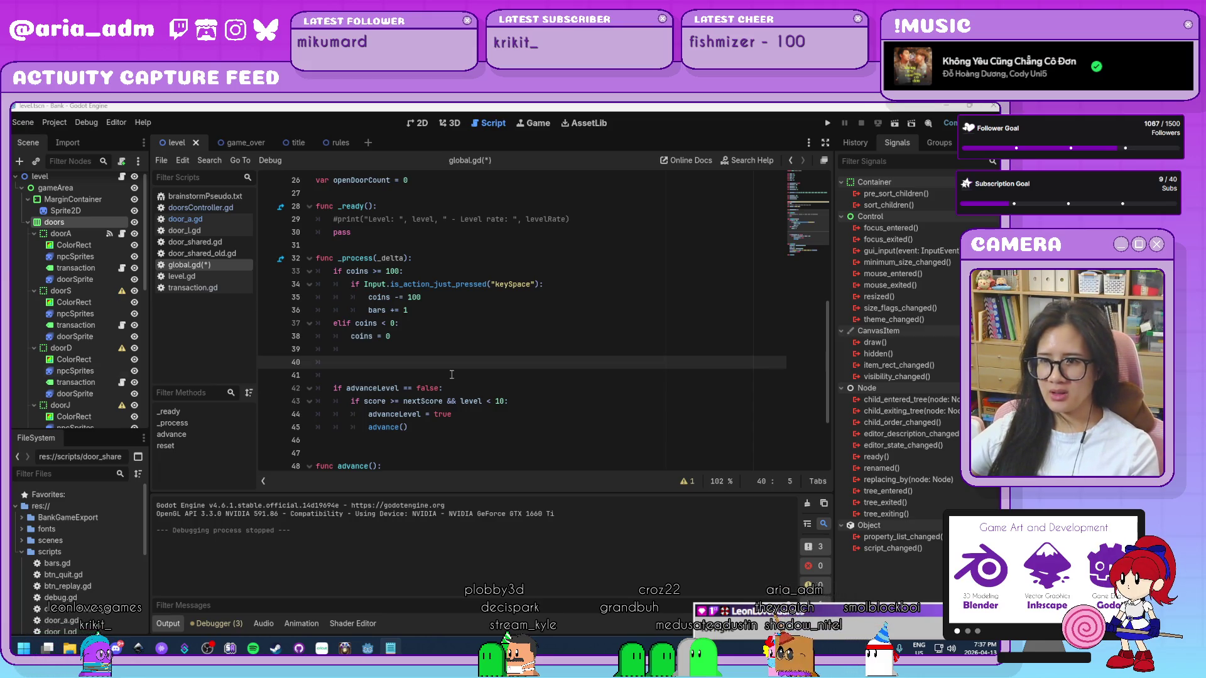
type("if countdown <= 0: \t\tcountdown = countdownReset \t\tif openDoorCount < 1: #this is breaking everything. why? \t\t\topen() \t\t \tif countdownRate == 1: \t\tcountdownReset = randi_range(60, 120)")
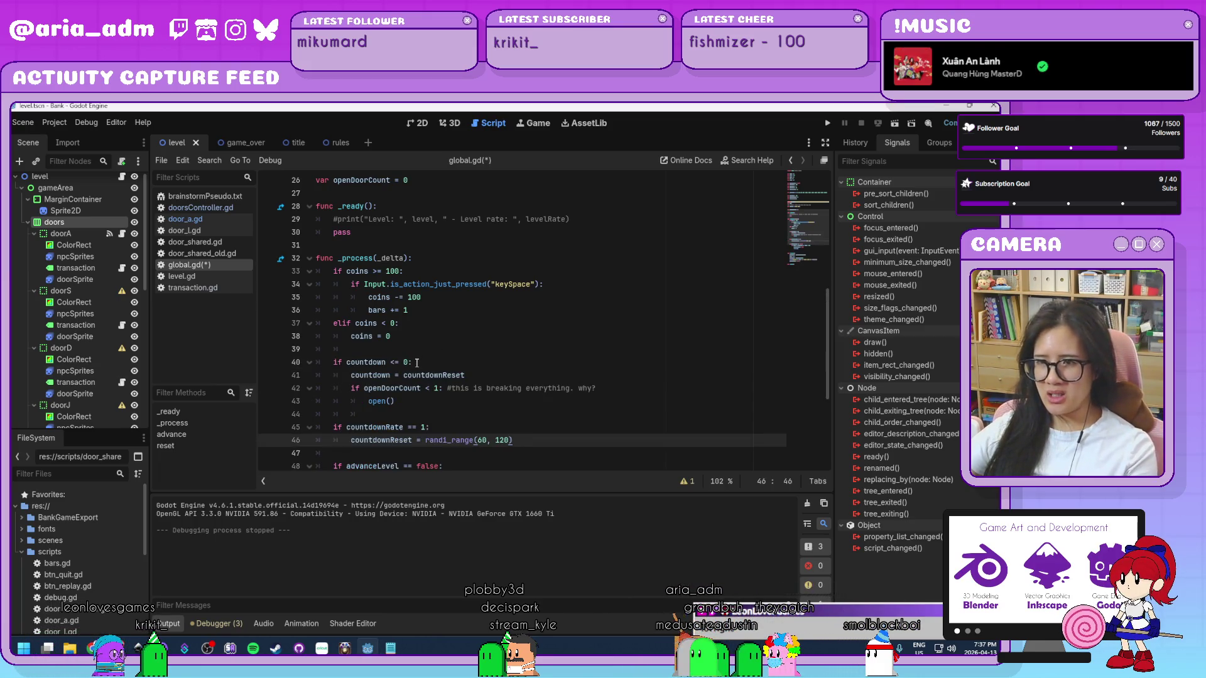
scroll(416, 363, "down", 1)
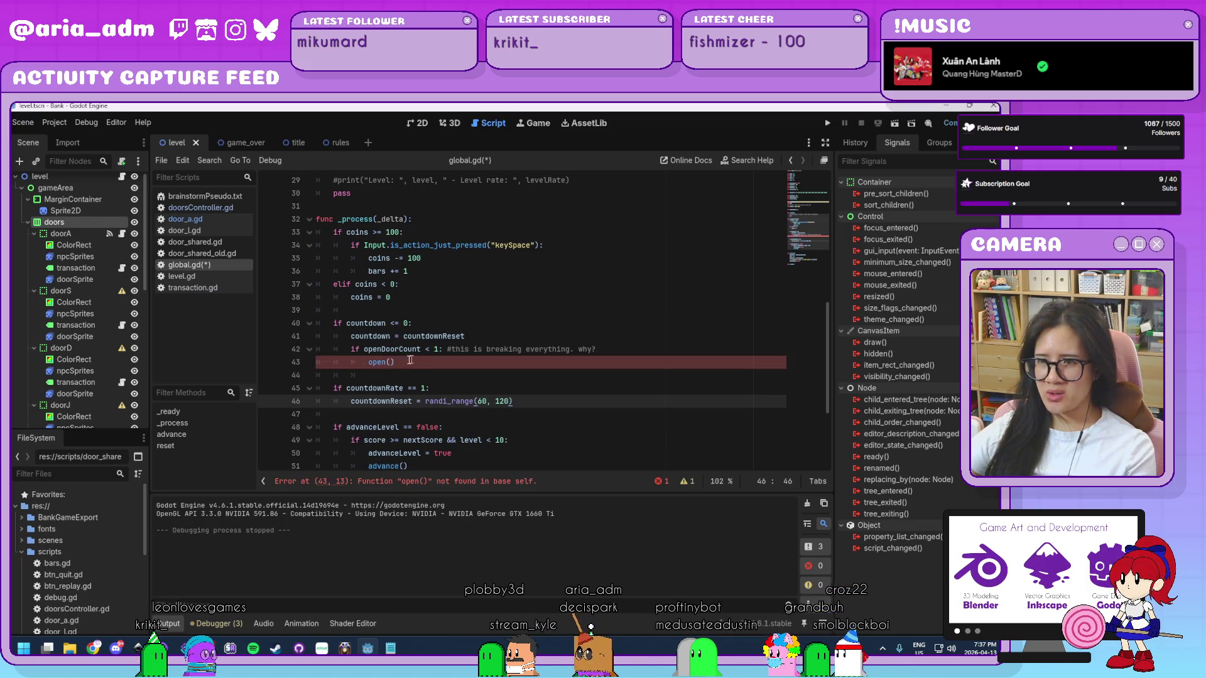
scroll(412, 338, "down", 3)
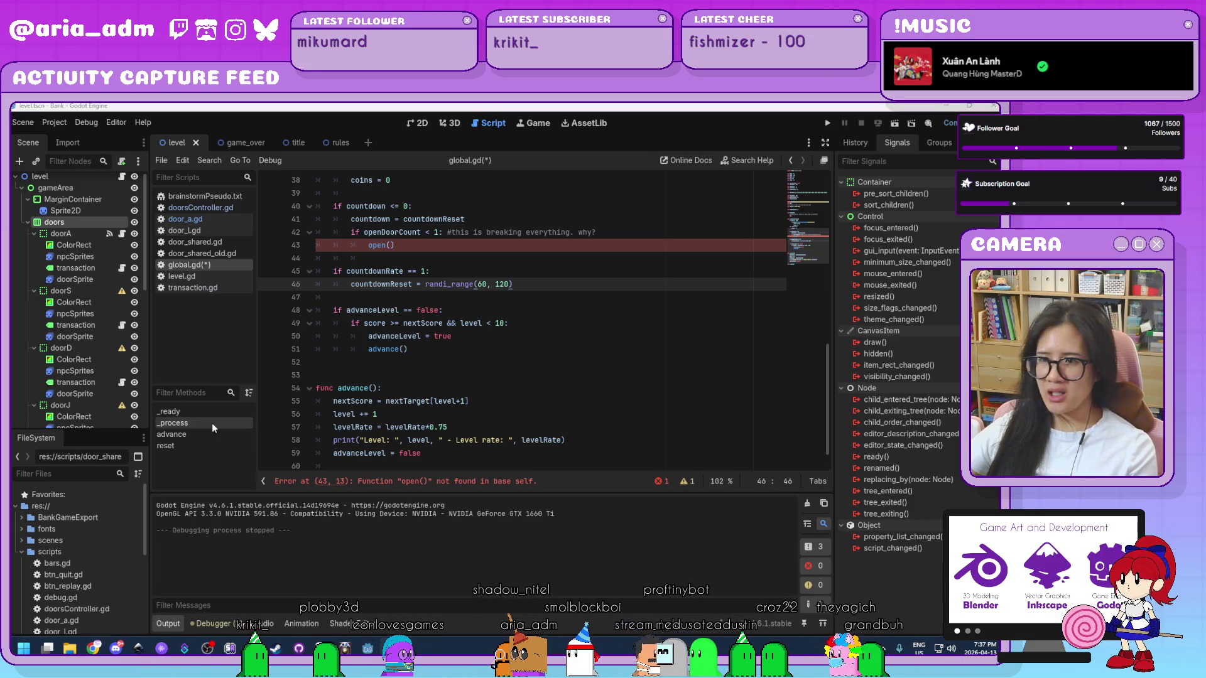
left_click(347, 361)
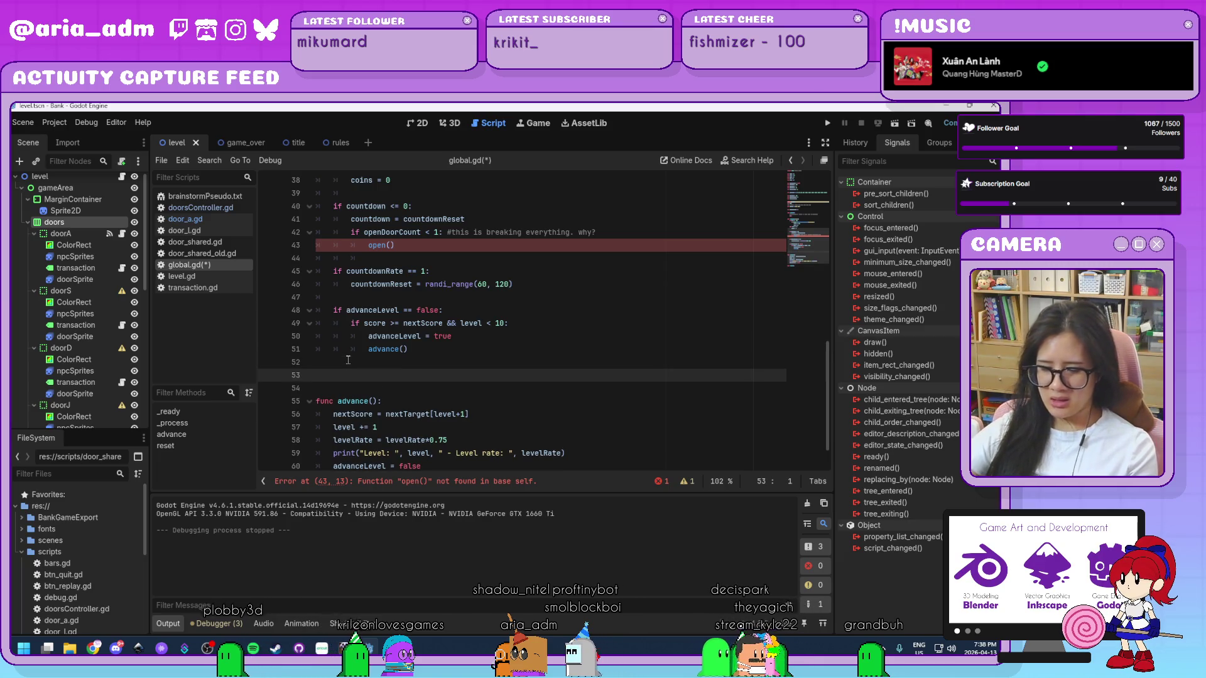
- Paste an open() function that increments openDoorCount, picks a random door and emits openDoor, then review it
type("func open(): \topenDoorCount +=1 \tprint(\"Opened a door. Door count is \", openDoorCount) \t#door = str(\"door\", letters.pick_random()) \tdoor = str(\"door\", letters.pick_random()) \topenDoor.emit(door)")
scroll(503, 390, "down", 3)
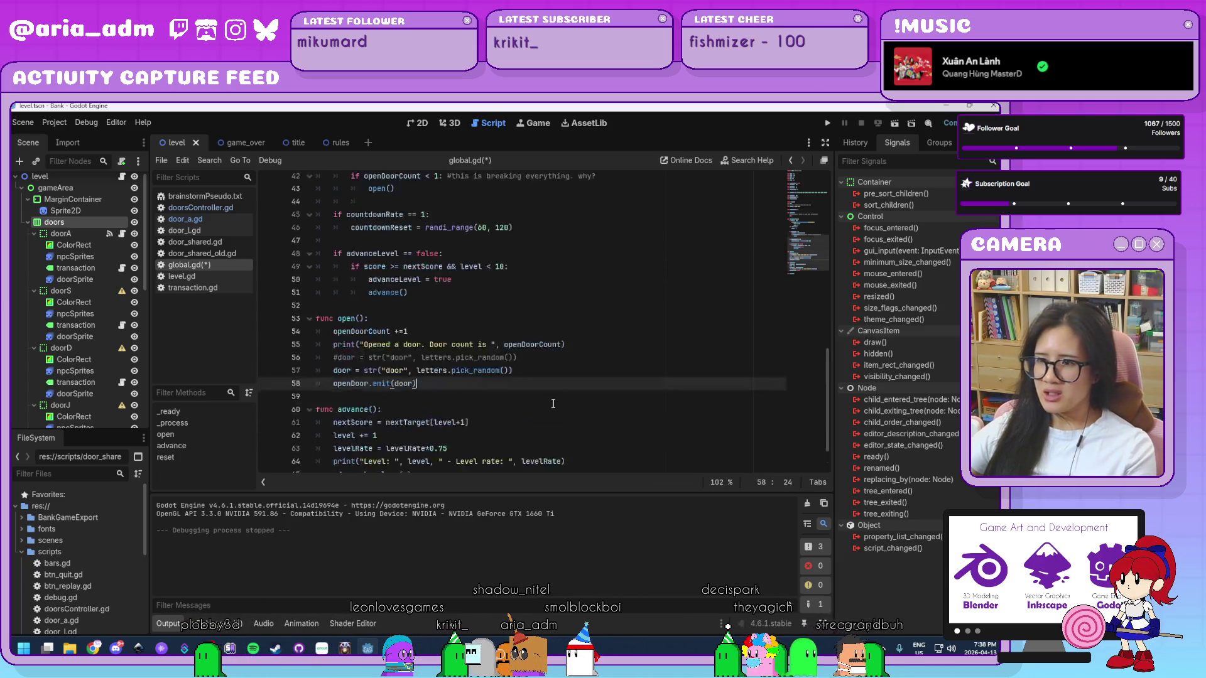
scroll(553, 402, "up", 8)
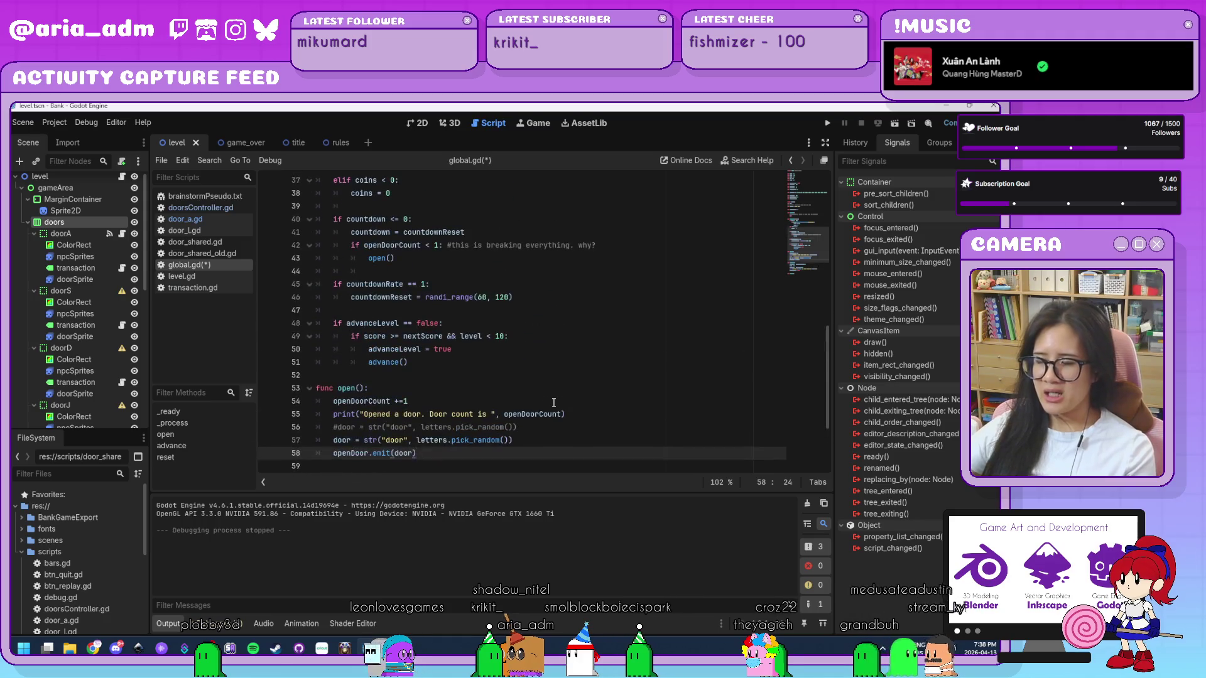
scroll(553, 402, "down", 4)
scroll(553, 402, "down", 3)
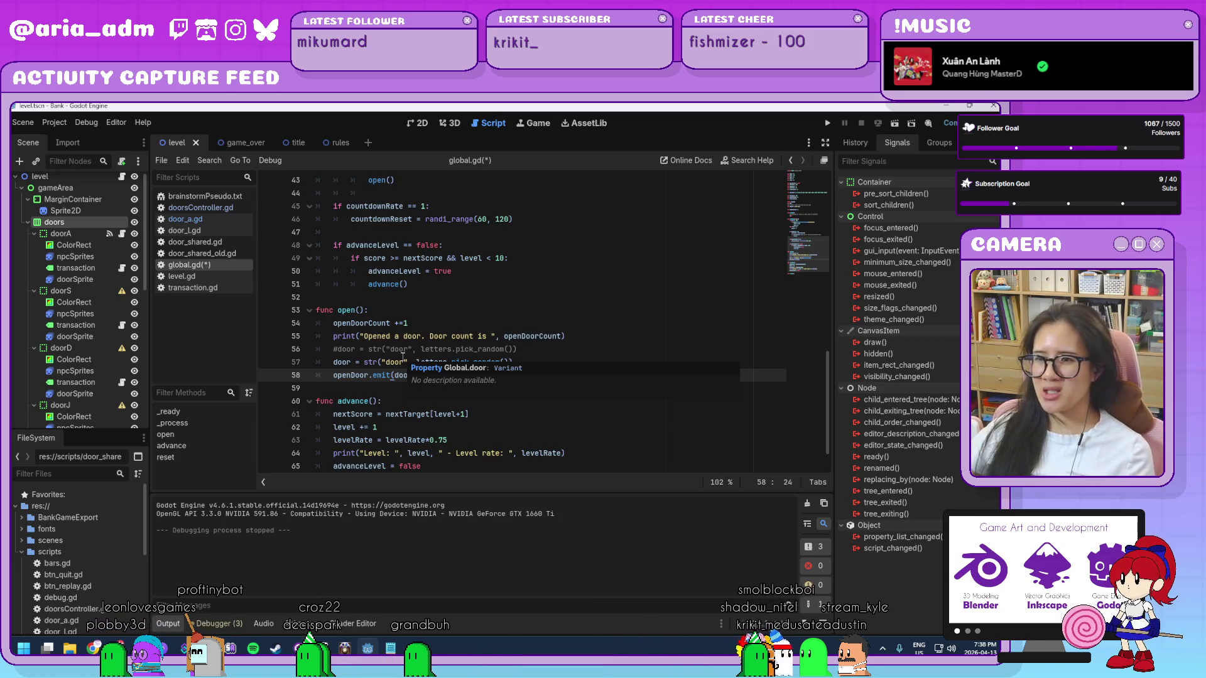
left_click(607, 389)
scroll(607, 392, "down", 1)
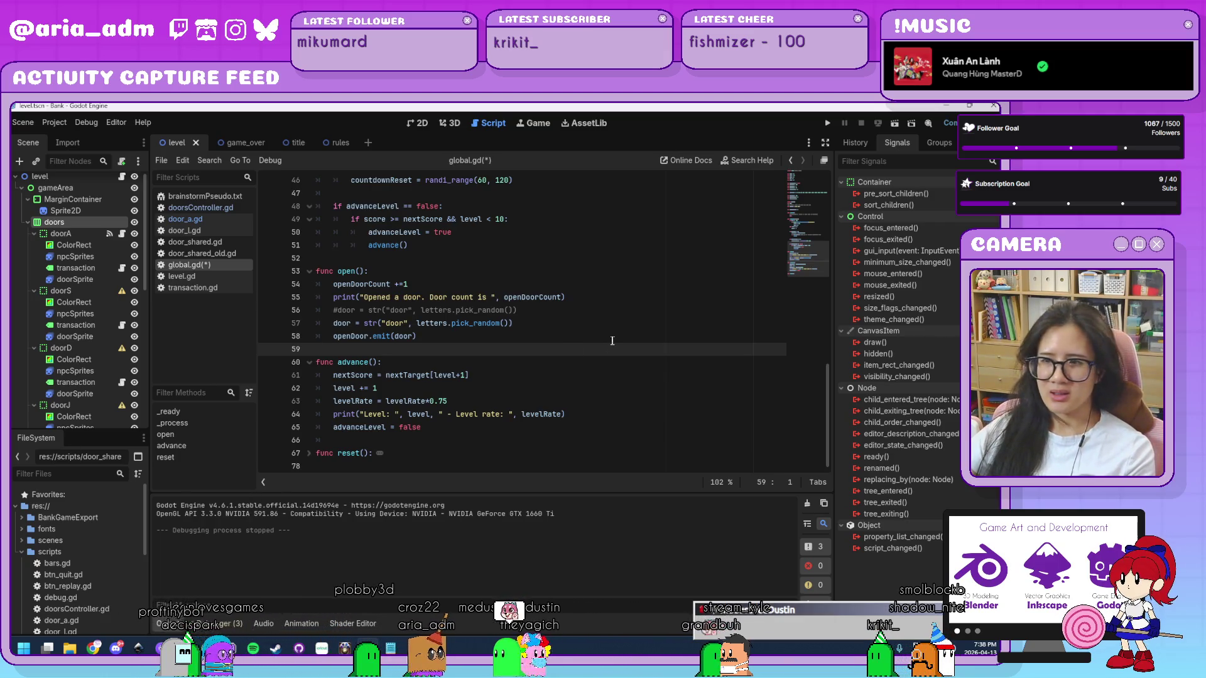
scroll(595, 353, "up", 2)
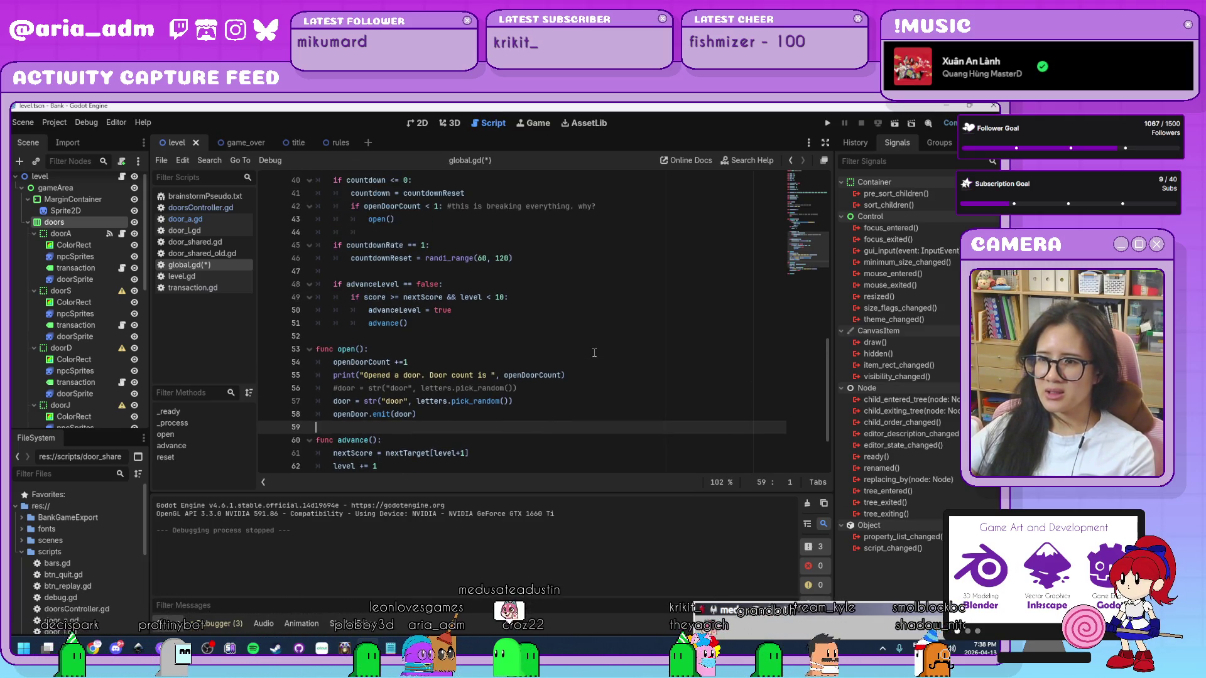
scroll(595, 353, "down", 1)
scroll(594, 353, "down", 2)
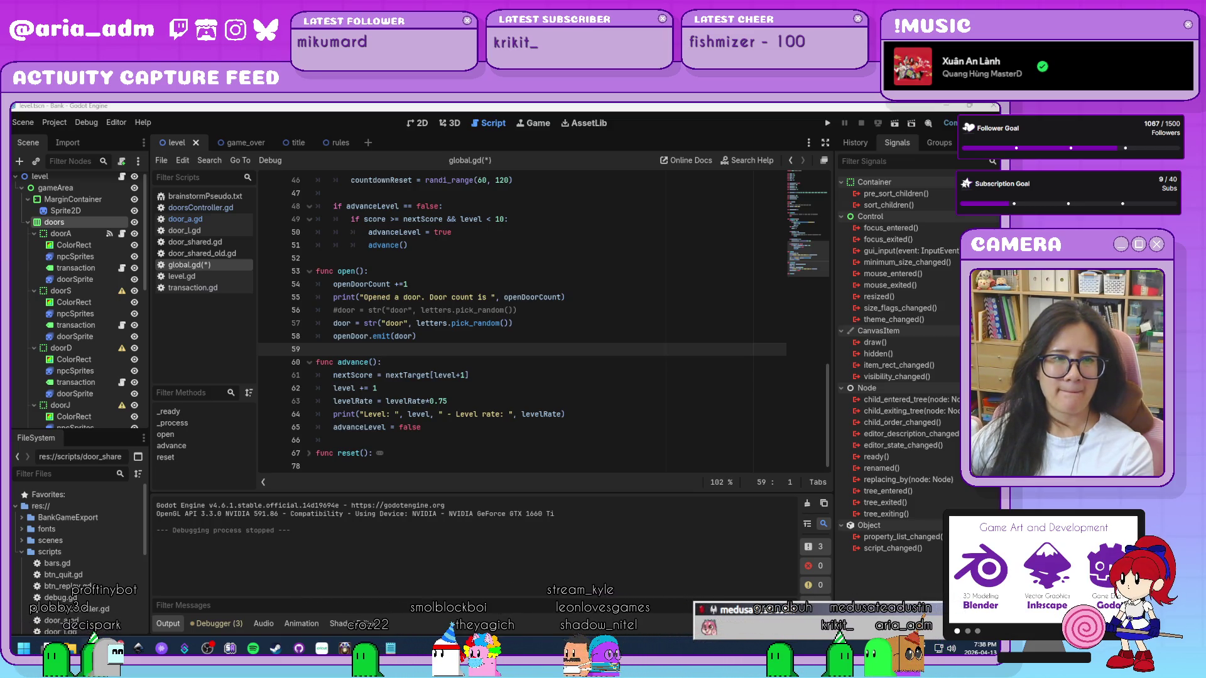
- Restore the Chrome window showing Google's coin flip simulator results
left_click(93, 648)
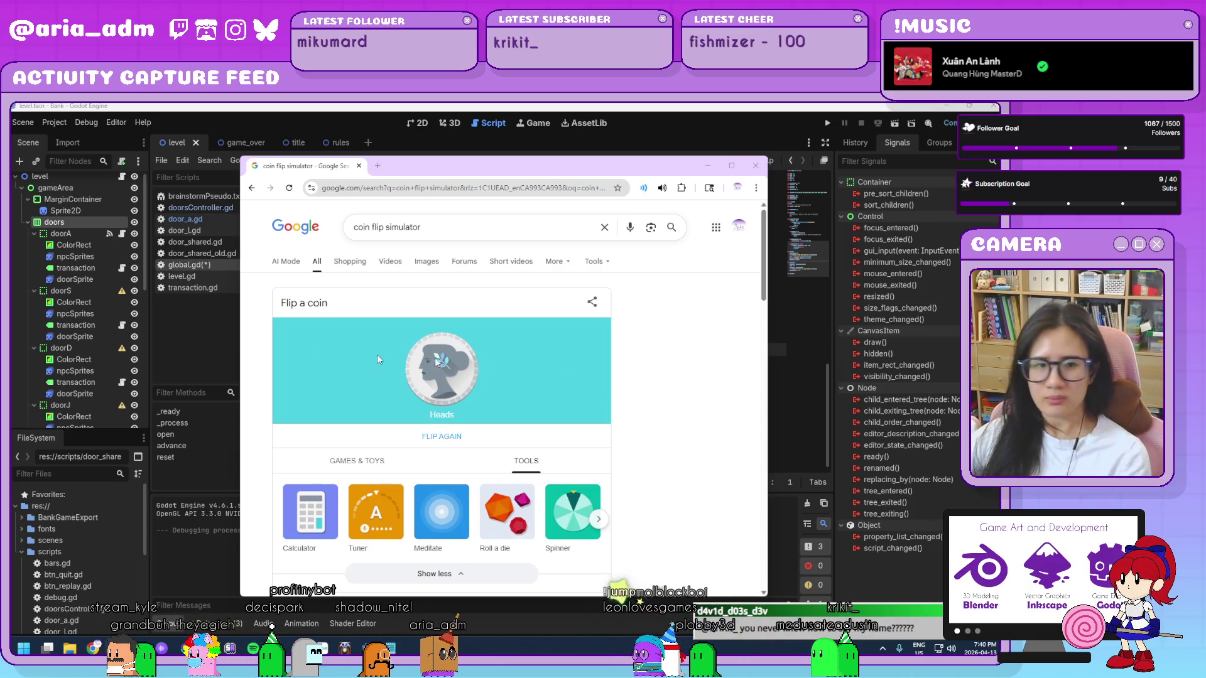
- Flip Google's built-in coin twice more and nudge the browser window slightly left
left_click(440, 440)
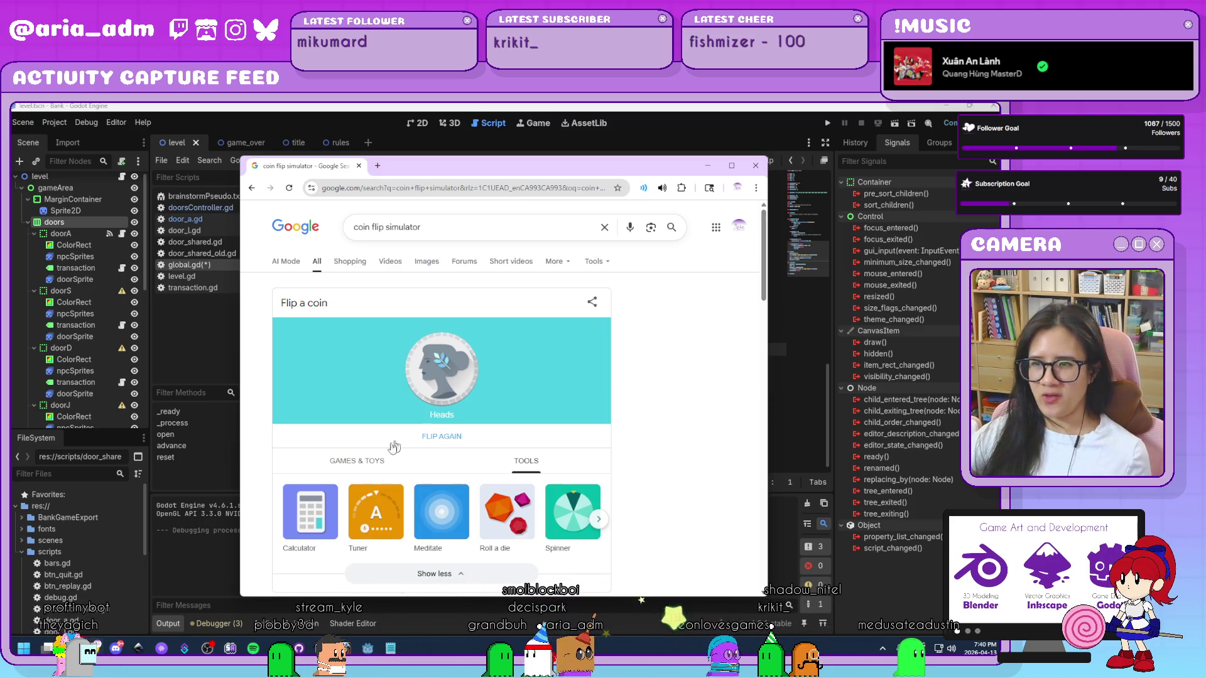
left_click(433, 440)
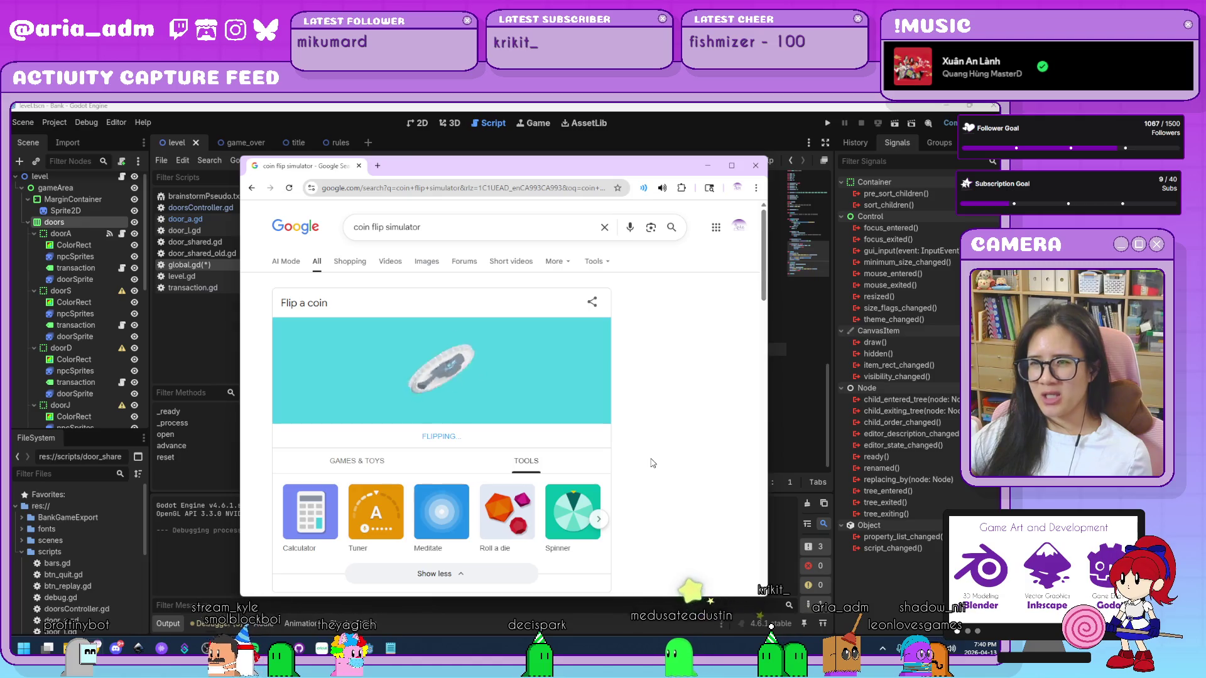
scroll(653, 463, "down", 3)
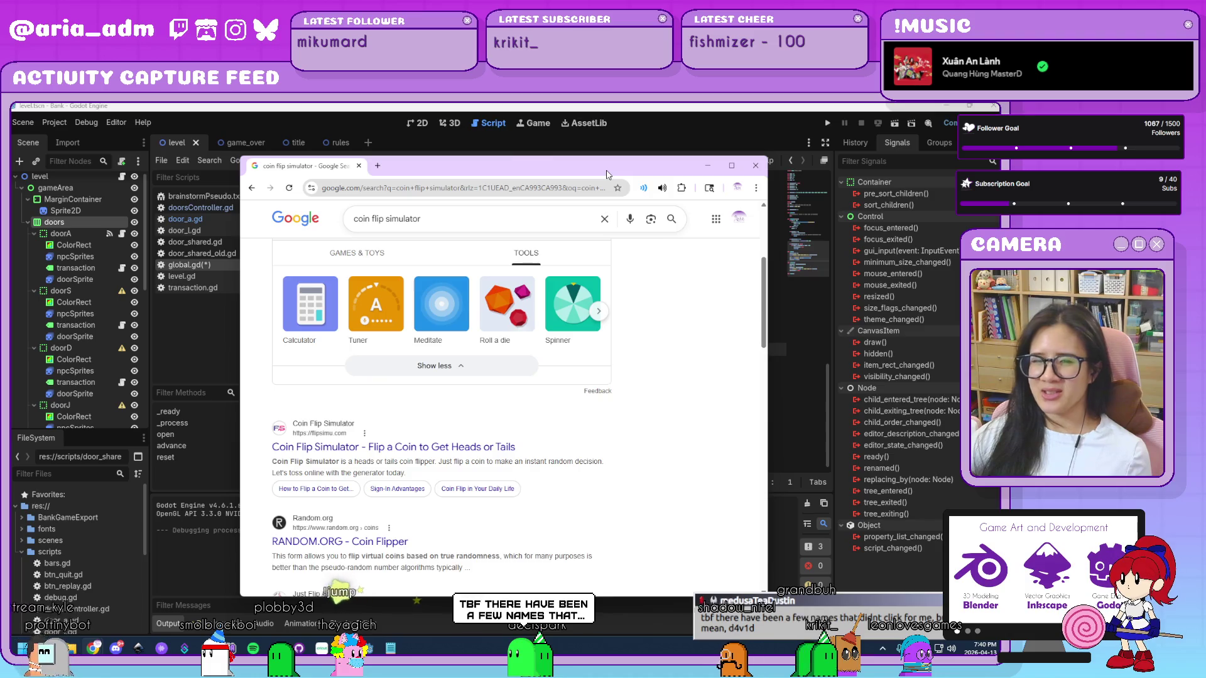
left_click_drag(607, 174, 558, 185)
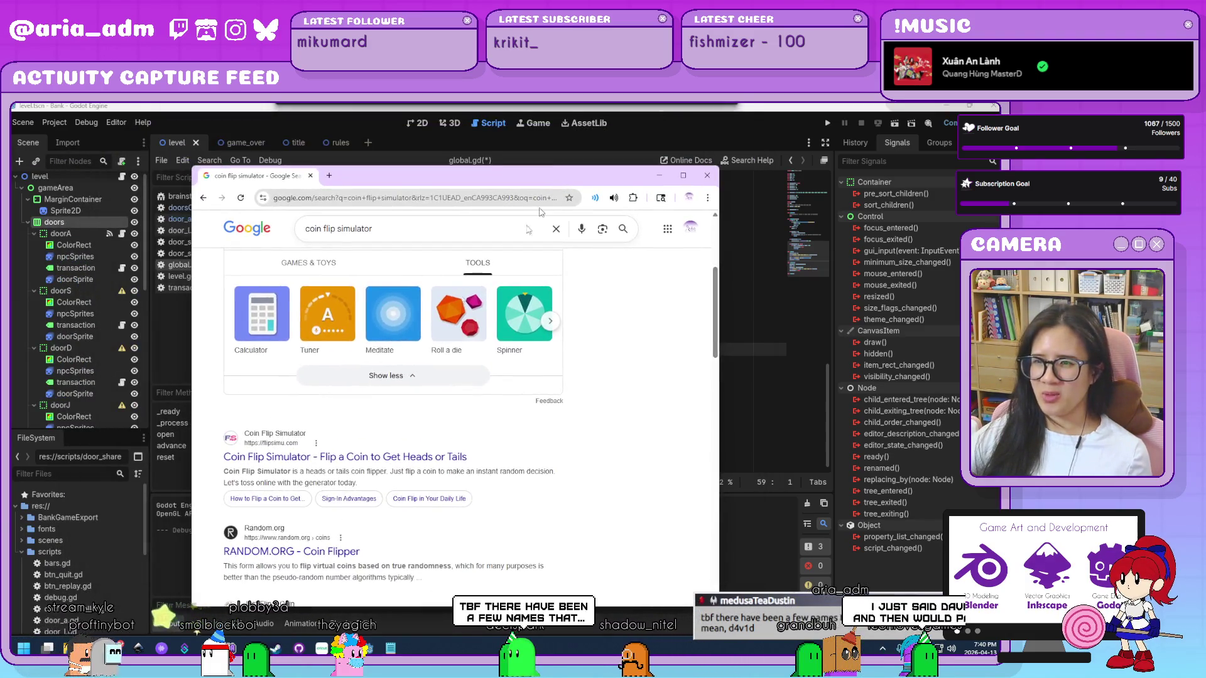
- Open the FlipSimu Coin Flip Simulator, flip its coin three times, and go back to Google
left_click(309, 459)
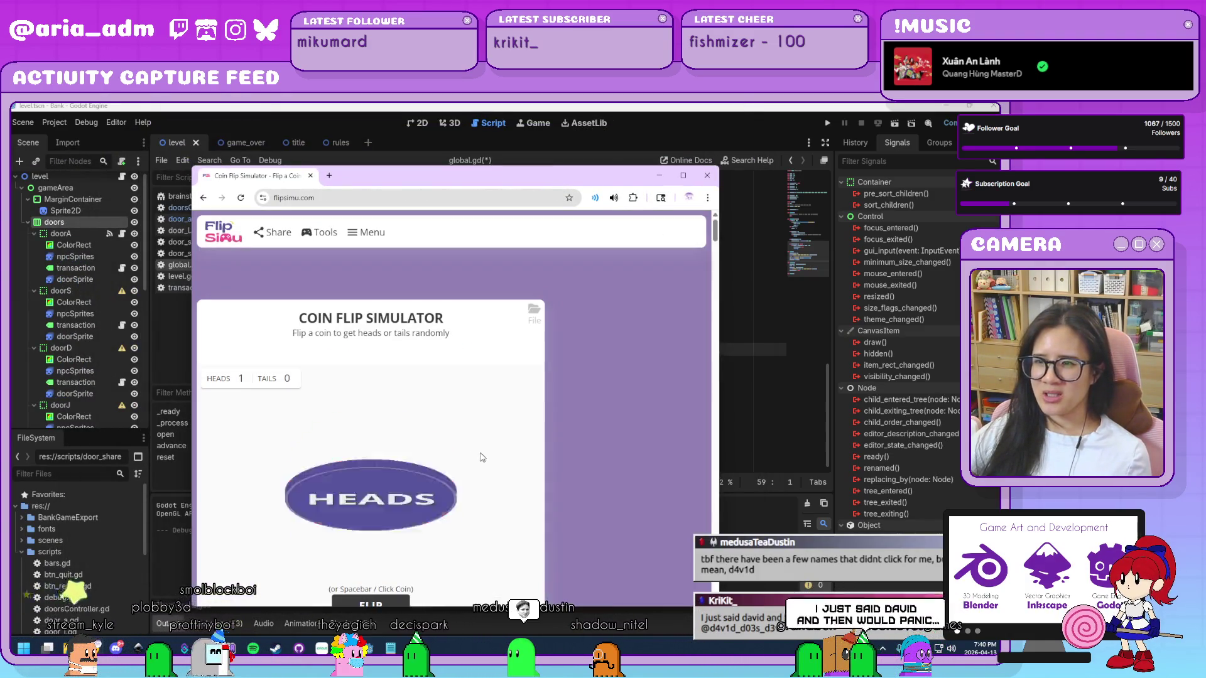
scroll(479, 454, "down", 3)
scroll(483, 456, "up", 1)
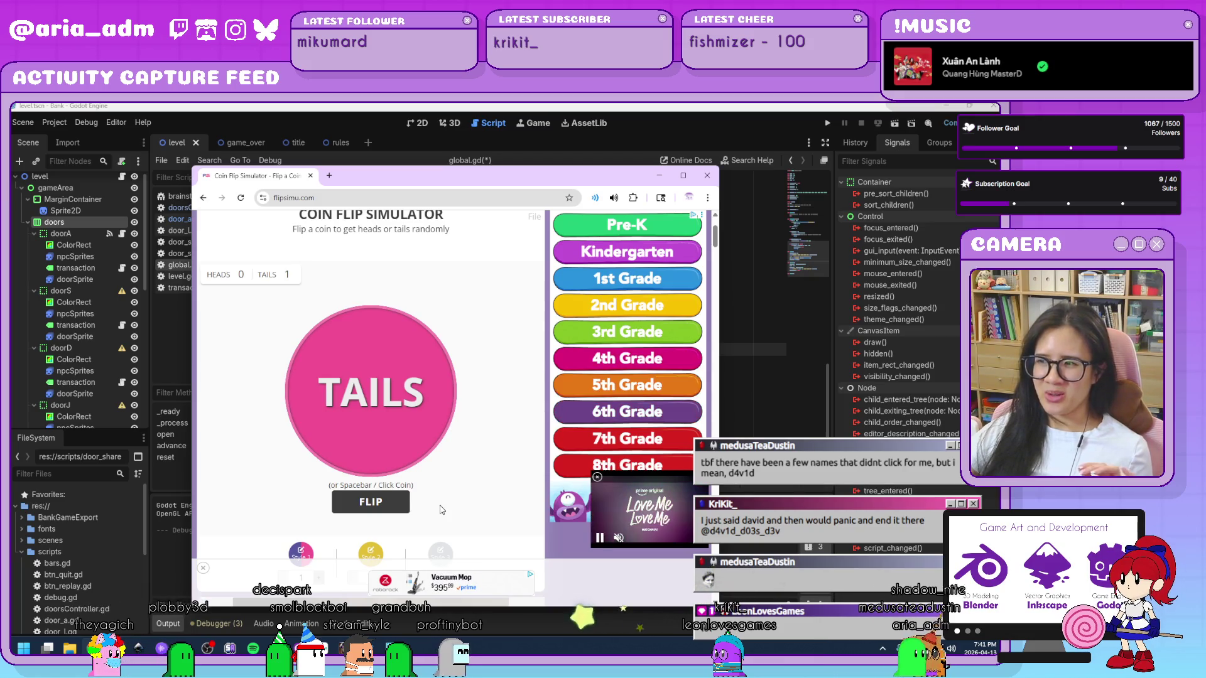
left_click(363, 512)
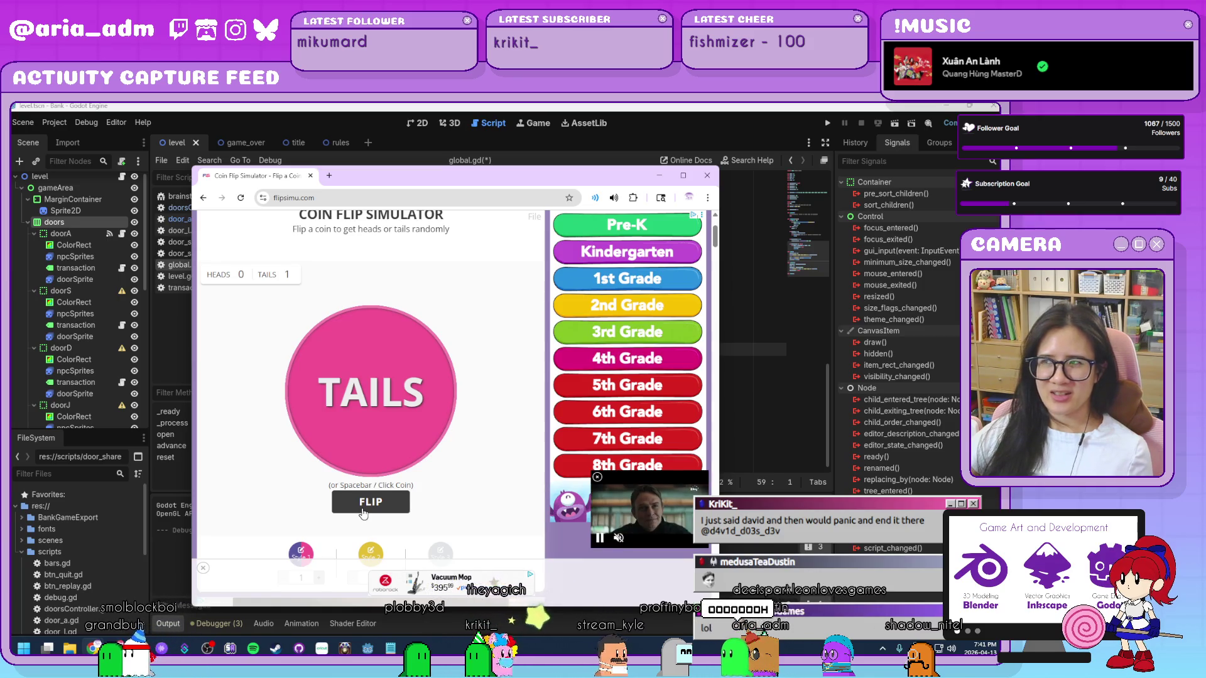
left_click(363, 512)
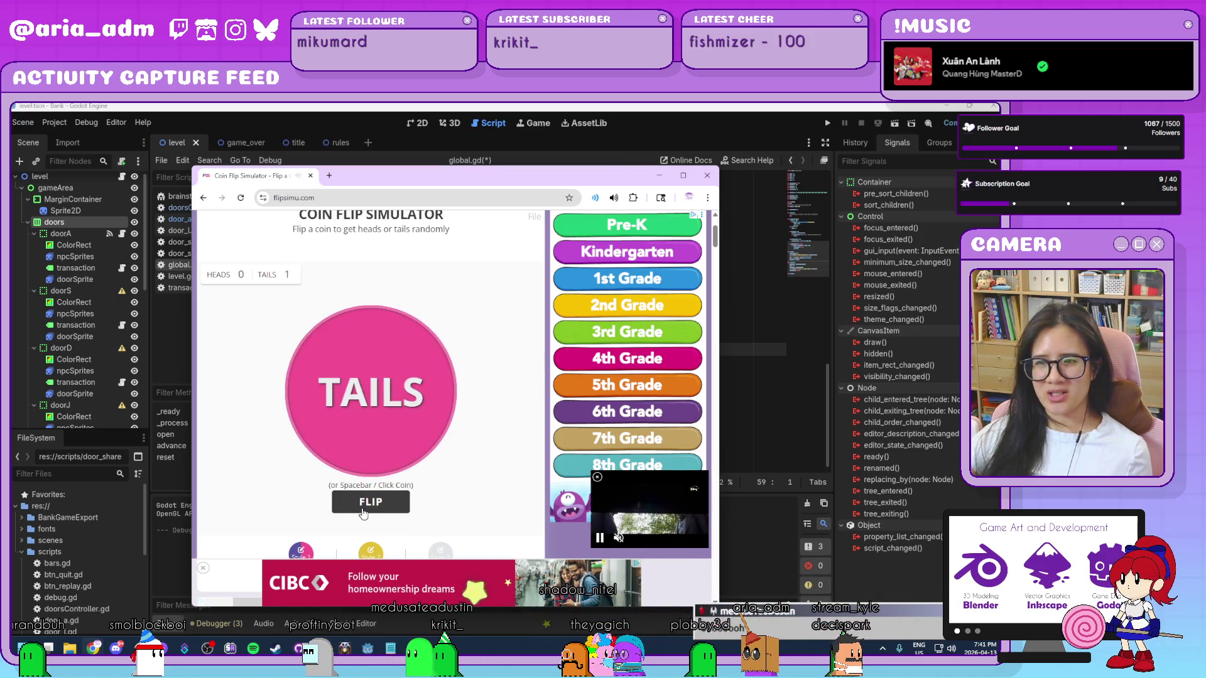
left_click(363, 513)
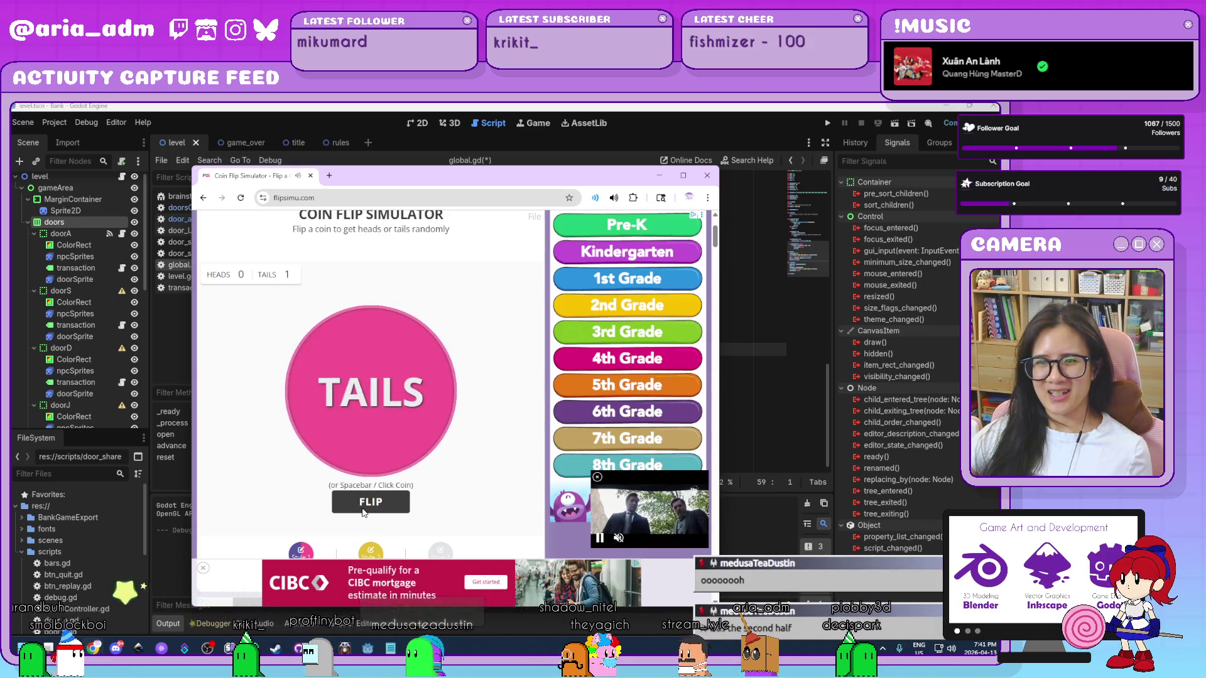
left_click(203, 199)
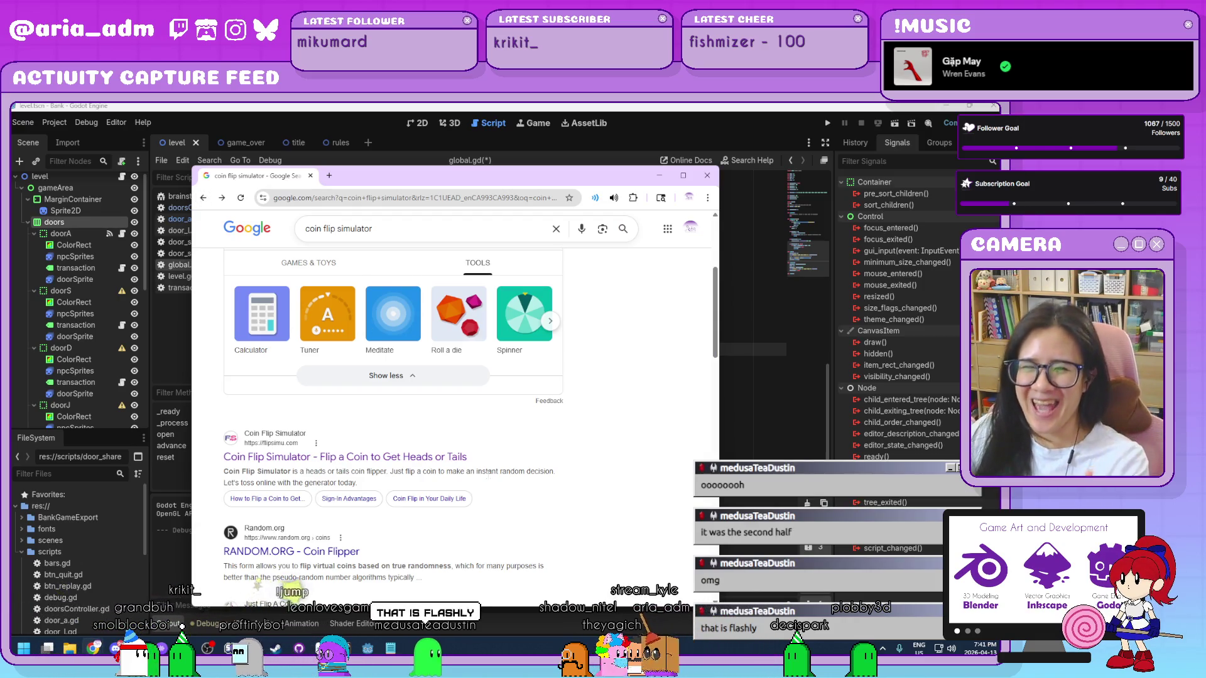
- Flip two Irish €1 coins on RANDOM.ORG's Coin Flipper, then return to Google and minimize the browser
scroll(489, 476, "down", 3)
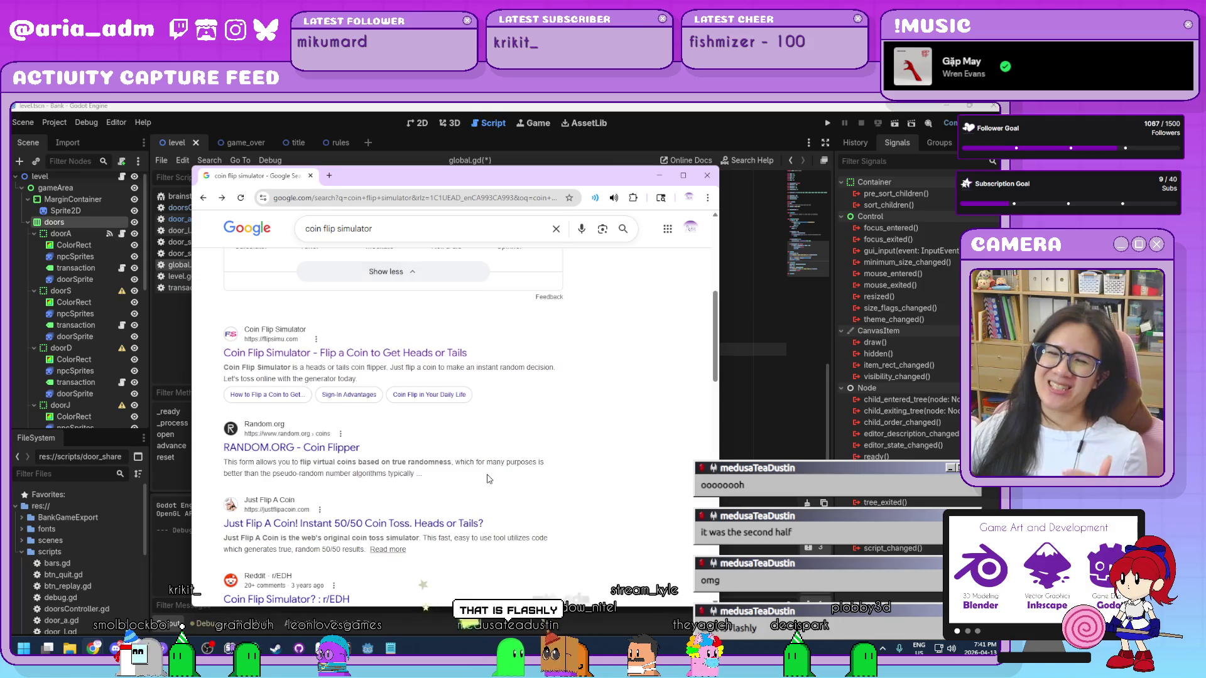
left_click(312, 450)
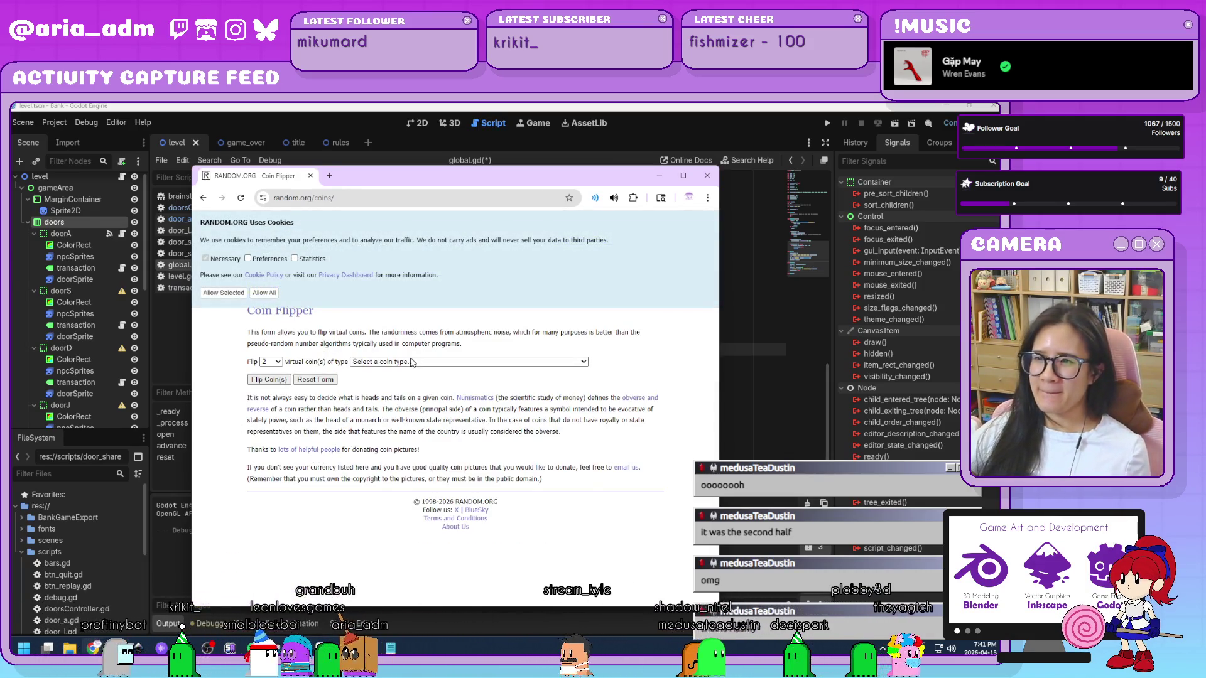
left_click(412, 362)
left_click(268, 385)
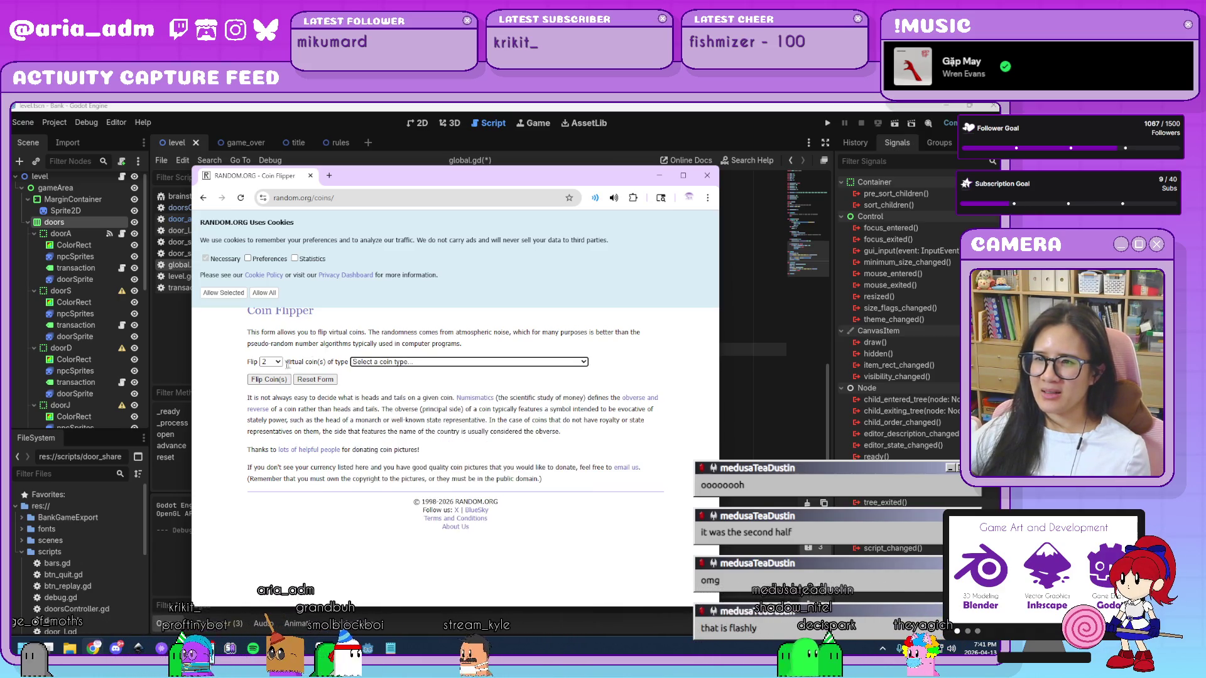
left_click(268, 380)
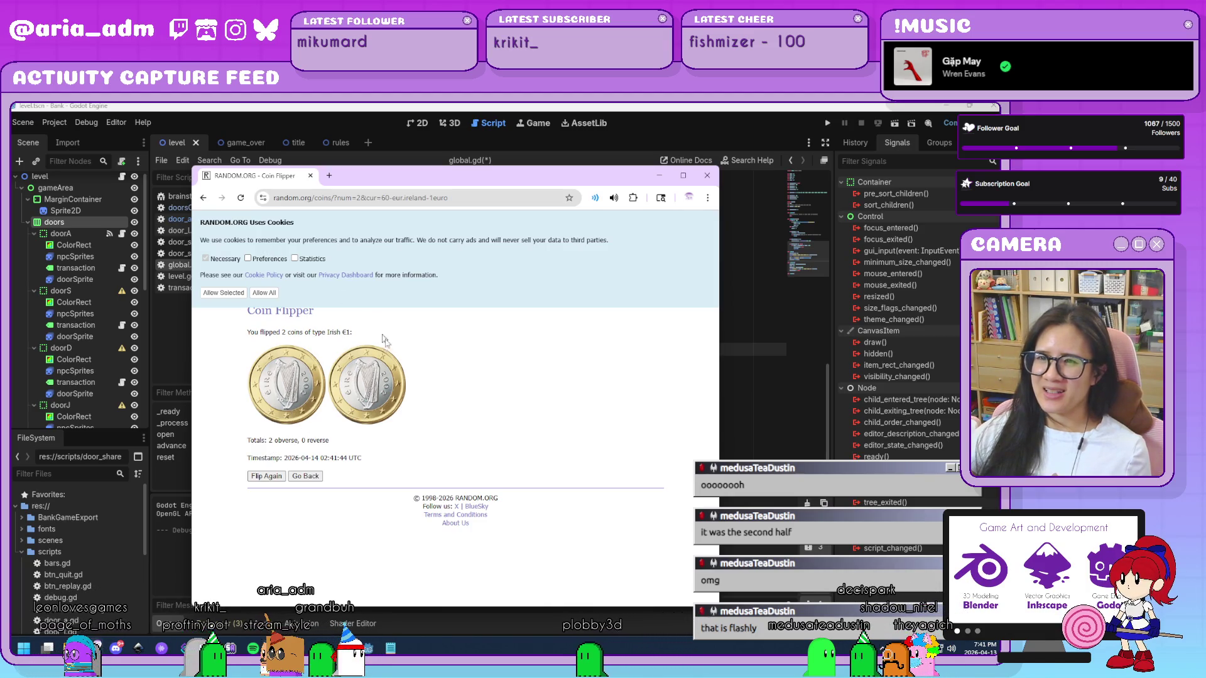
key("alt+Left")
key("alt+Left")
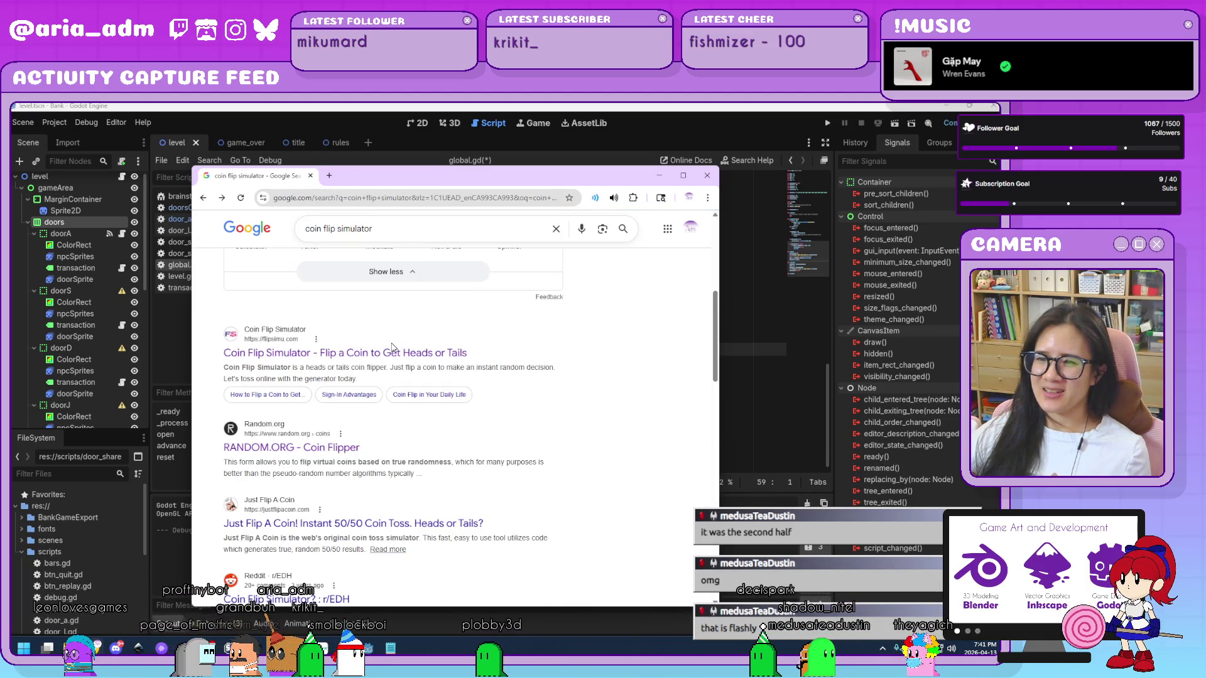
scroll(392, 347, "down", 3)
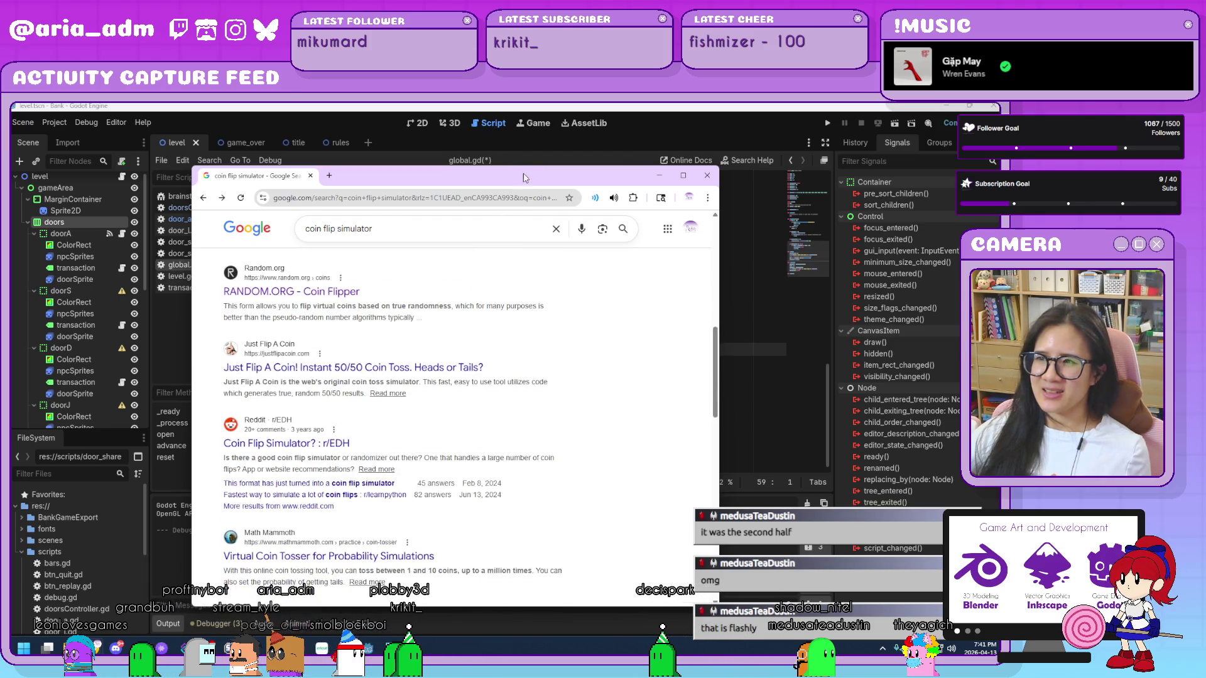
left_click(659, 175)
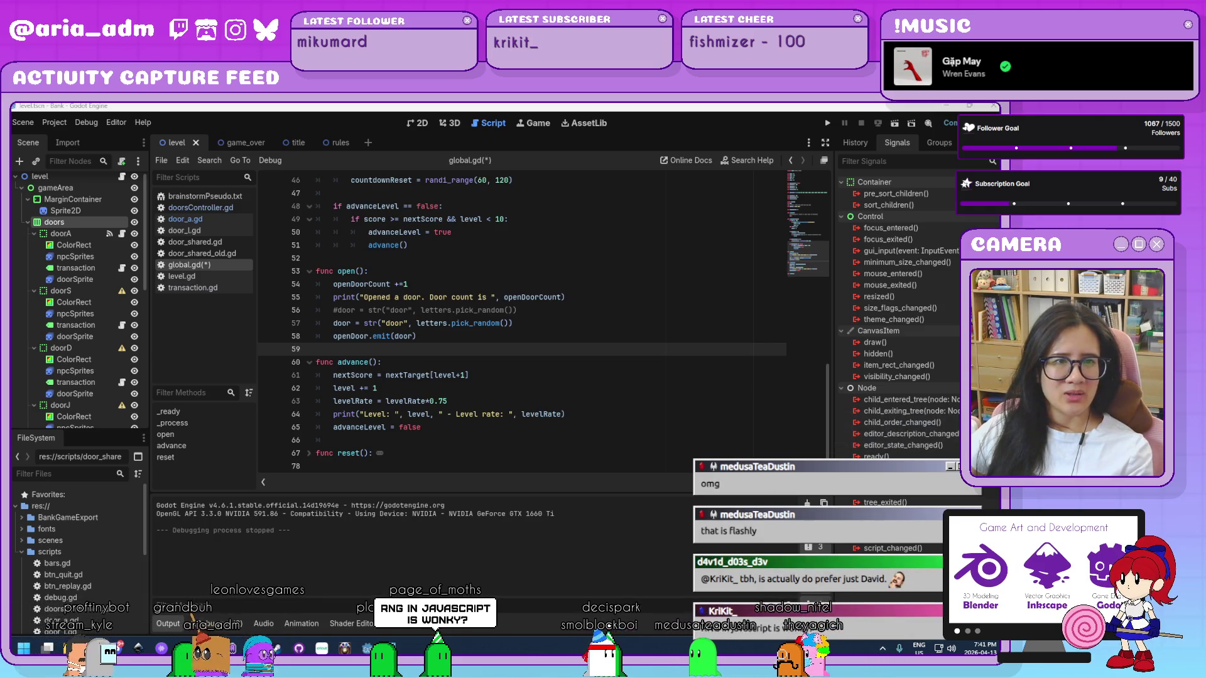
- Delete the sea creature headband, bat hat, dino hat and panda hat entries from the Picker Wheel
key("alt+Tab")
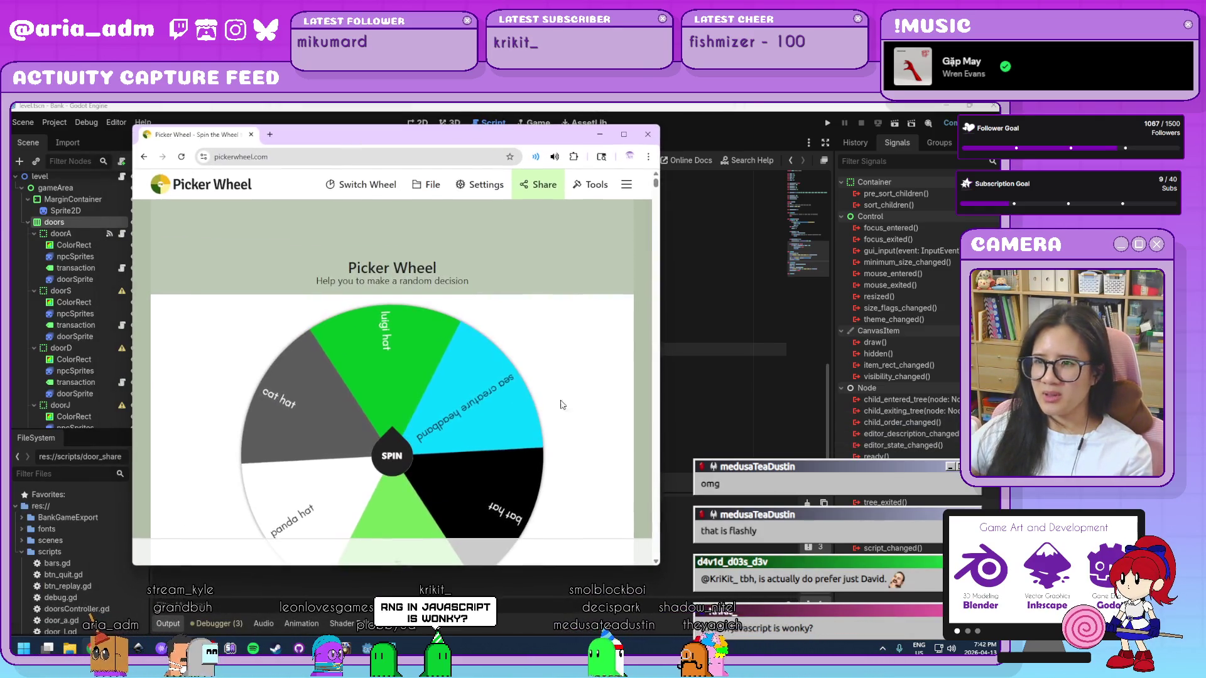
scroll(412, 391, "down", 5)
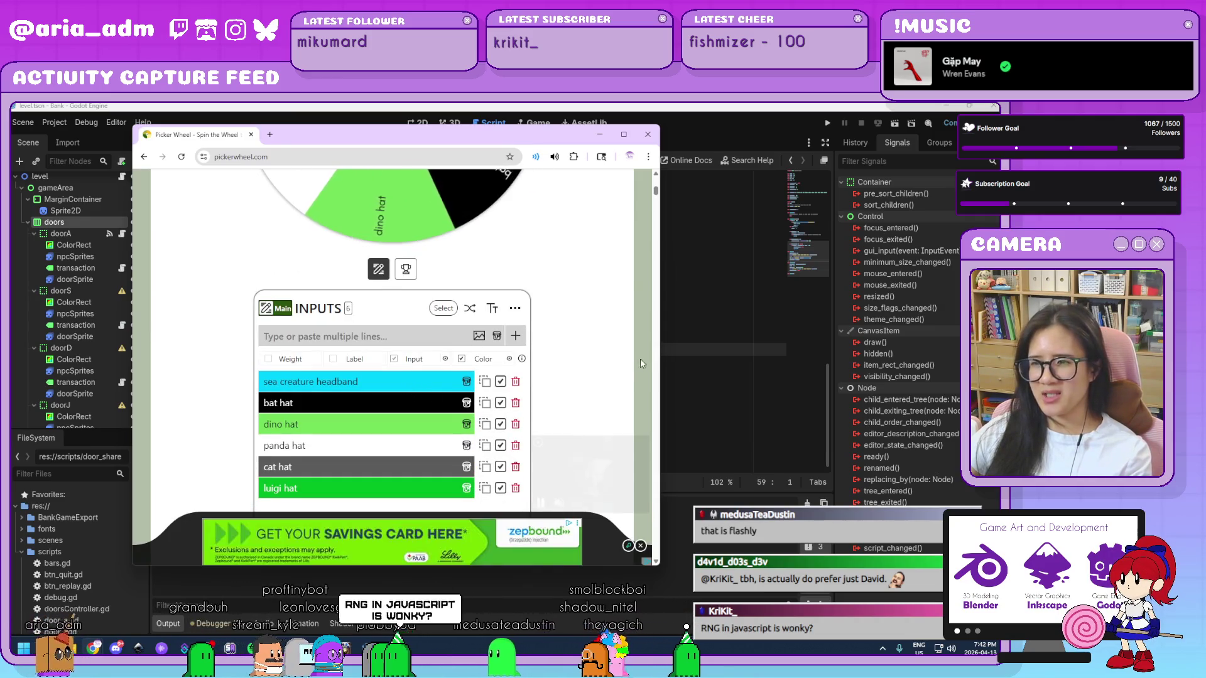
scroll(411, 391, "down", 2)
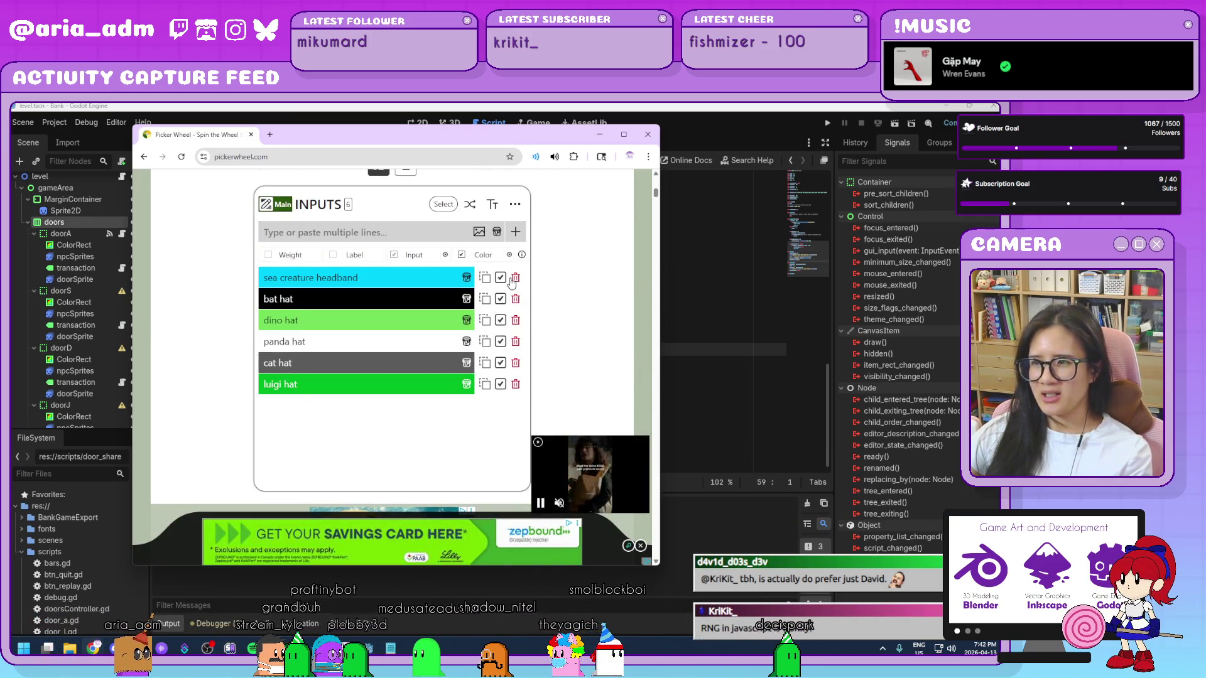
left_click(516, 279)
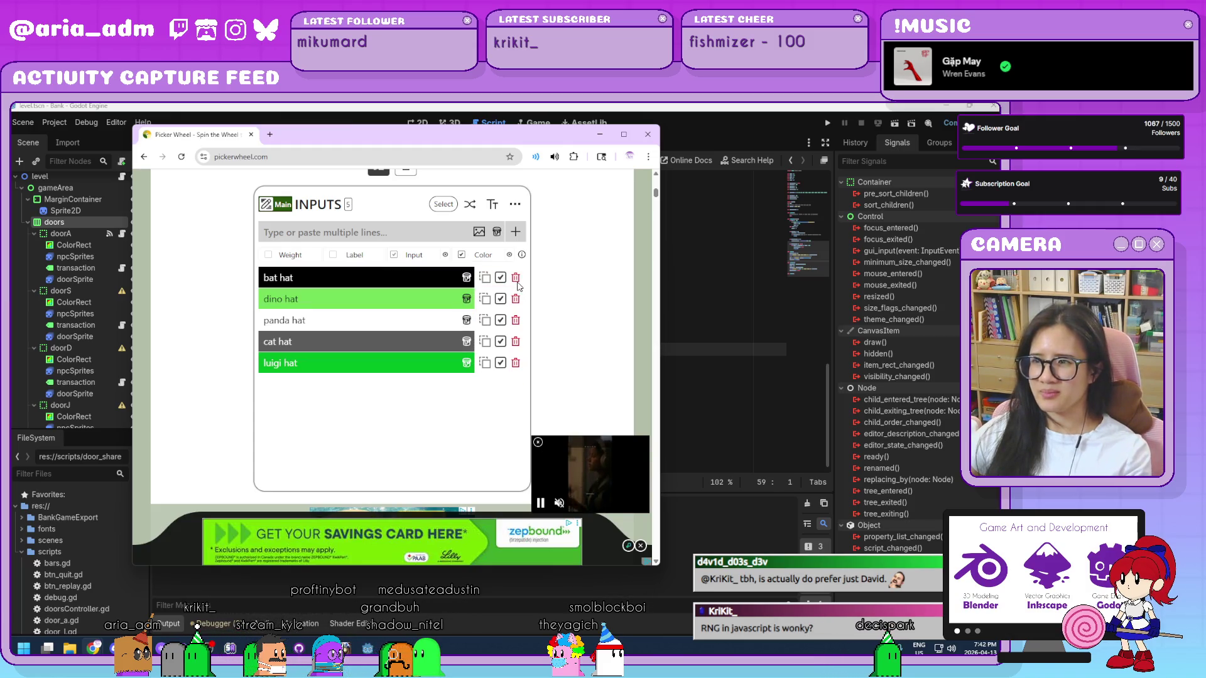
left_click(516, 279)
left_click(516, 280)
left_click(516, 282)
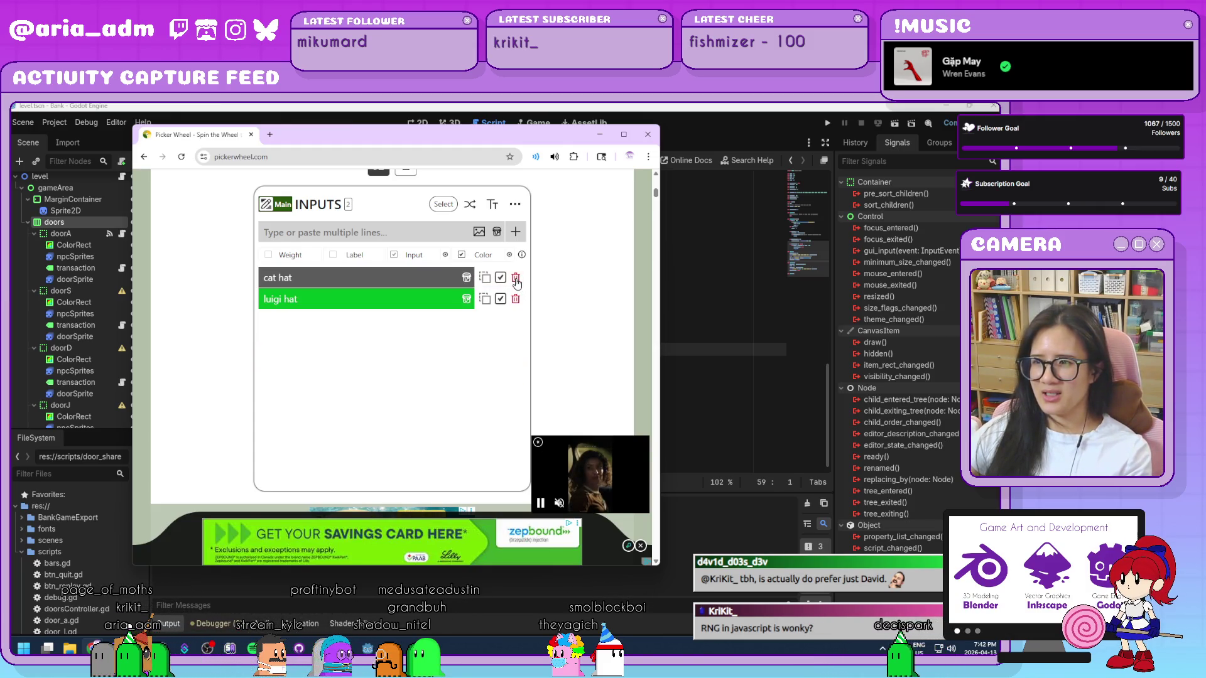
- Retype the cat hat entry so the wheel lists 3d sandbox and audio controller
left_click_drag(325, 275, 203, 274)
type("3d sandbox")
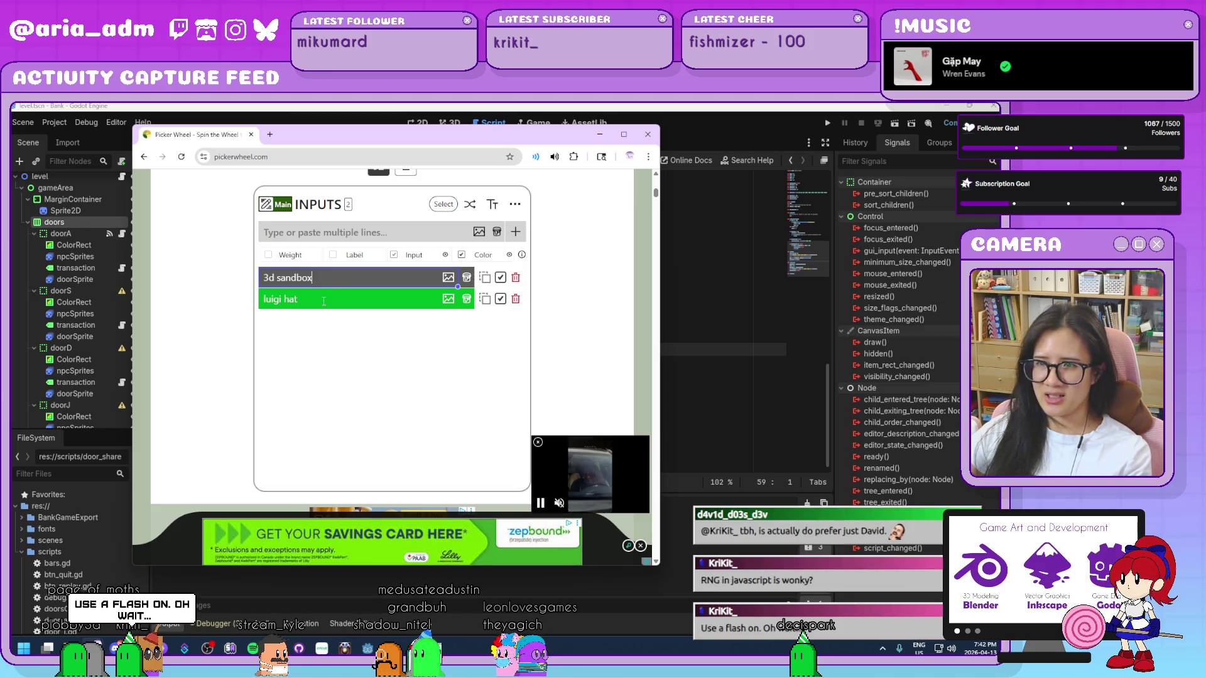
type("u")
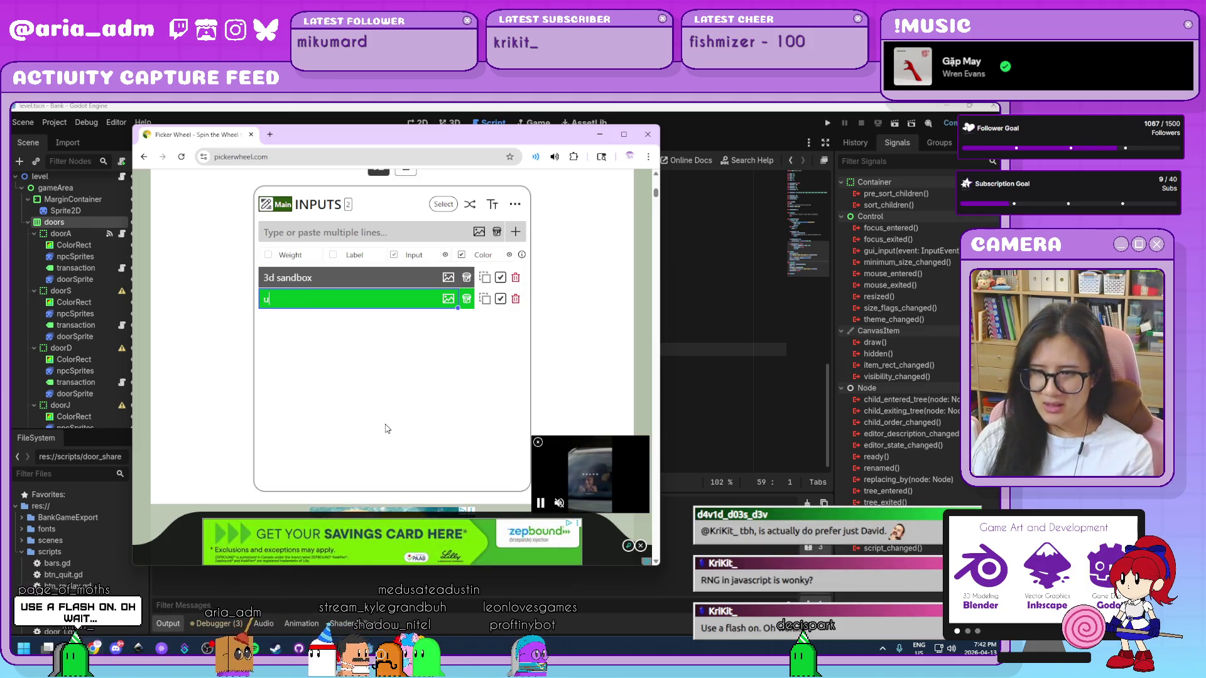
type("dio")
key("BackSpace")
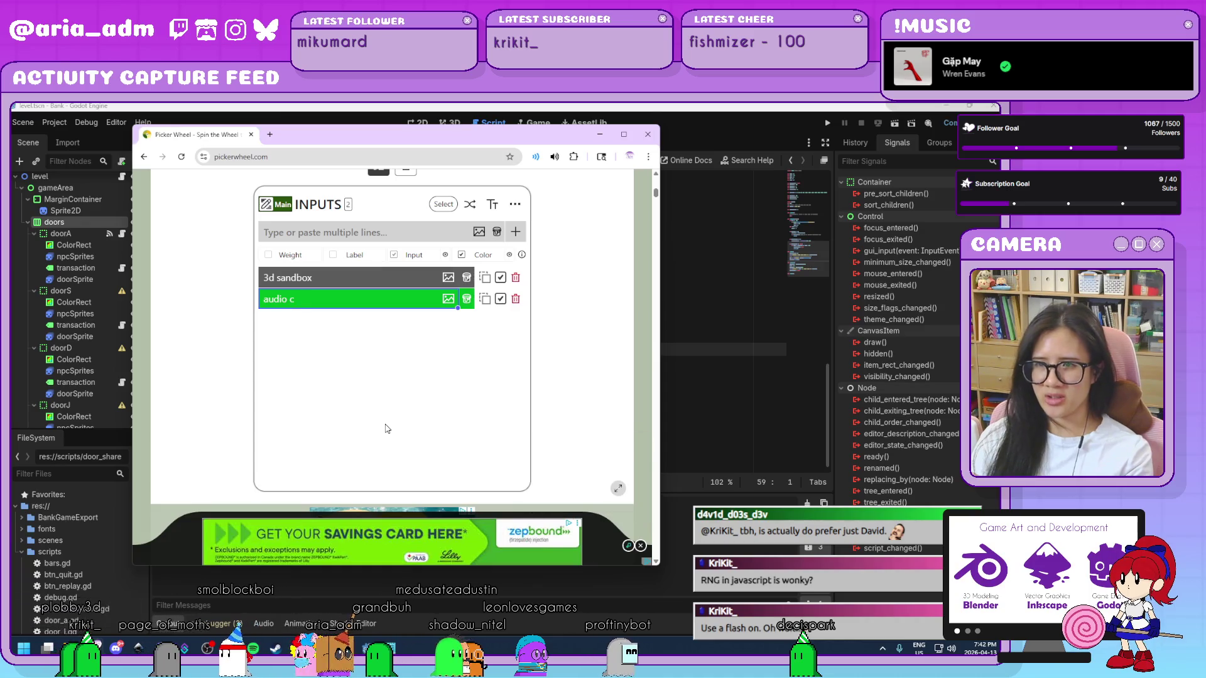
type("oller")
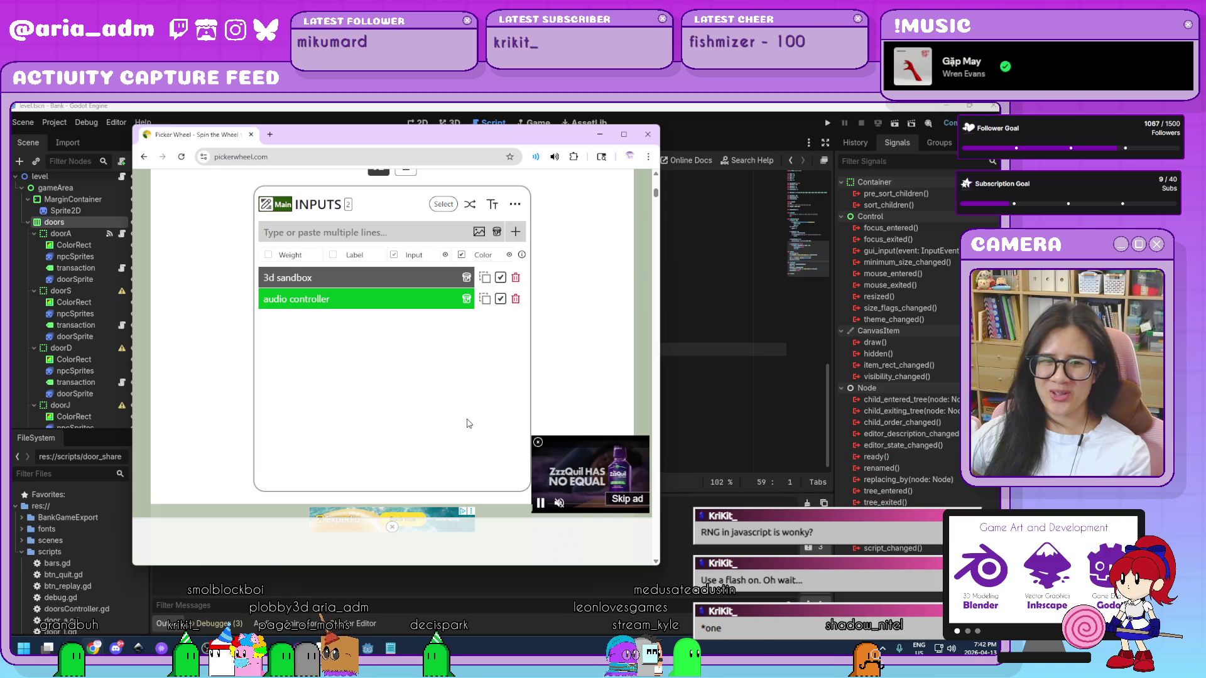
scroll(576, 351, "up", 4)
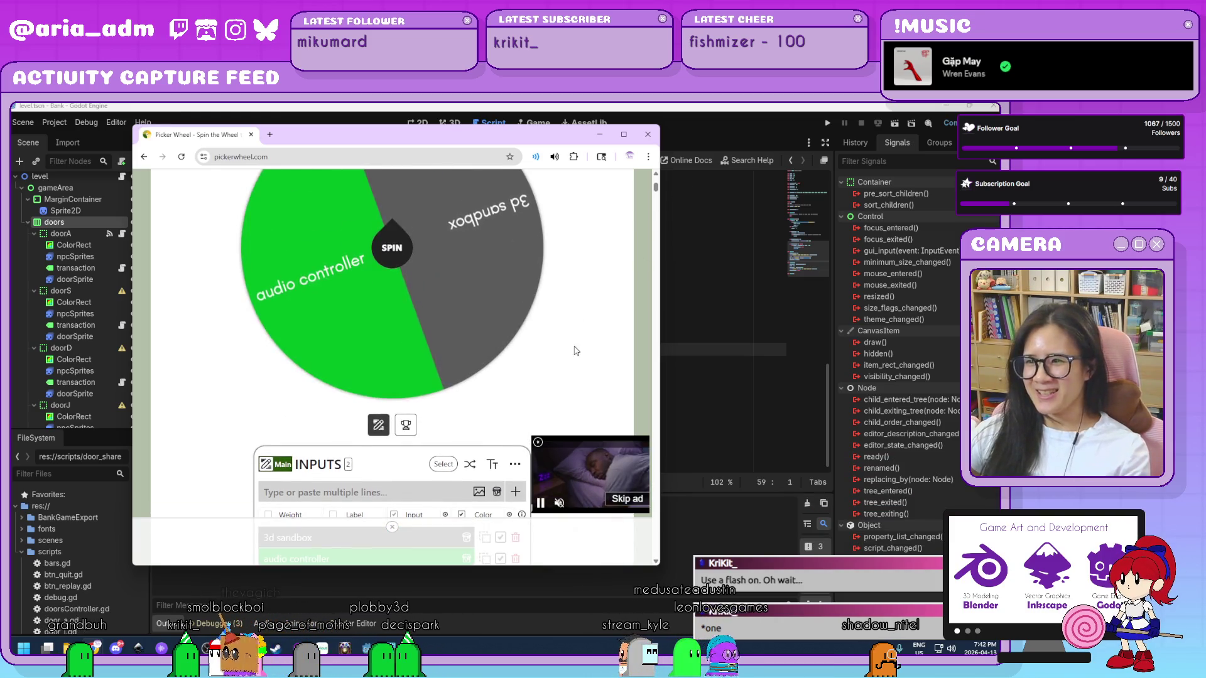
scroll(546, 389, "up", 3)
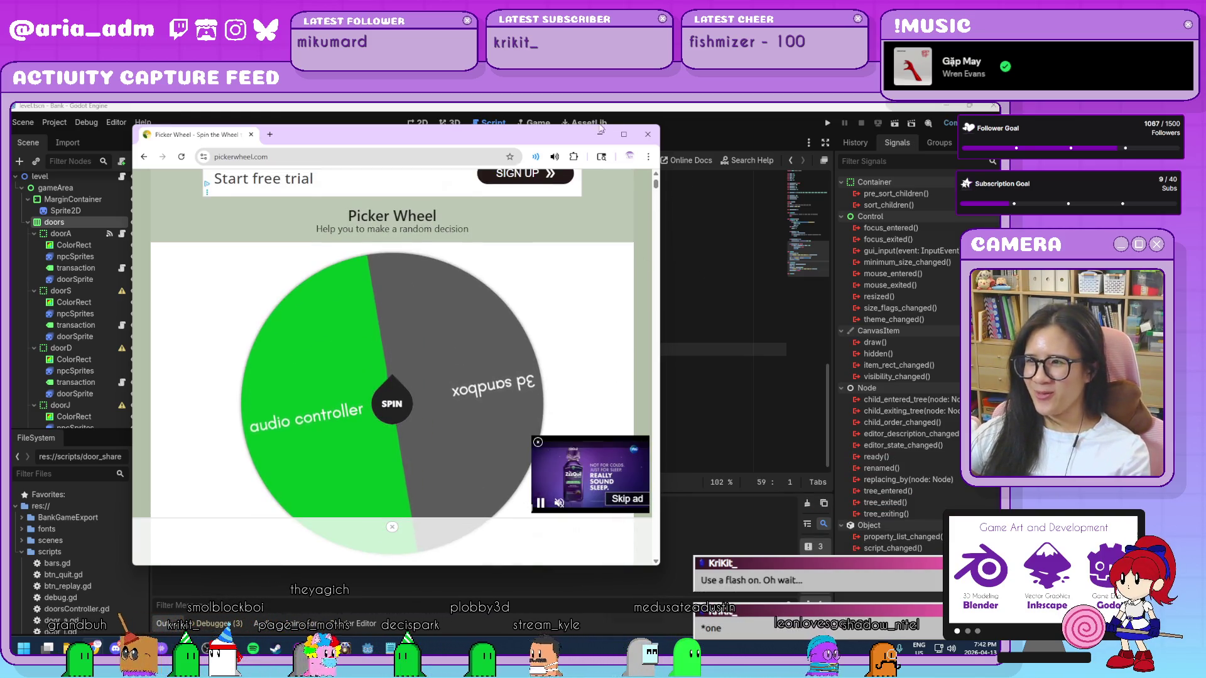
left_click_drag(507, 137, 402, 128)
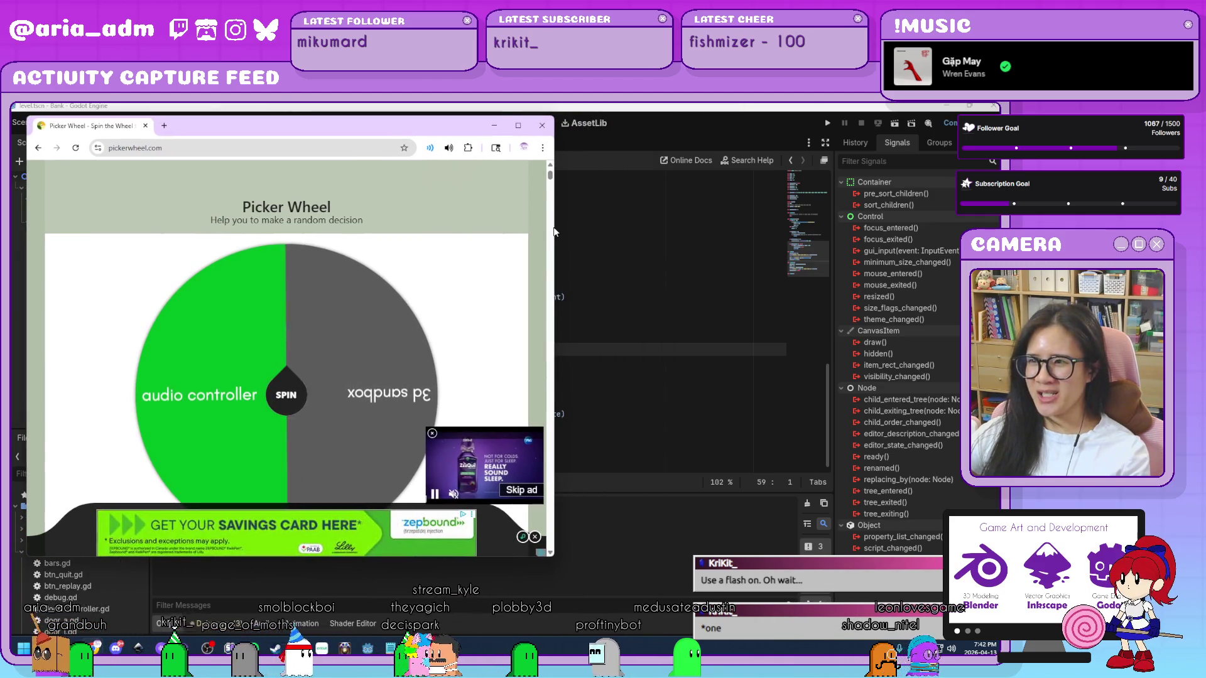
- Widen the Picker Wheel window and spin it, landing on audio controller
left_click_drag(556, 227, 975, 230)
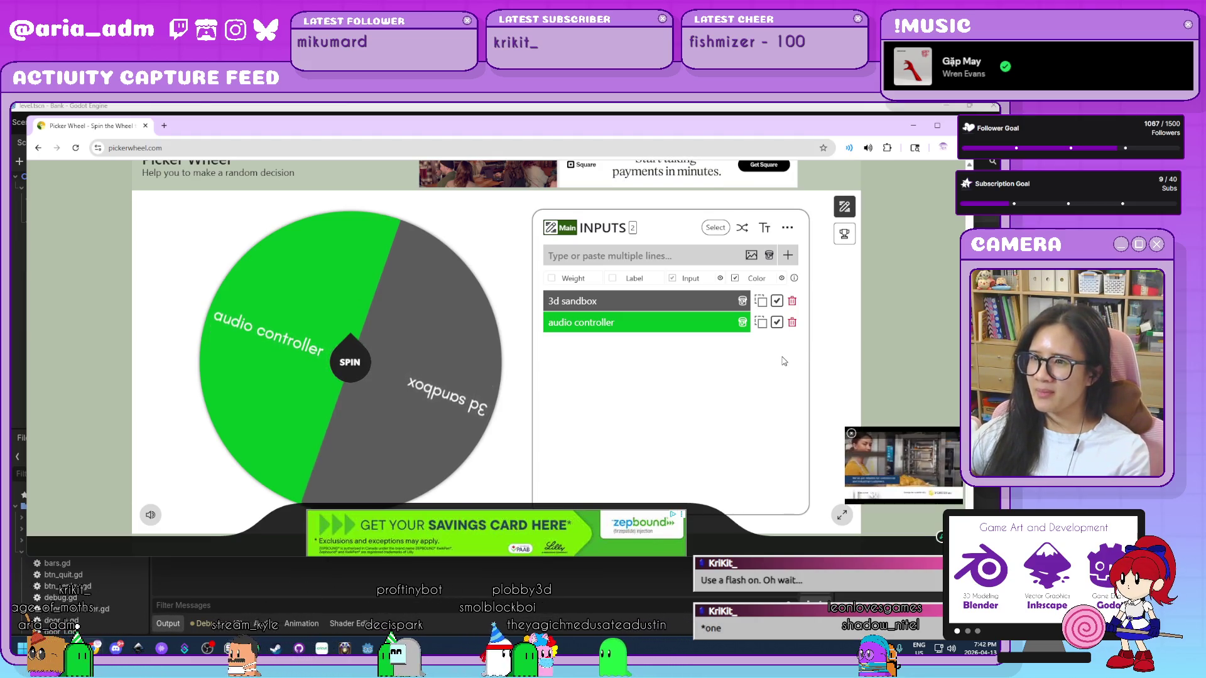
left_click(351, 370)
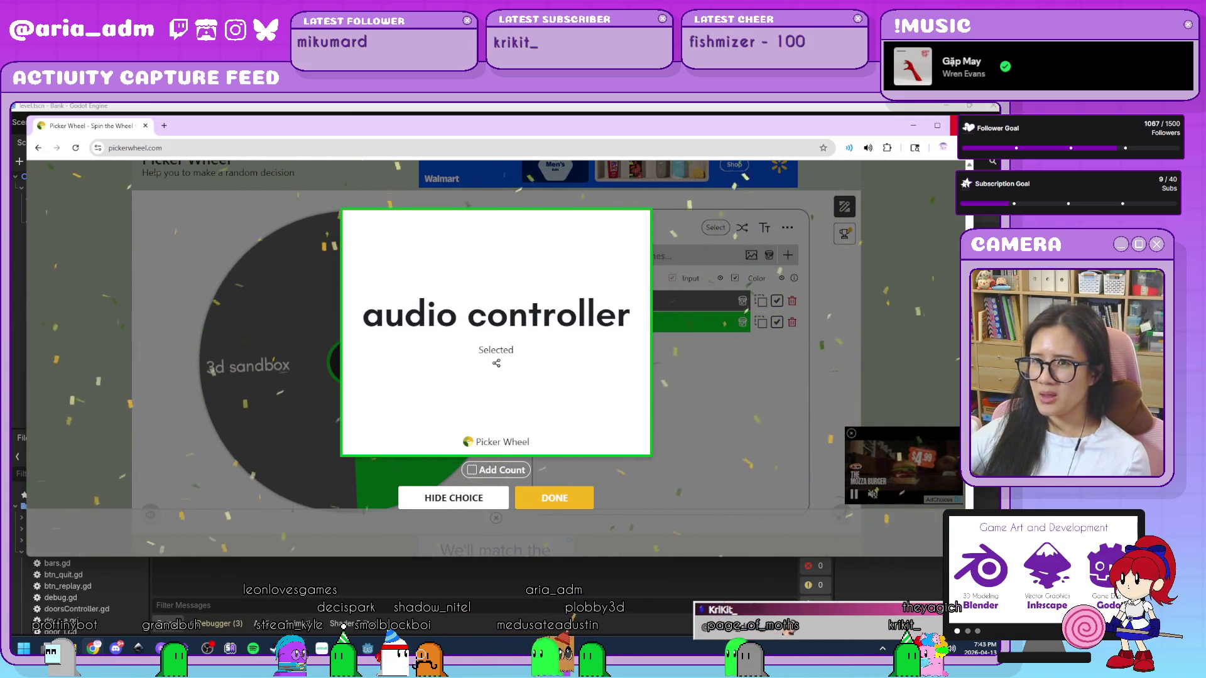
key("alt+Tab")
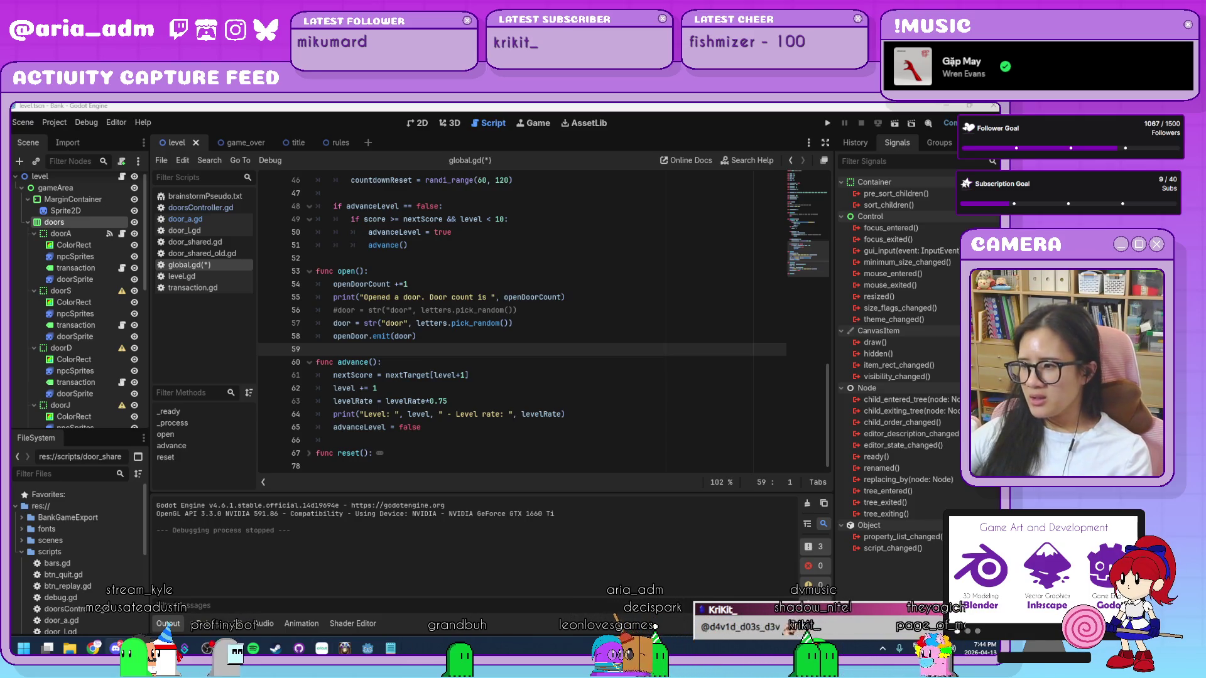
- Open the Windows notifications and calendar panel with Win+N and scroll it
key("super+n")
scroll(888, 537, "down", 1)
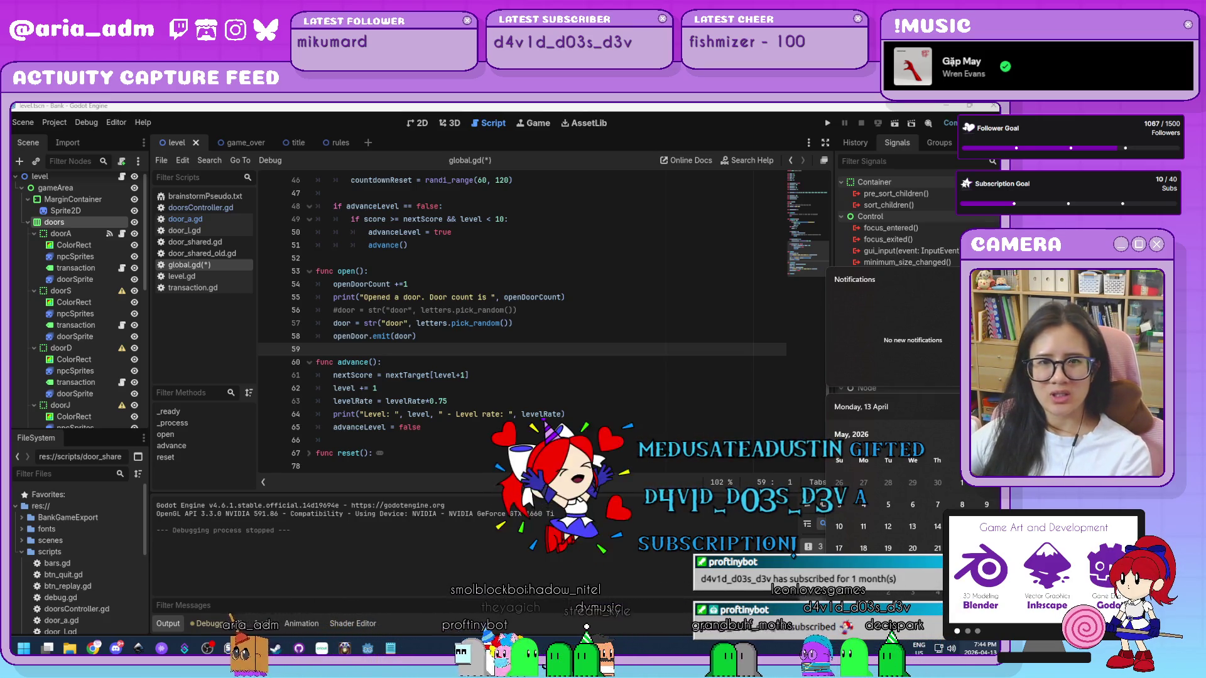
- Close the notifications panel and add a blank line after global.gd's open() function
key("Escape")
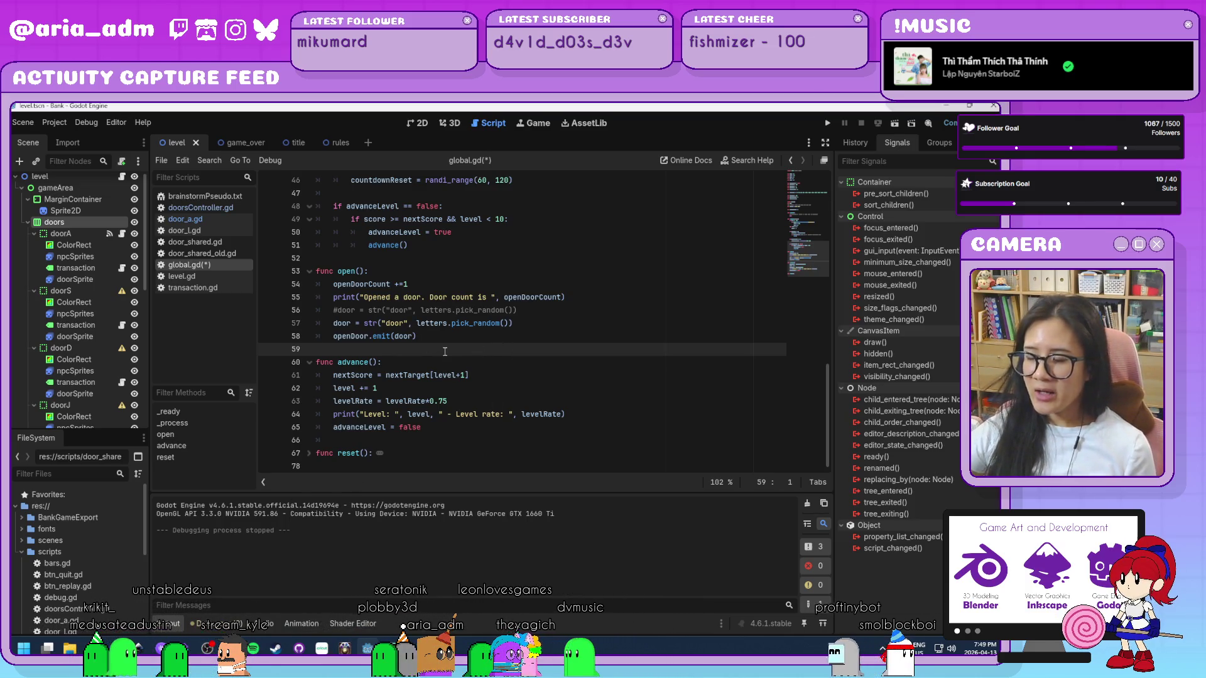
key("Return")
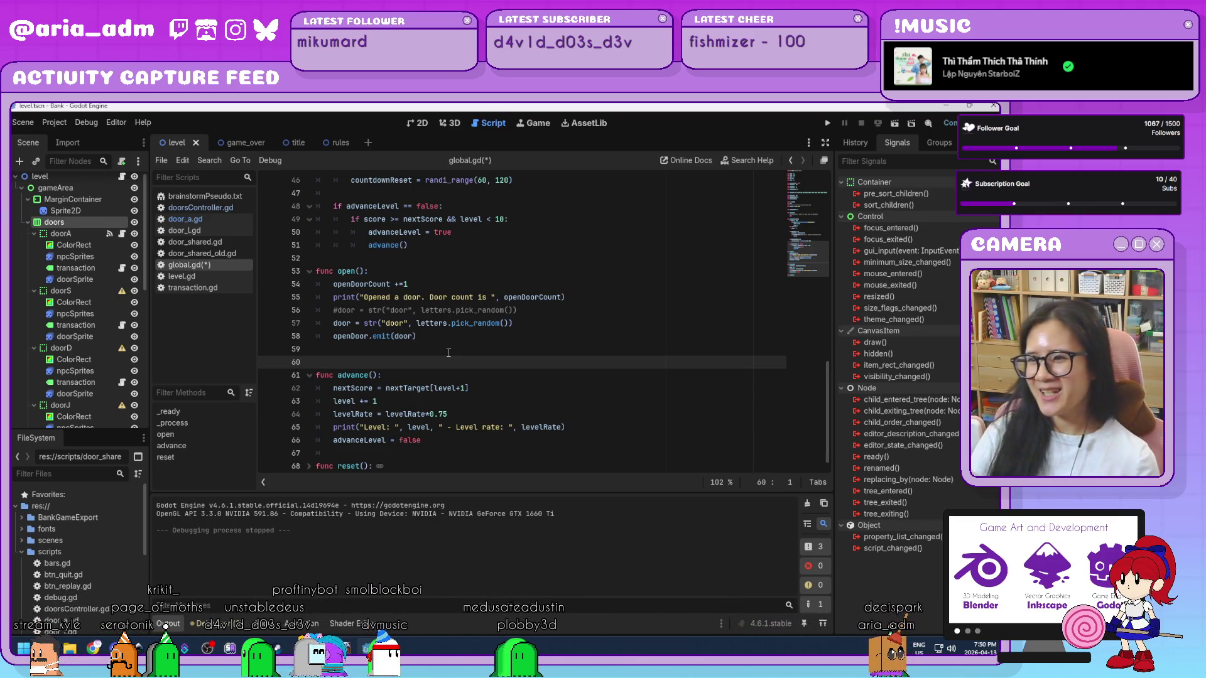
- Inspect the openDoor.emit line and the door assignment line in global.gd's open()
left_click(563, 335)
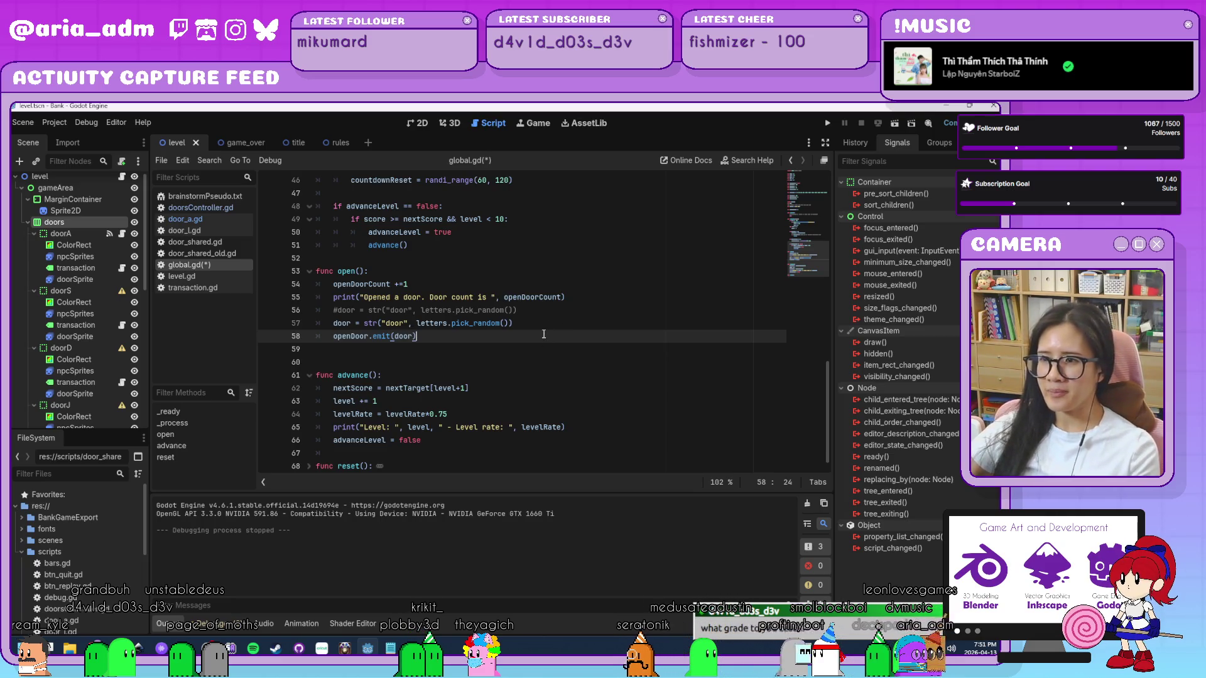
left_click(550, 321)
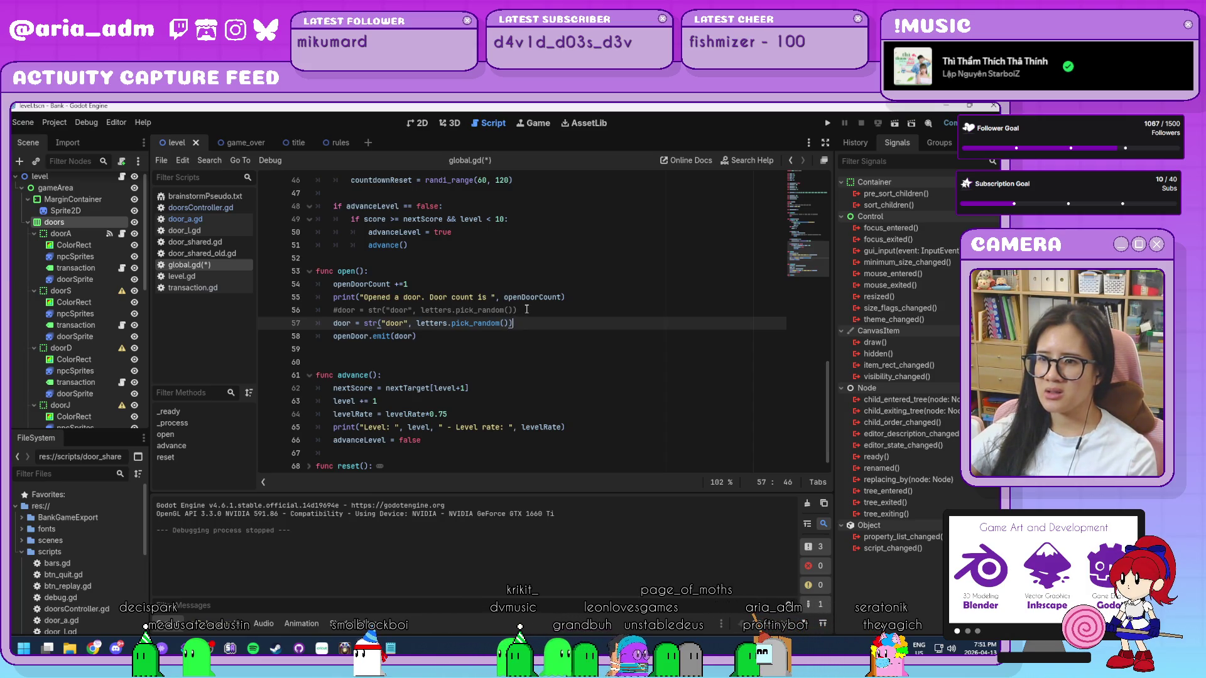
- Delete the commented-out '#door = str(...)' line from open()
left_click_drag(517, 310, 188, 318)
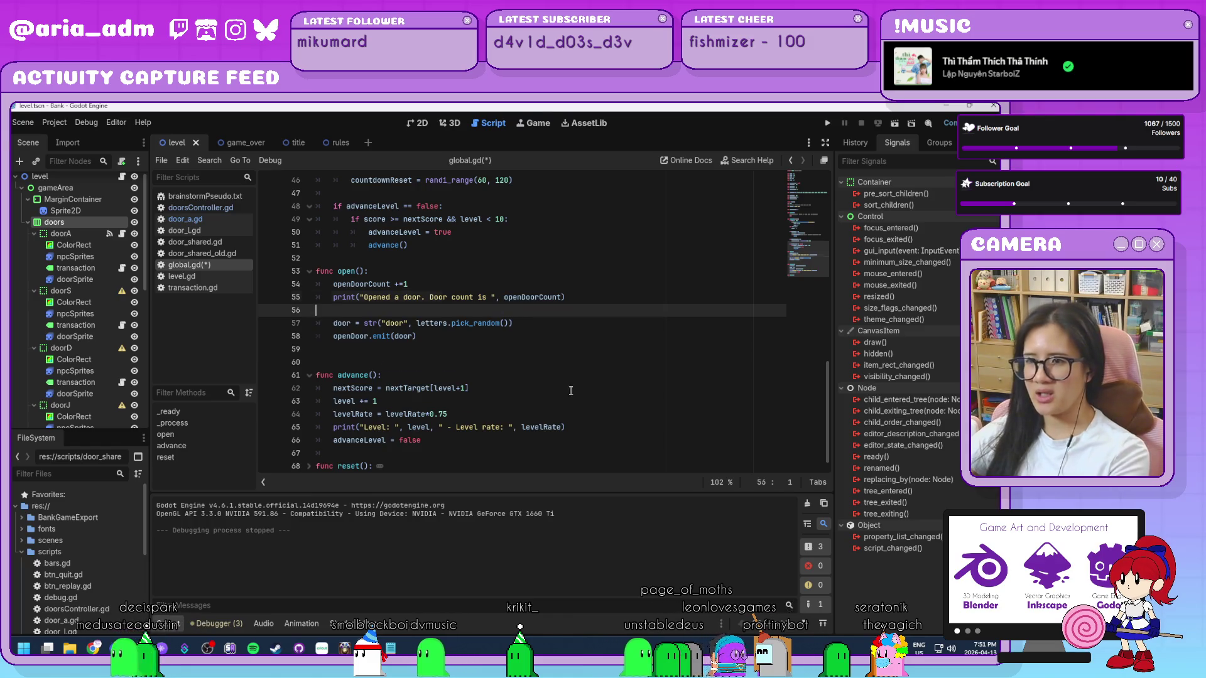
key("BackSpace")
key("BackSpace")
left_click(589, 339)
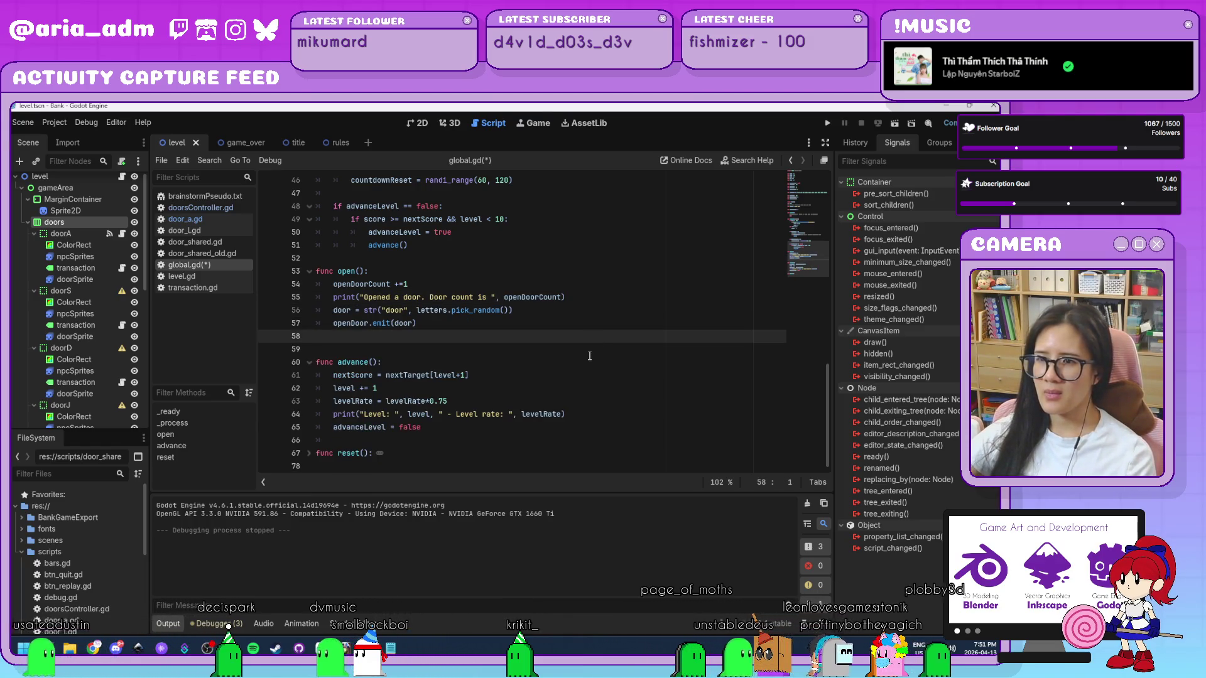
scroll(589, 356, "up", 5)
scroll(589, 356, "down", 5)
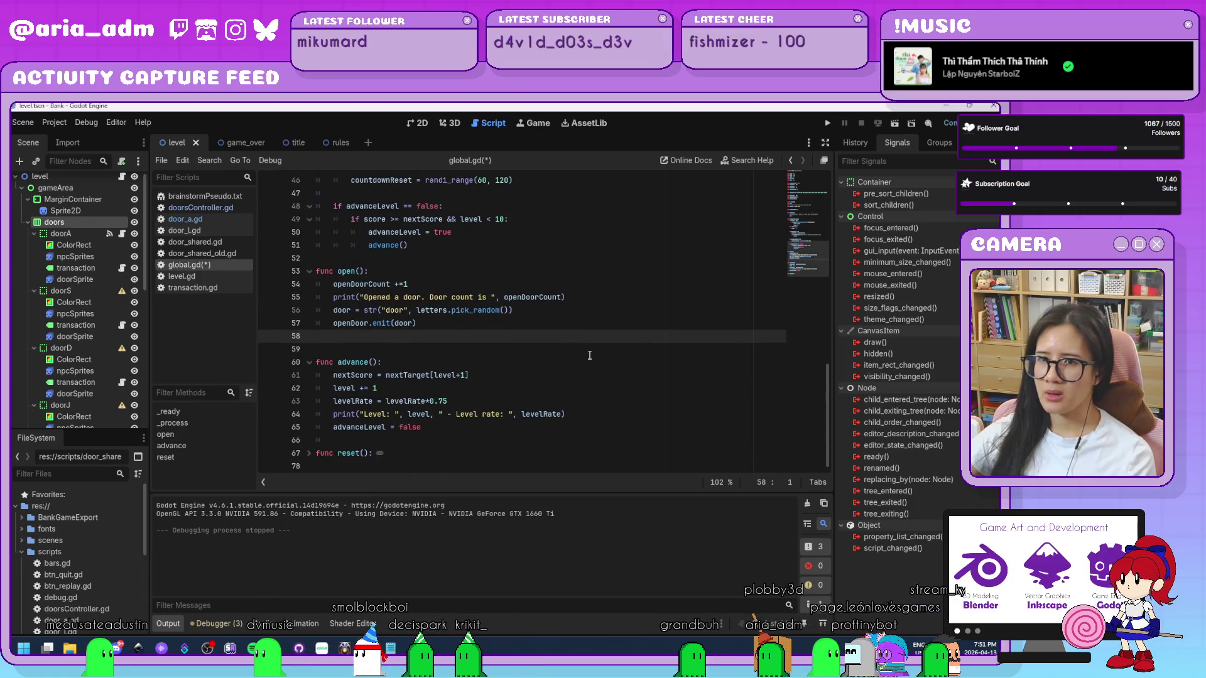
- Check the doorA and doors nodes' signals in the Scene tree, then return to the level increment line
left_click(78, 235)
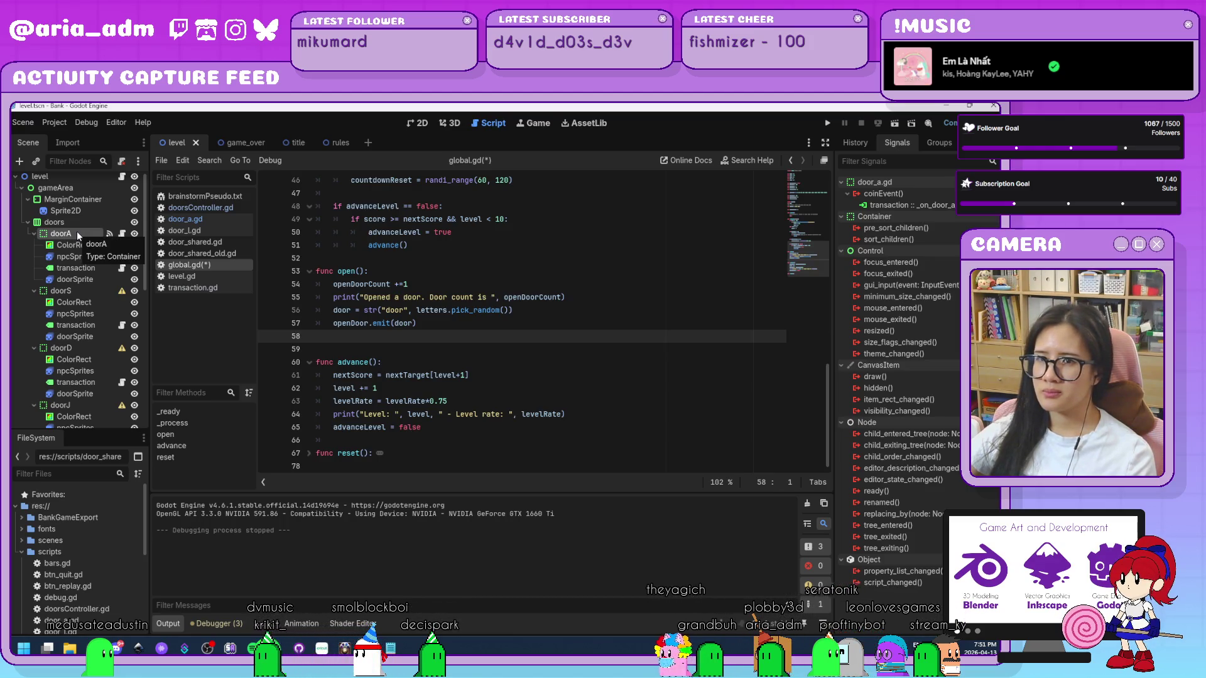
left_click(86, 225)
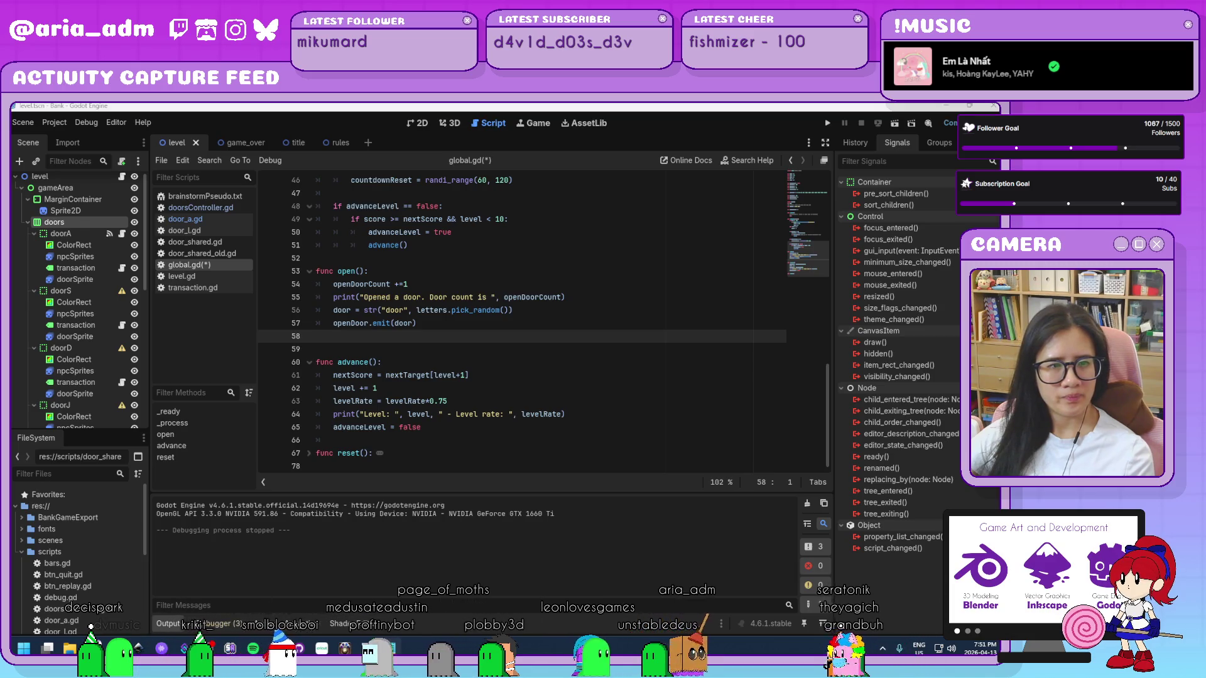
left_click(608, 391)
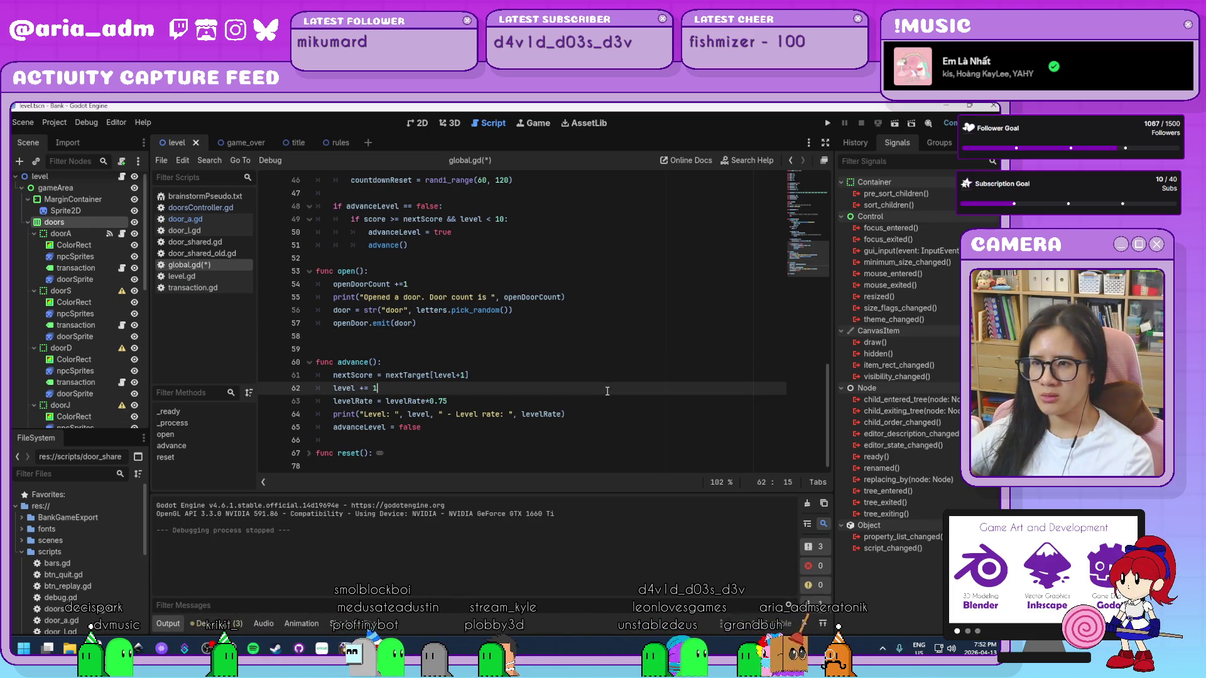
- Scroll through global.gd around the openDoor.emit line to review the countdown logic
left_click(509, 324)
scroll(566, 351, "up", 3)
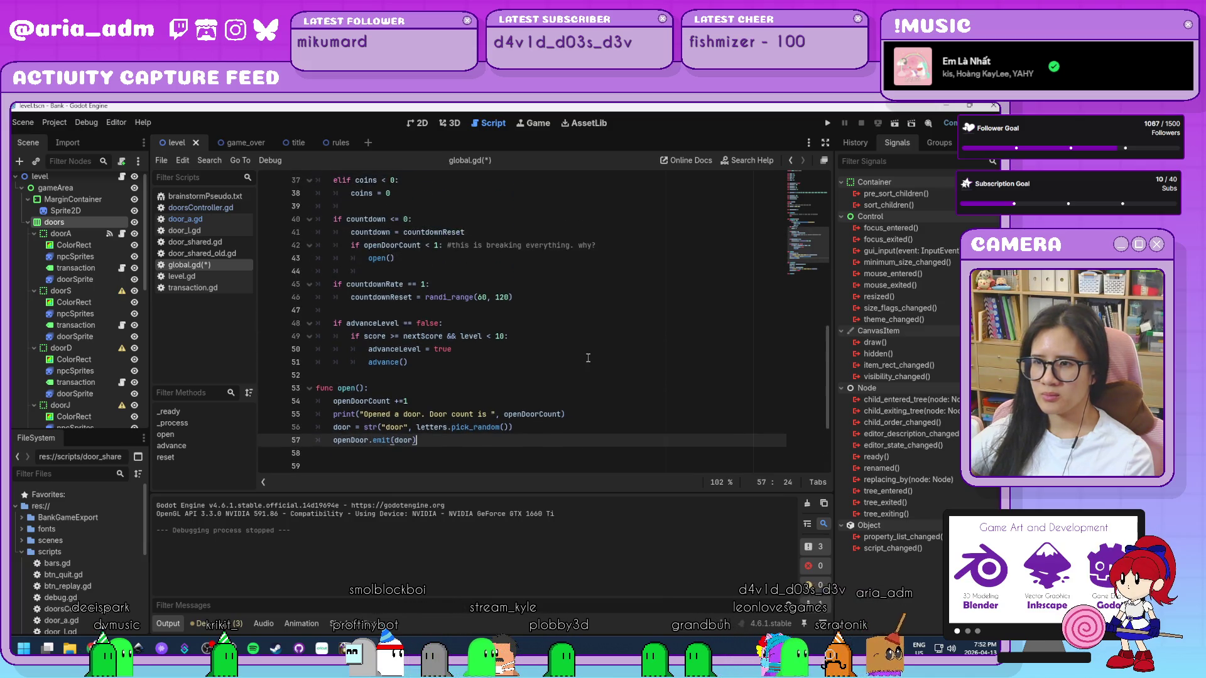
scroll(588, 358, "down", 3)
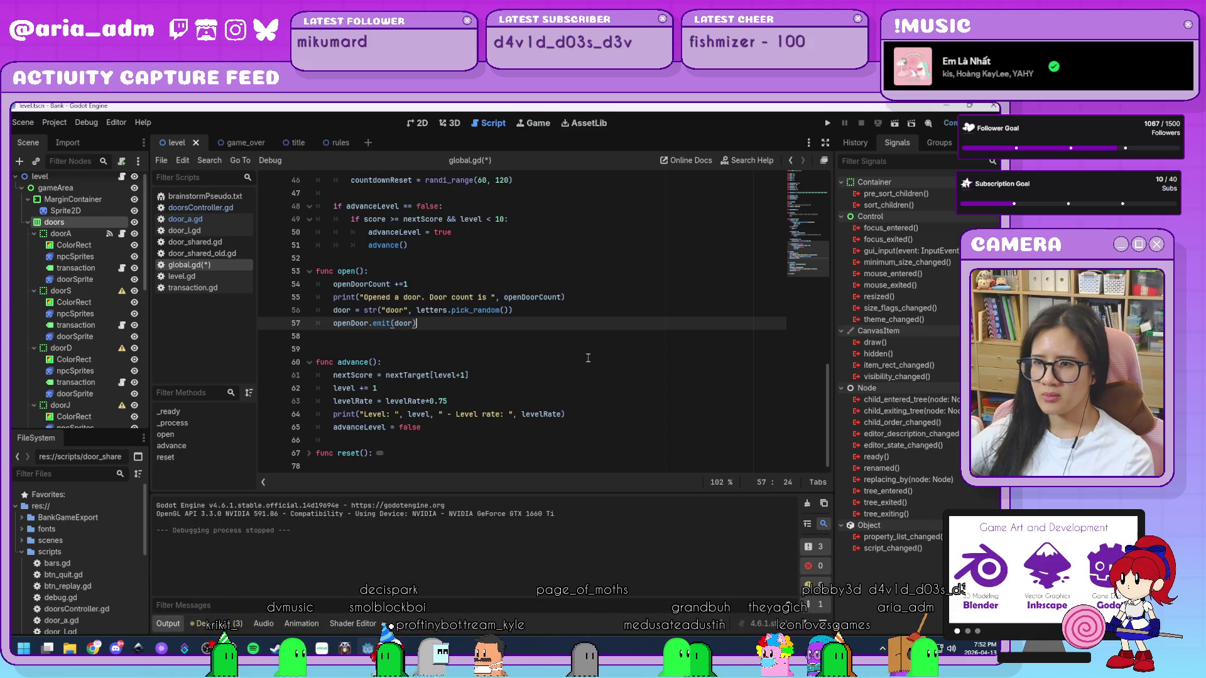
scroll(588, 358, "up", 3)
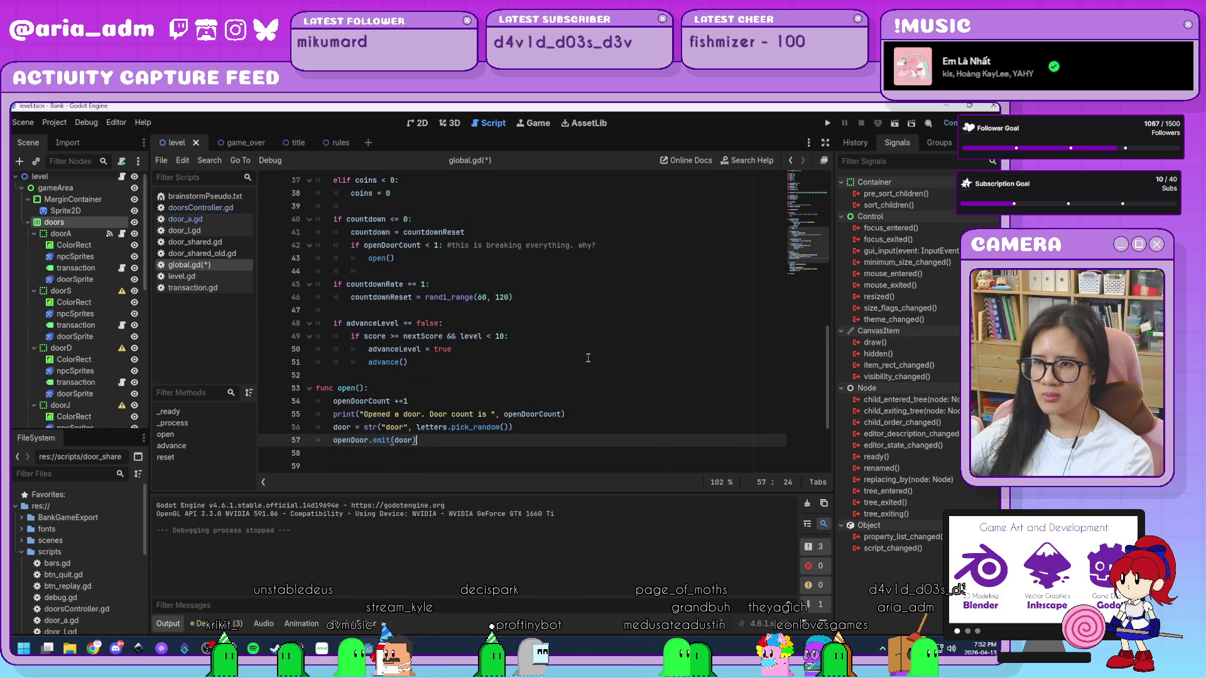
scroll(588, 358, "down", 3)
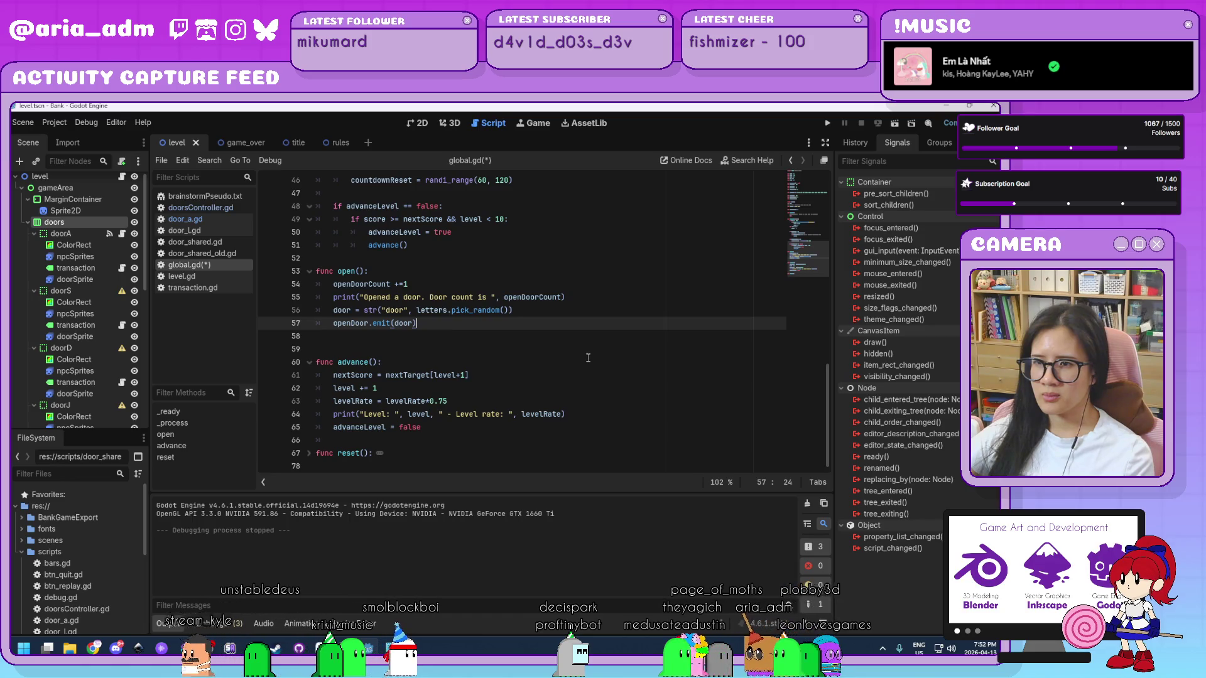
scroll(588, 358, "up", 1)
scroll(588, 358, "up", 3)
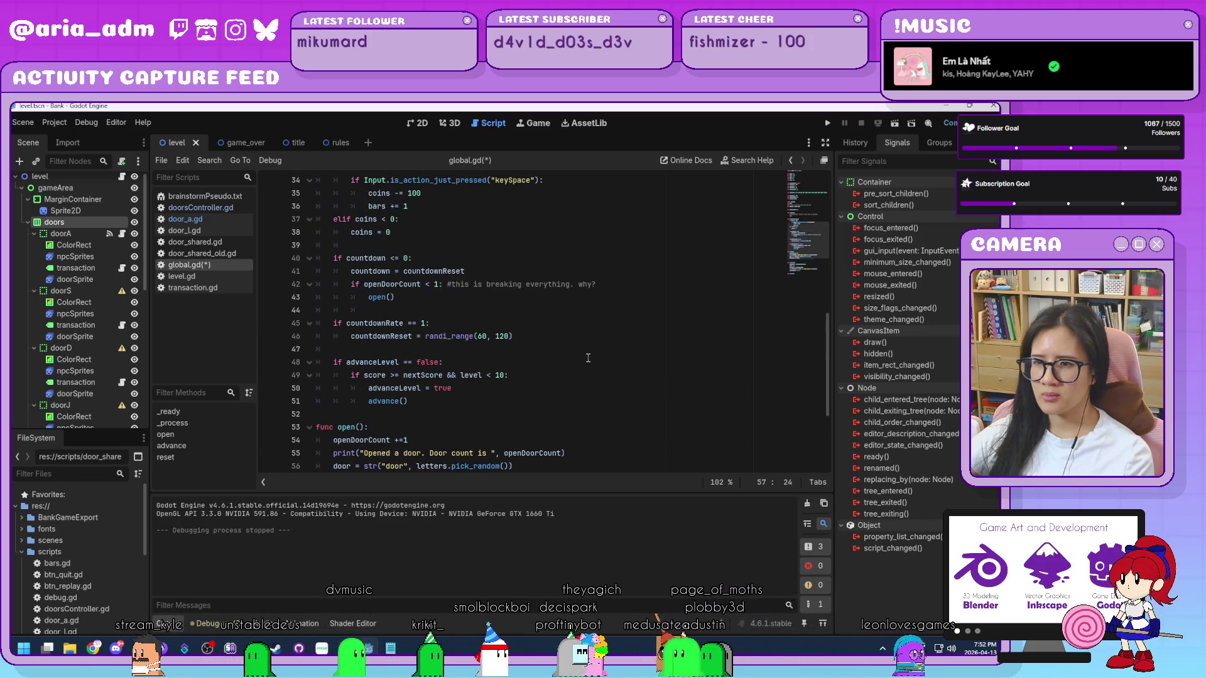
scroll(588, 358, "down", 1)
- Review the score check, advanceLevel = true and countdown reset on lines 49–51, then save and run the game
left_click(552, 342)
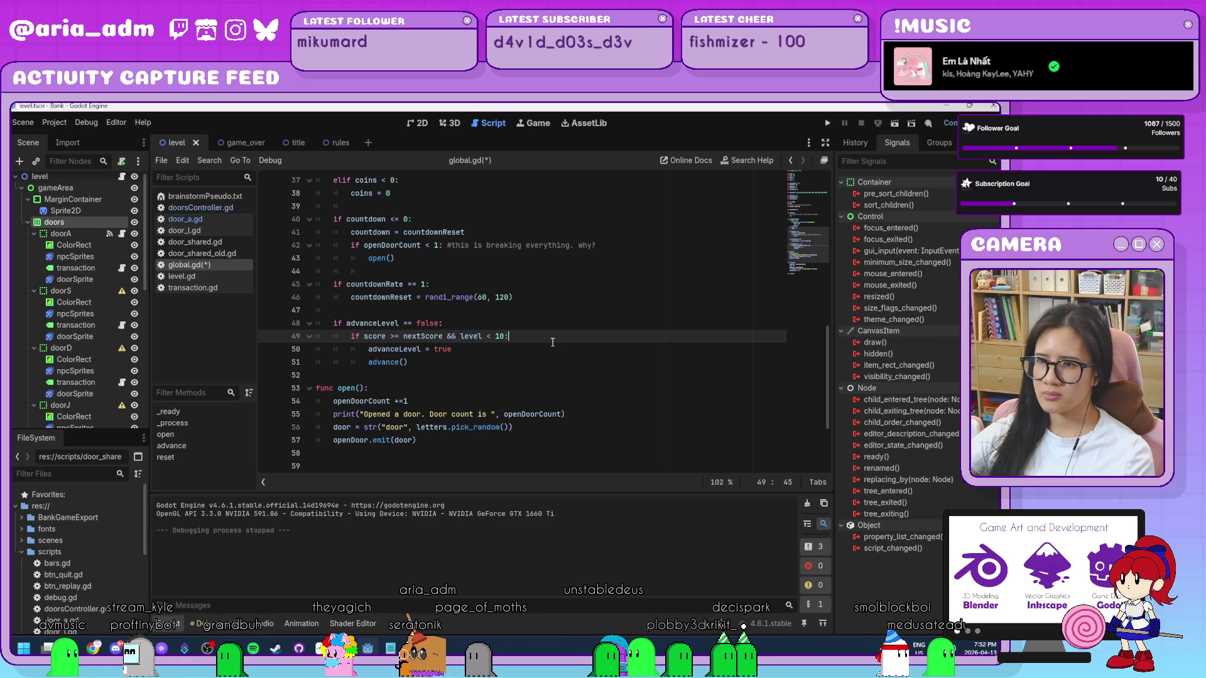
left_click(480, 354)
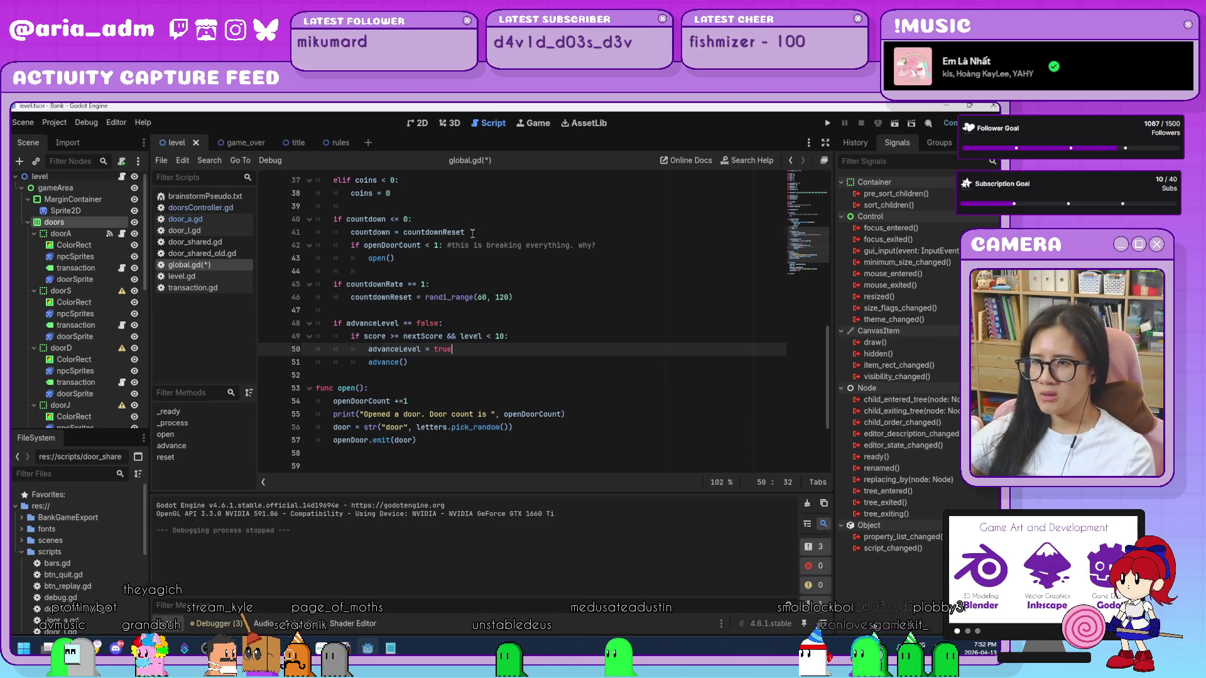
left_click_drag(465, 233, 352, 232)
left_click(511, 363)
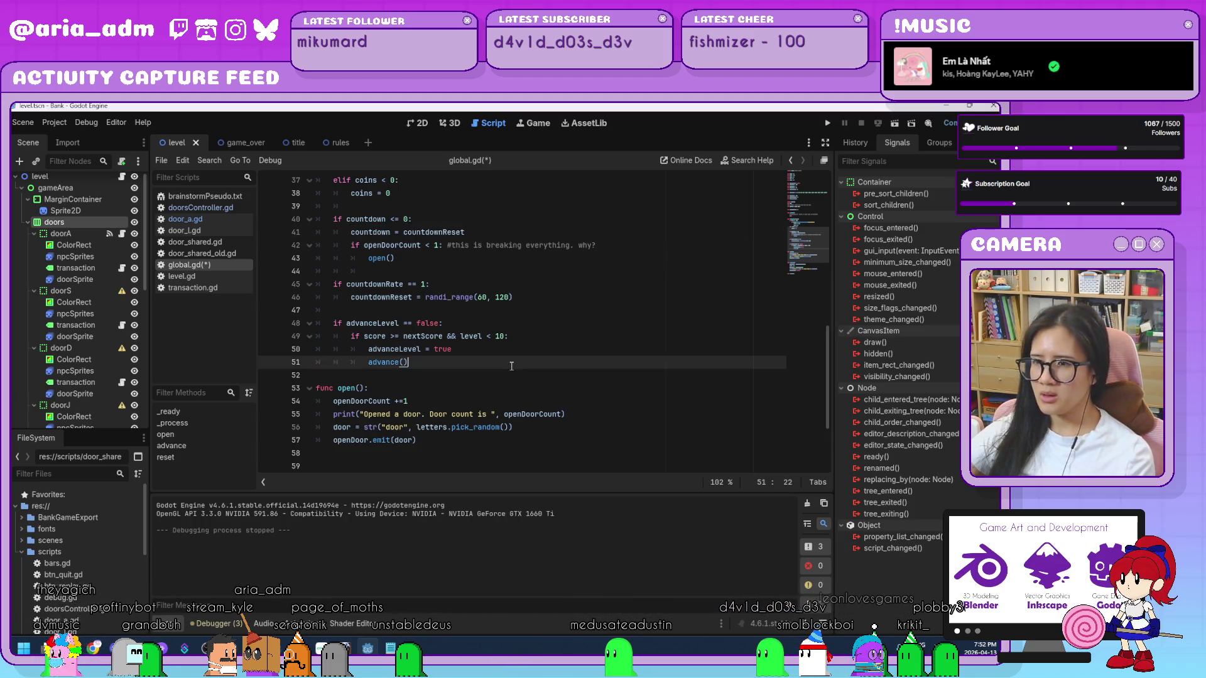
left_click(827, 122)
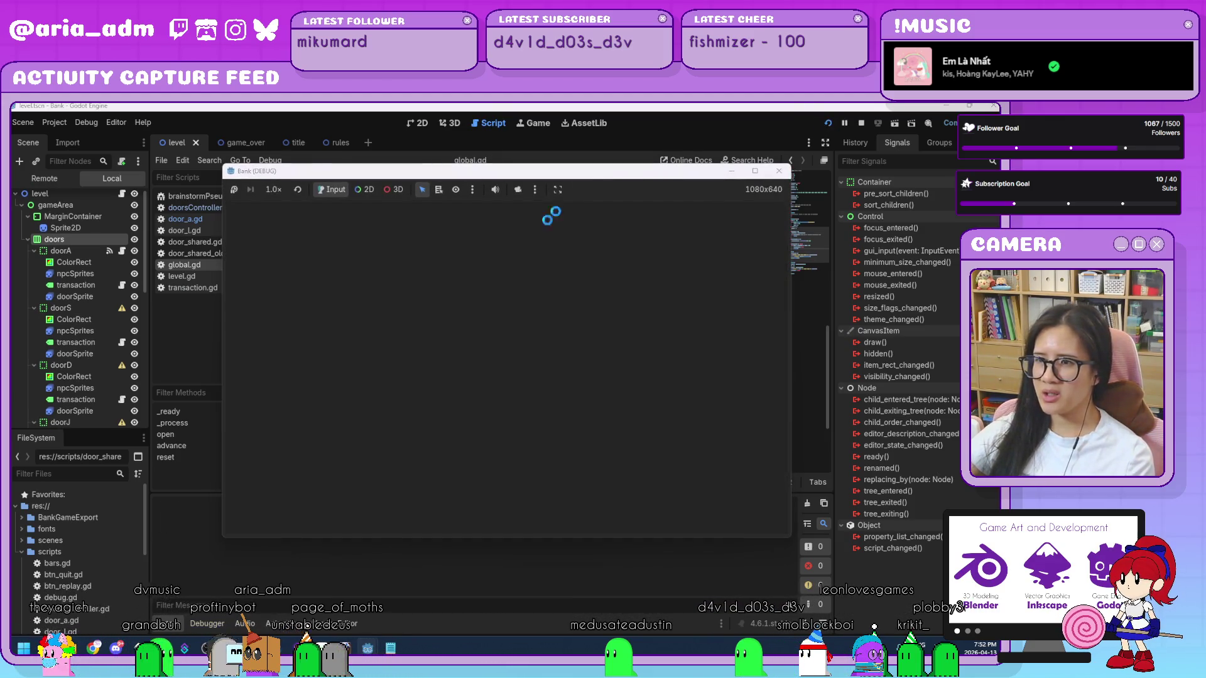
- Move the Bank (DEBUG) window aside, start a round with PLAY, then close the game
left_click_drag(608, 159, 639, 135)
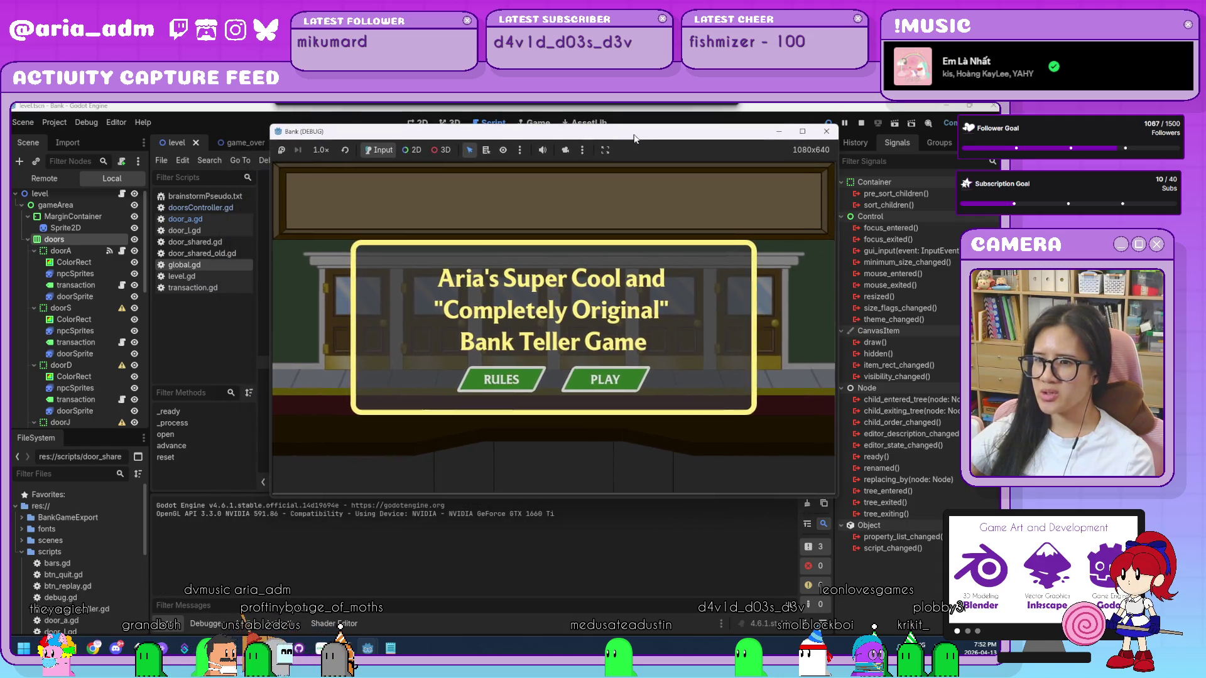
left_click(596, 382)
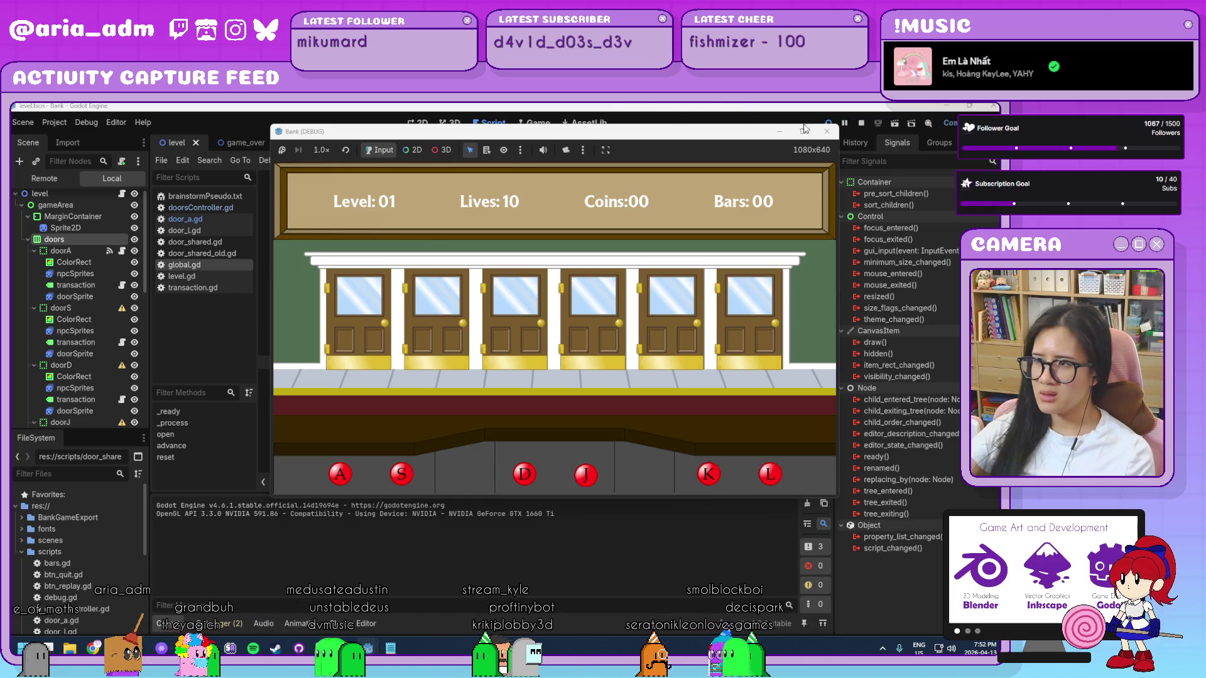
left_click(827, 131)
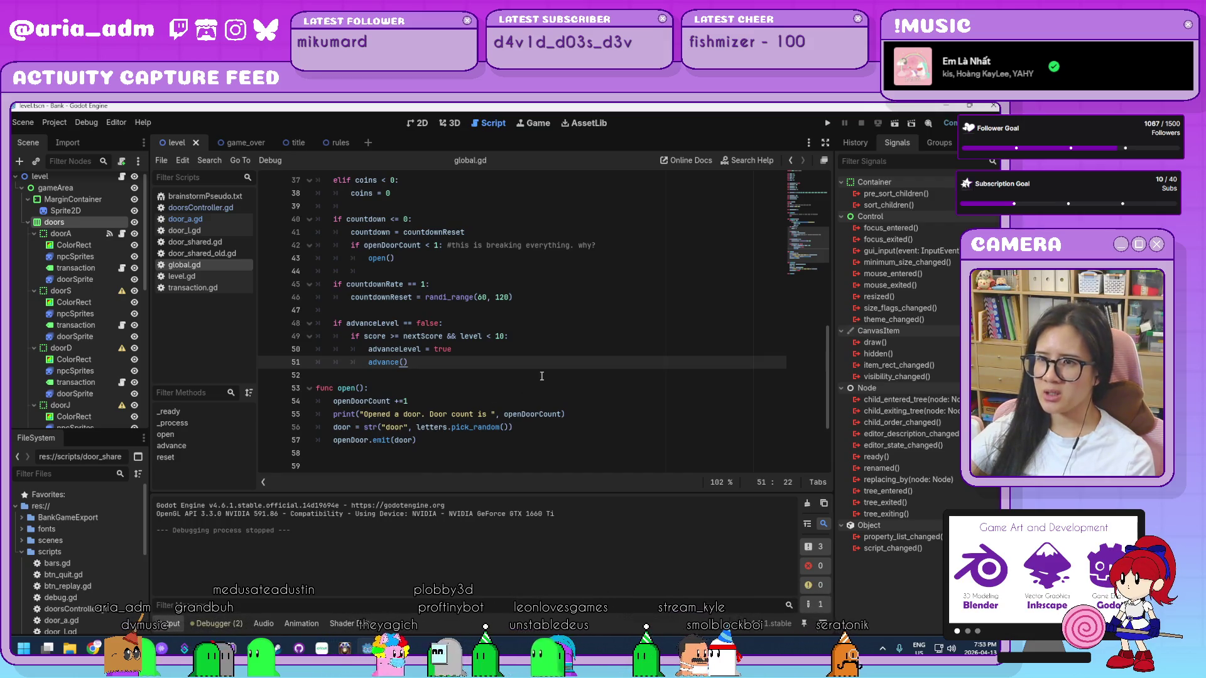
- Insert print("door should open") below the openDoorCount check and rerun the Bank game
scroll(542, 376, "up", 1)
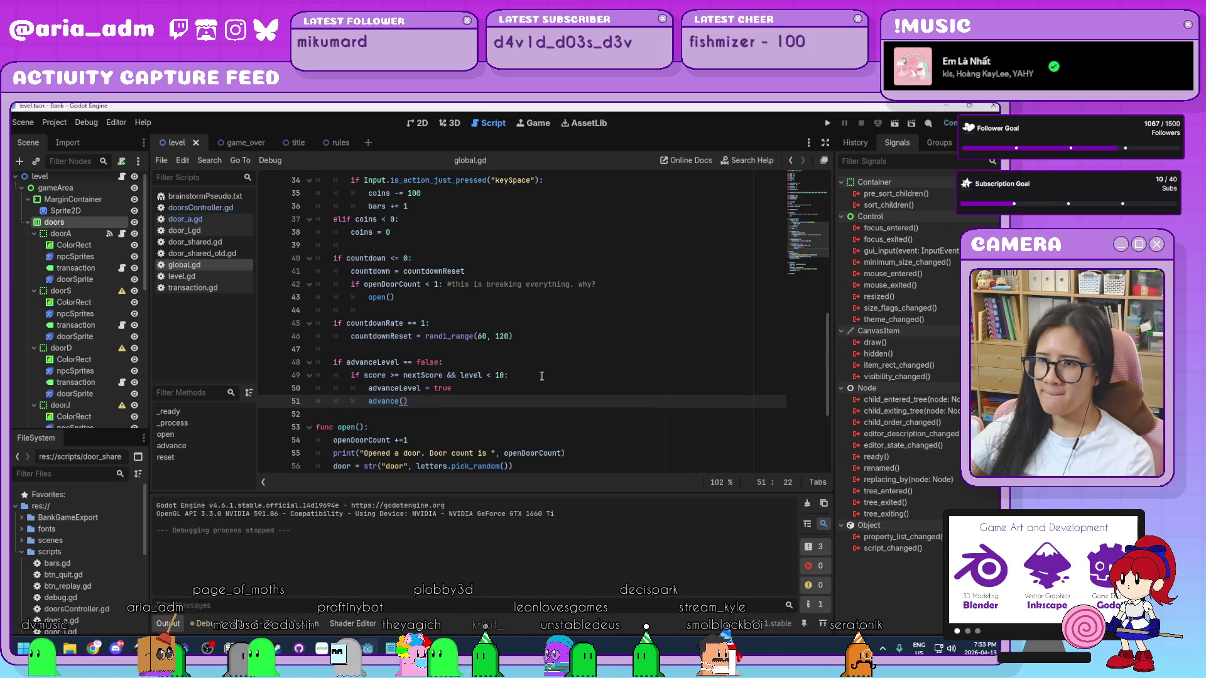
left_click(603, 275)
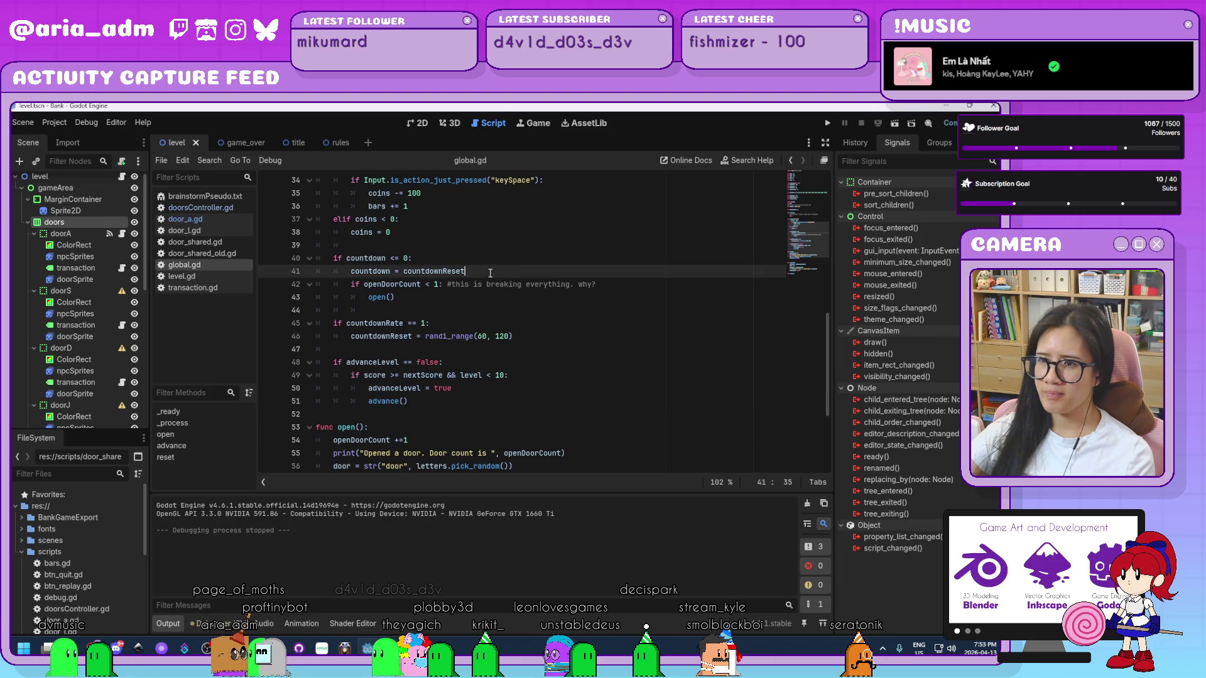
left_click(616, 284)
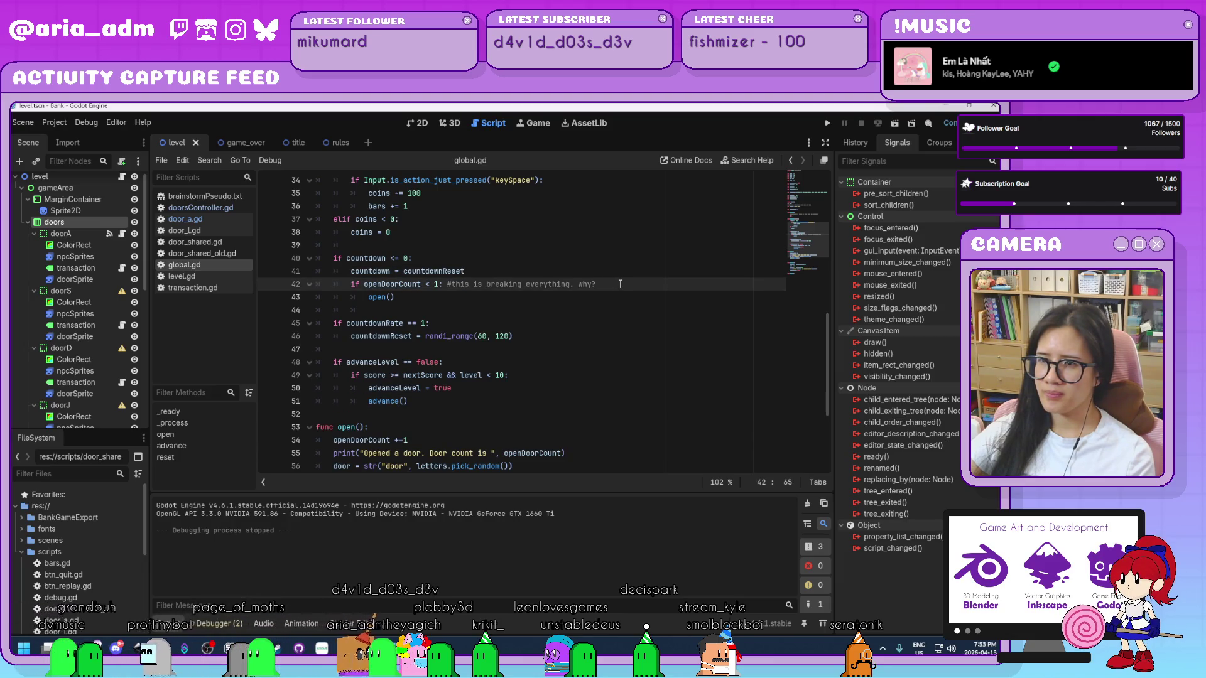
key("Return")
type("p")
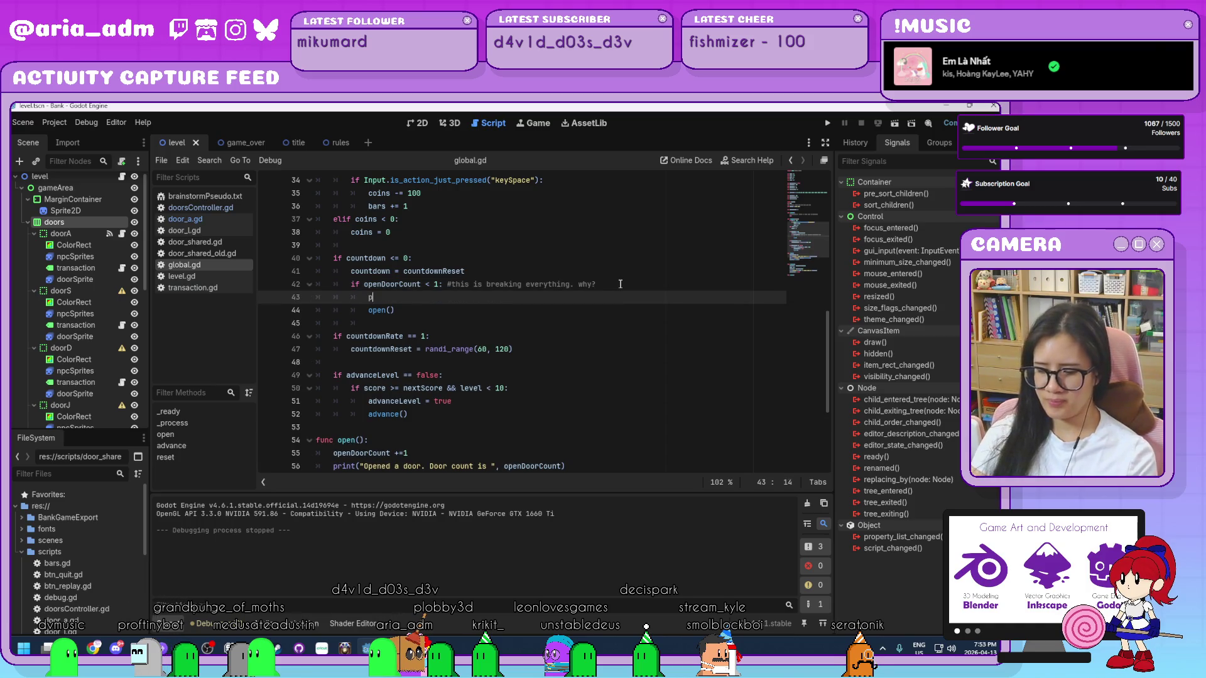
type("()\"door should ")
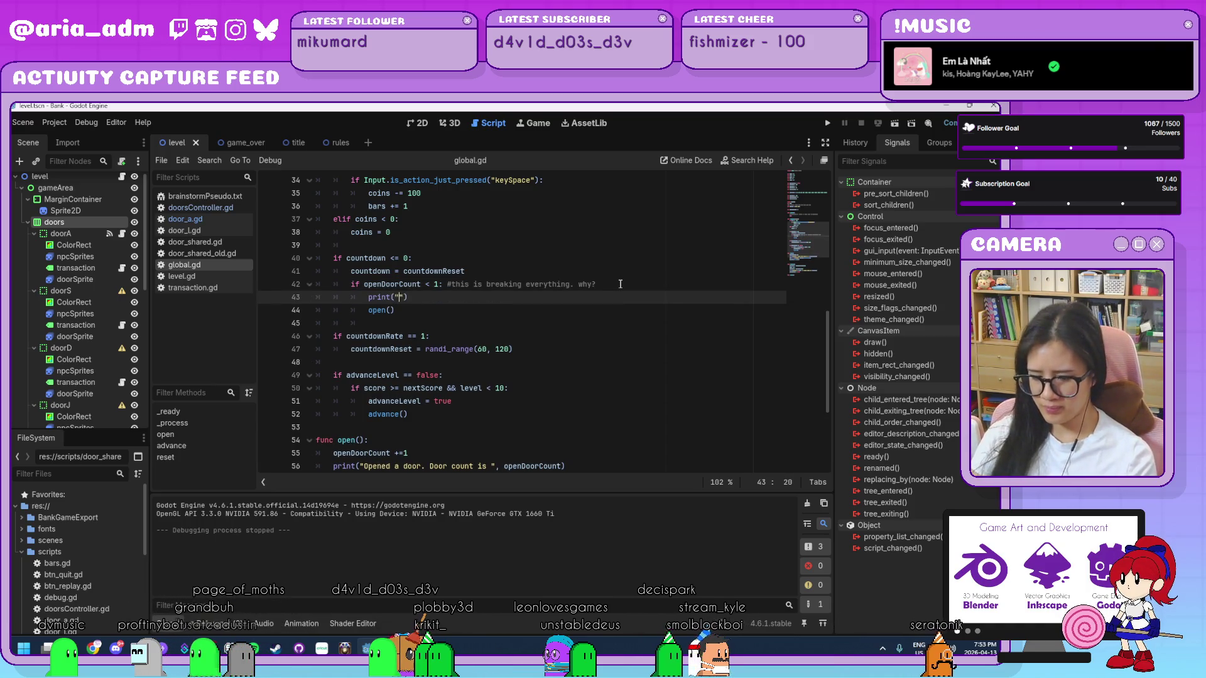
type("open")
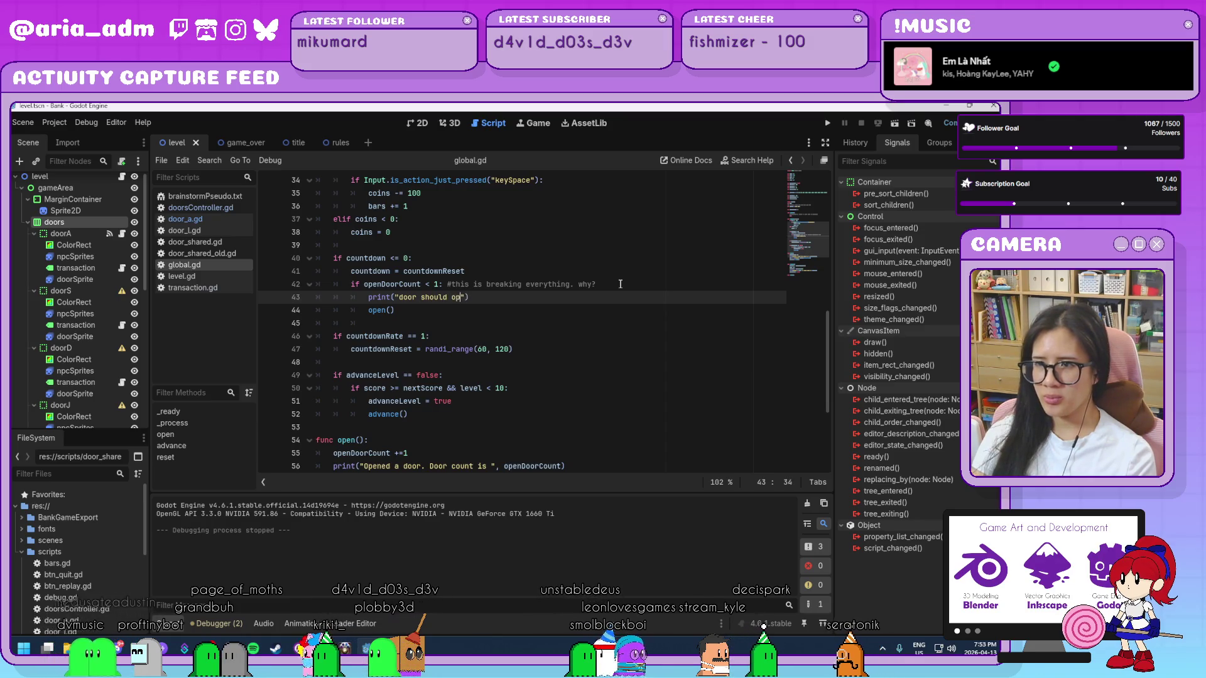
left_click(825, 126)
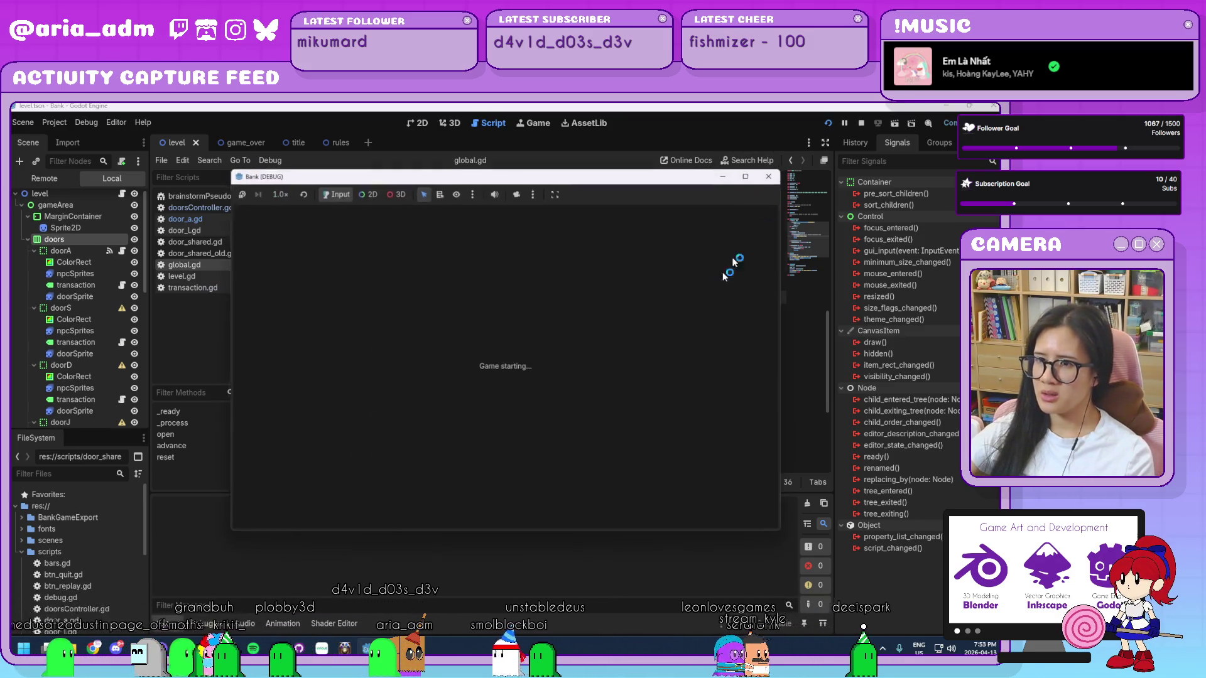
- Start the game with PLAY, reach the Level 01 screen, then close the Bank debug window
left_click(579, 424)
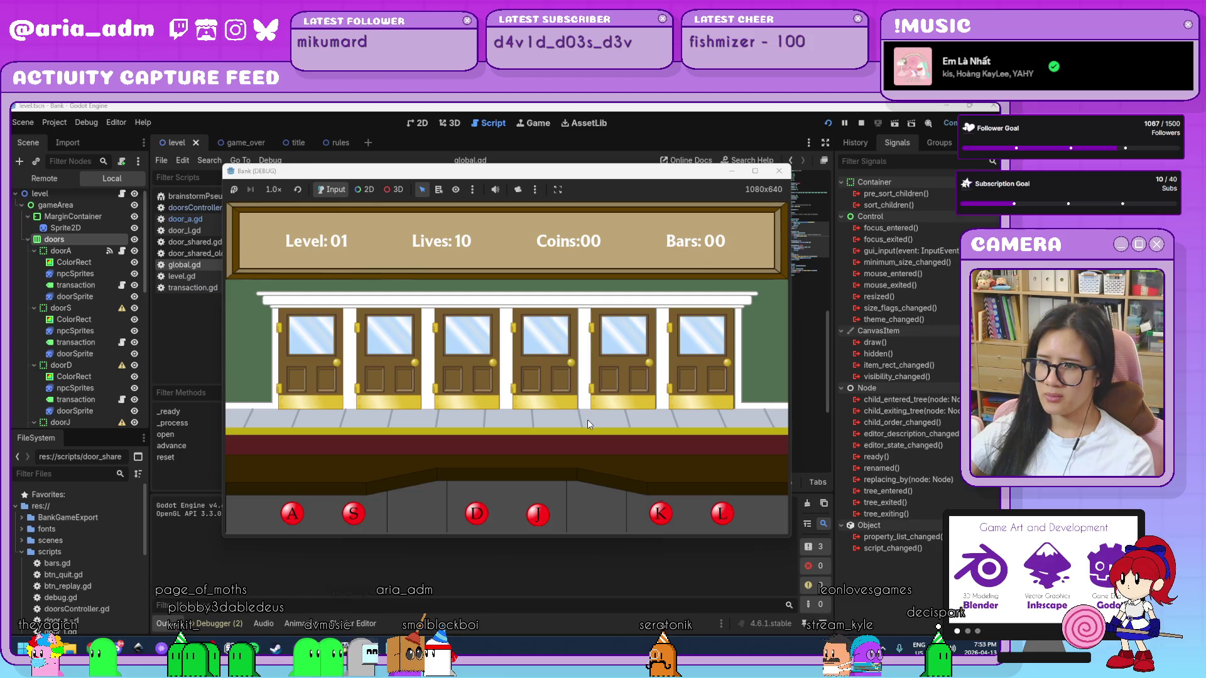
left_click(779, 172)
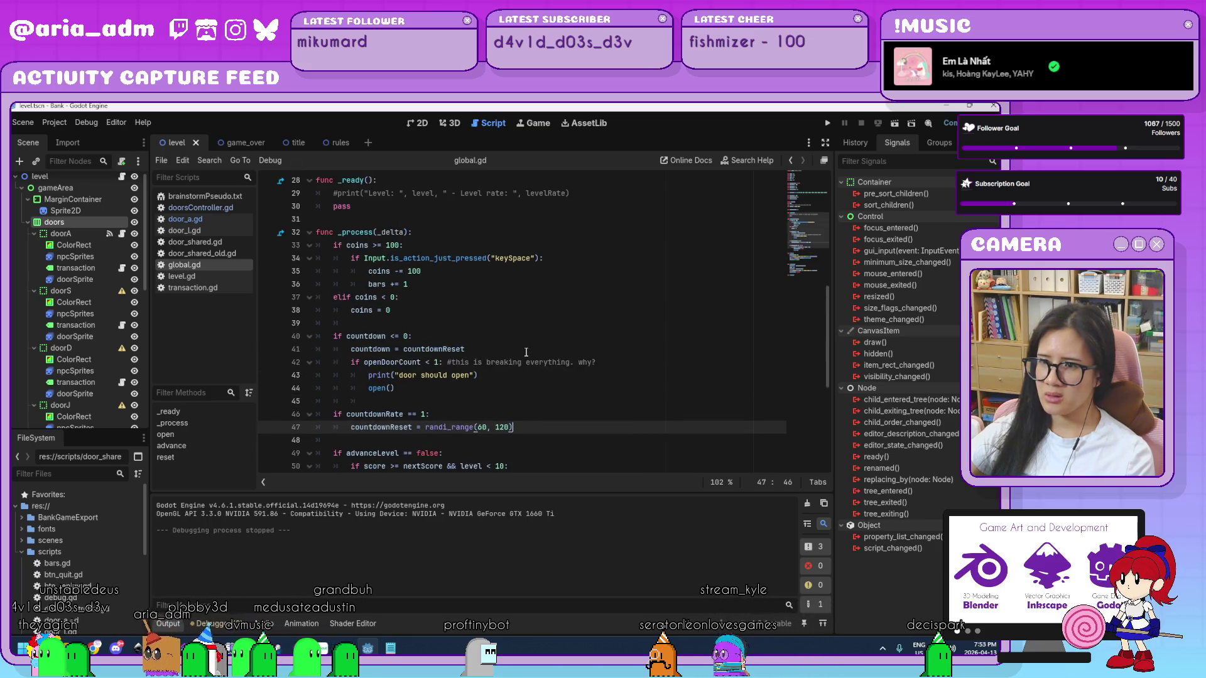
- Add countdown -= 1 at the top of _process and save global.gd
left_click(440, 323)
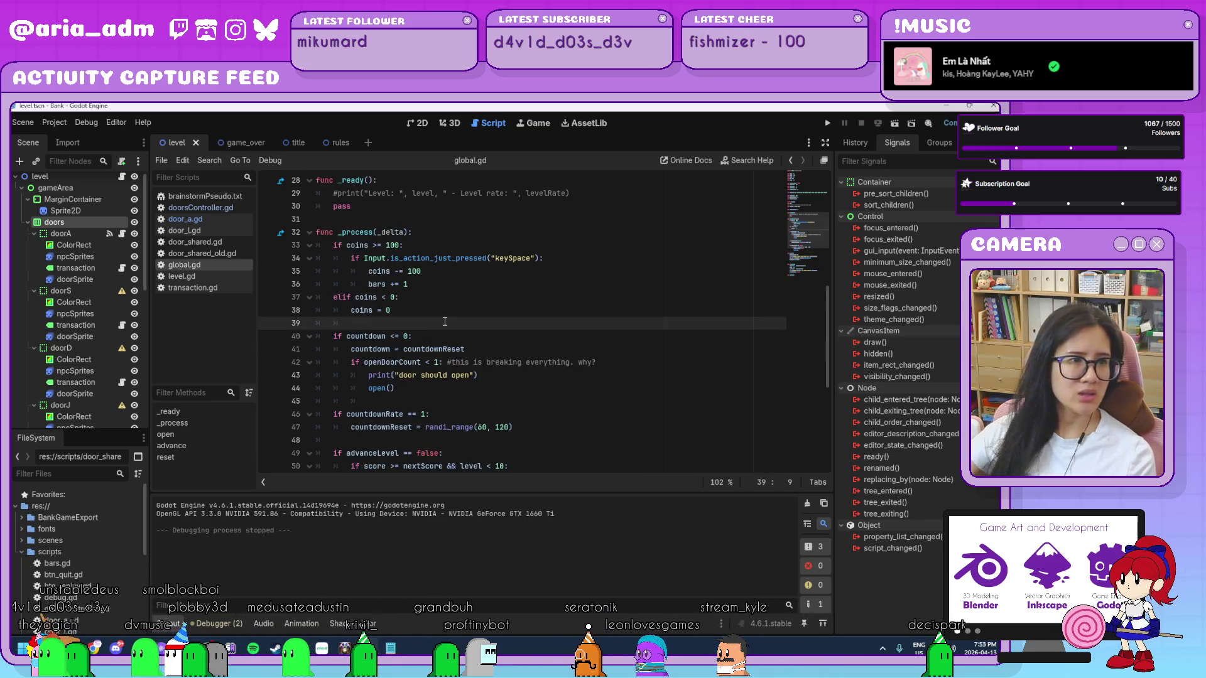
key("Return")
key("BackSpace")
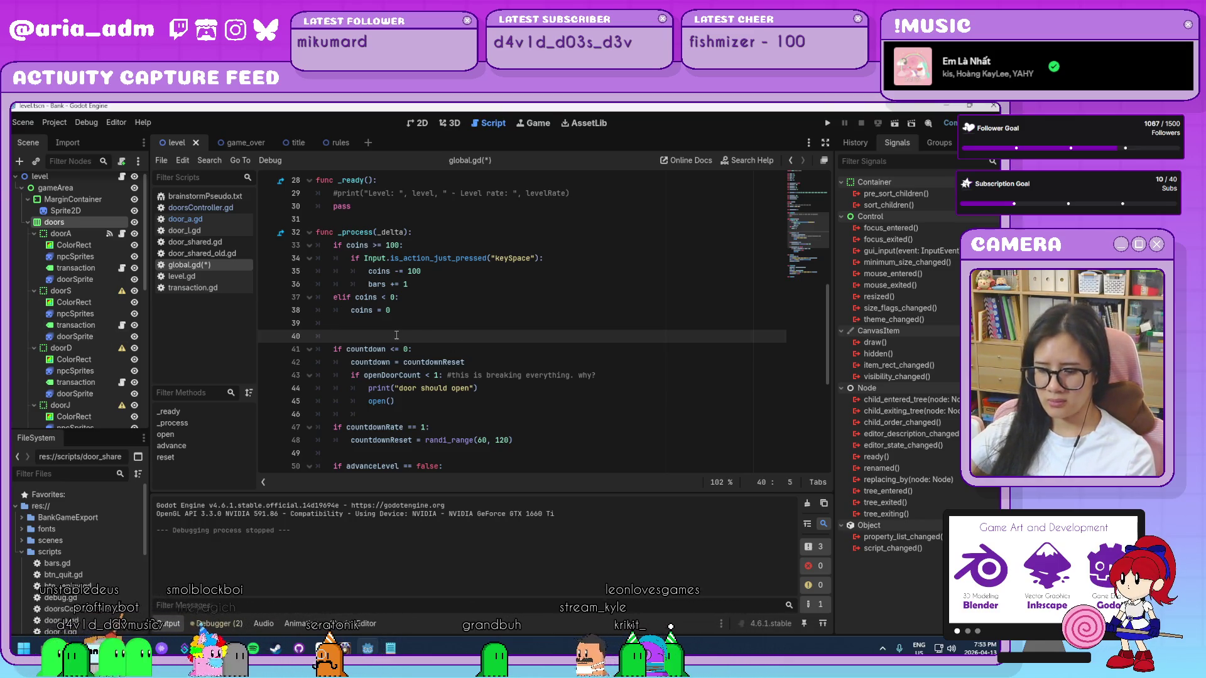
type("countdown -= 1")
key("Return")
key("ctrl+s")
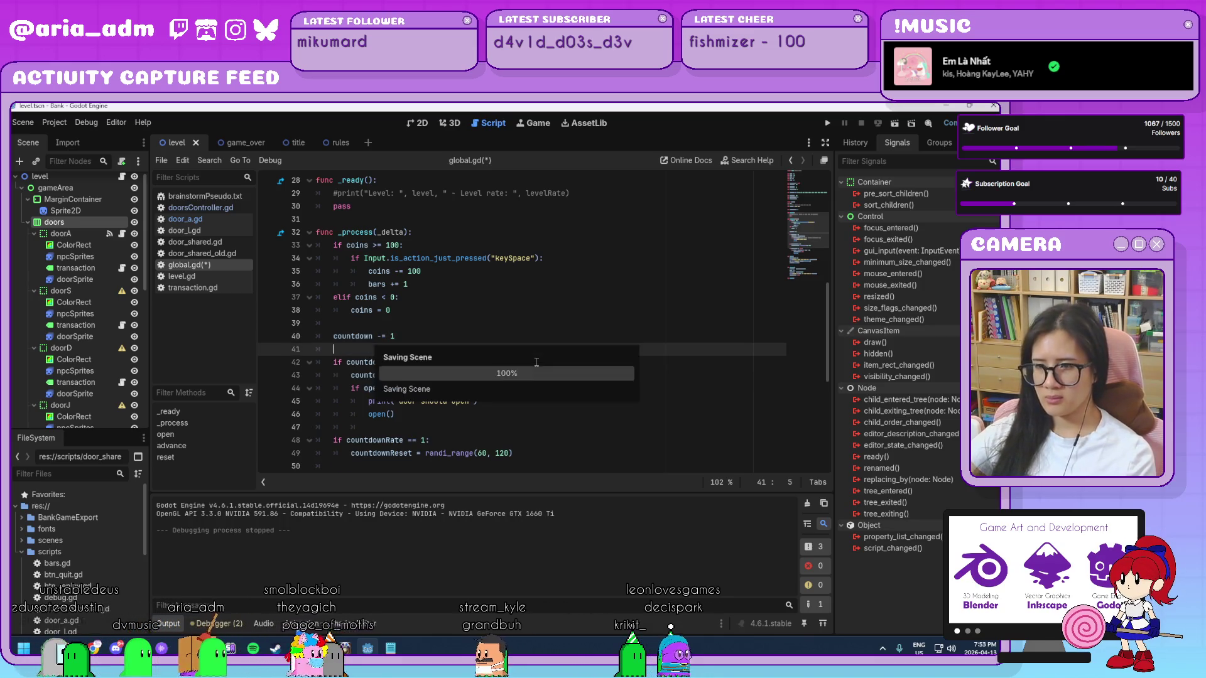
- Comment out the "door should open" print with # and run the Bank game
scroll(657, 347, "down", 3)
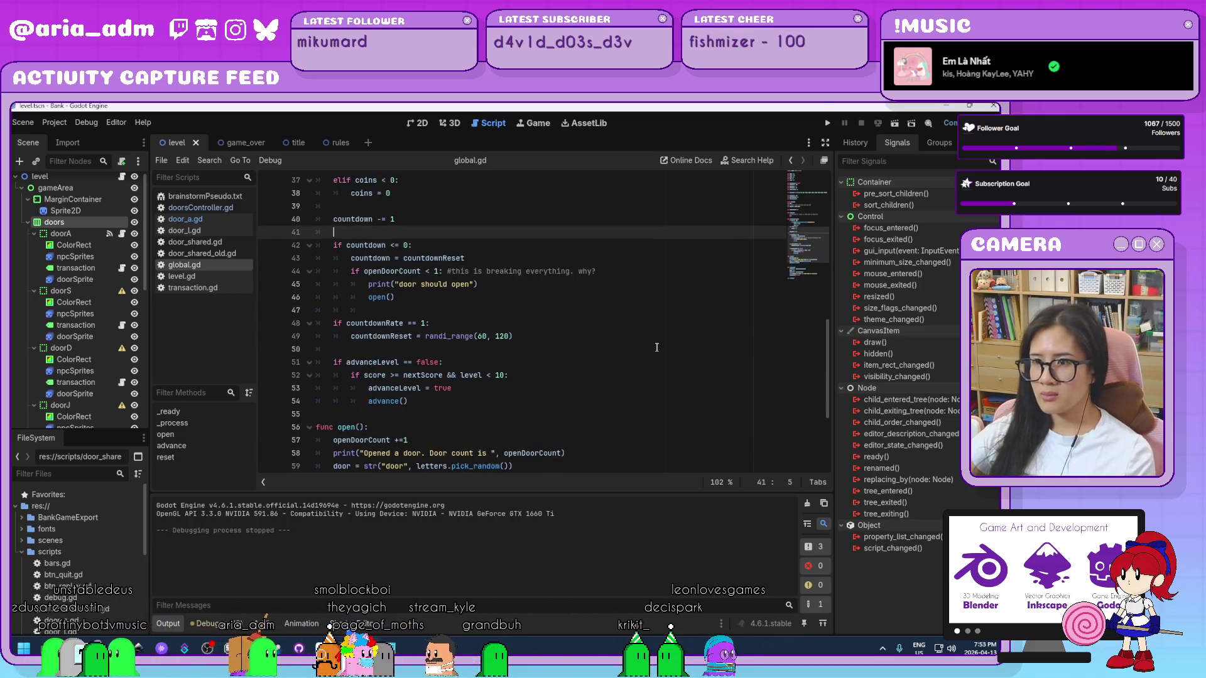
left_click(369, 285)
type("#")
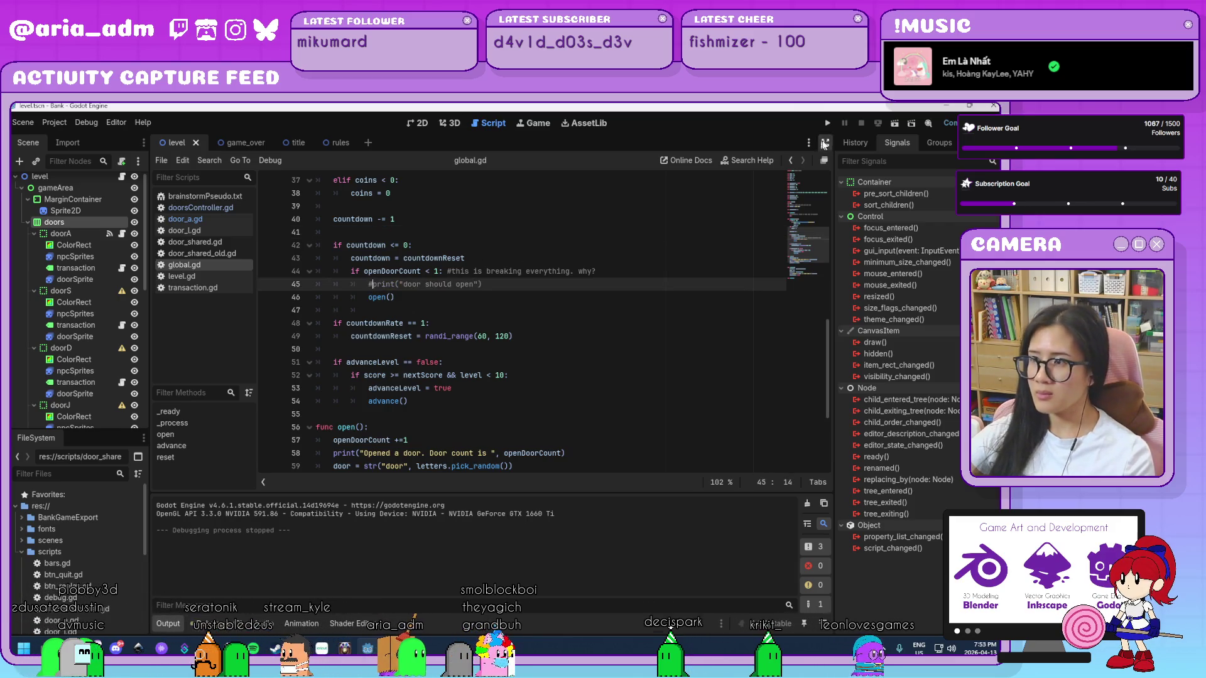
left_click(828, 124)
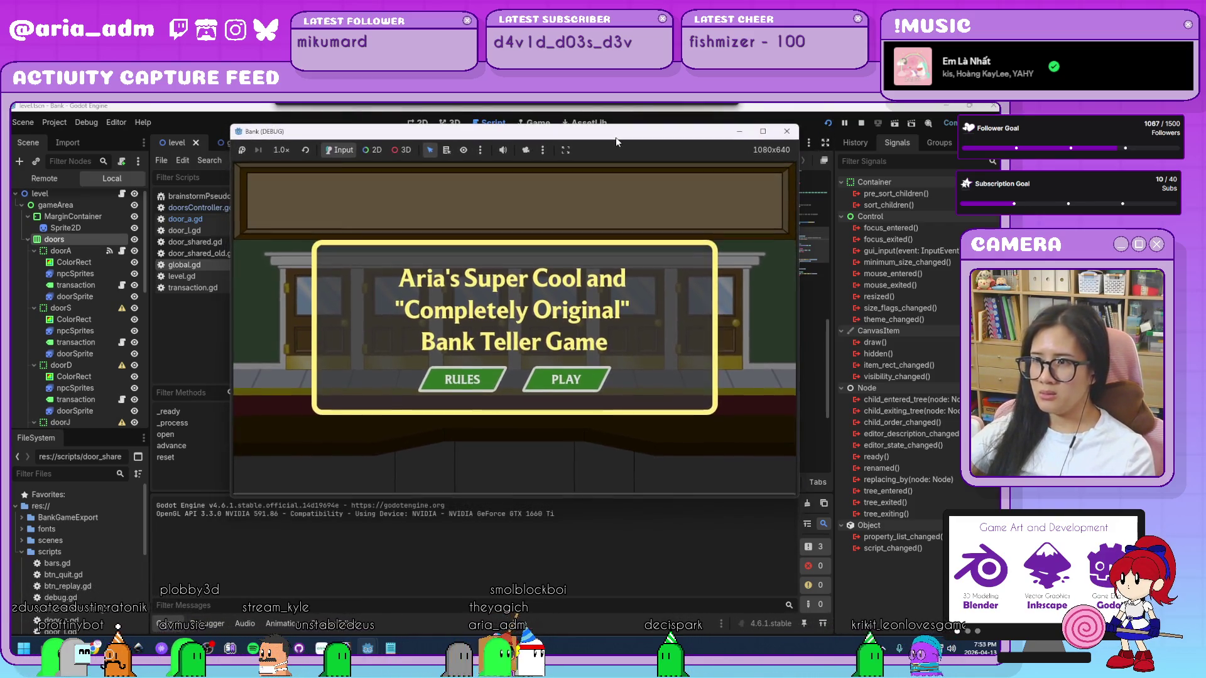
- Play a round until Output logs 'Opened a door. Door count is 1', then close the game
left_click(598, 375)
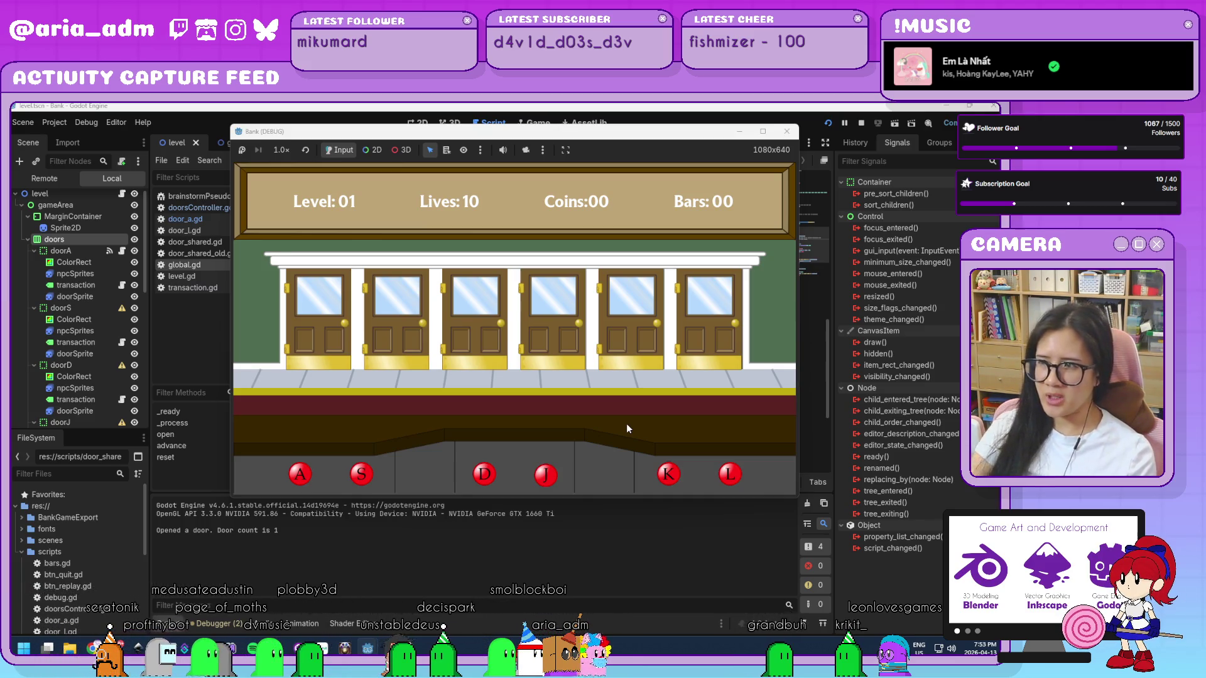
left_click(786, 131)
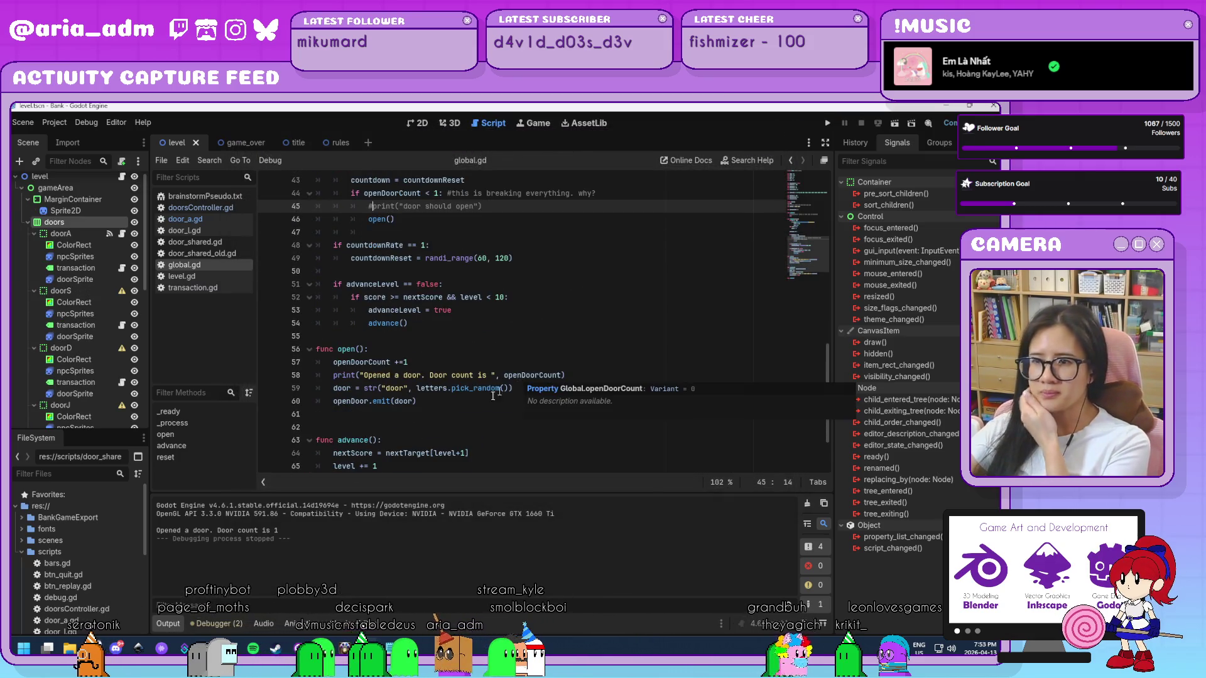
left_click(420, 403)
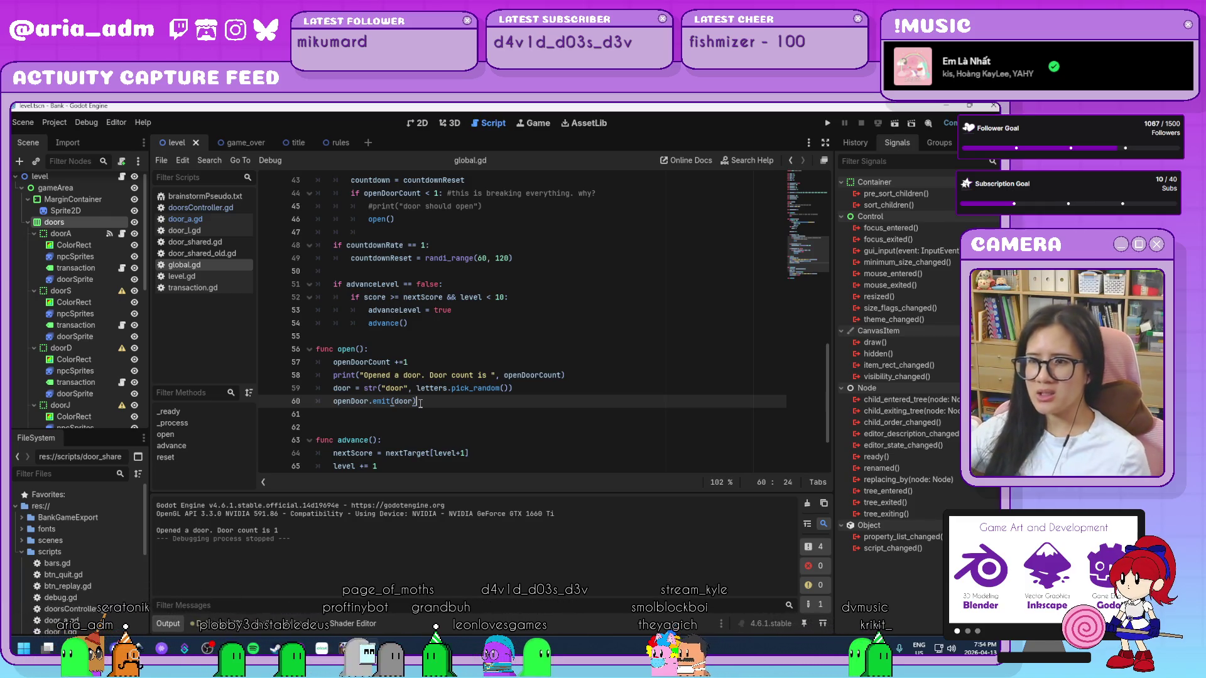
scroll(427, 396, "up", 14)
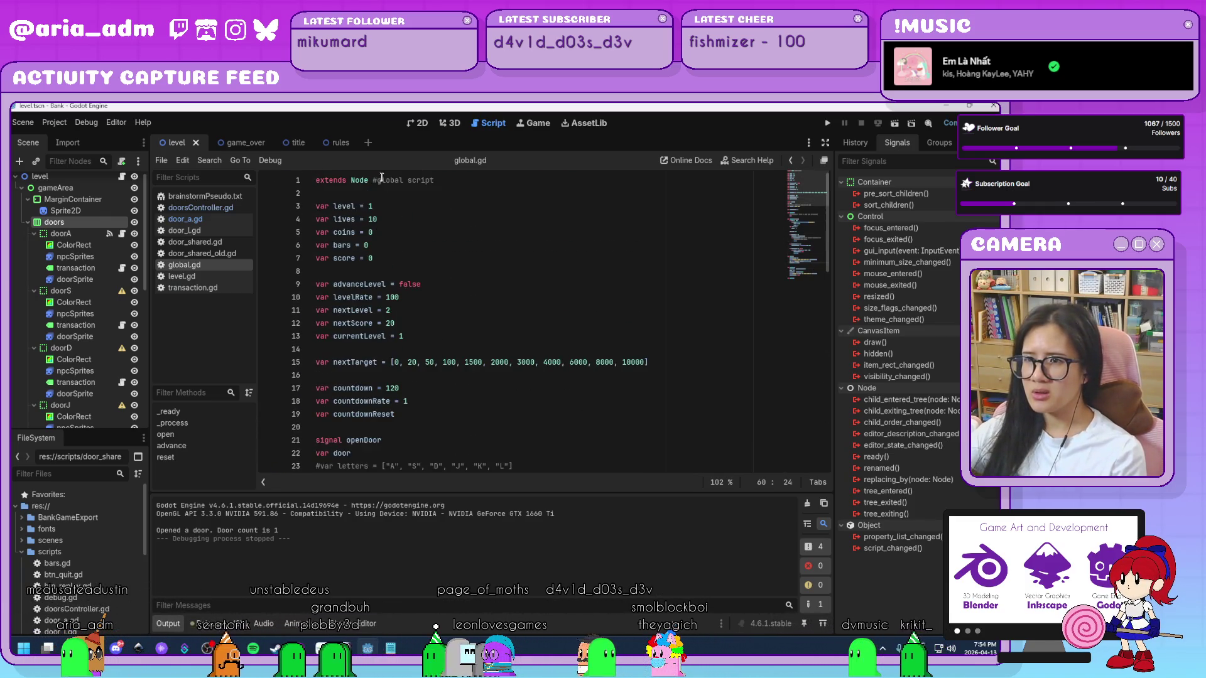
left_click(361, 182)
mouse_move(361, 184)
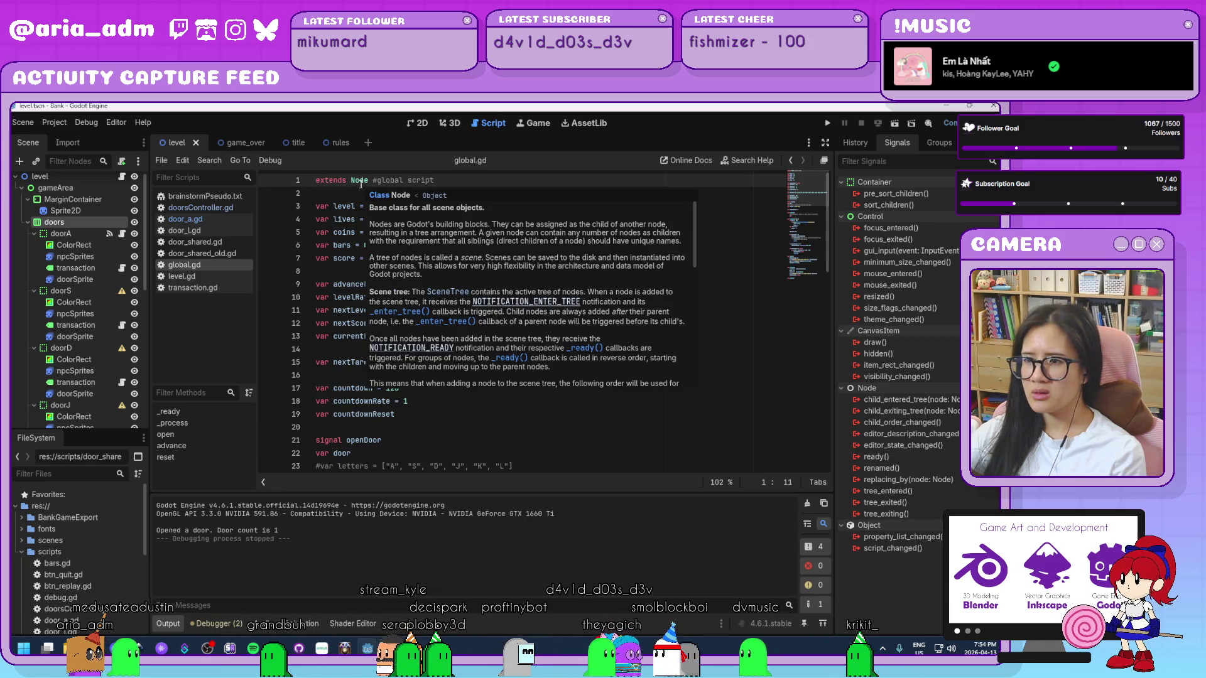
left_click(578, 426)
scroll(578, 426, "down", 5)
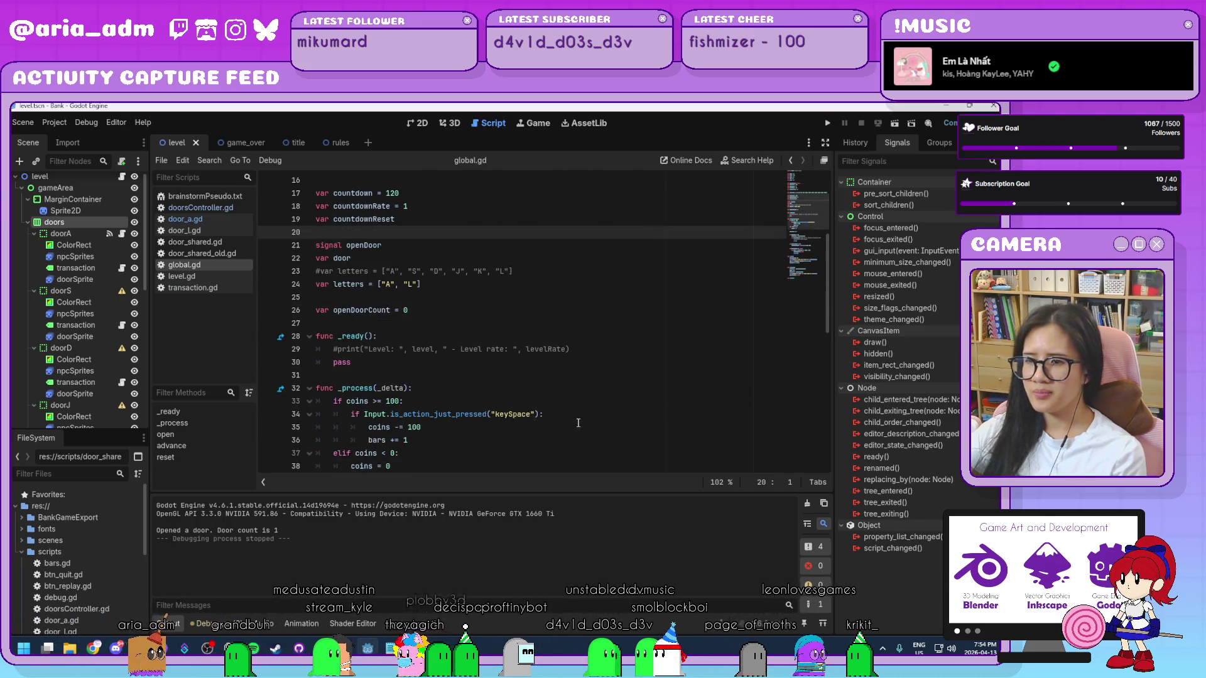
scroll(578, 423, "down", 2)
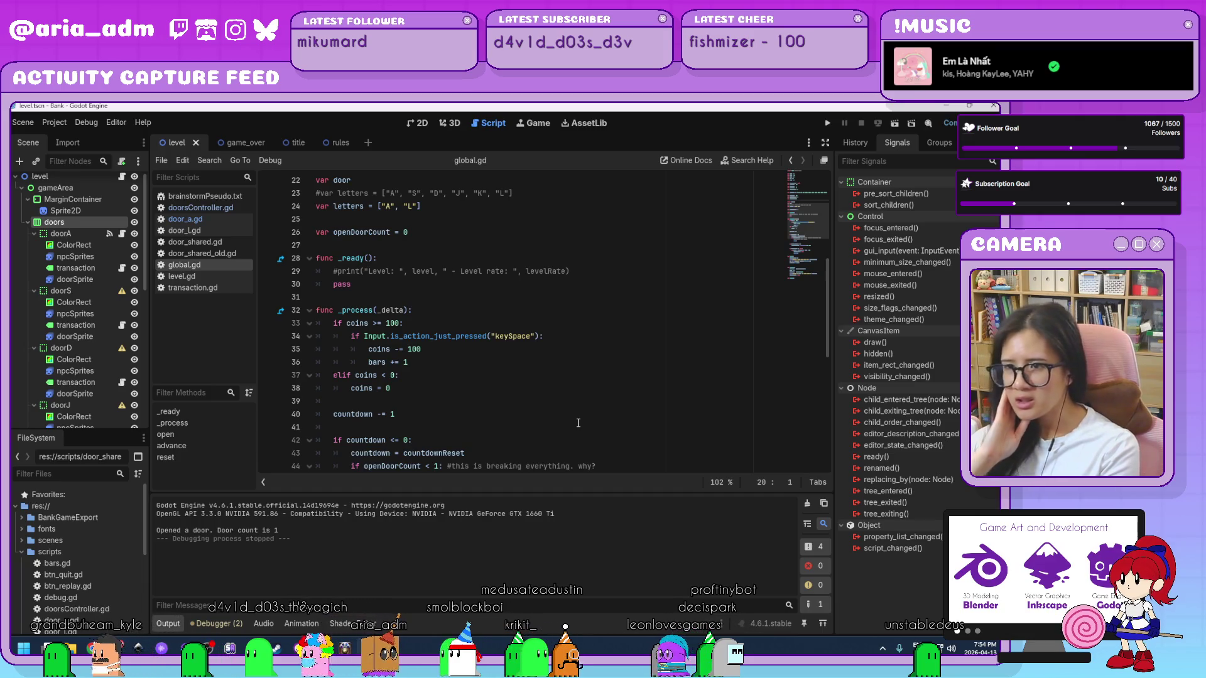
scroll(439, 376, "up", 4)
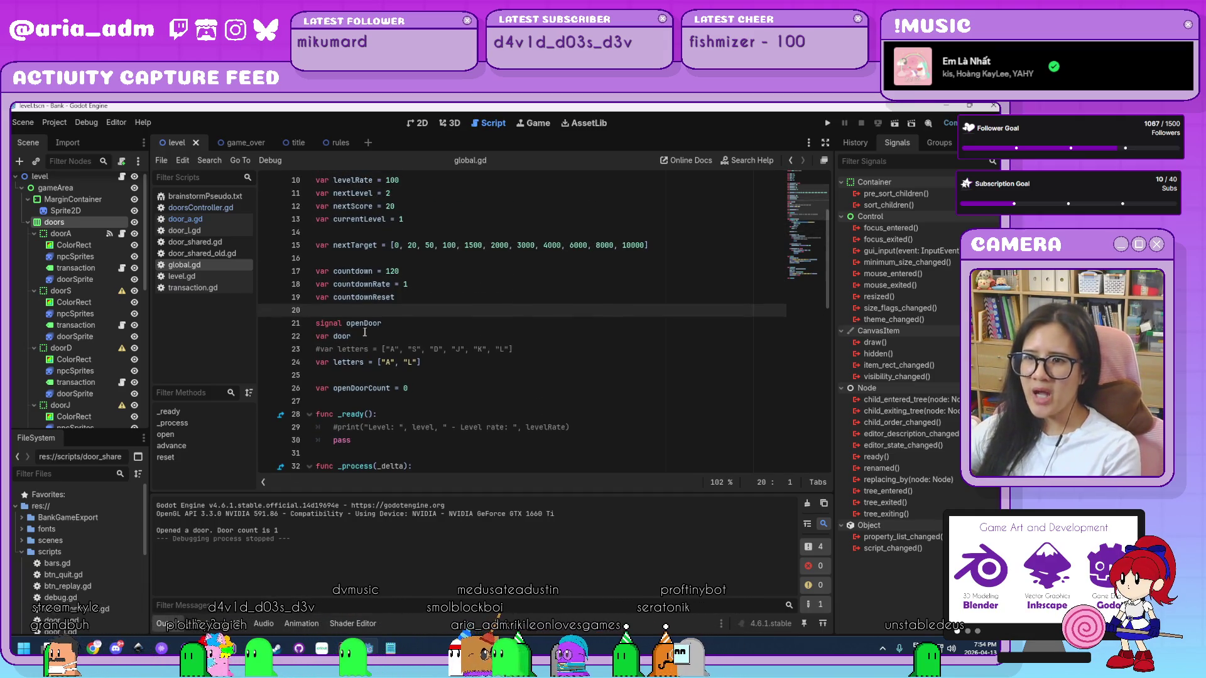
left_click(429, 327)
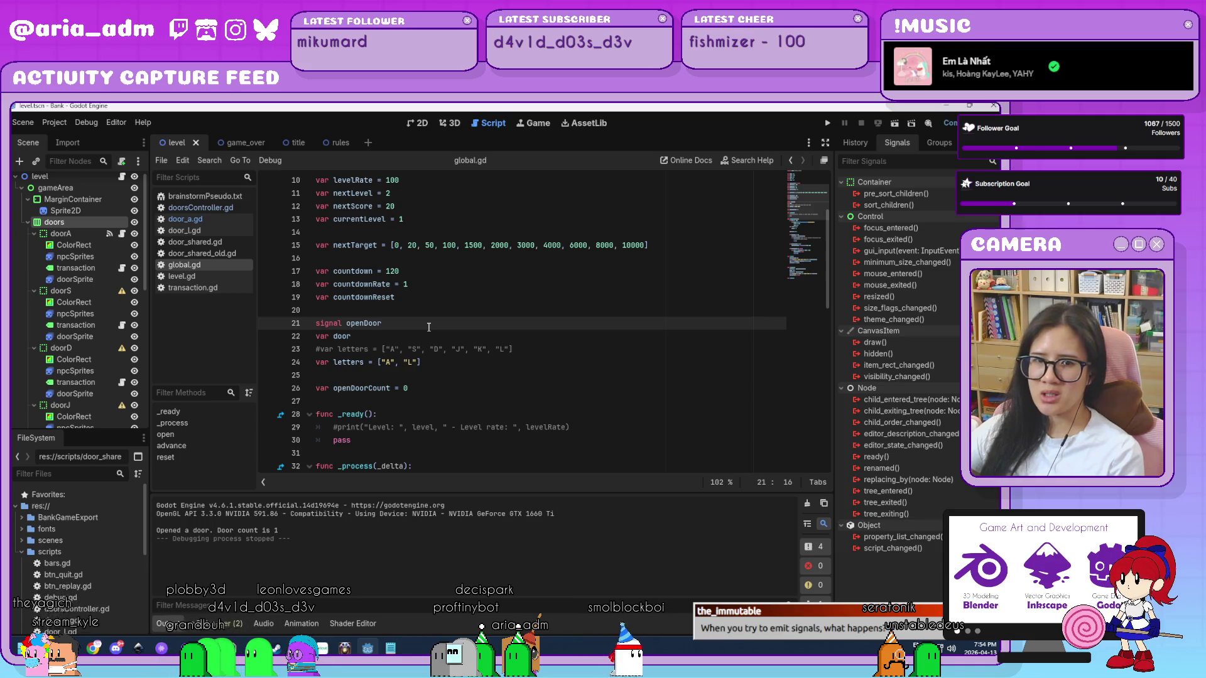
scroll(429, 327, "down", 1)
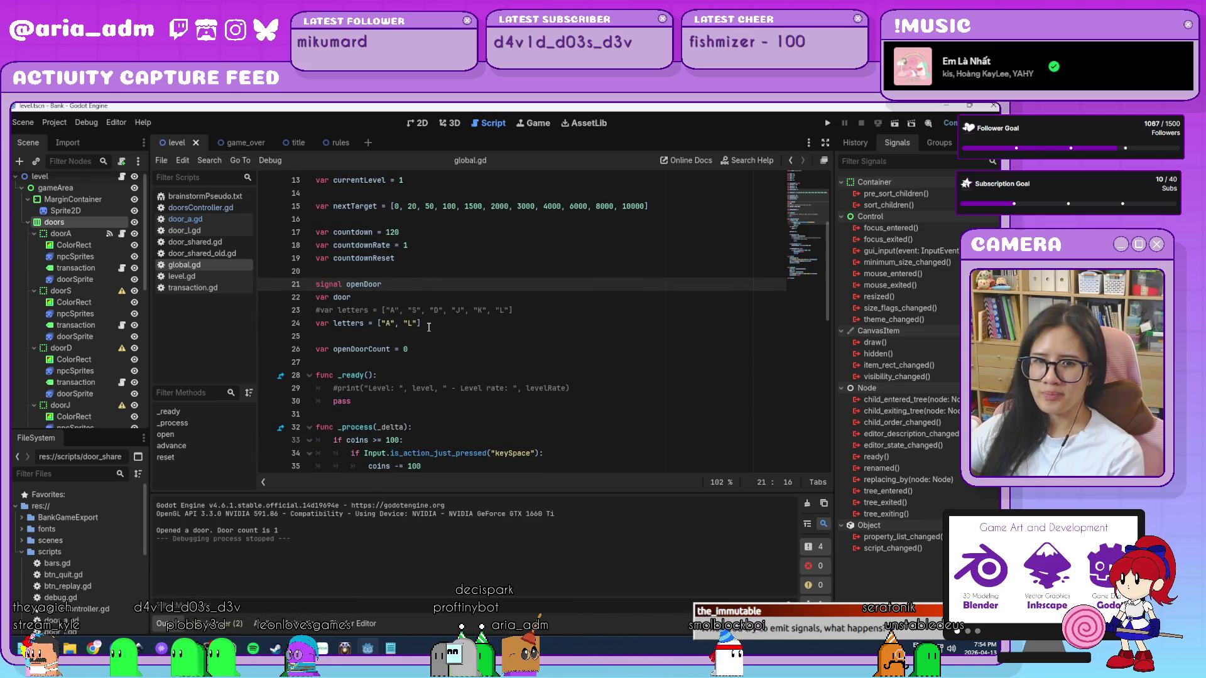
scroll(429, 327, "down", 1)
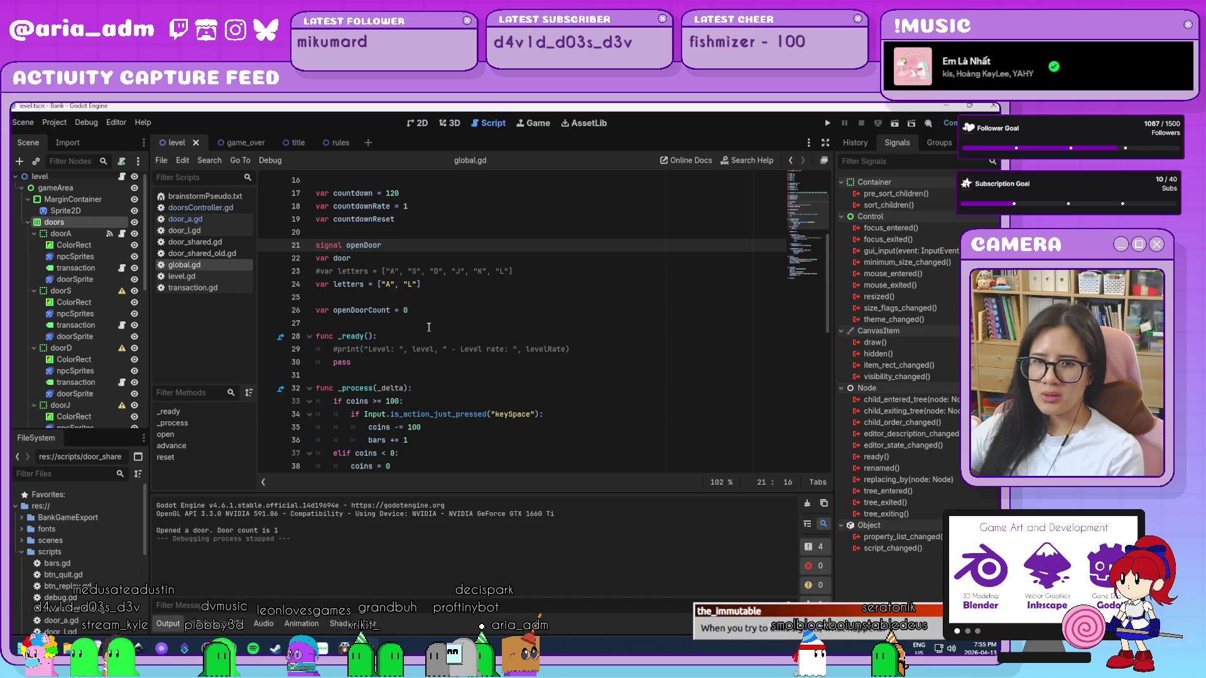
scroll(430, 327, "down", 2)
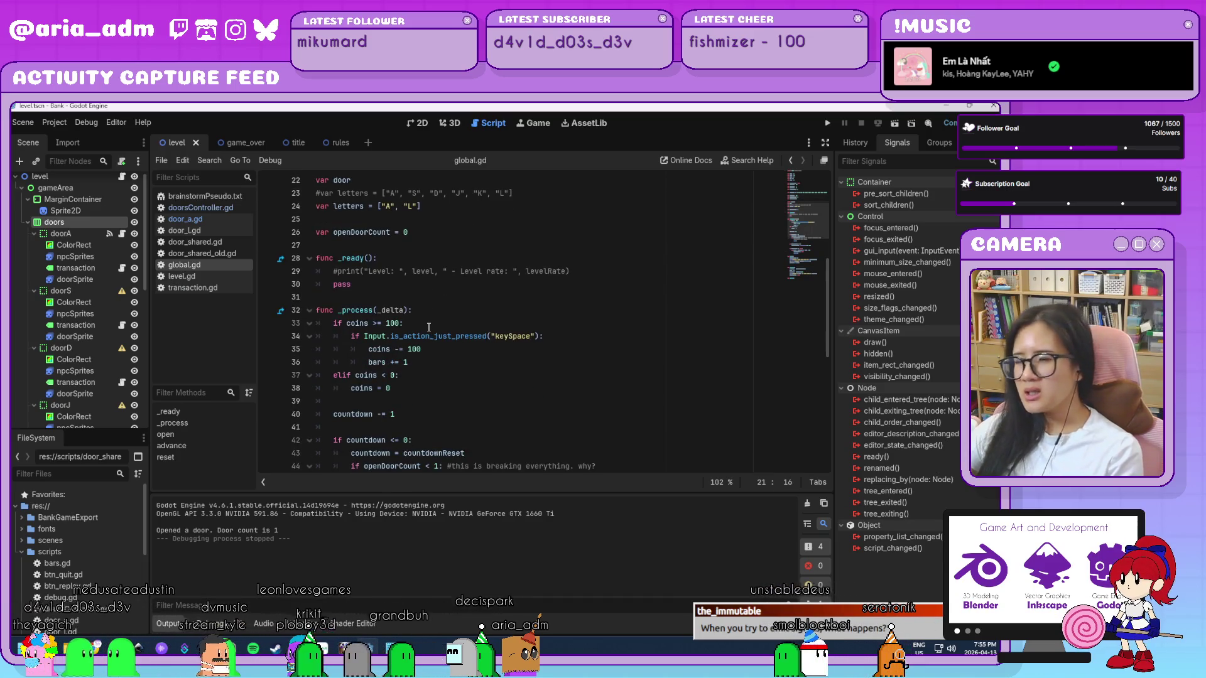
scroll(430, 327, "down", 4)
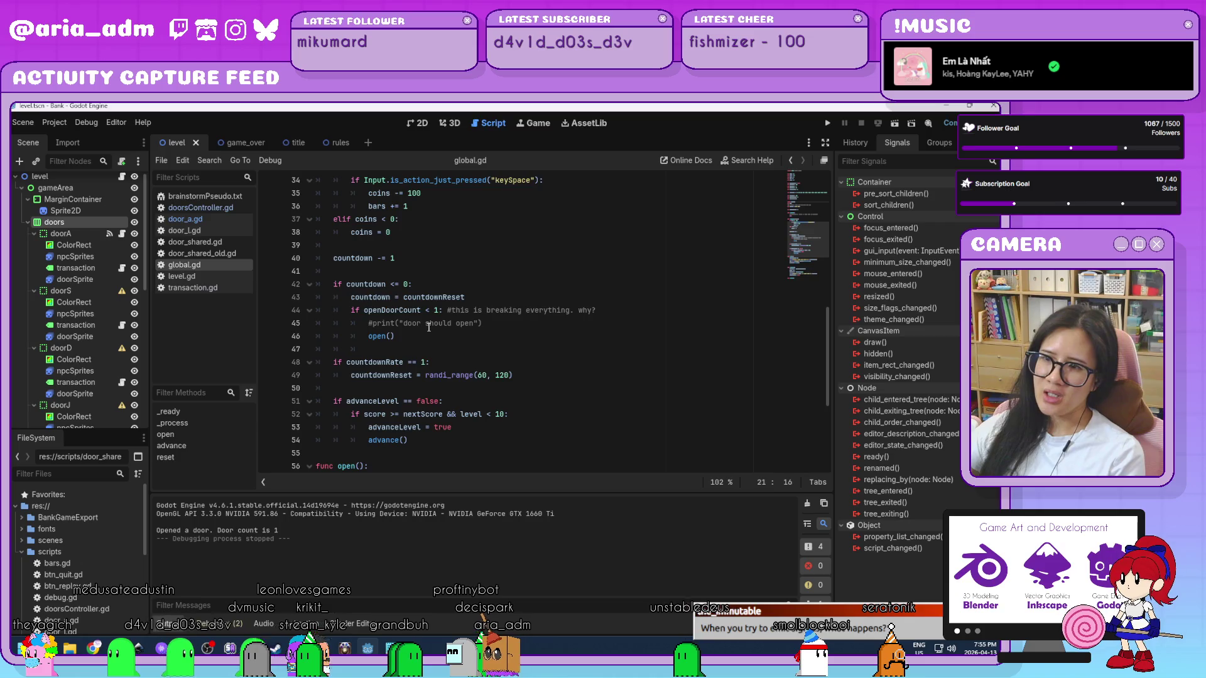
scroll(429, 327, "down", 4)
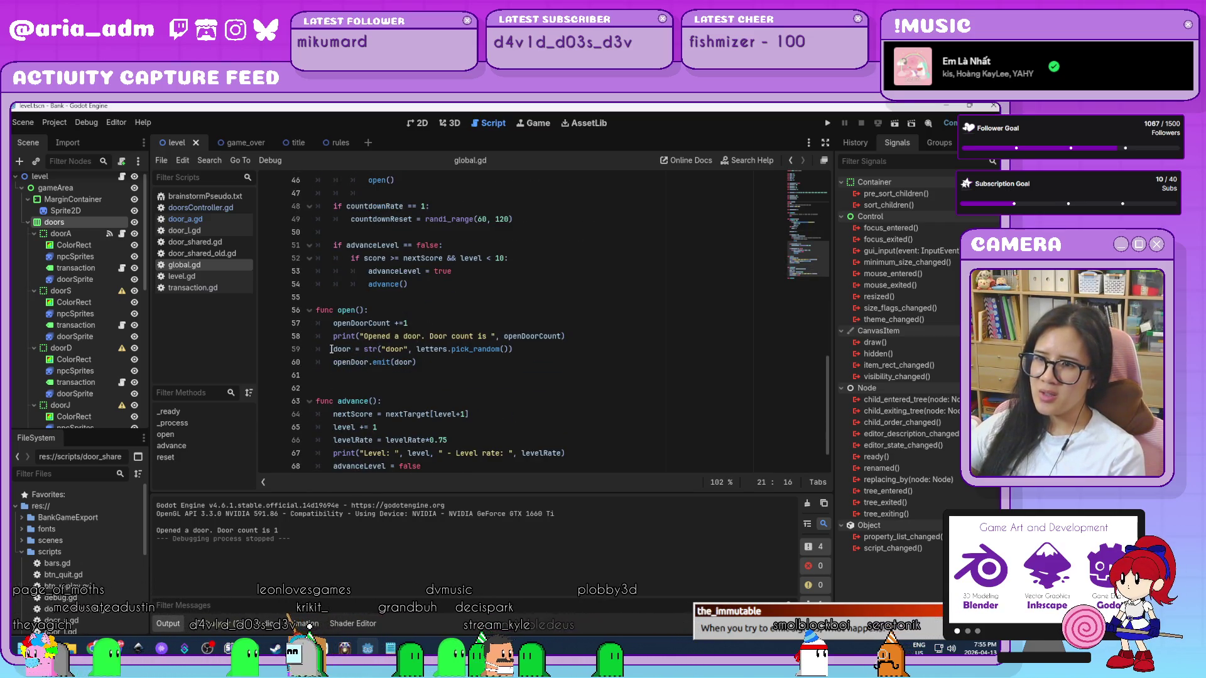
left_click_drag(334, 349, 352, 349)
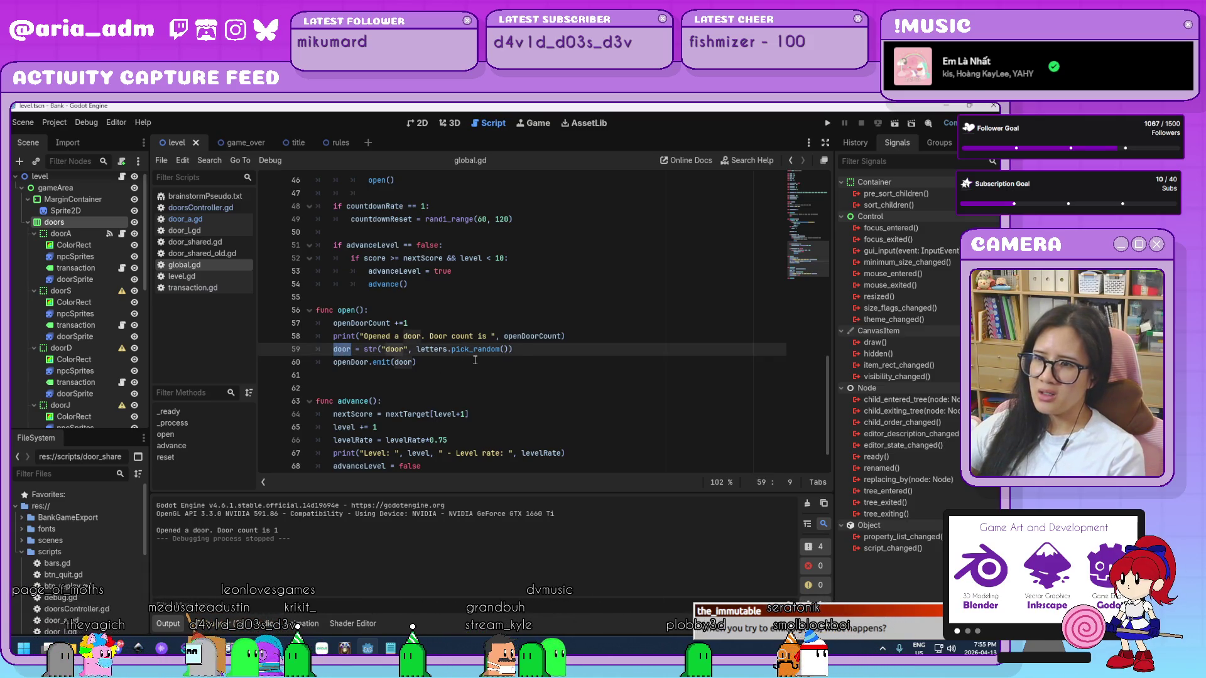
scroll(530, 359, "up", 12)
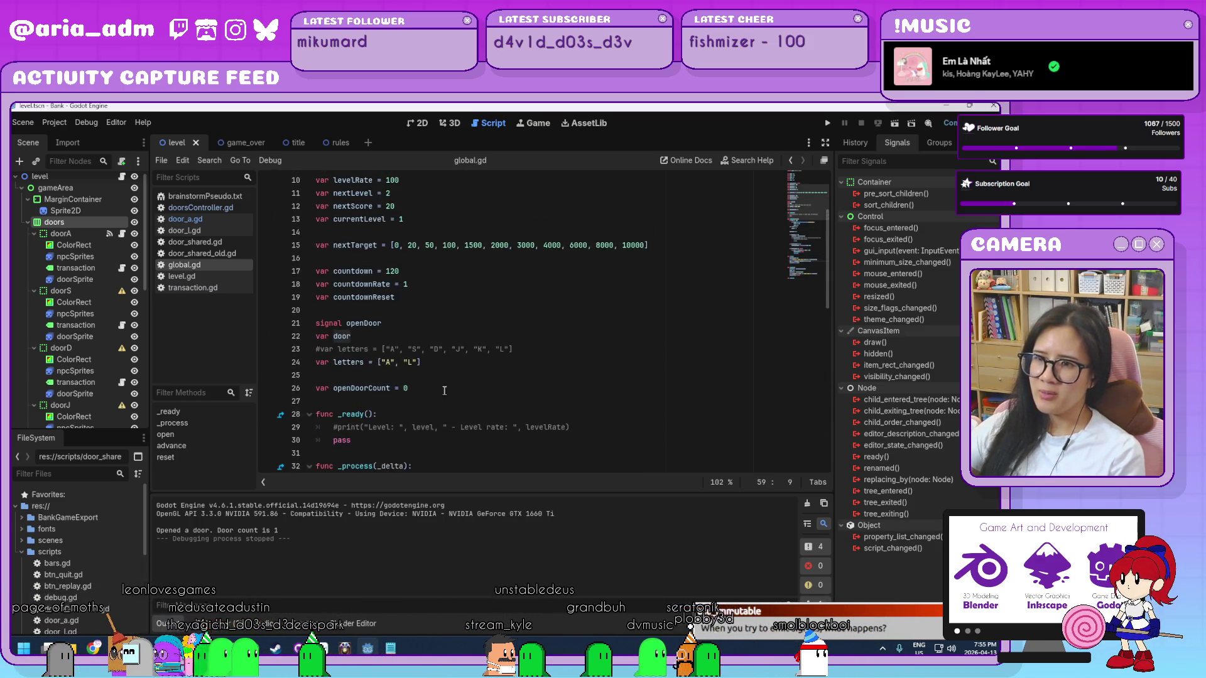
scroll(422, 365, "down", 12)
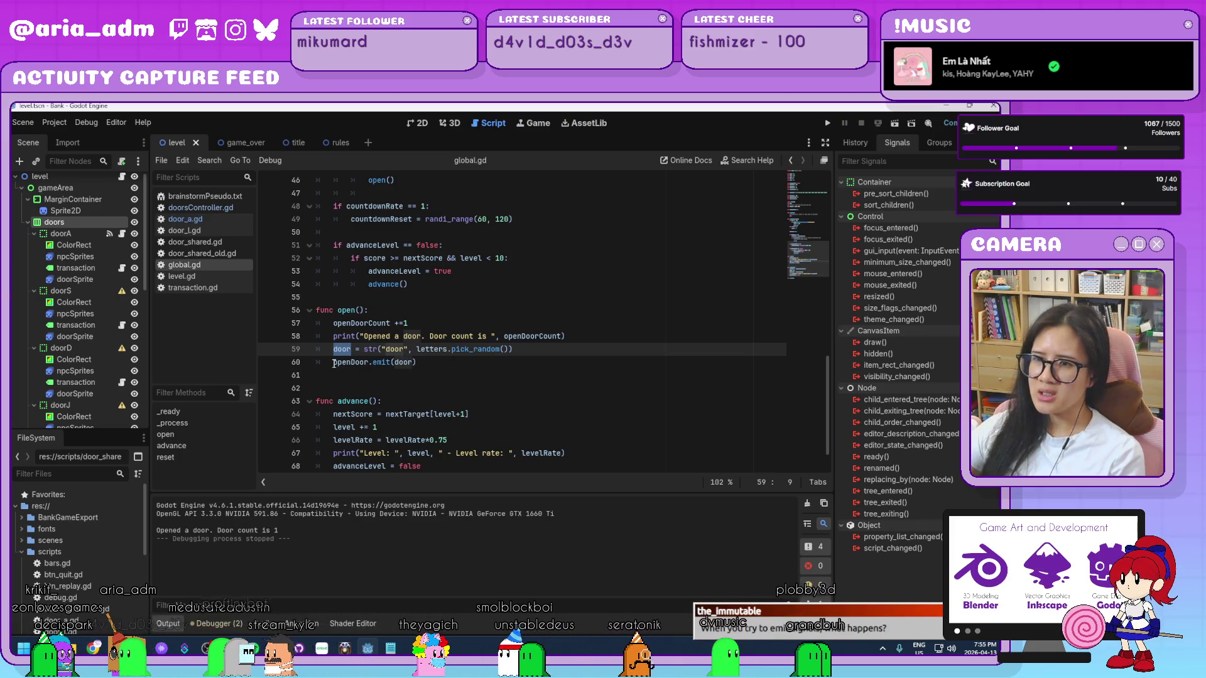
left_click_drag(333, 363, 373, 364)
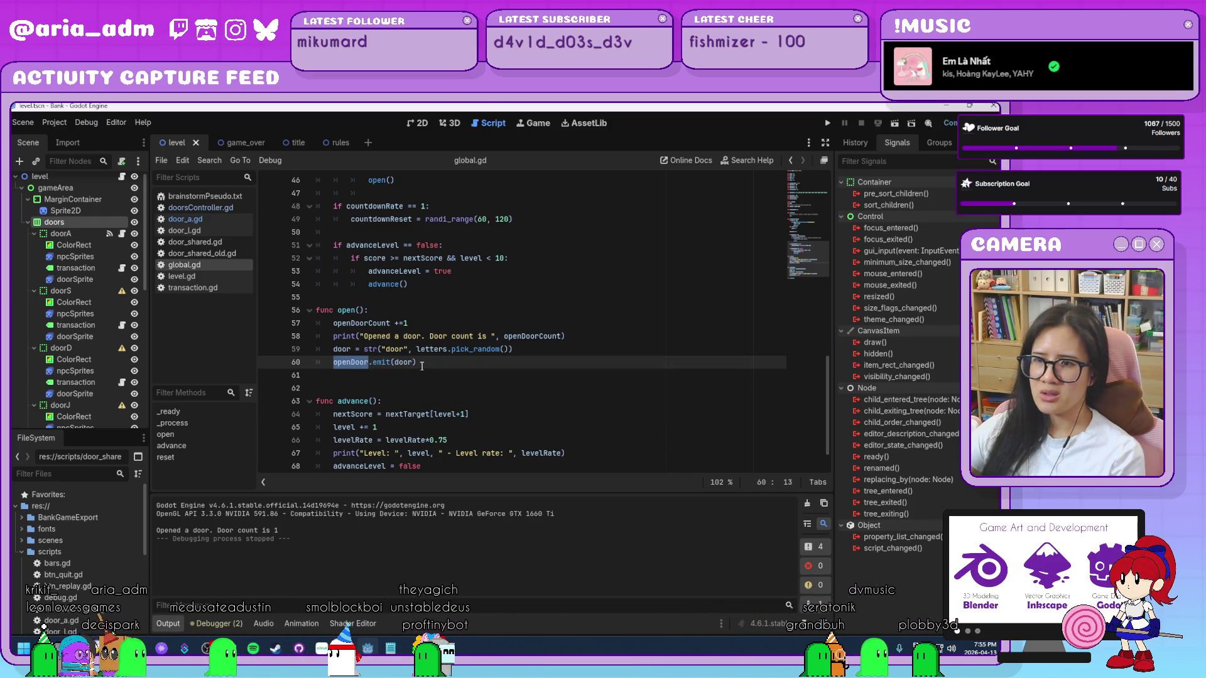
left_click(421, 363)
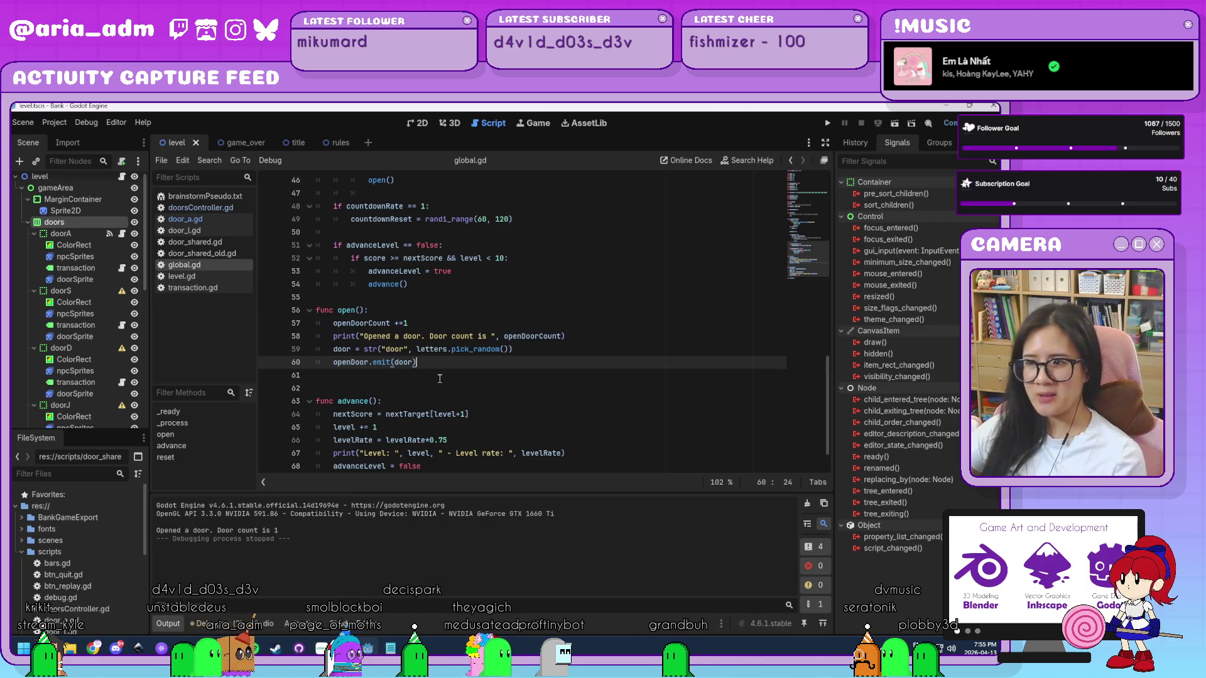
left_click(77, 234)
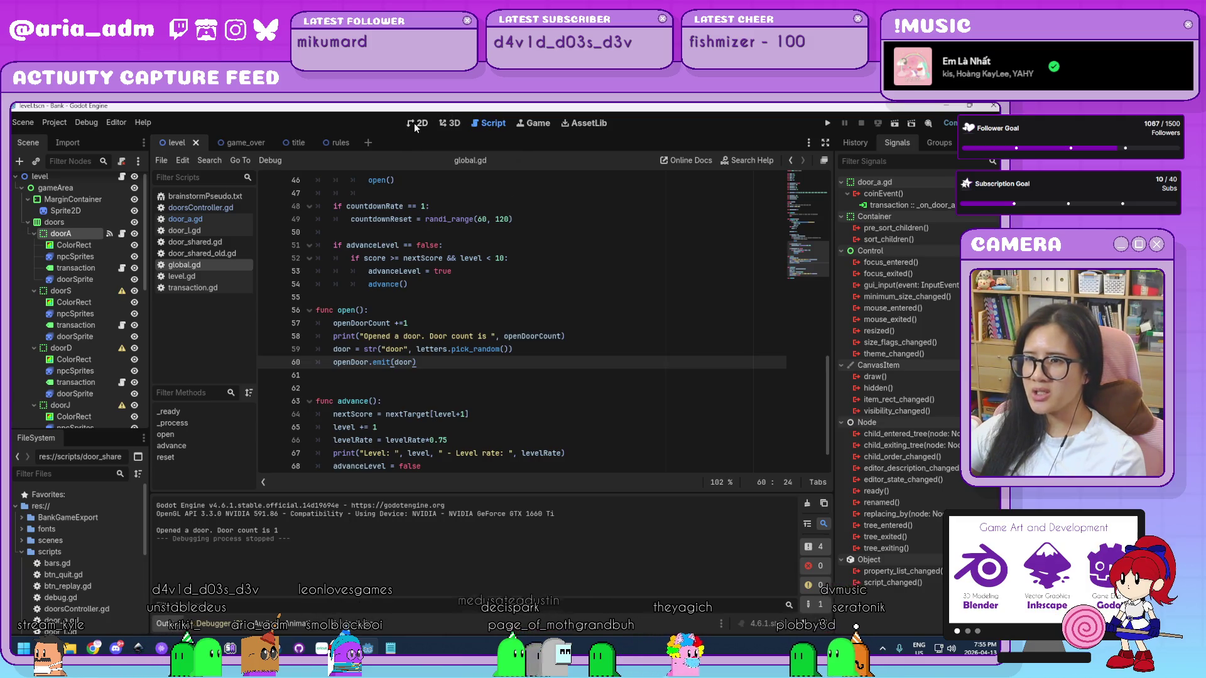
left_click(416, 124)
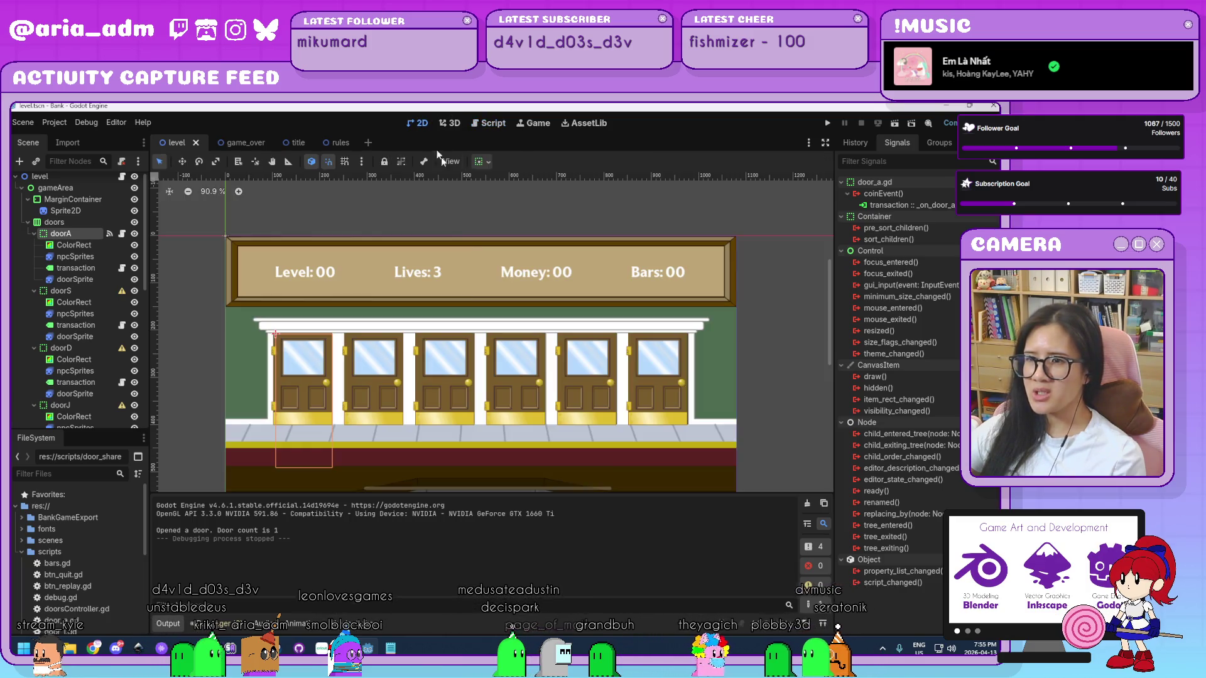
left_click(122, 233)
scroll(459, 352, "down", 15)
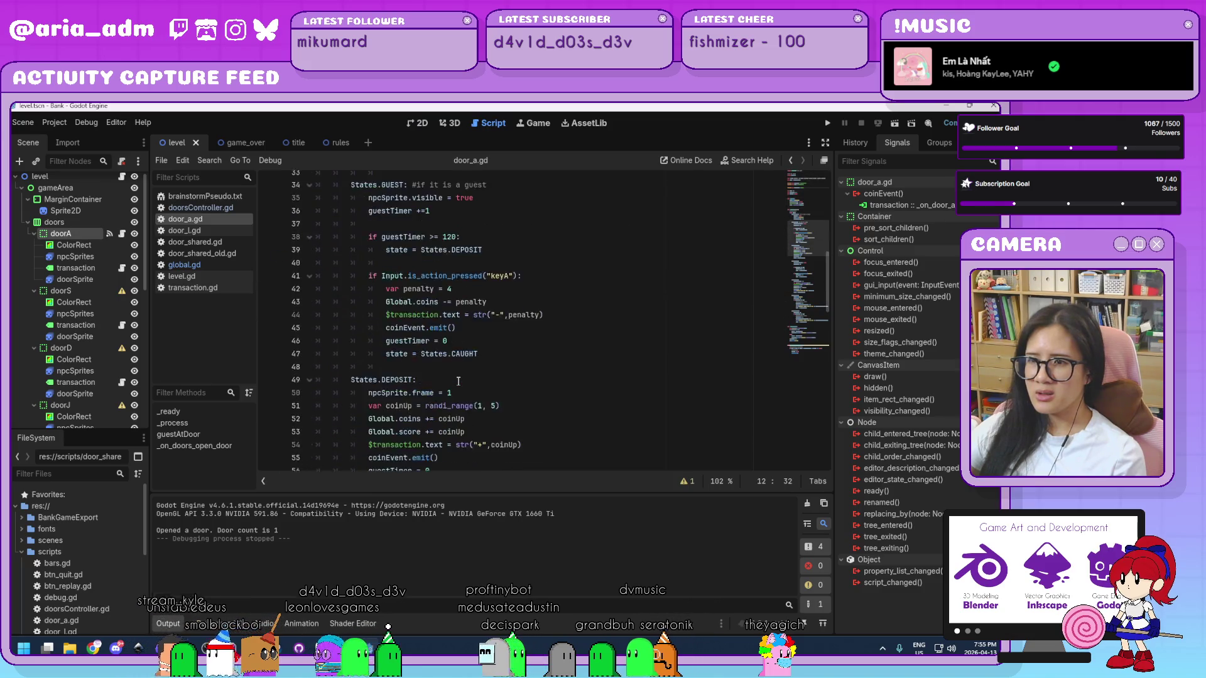
scroll(459, 381, "down", 16)
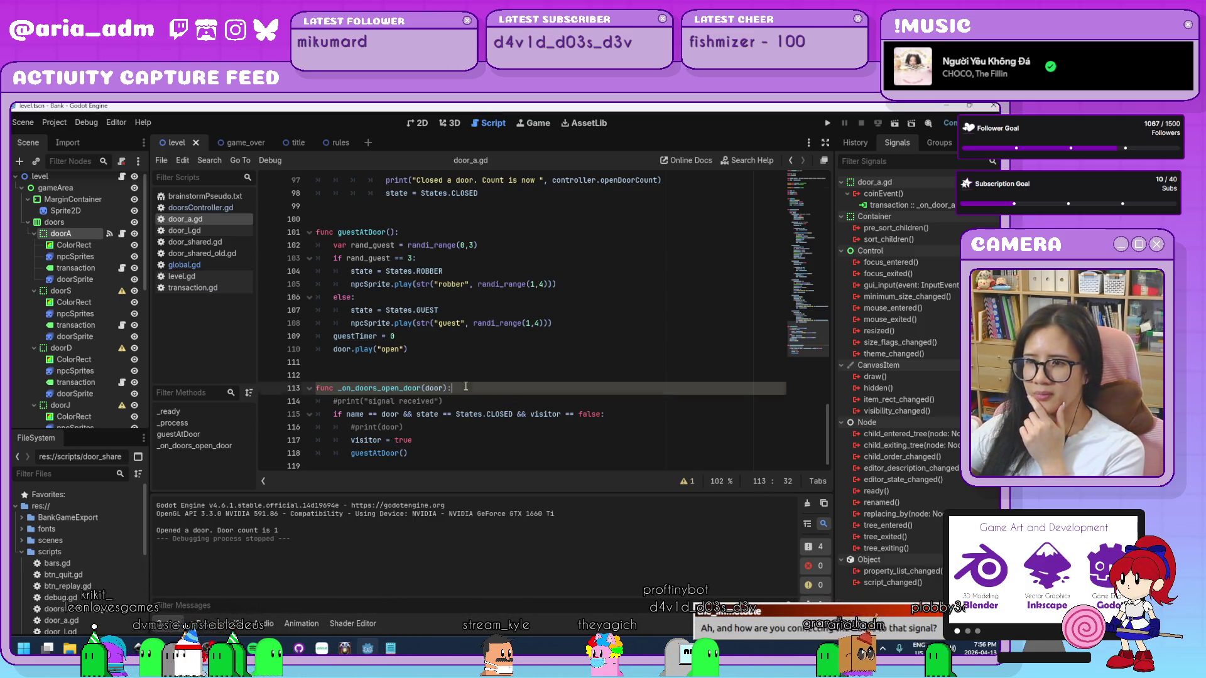
left_click(55, 223)
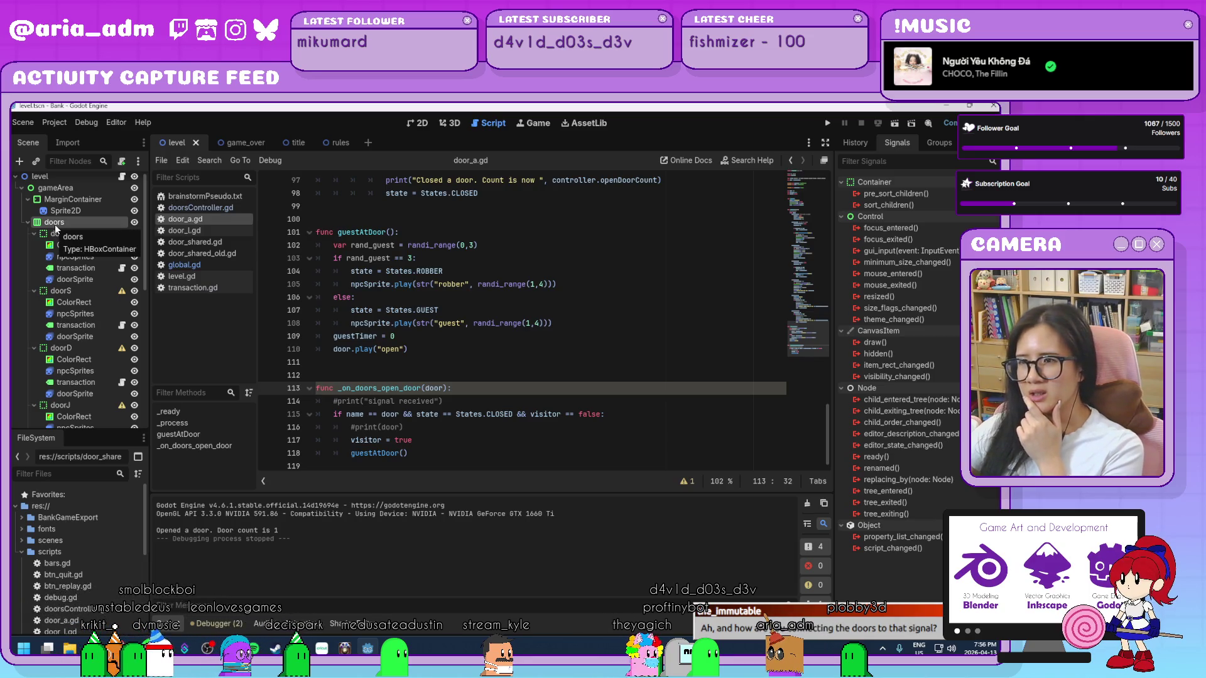
left_click(523, 450)
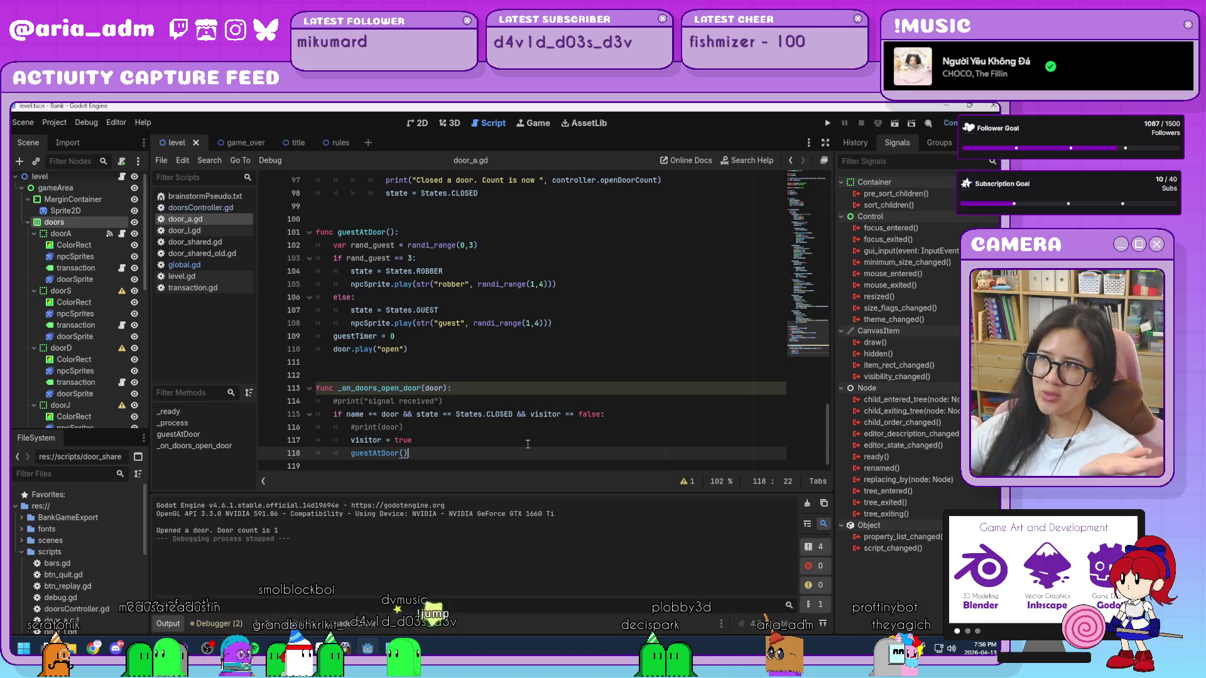
left_click(500, 440)
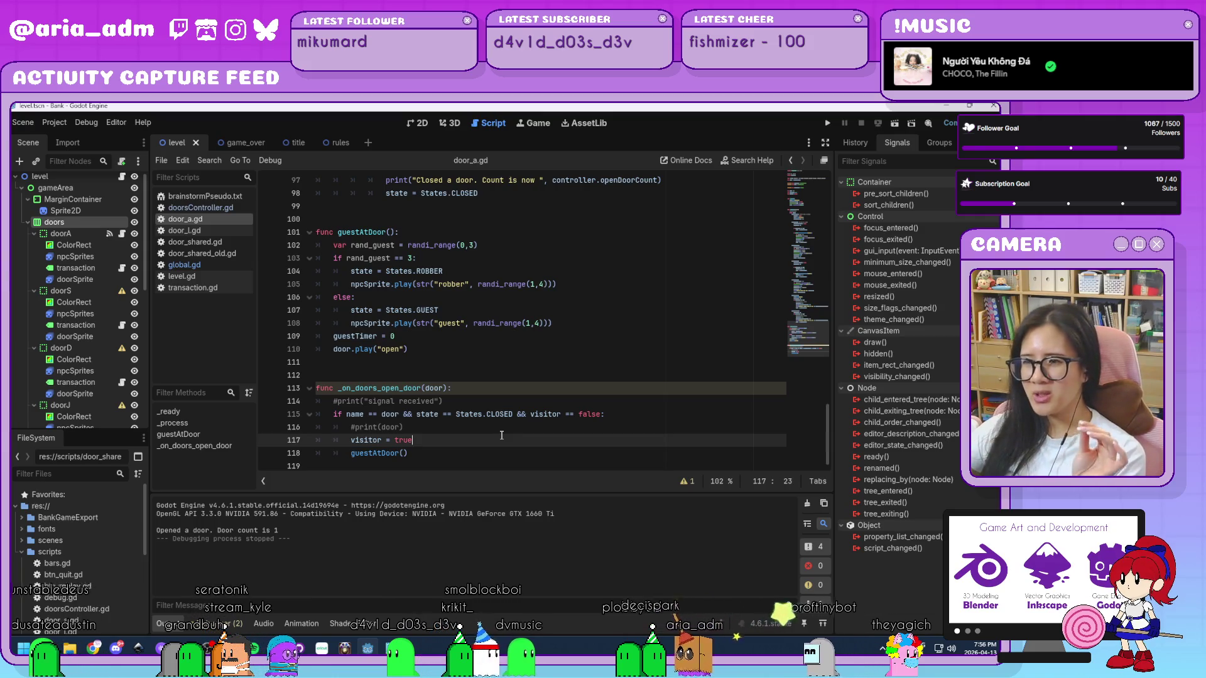
left_click(207, 264)
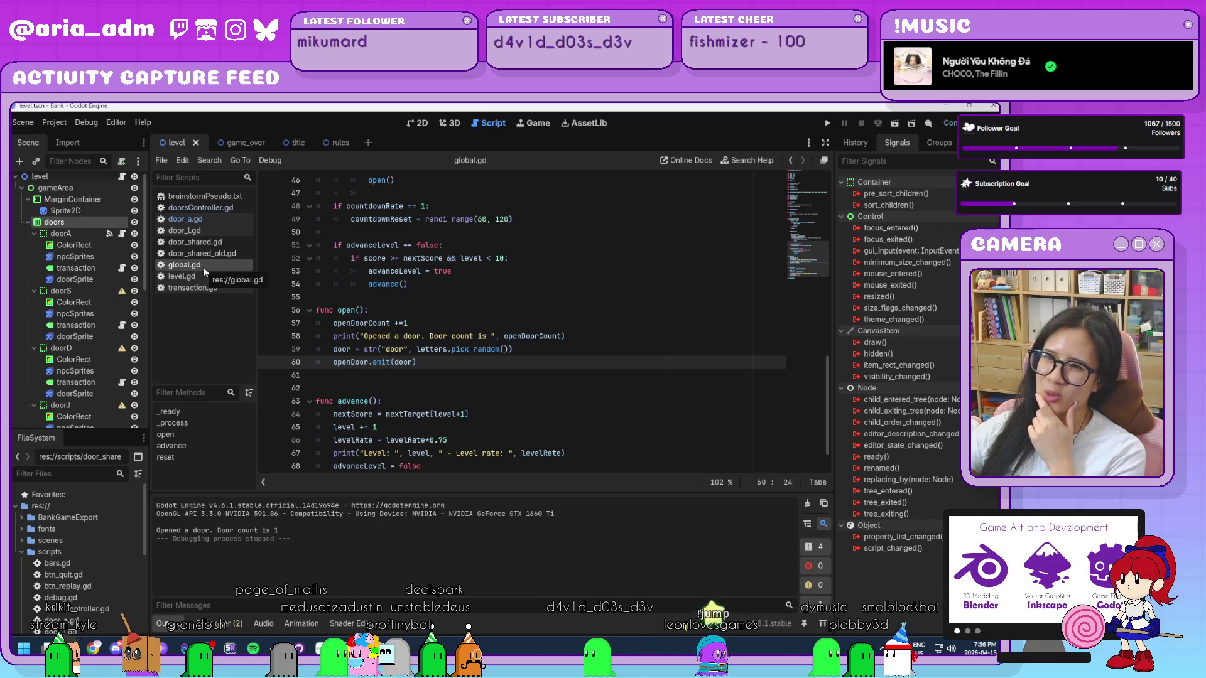
- Select the doorA node, check the 'door' tooltip on line 60, and switch to door_a.gd
left_click(87, 238)
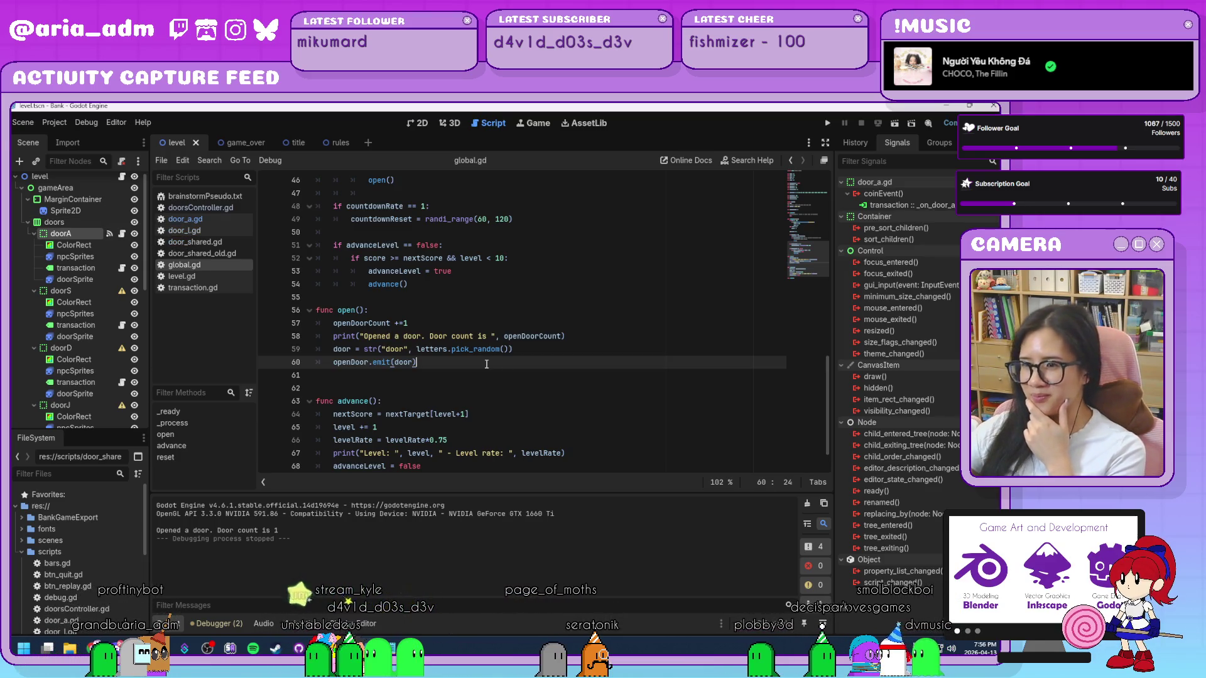
mouse_move(411, 365)
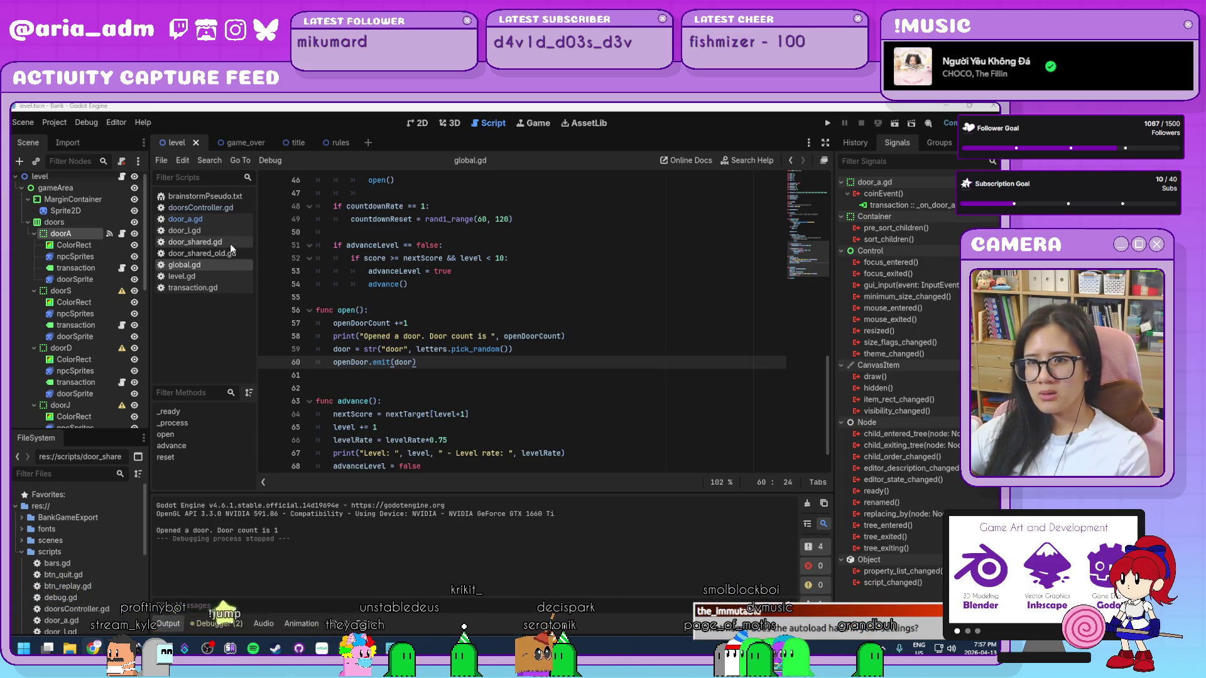
left_click(213, 219)
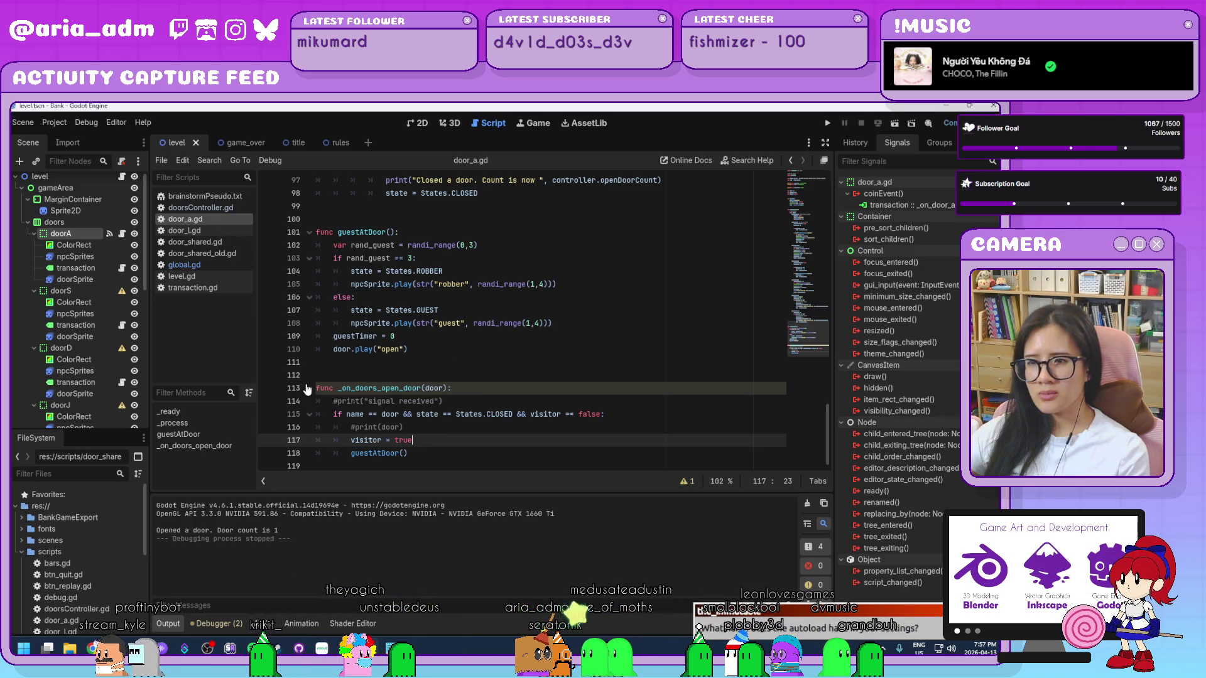
- Remove 'doors' from the _on_doors_open_door handler name on line 113 and save door_a.gd
left_click(338, 390)
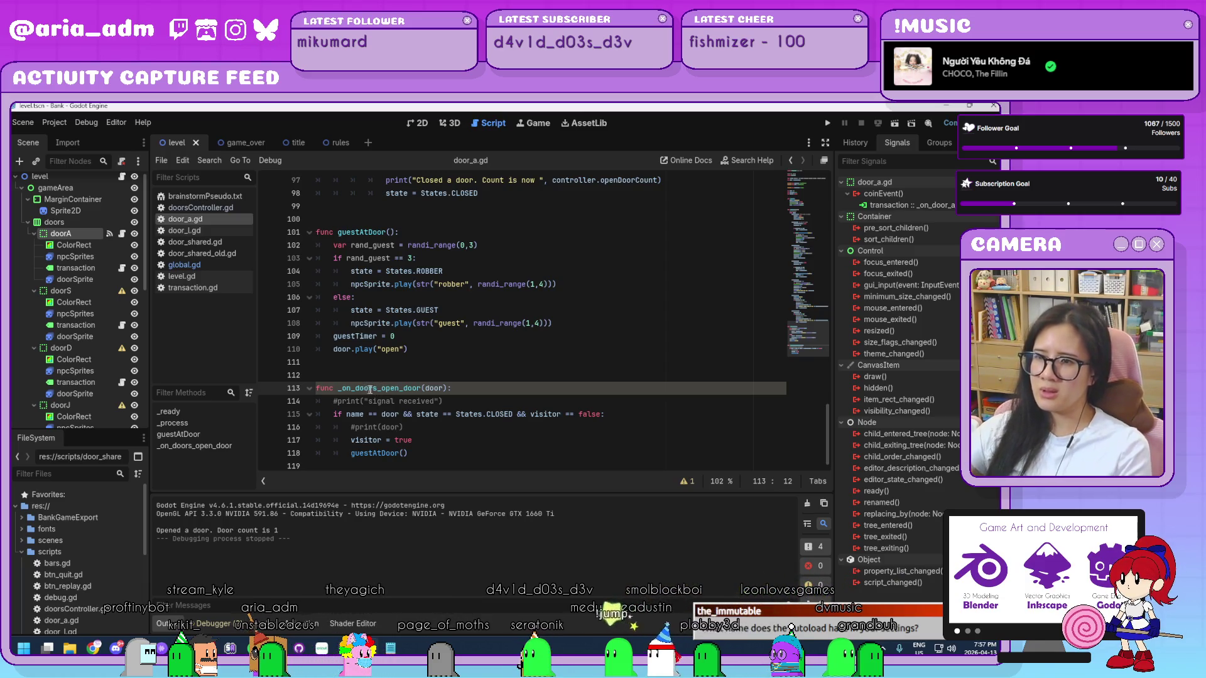
left_click_drag(377, 389, 352, 388)
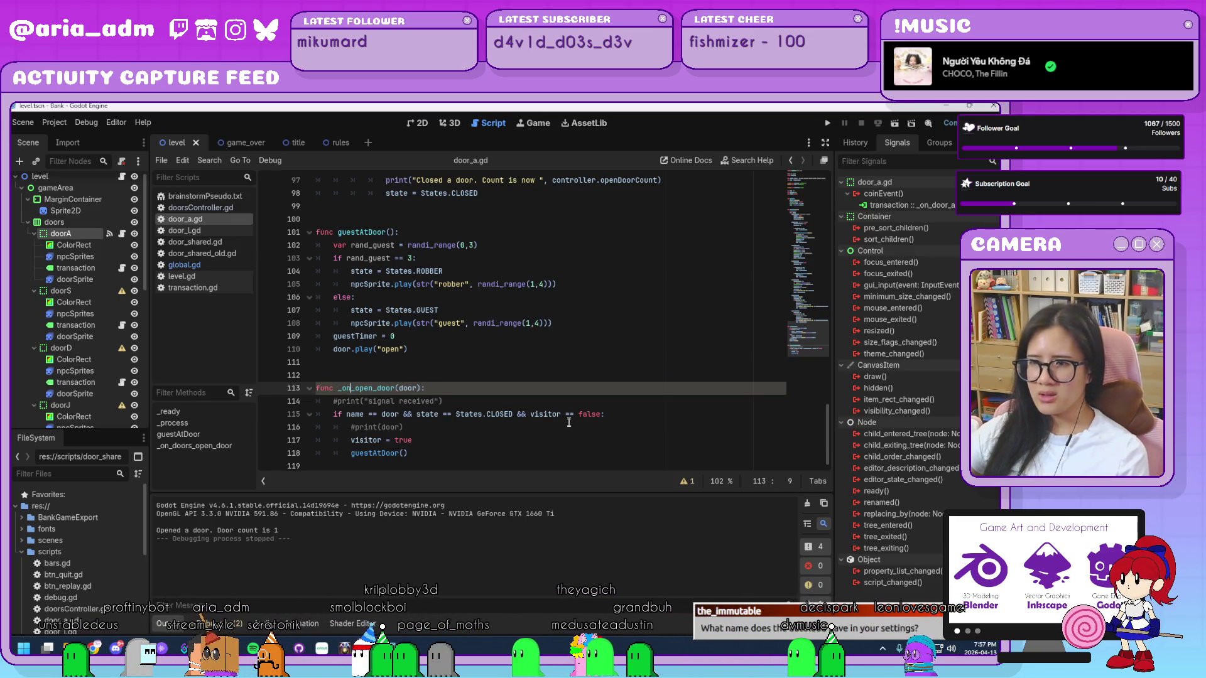
key("Delete")
key("Delete")
left_click(541, 443)
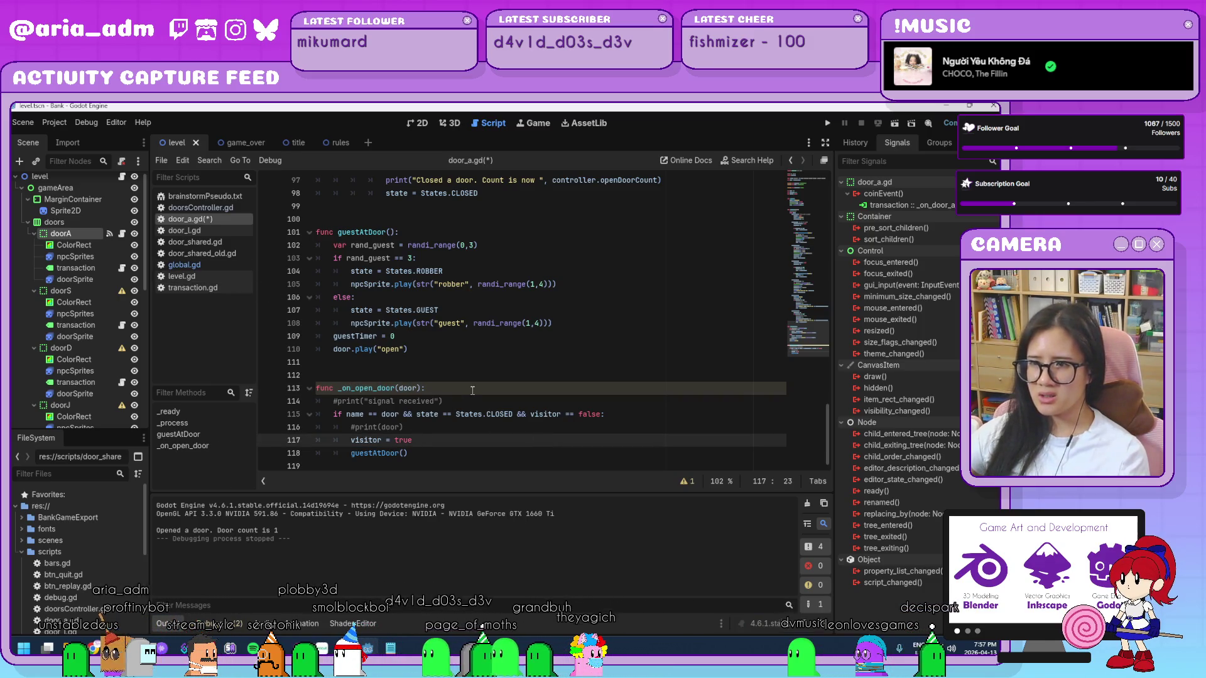
left_click(473, 390)
key("ctrl+s")
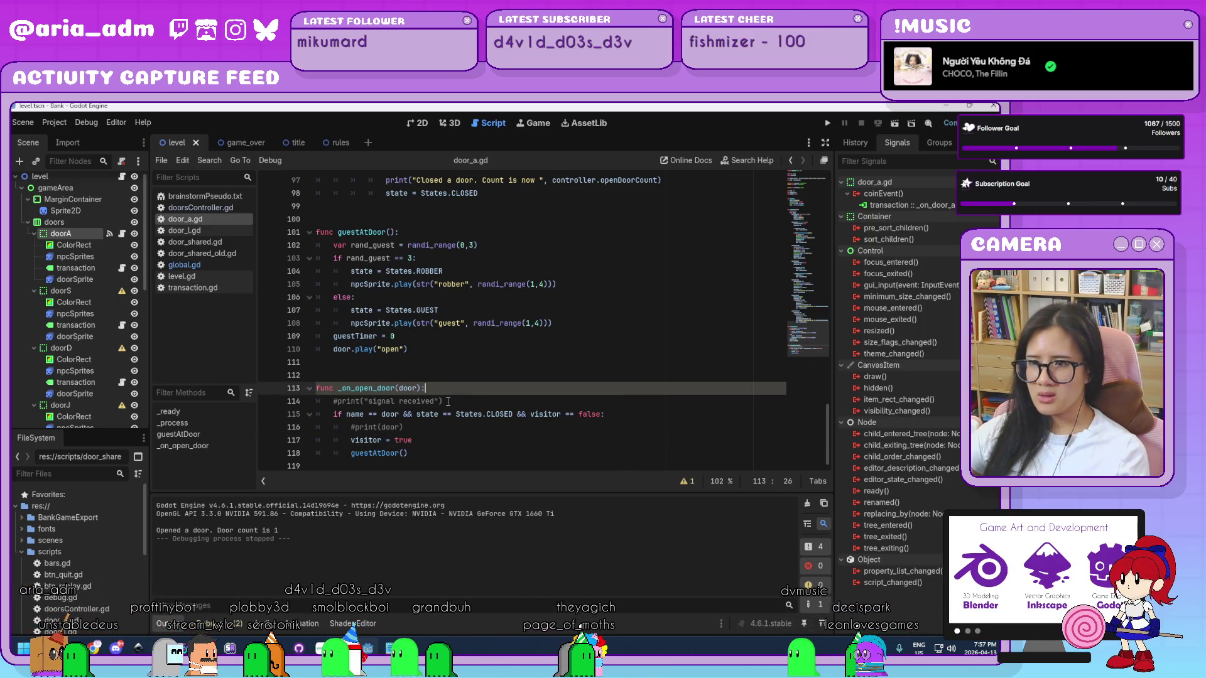
- Insert 'Global_' so the handler reads _on_Global_open_door(door)
left_click(355, 389)
type("Gl")
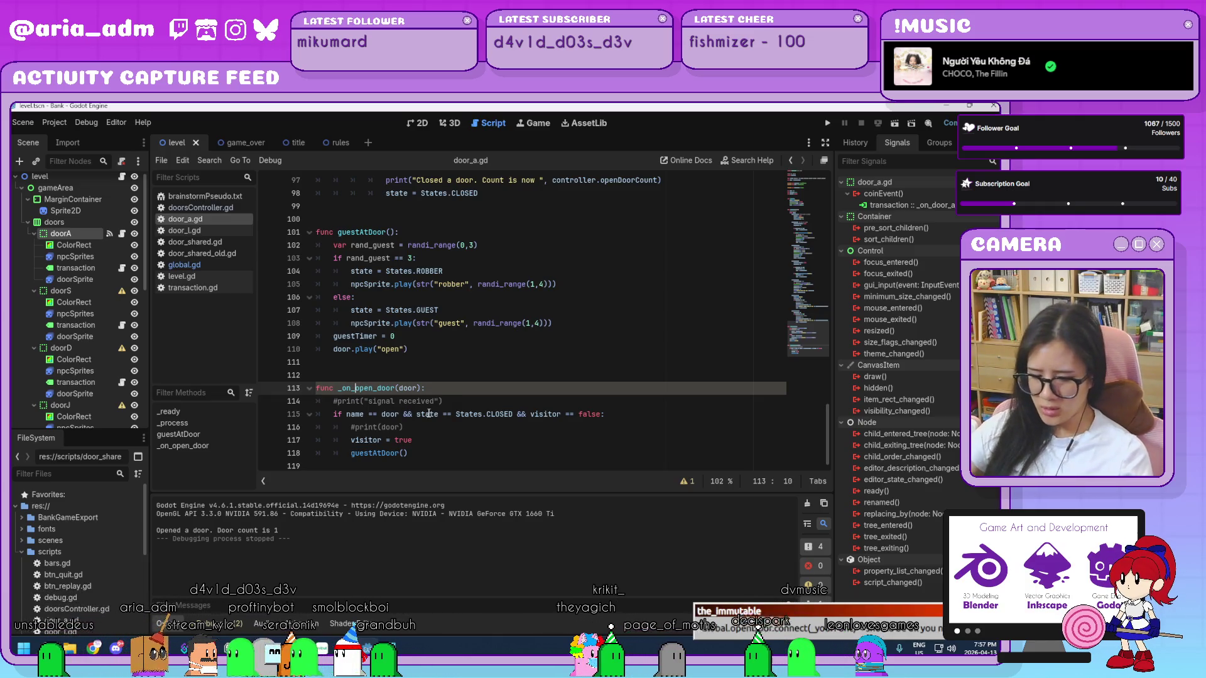
type("obal")
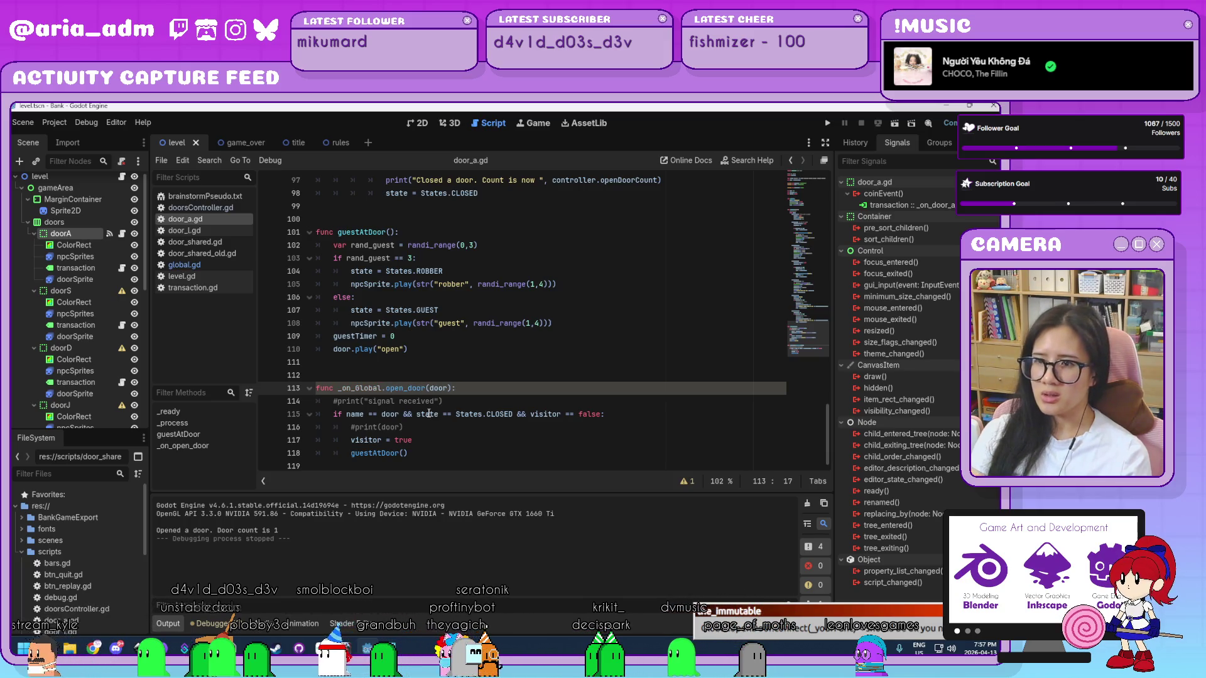
type("_")
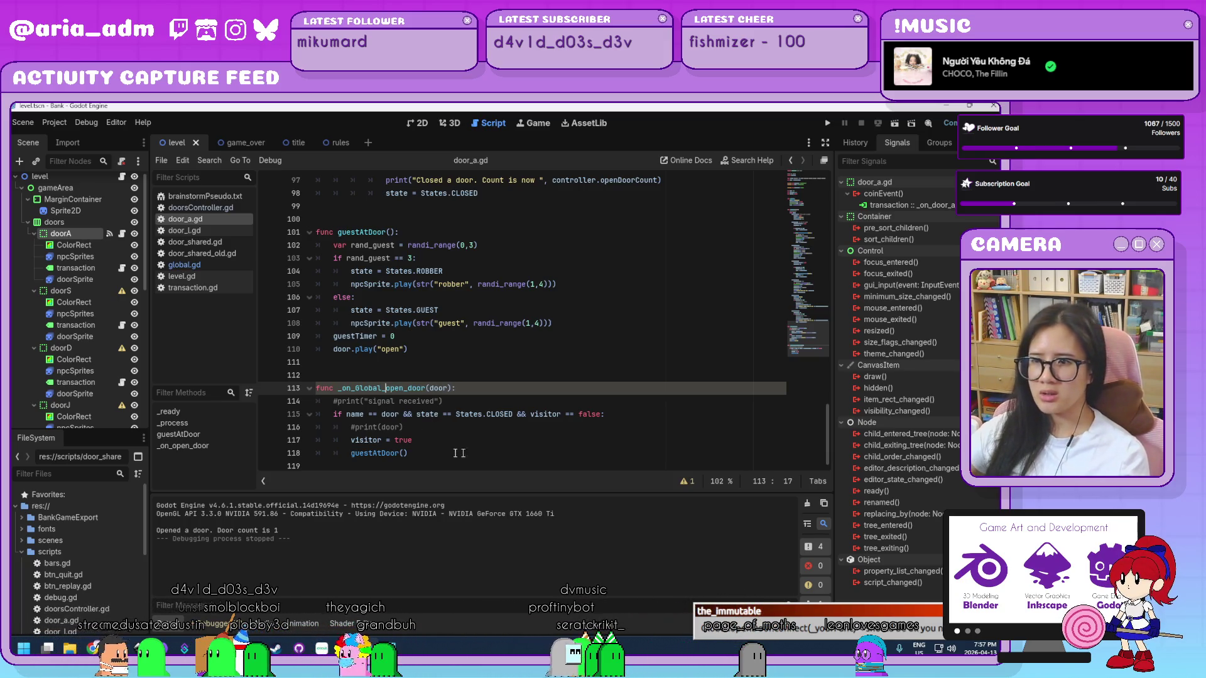
left_click(472, 444)
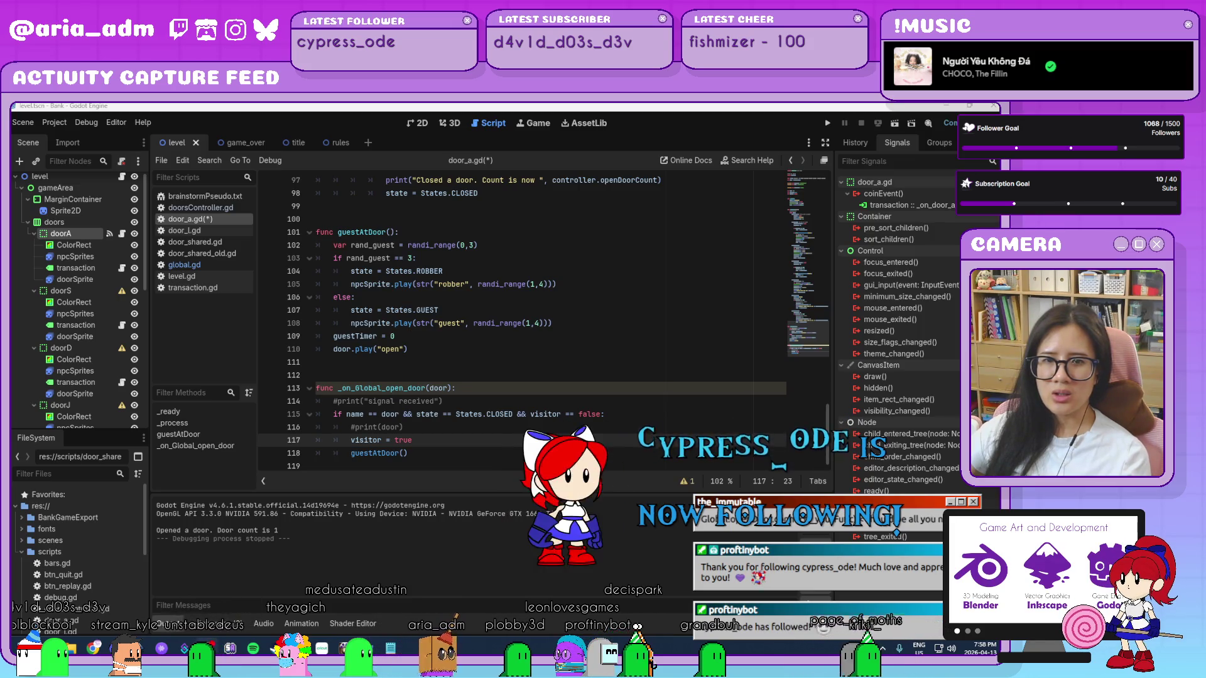
left_click(483, 385)
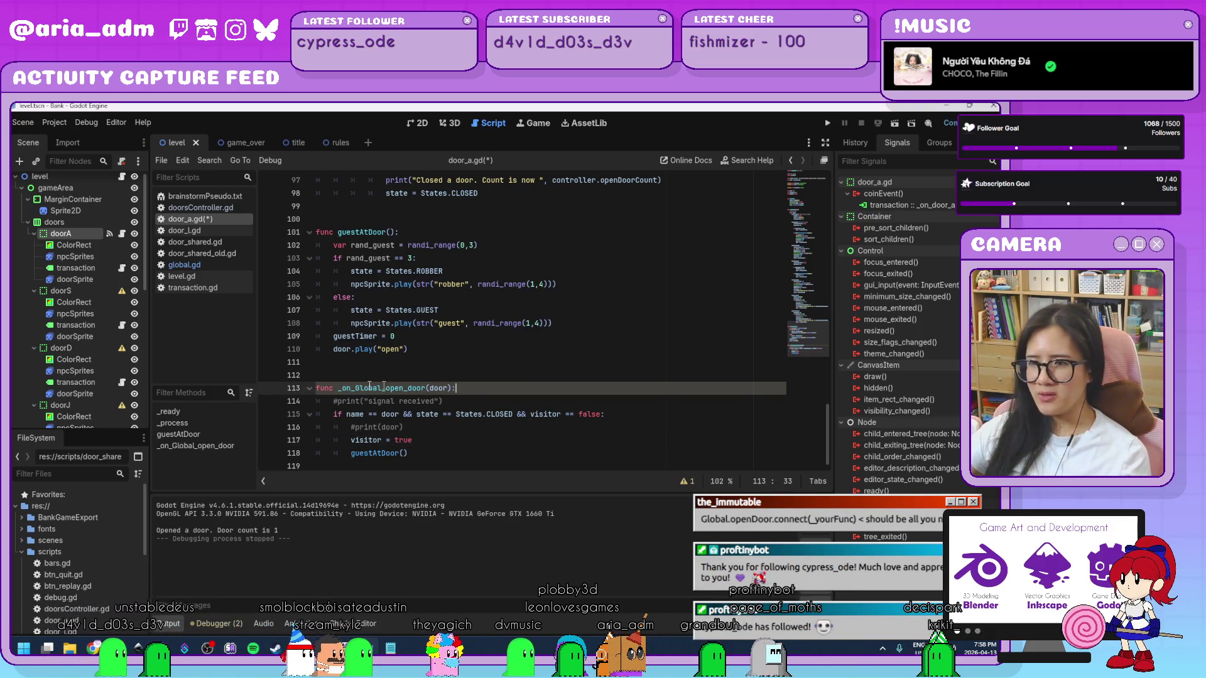
left_click(317, 388)
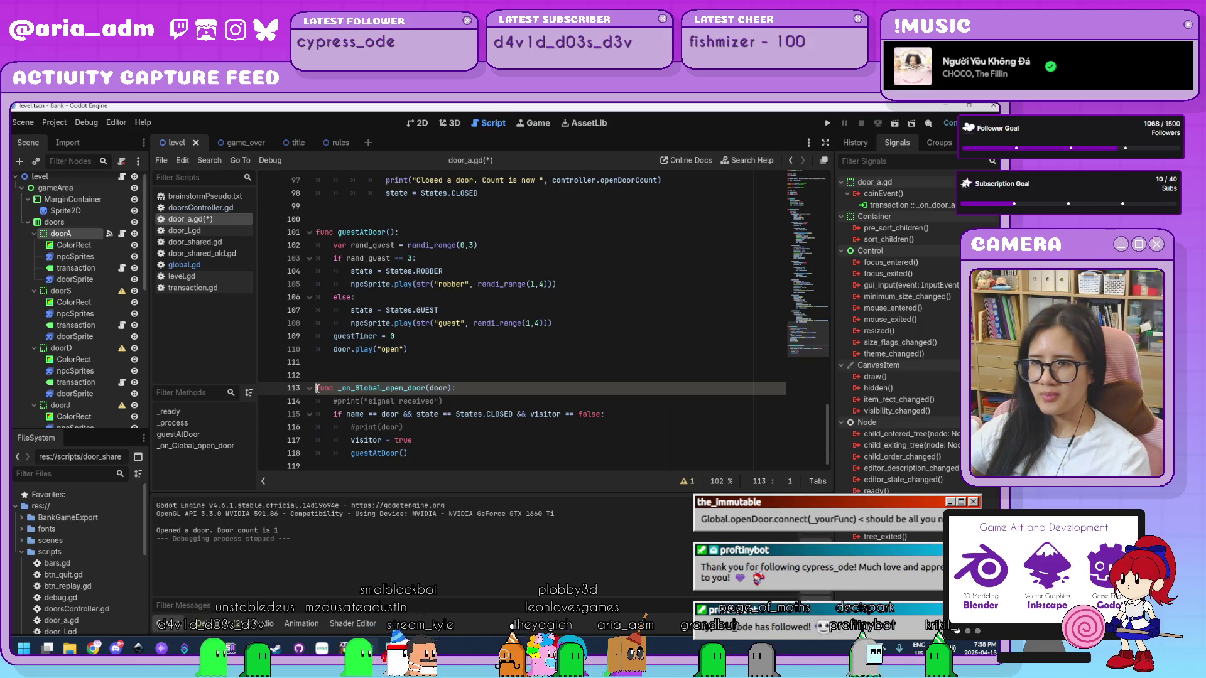
- Comment out the _on_Global_open_door header on line 113 and start a func line beneath it
type("#")
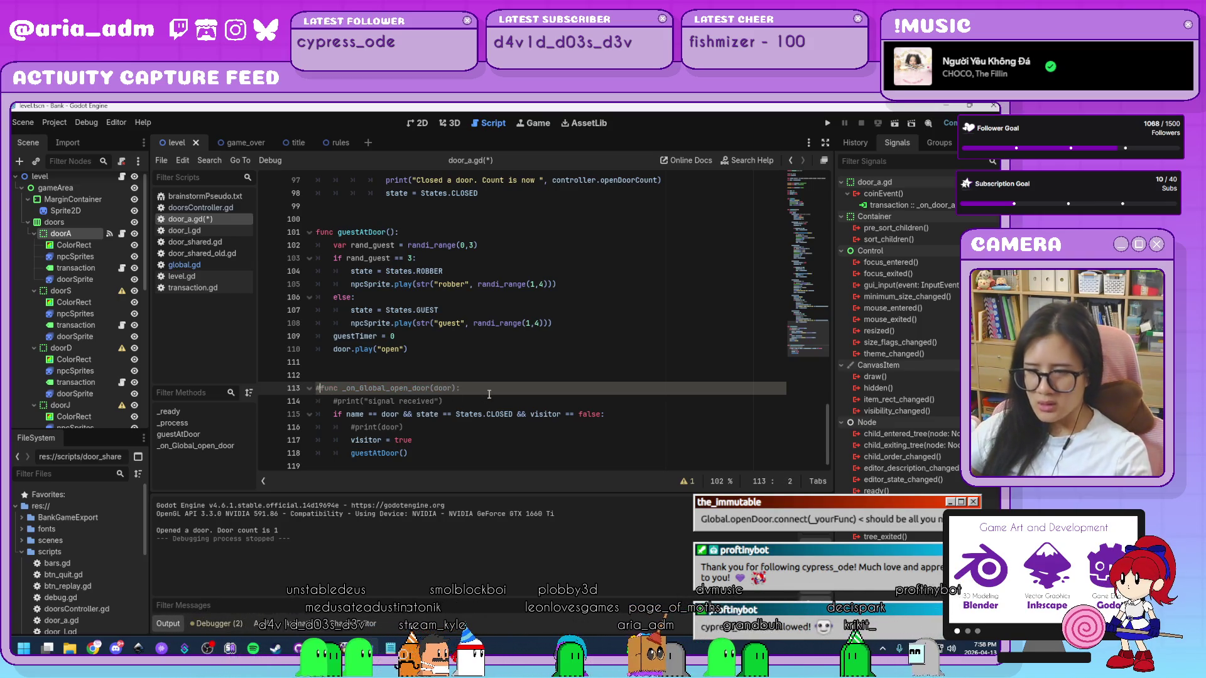
key("Return")
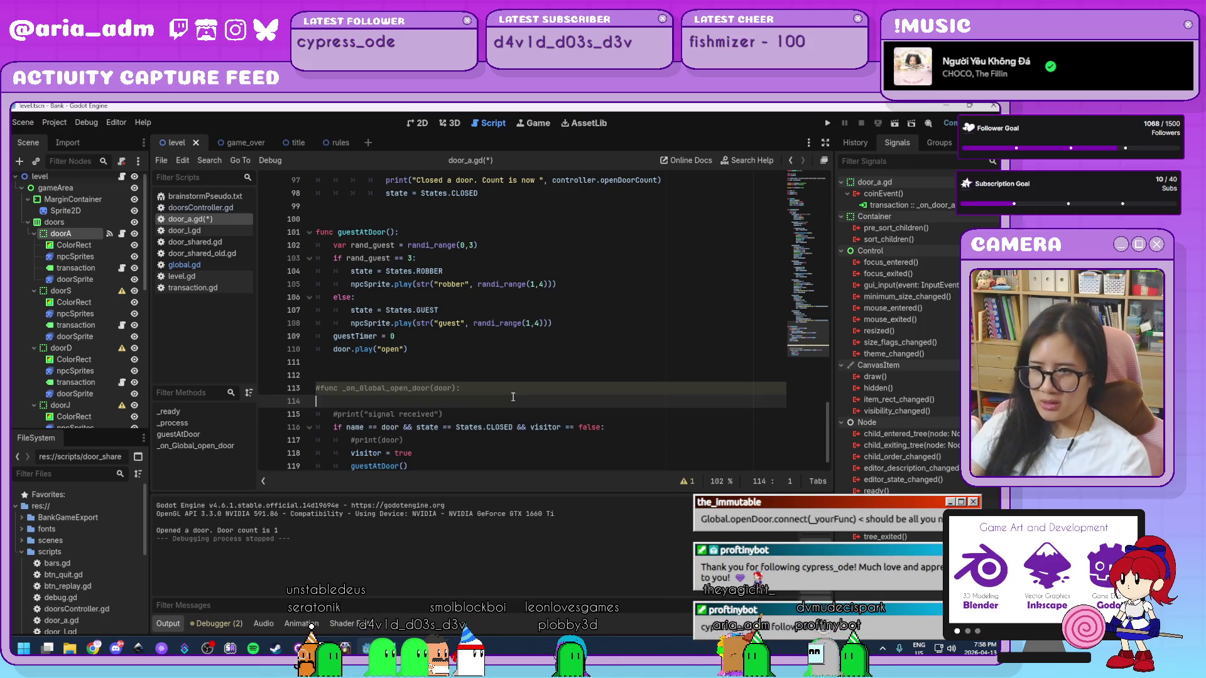
type("func")
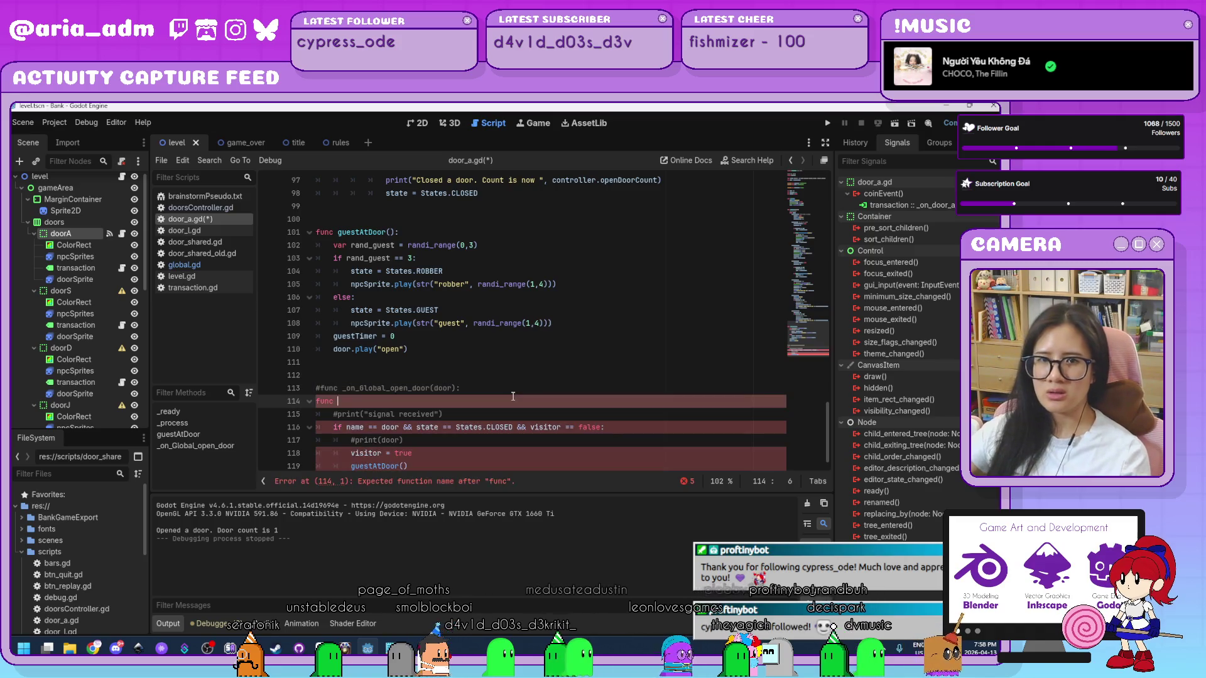
scroll(513, 396, "down", 1)
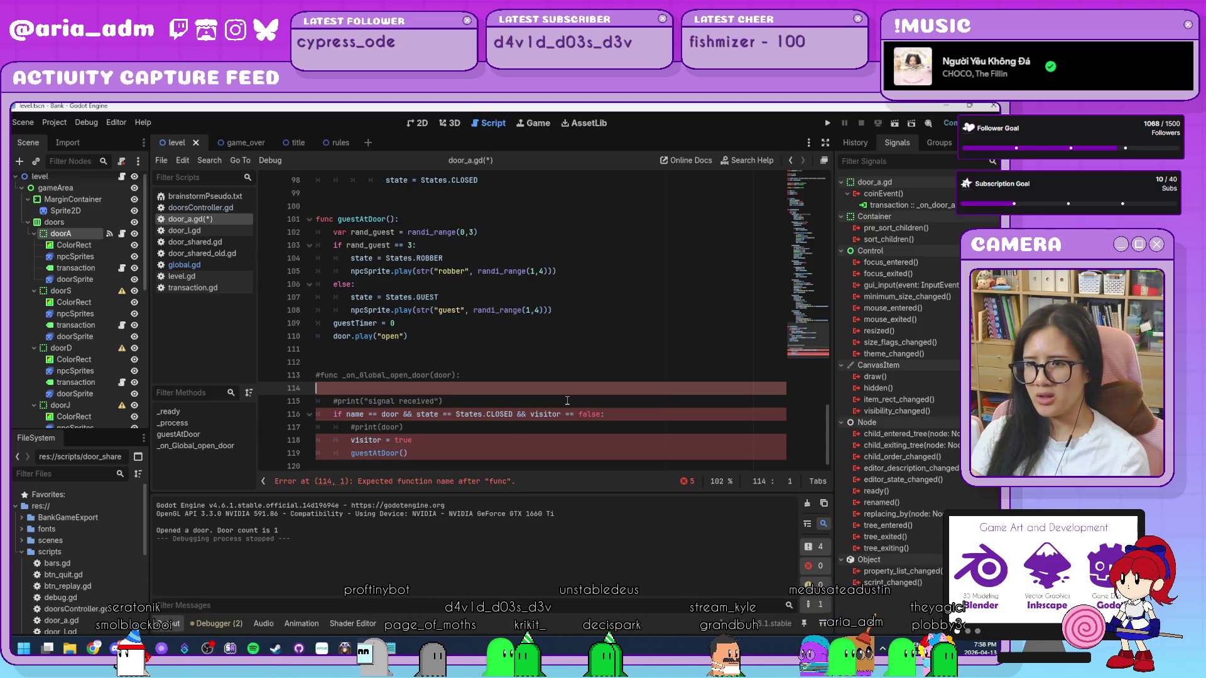
- Rewrite line 114 as func Global.openDoor.connect(door):, which the editor flags as an error
key("BackSpace")
key("BackSpace")
key("BackSpace")
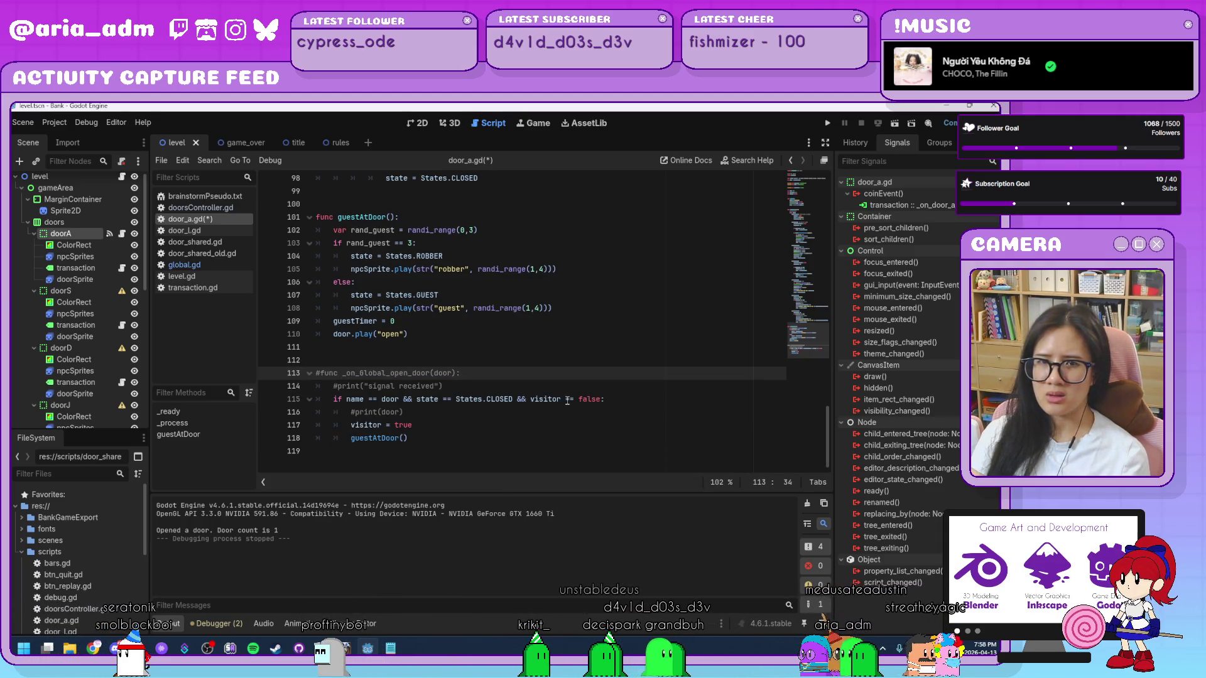
key("Return")
type("Global.")
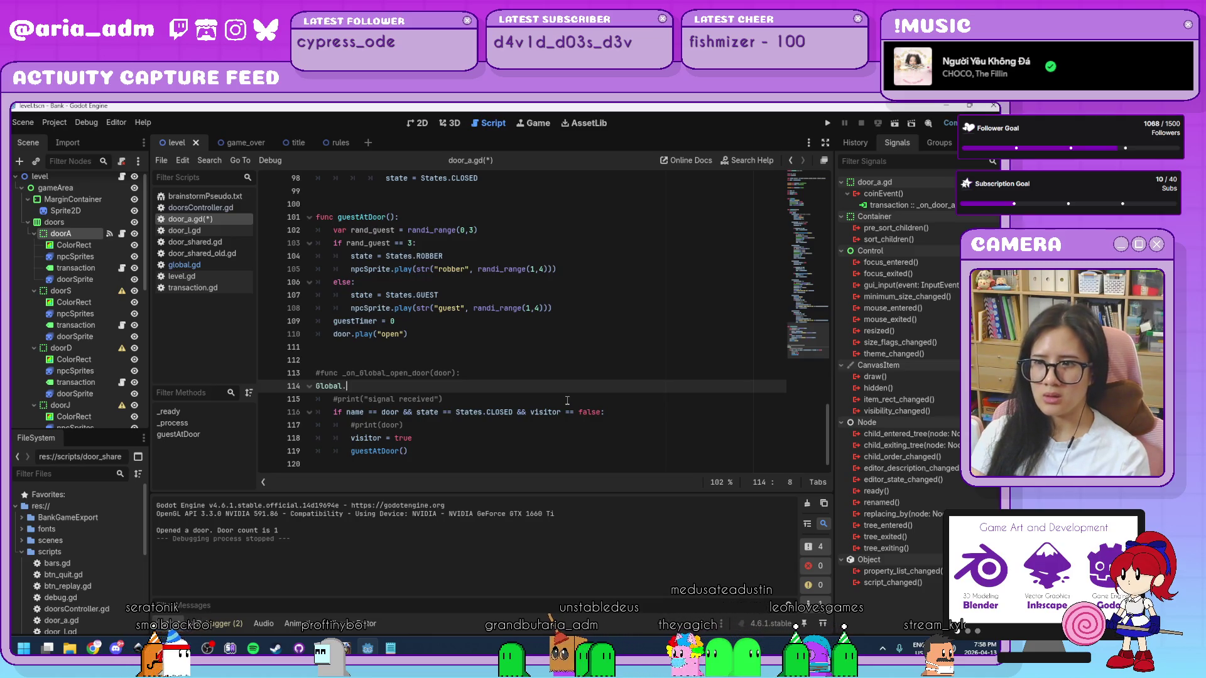
type("open")
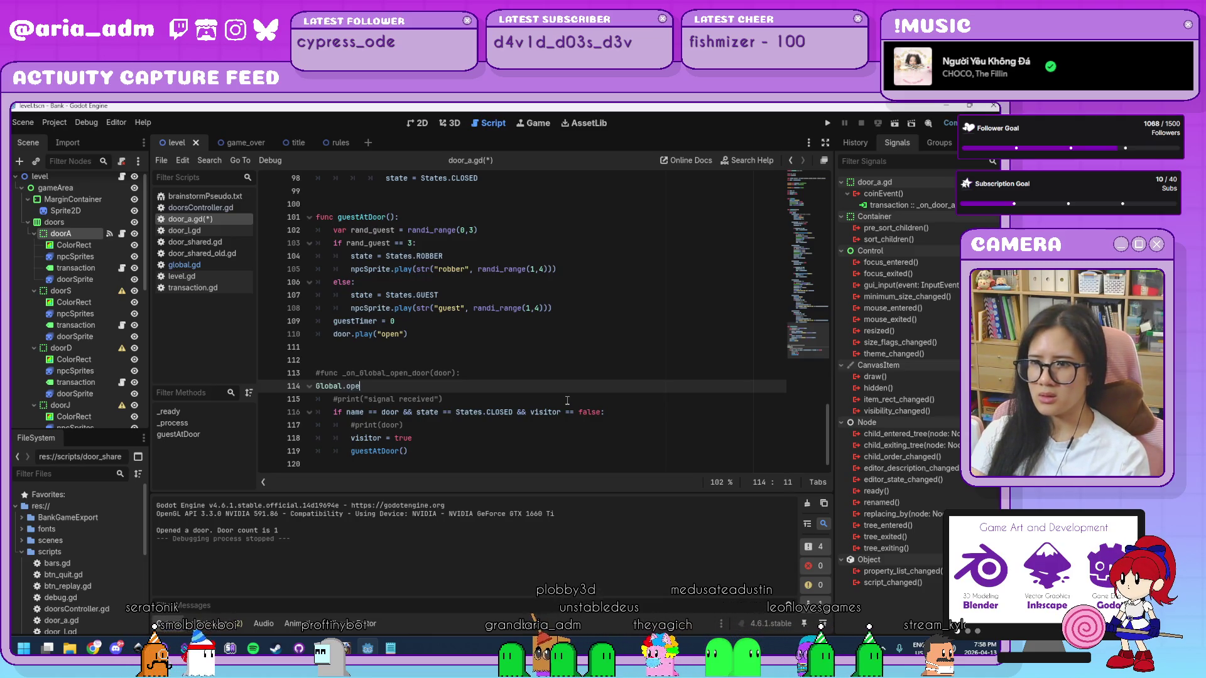
type("Door.conne")
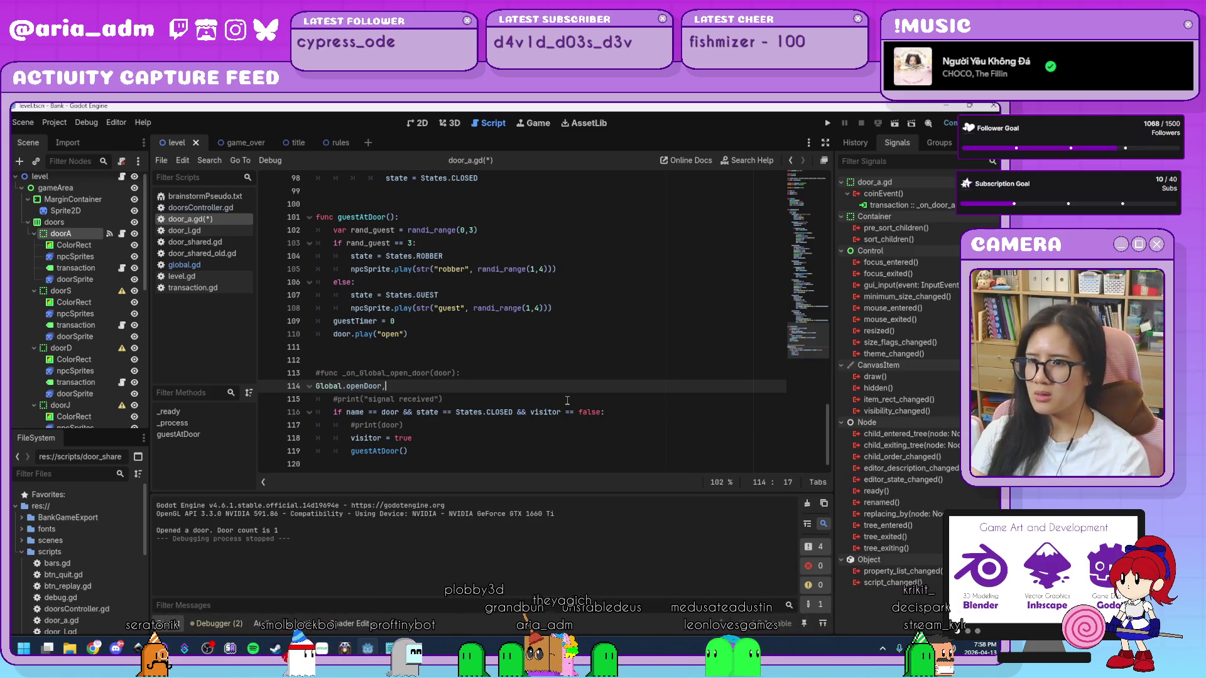
type("ct")
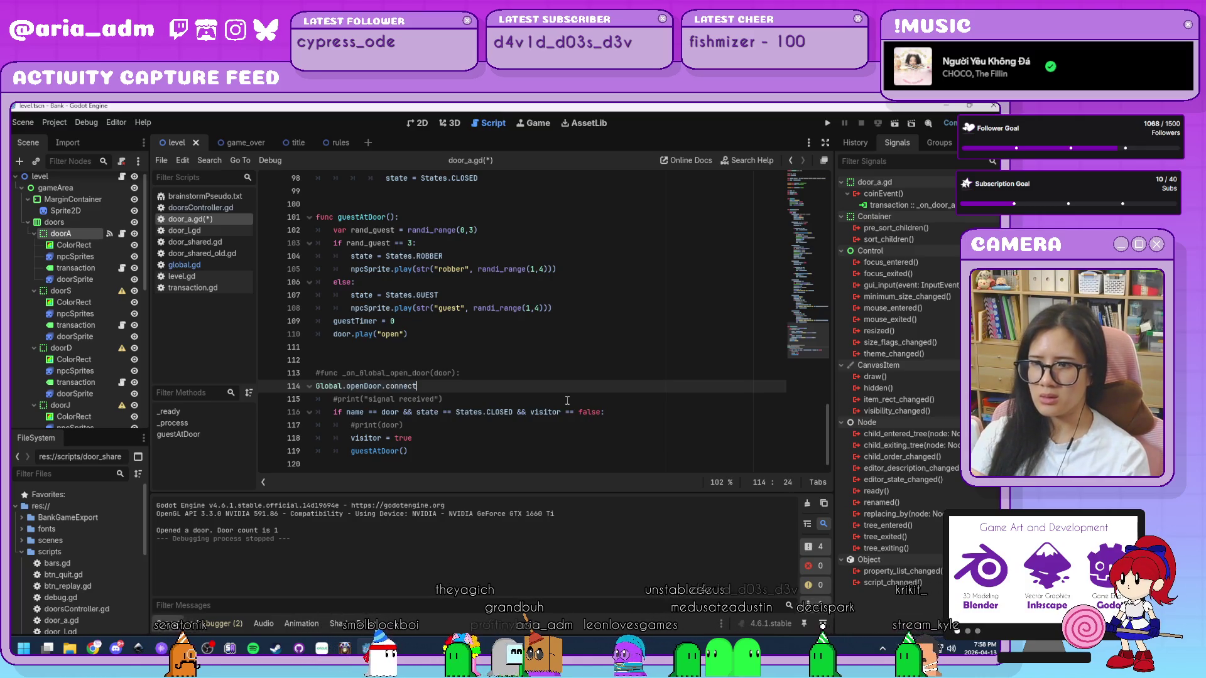
type("(door")
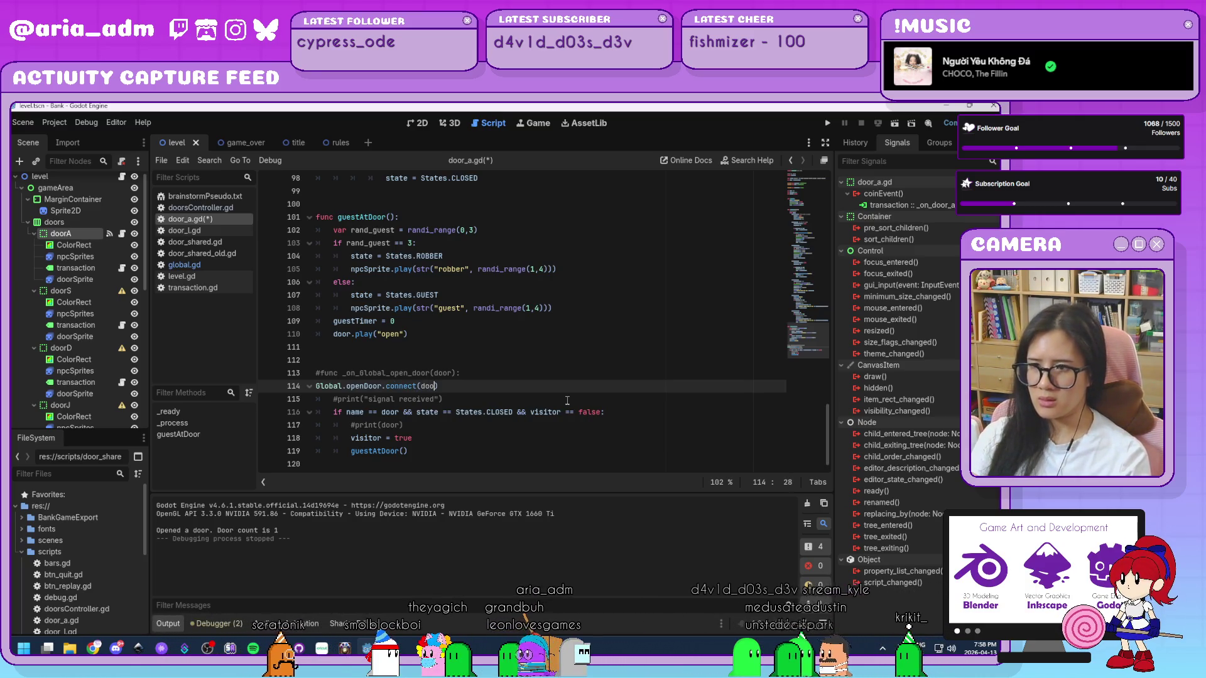
type("):")
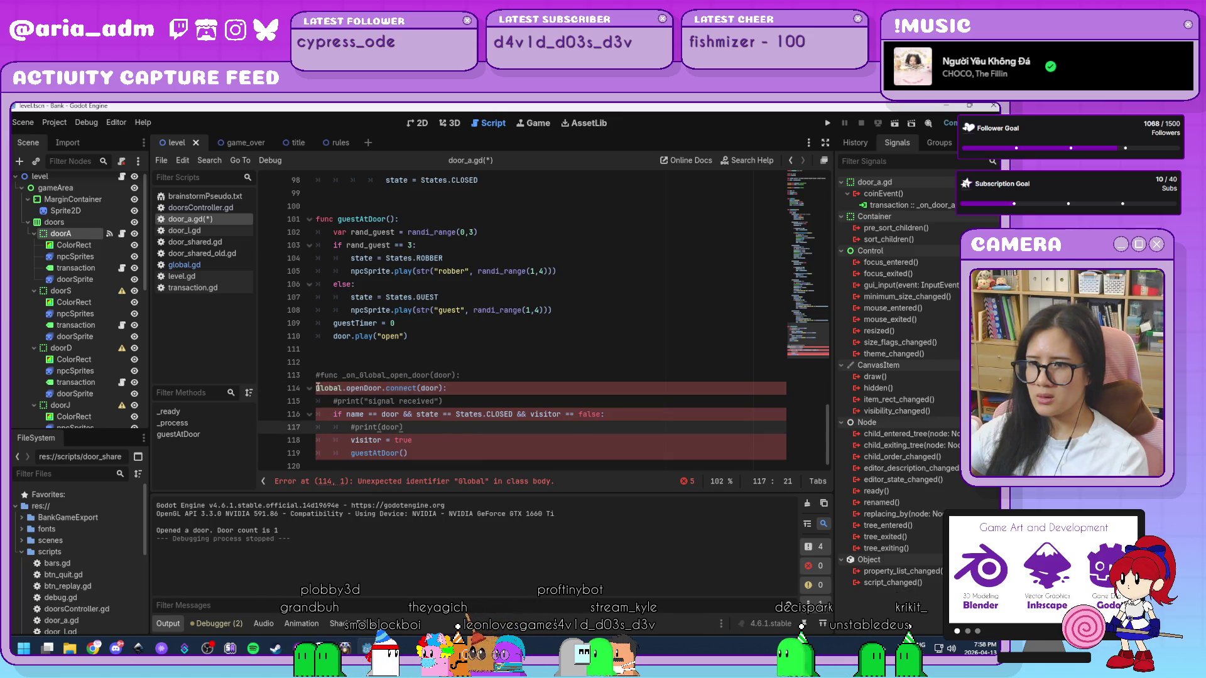
key("Home")
key("Right")
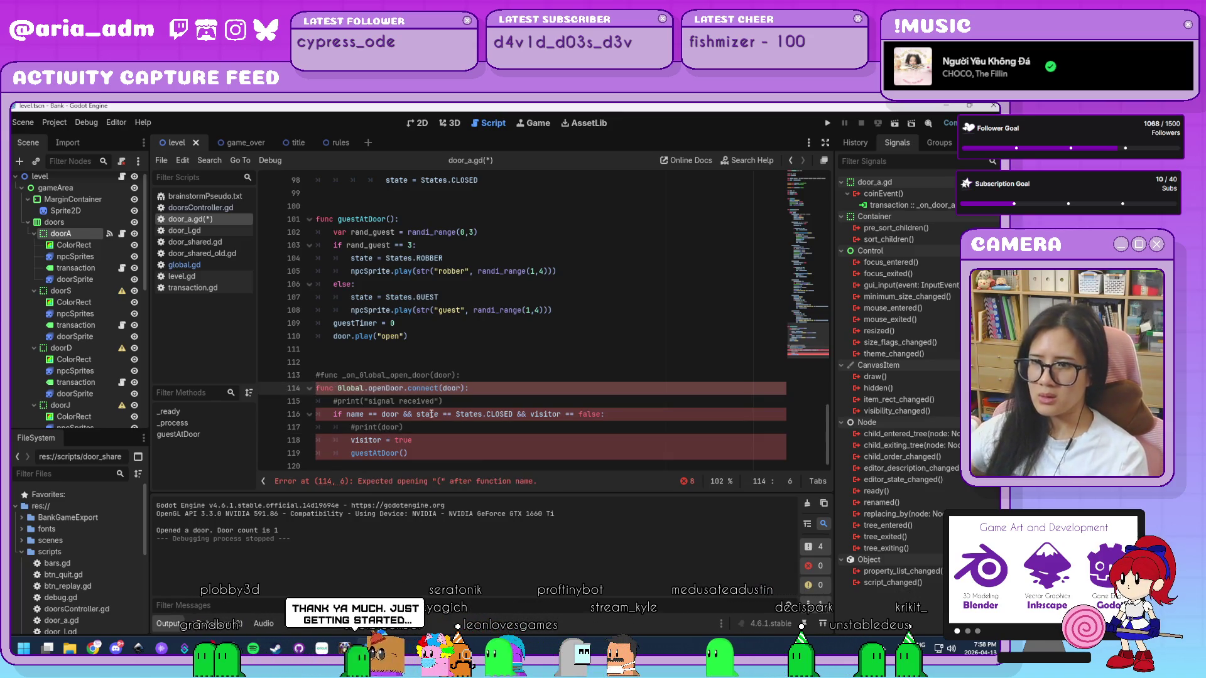
key("Up")
key("Up")
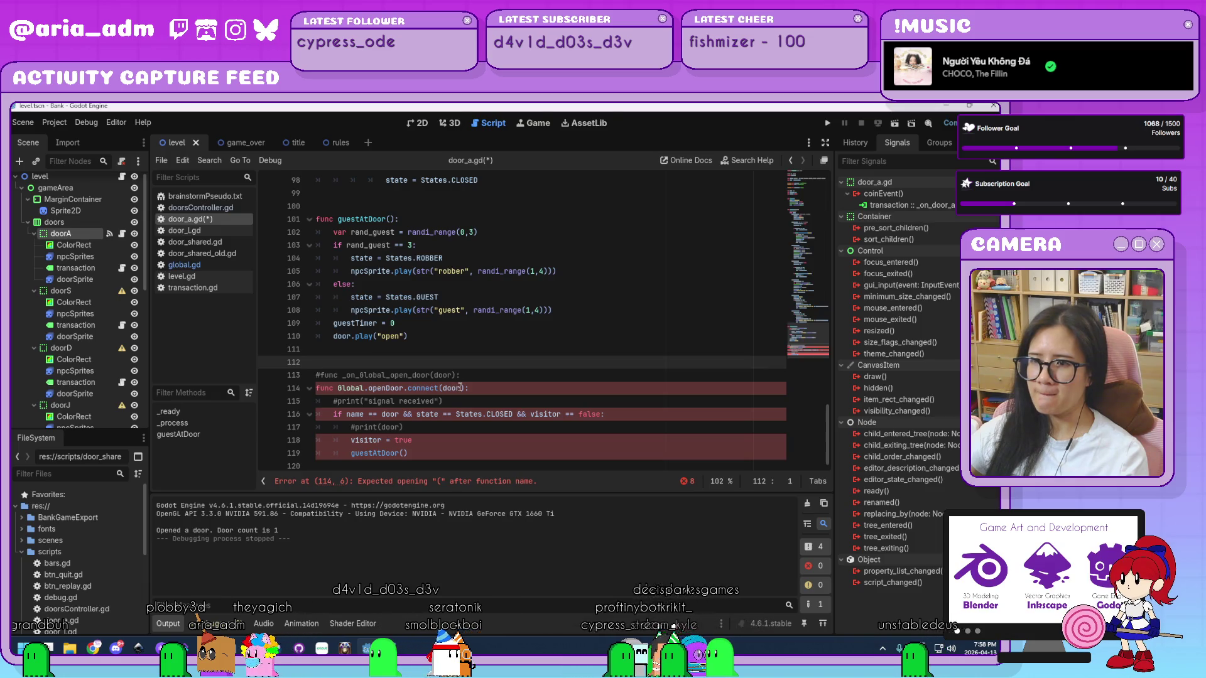
left_click(479, 395)
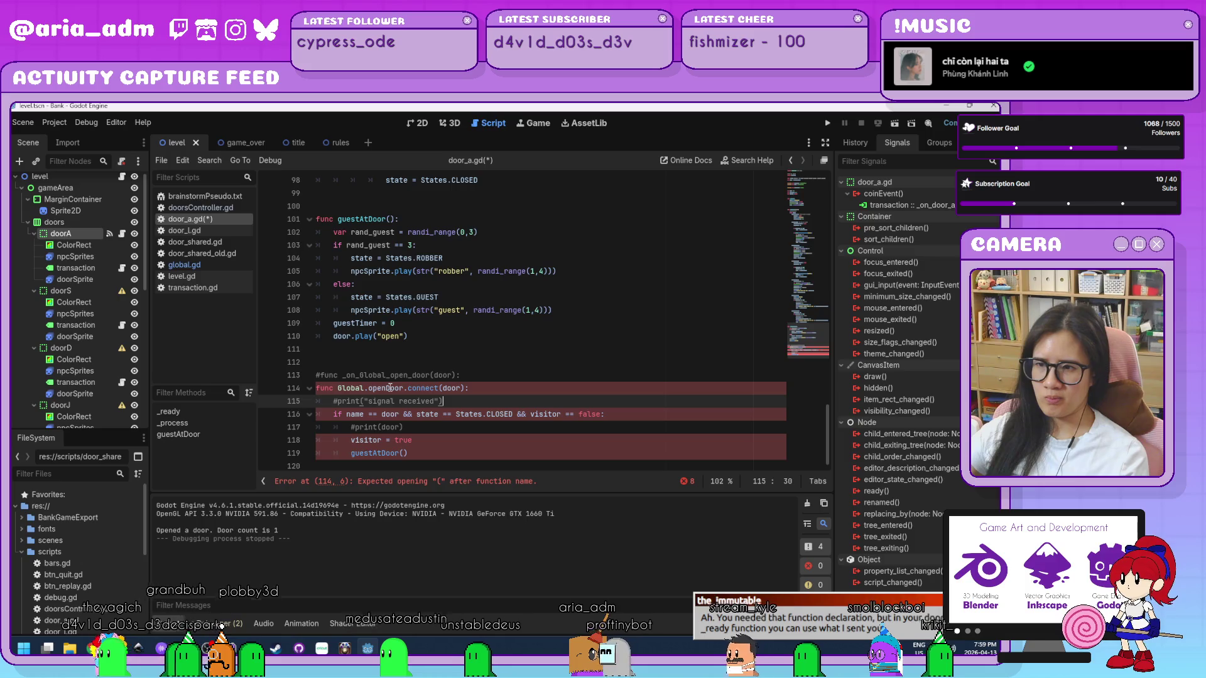
- Change line 114's signal from openDoor to open_door, making it func Global.open_door.connect(door):
left_click(390, 388)
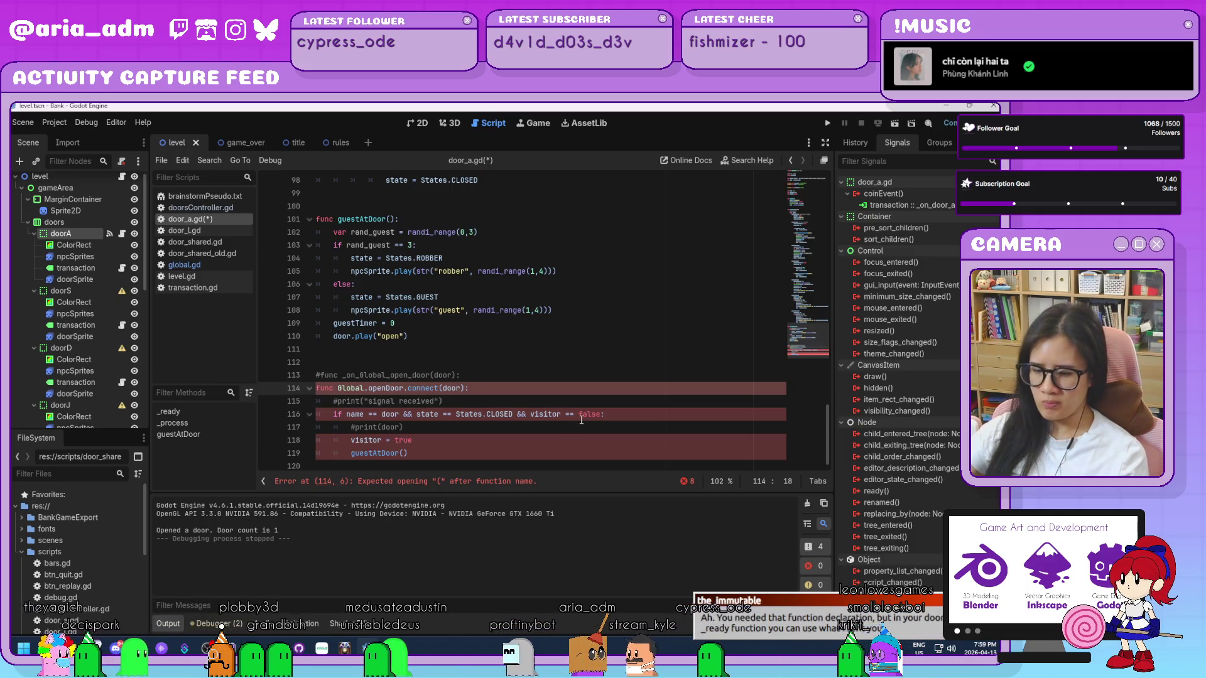
type("_d")
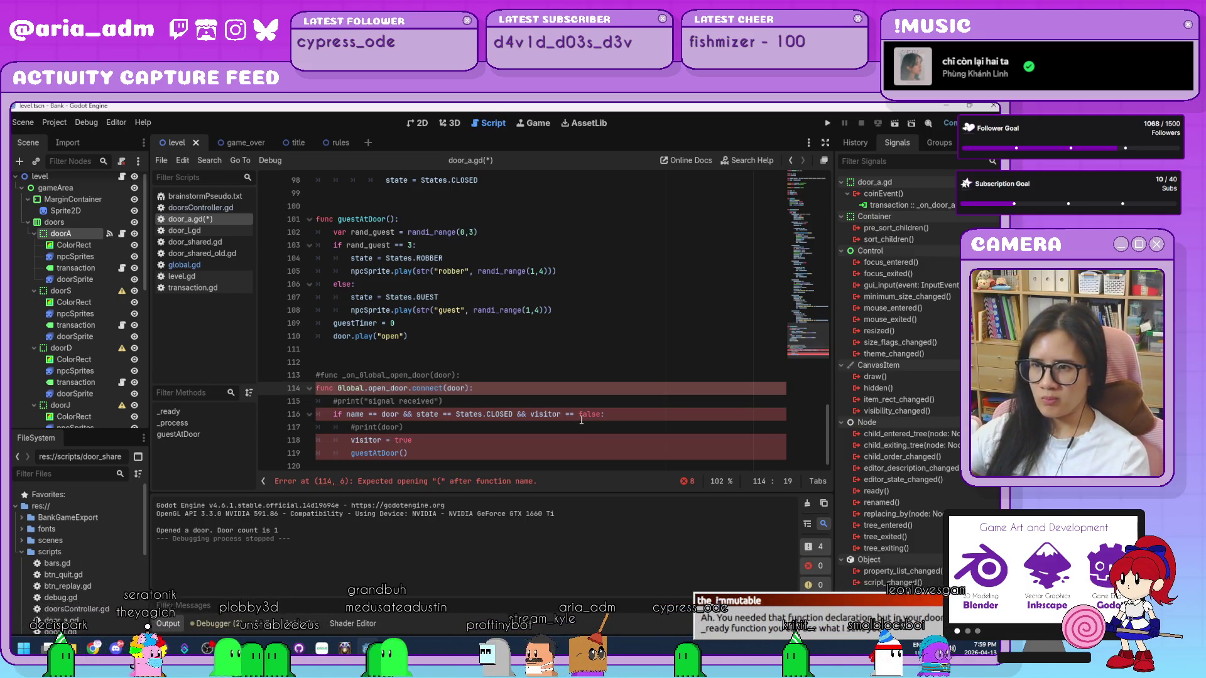
left_click(578, 415)
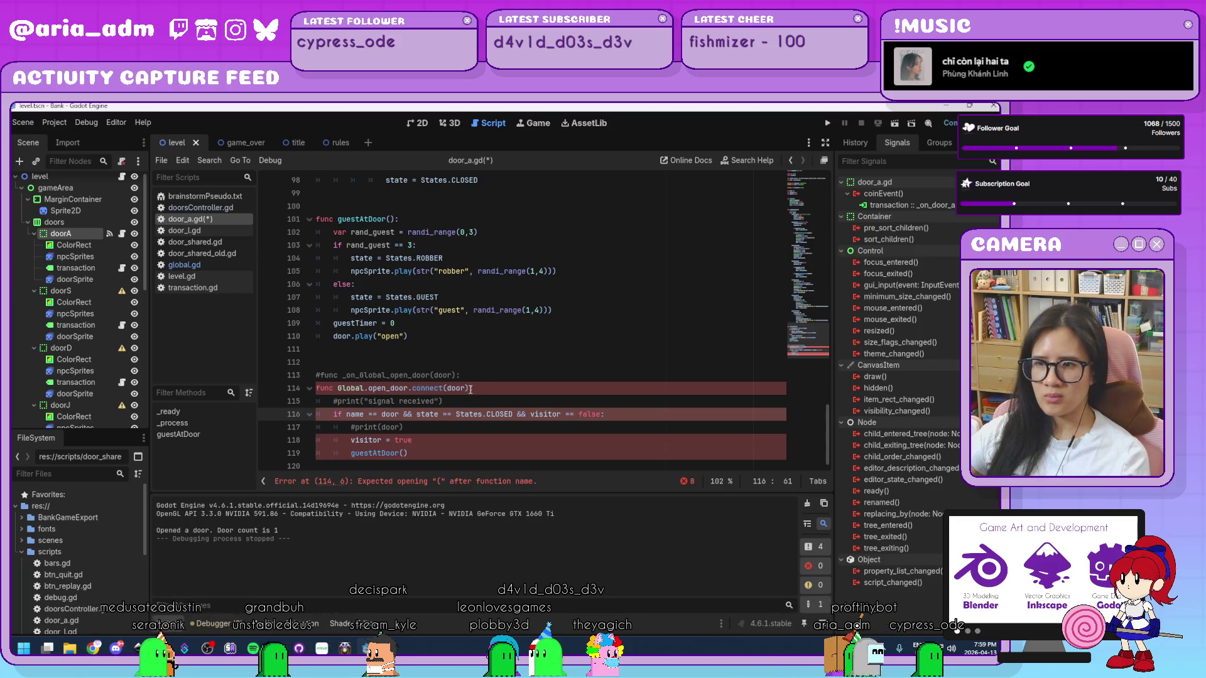
left_click(472, 390)
scroll(496, 396, "up", 3)
scroll(506, 399, "up", 20)
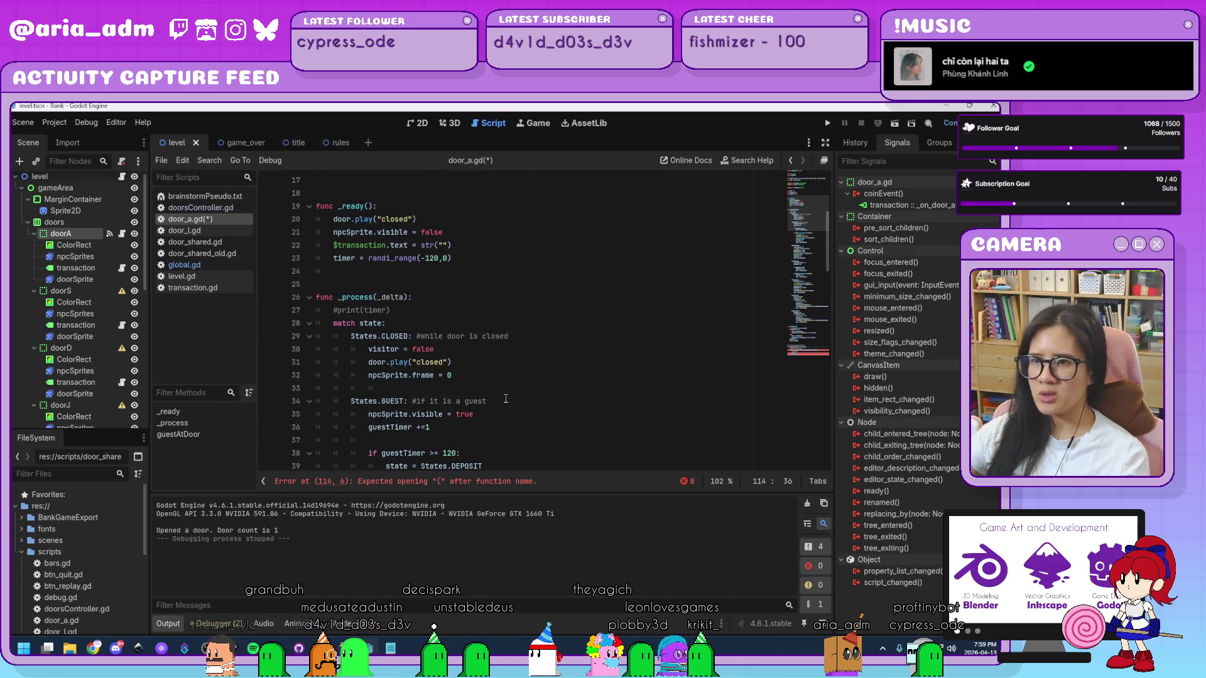
scroll(505, 399, "up", 4)
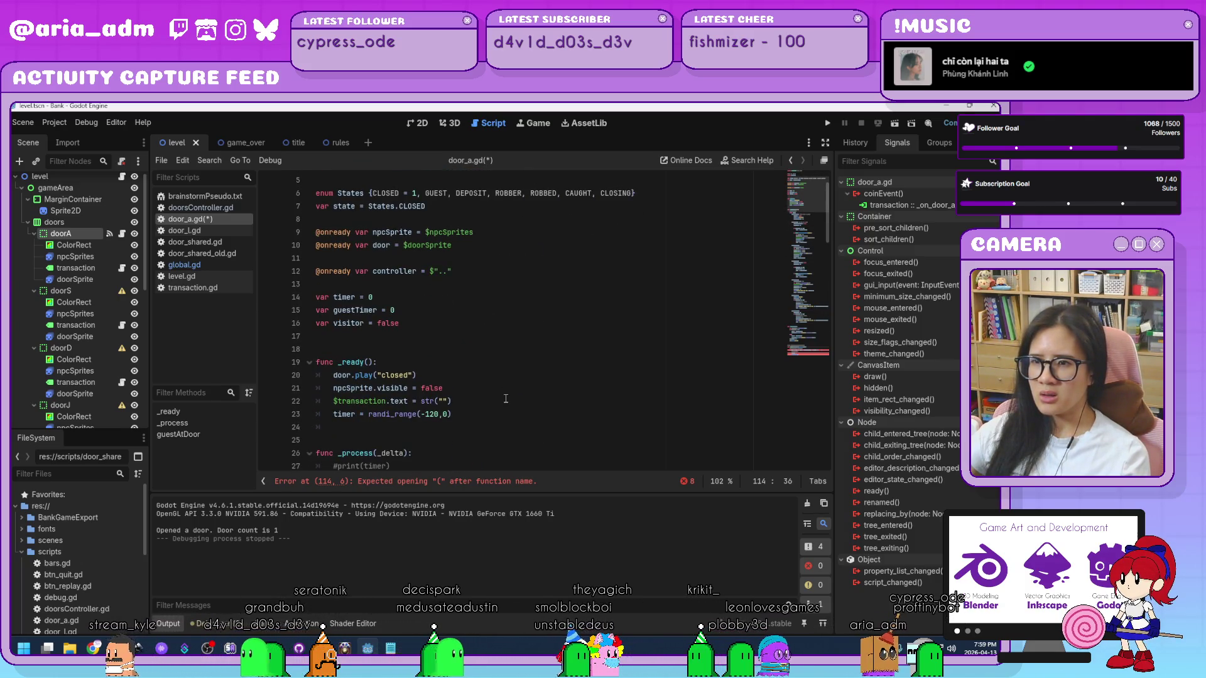
scroll(506, 399, "down", 20)
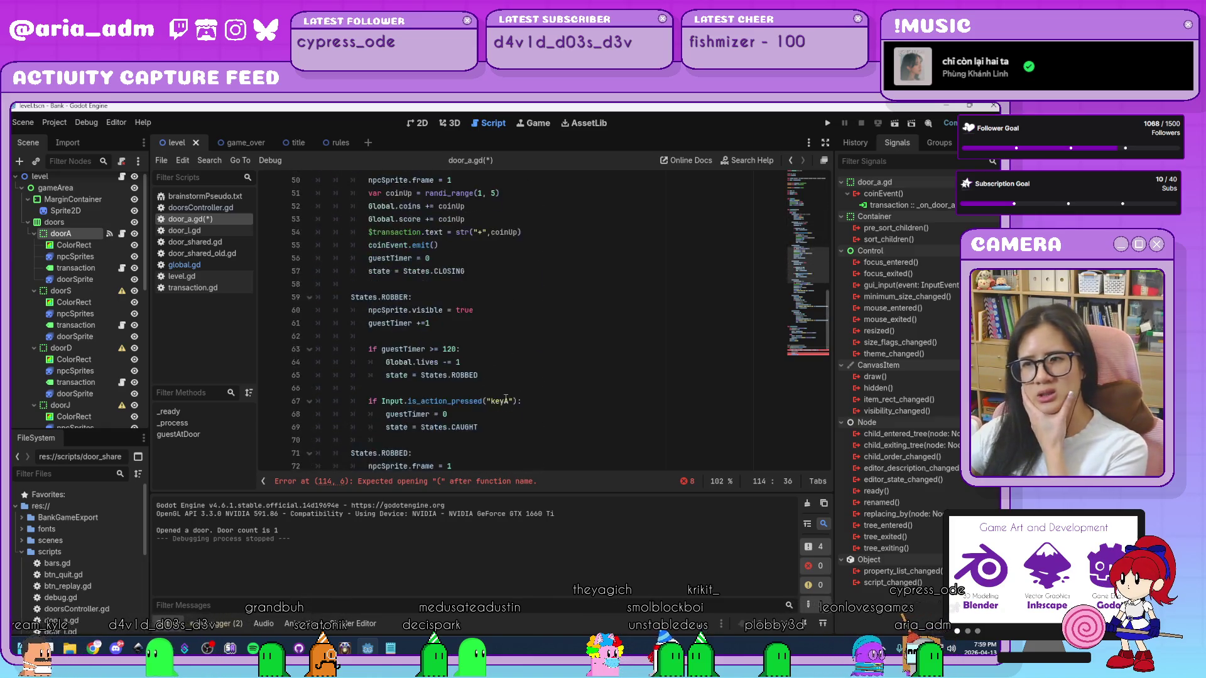
scroll(505, 399, "down", 9)
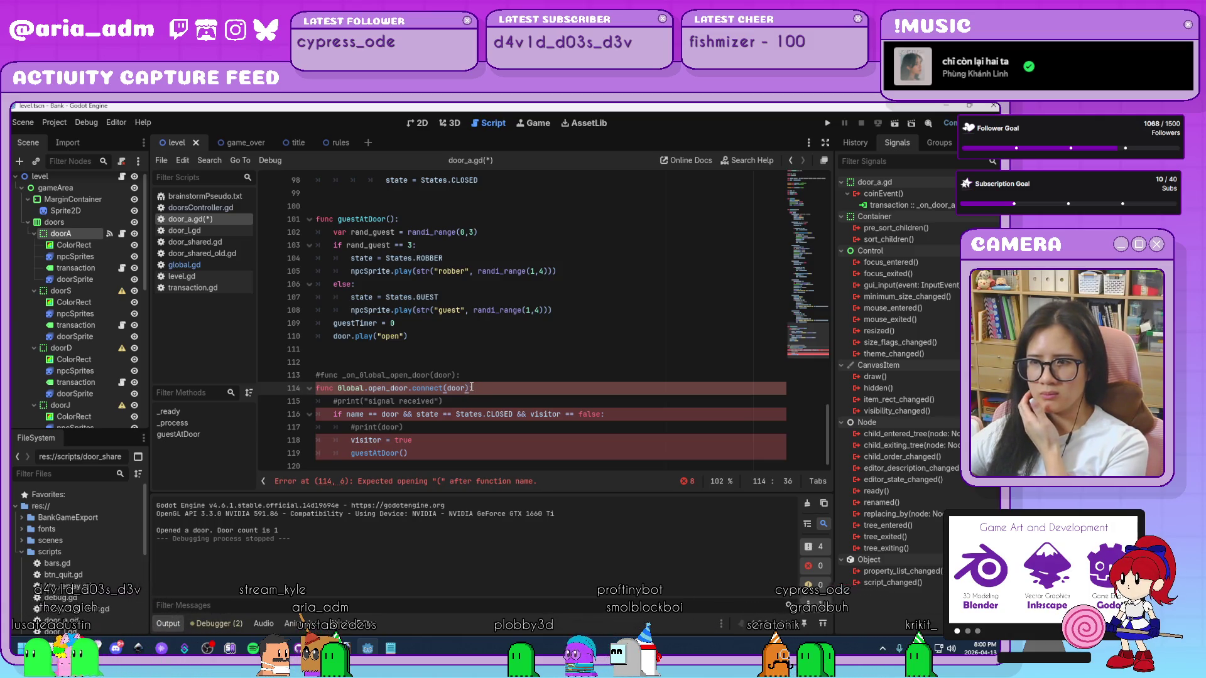
left_click(317, 388)
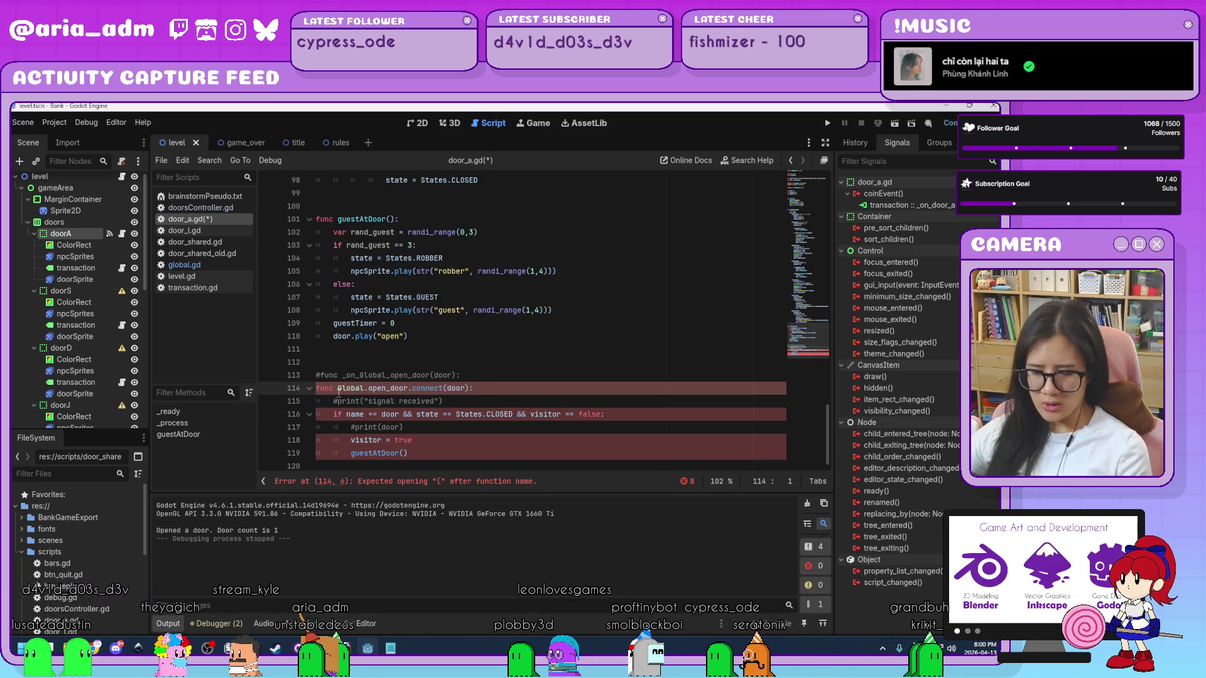
type("#")
- Reactivate the _on_Global_open_door(door) handler on line 113 and save door_a.gd
key("Up")
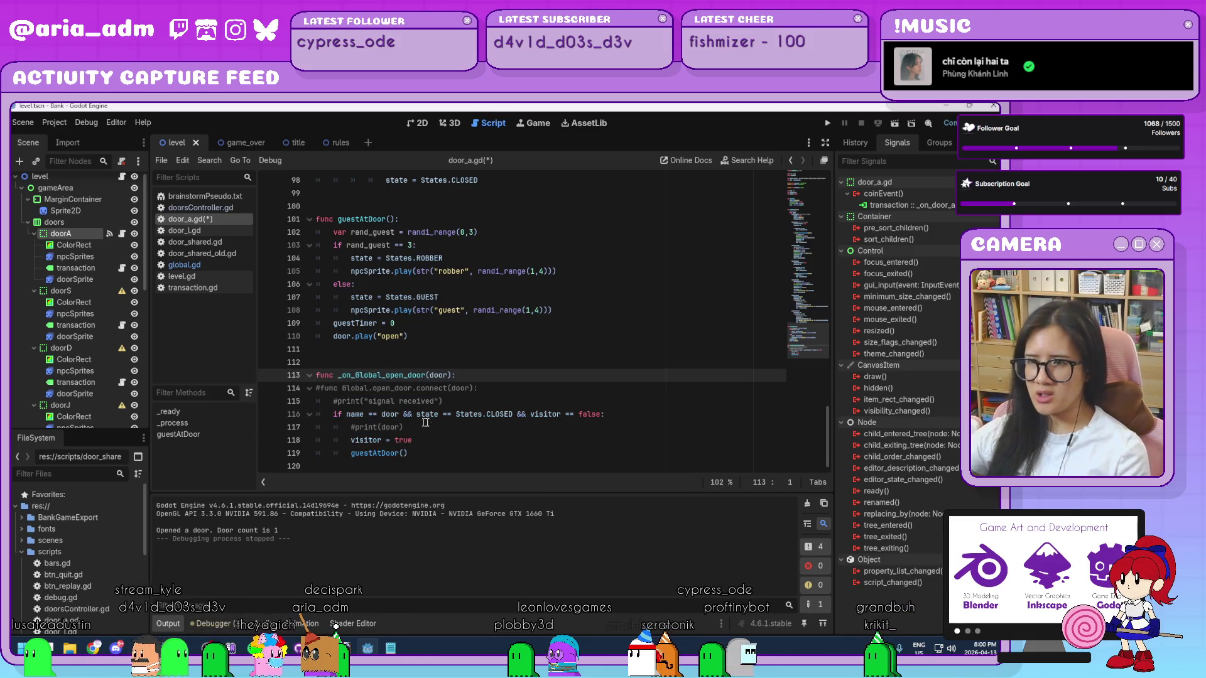
left_click(504, 404)
key("ctrl+s")
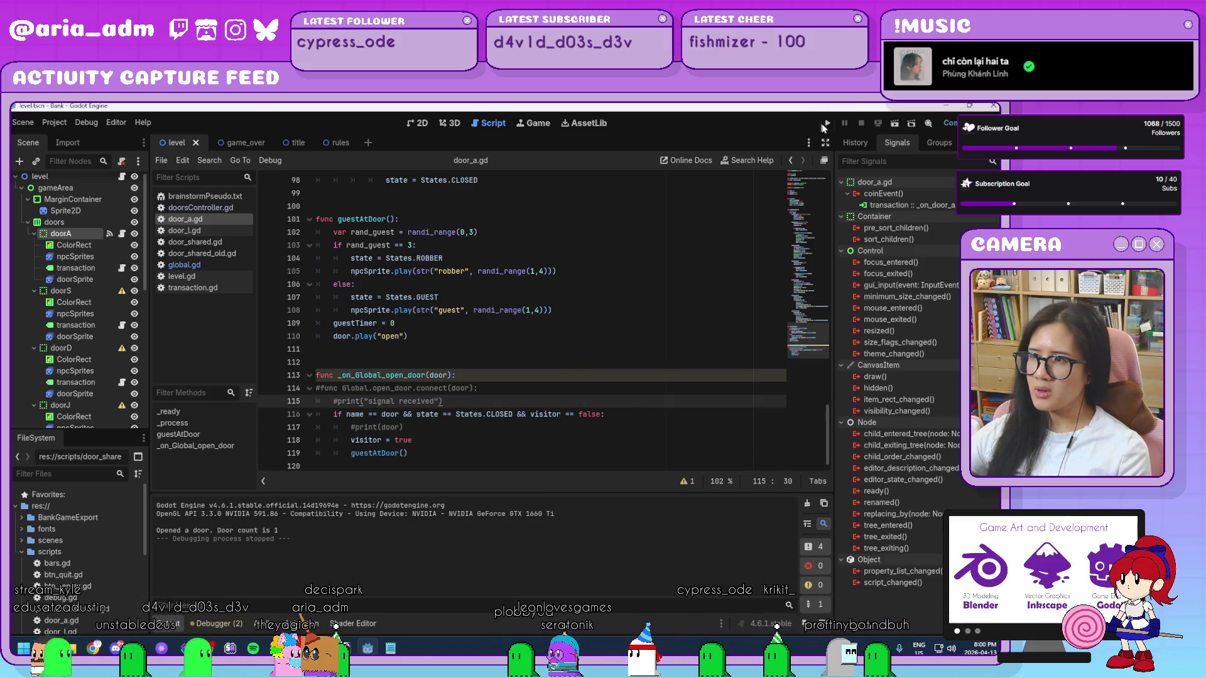
- Test-run the Bank game from its title screen, then stop it with F8
left_click(825, 123)
left_click_drag(595, 179, 736, 144)
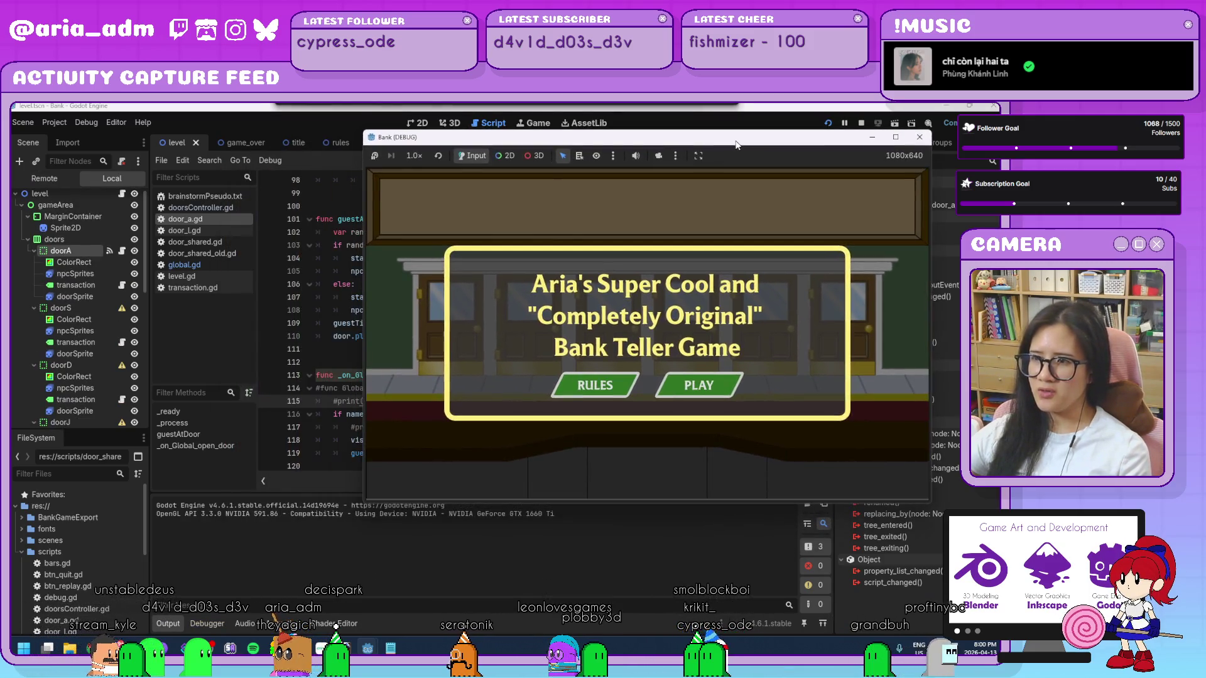
left_click(699, 386)
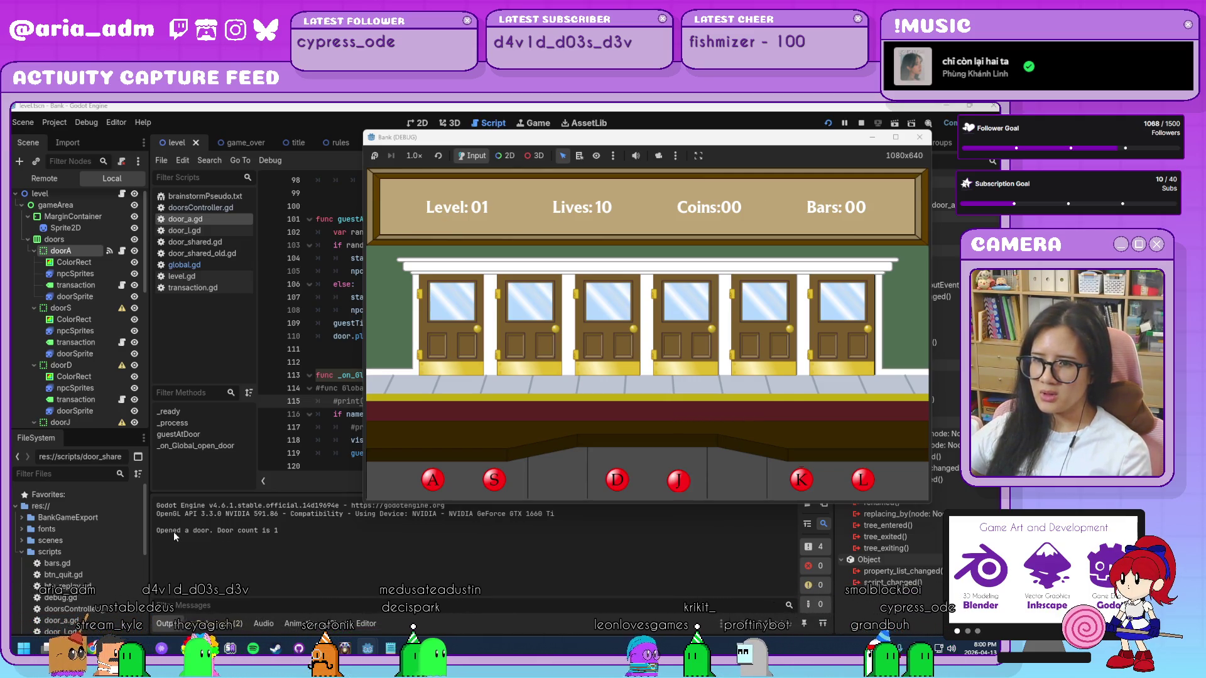
key("F8")
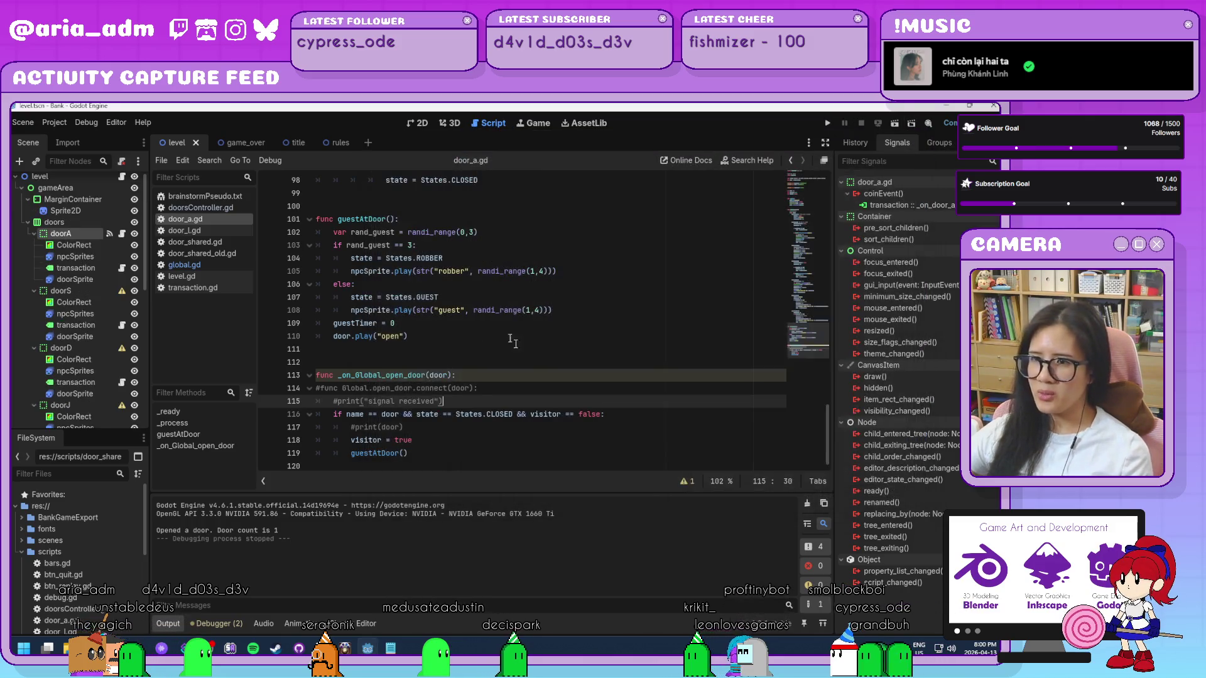
left_click(536, 377)
type("#")
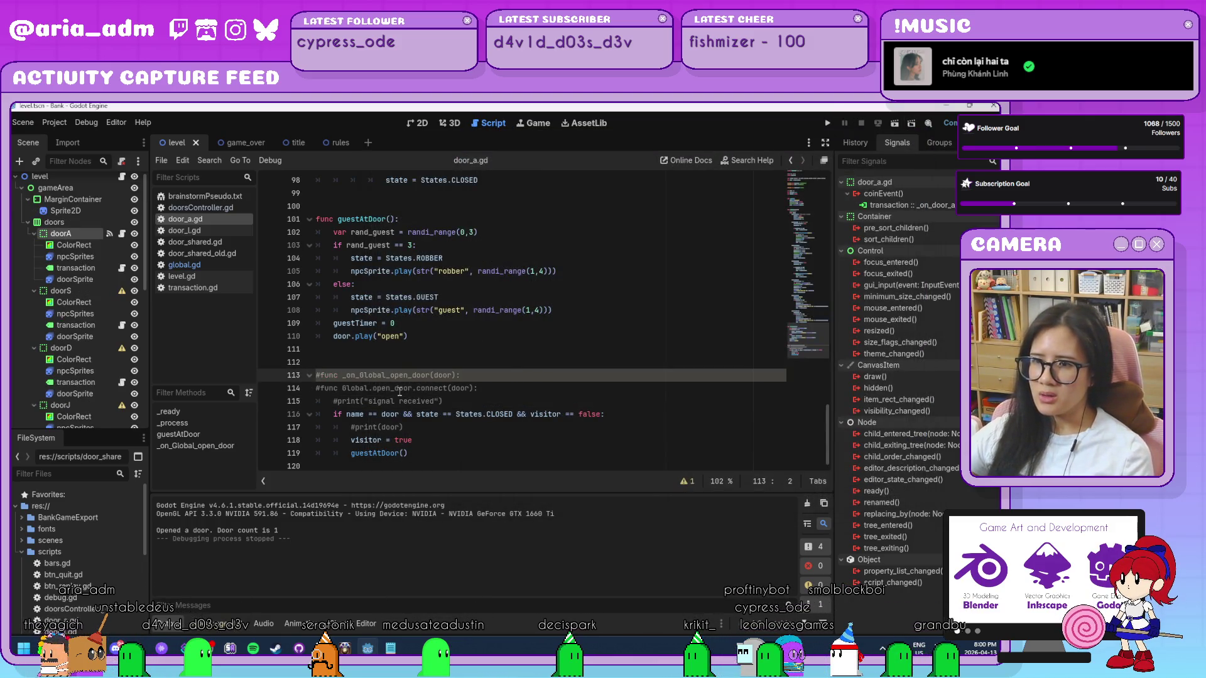
- Uncomment func Global.open_door.connect(door): in place of the handler and inspect its door argument
left_click(509, 388)
key("ctrl+k")
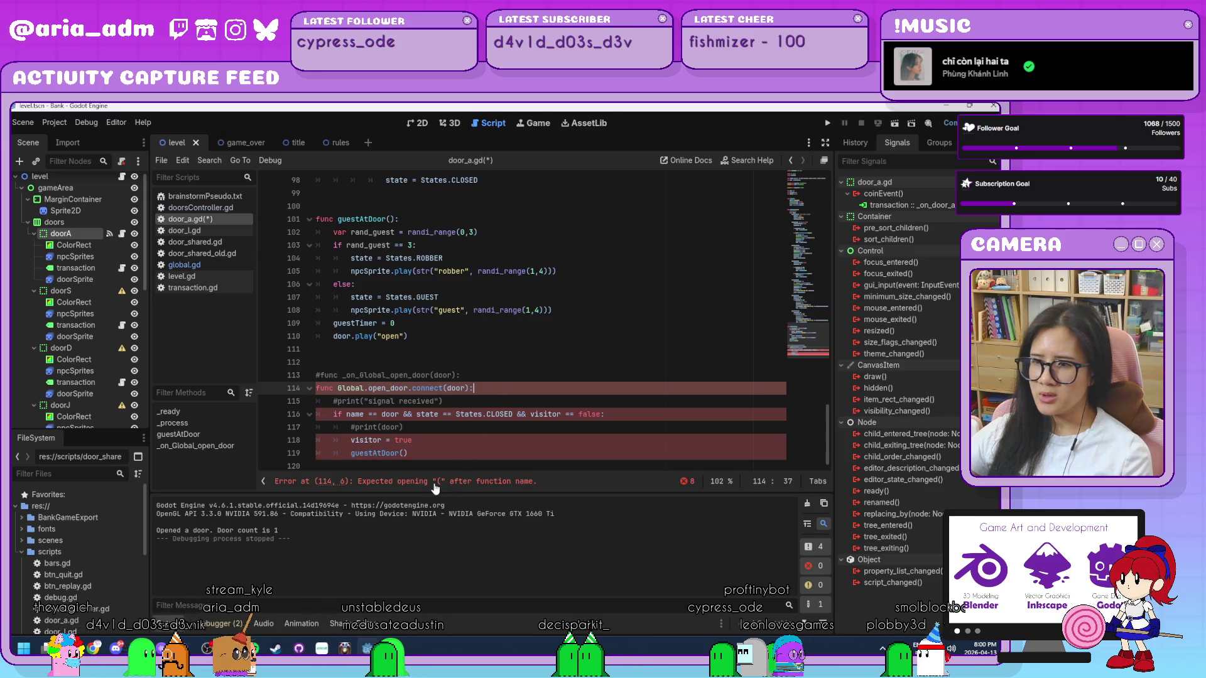
left_click(435, 483)
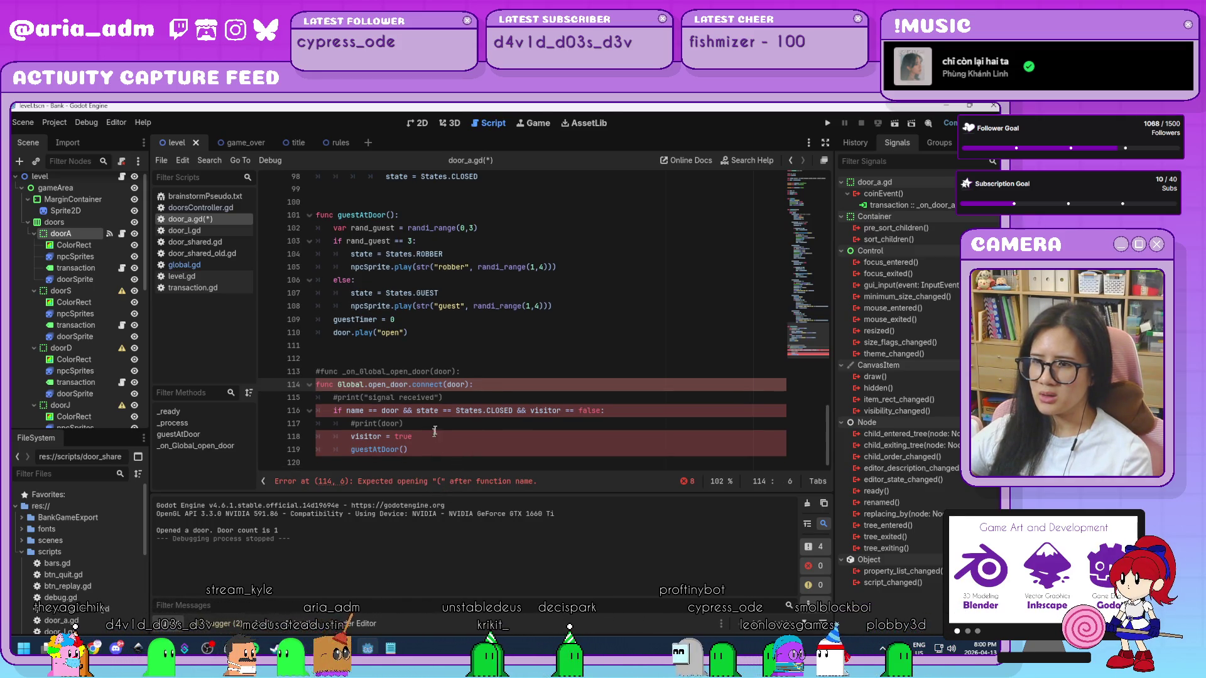
left_click(463, 375)
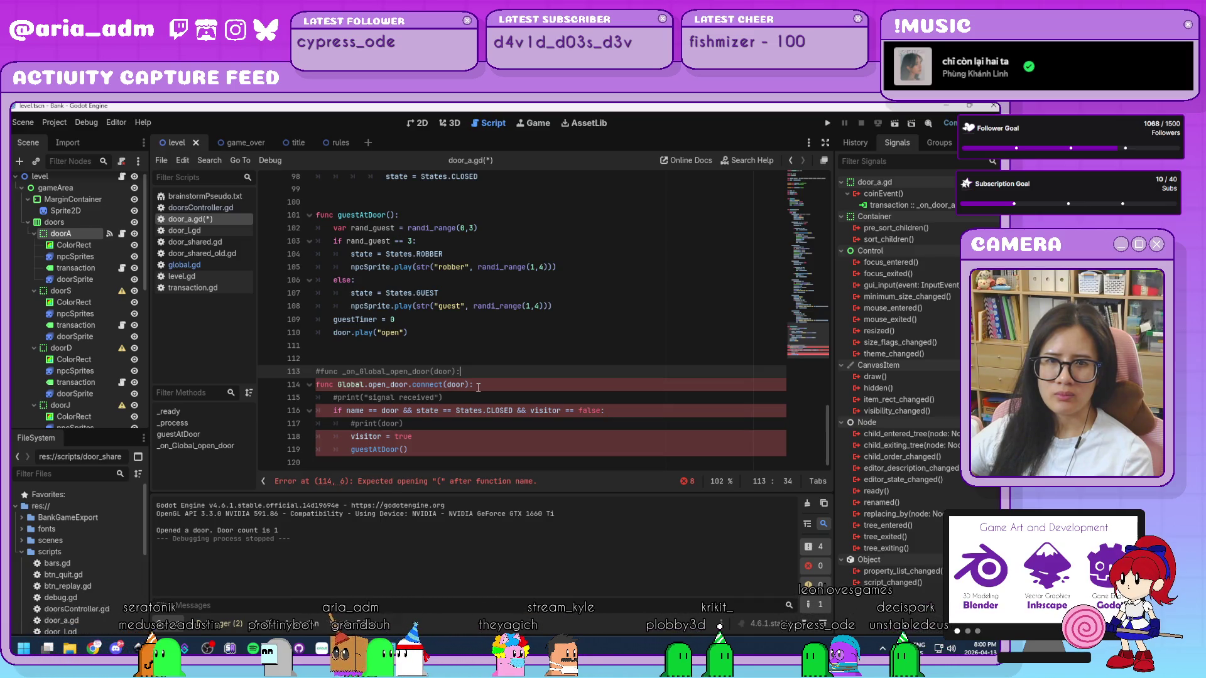
left_click(470, 385)
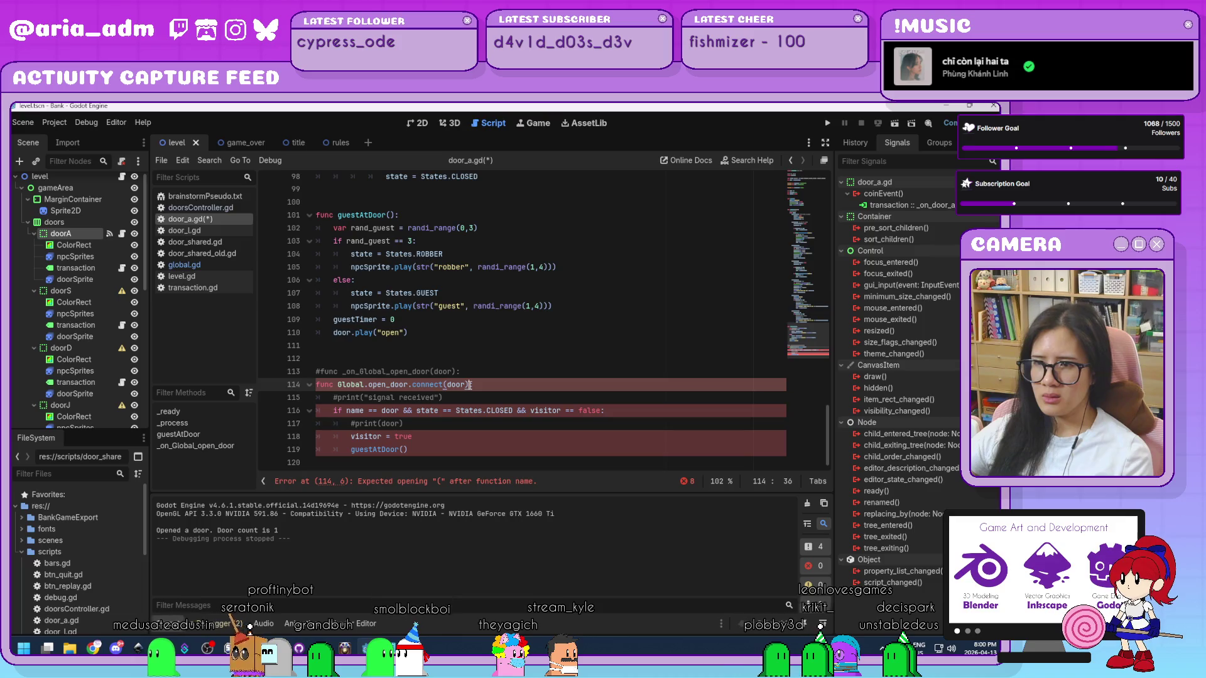
left_click_drag(470, 385, 439, 385)
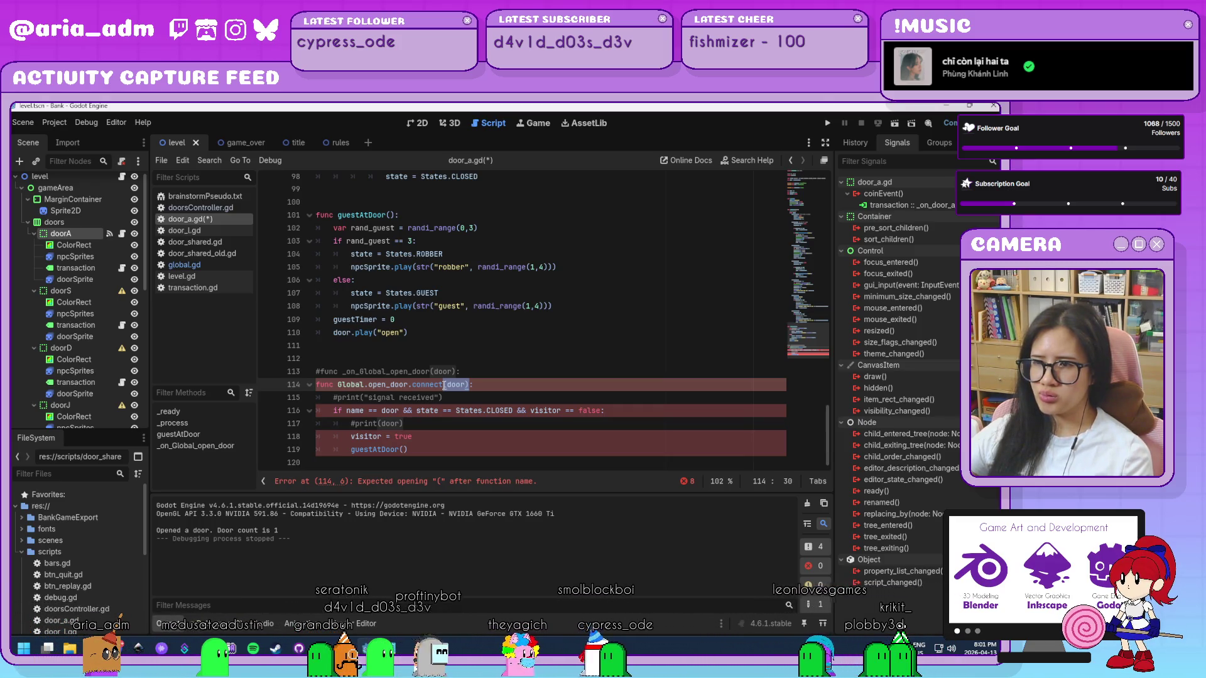
left_click(466, 385)
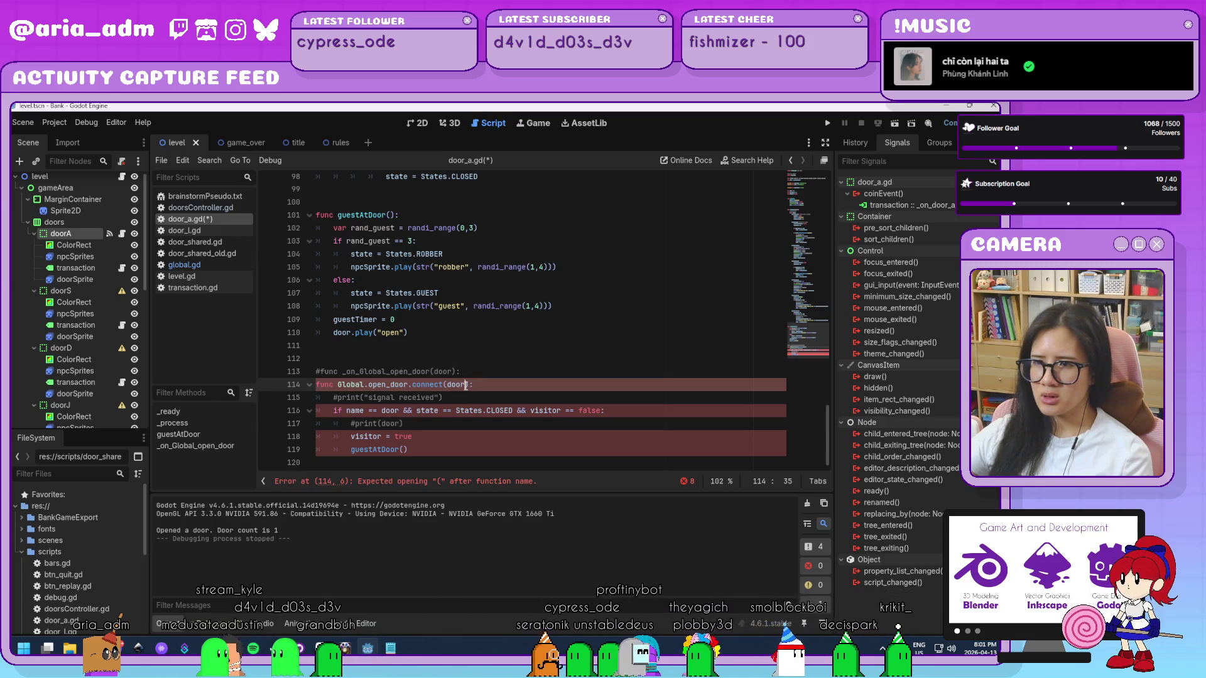
type(")")
scroll(465, 386, "up", 1)
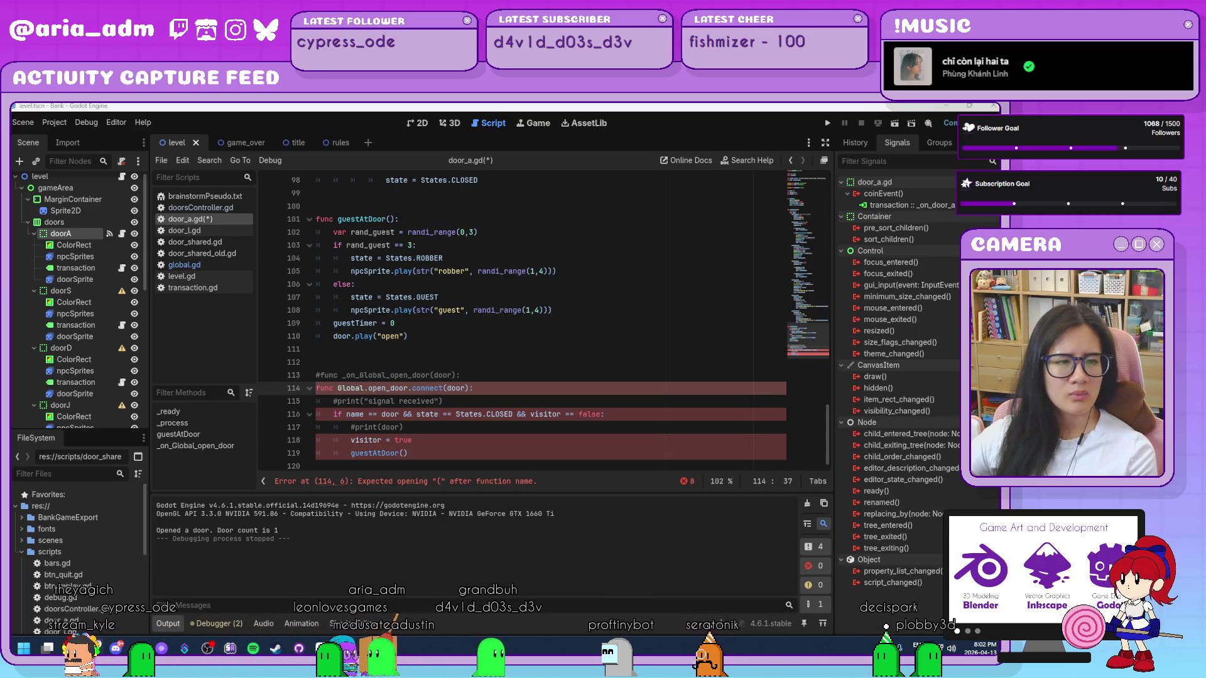
- Drop the connect line so line 113 reads func _on_doors_open_door(door):, and save door_a.gd
left_click(539, 368)
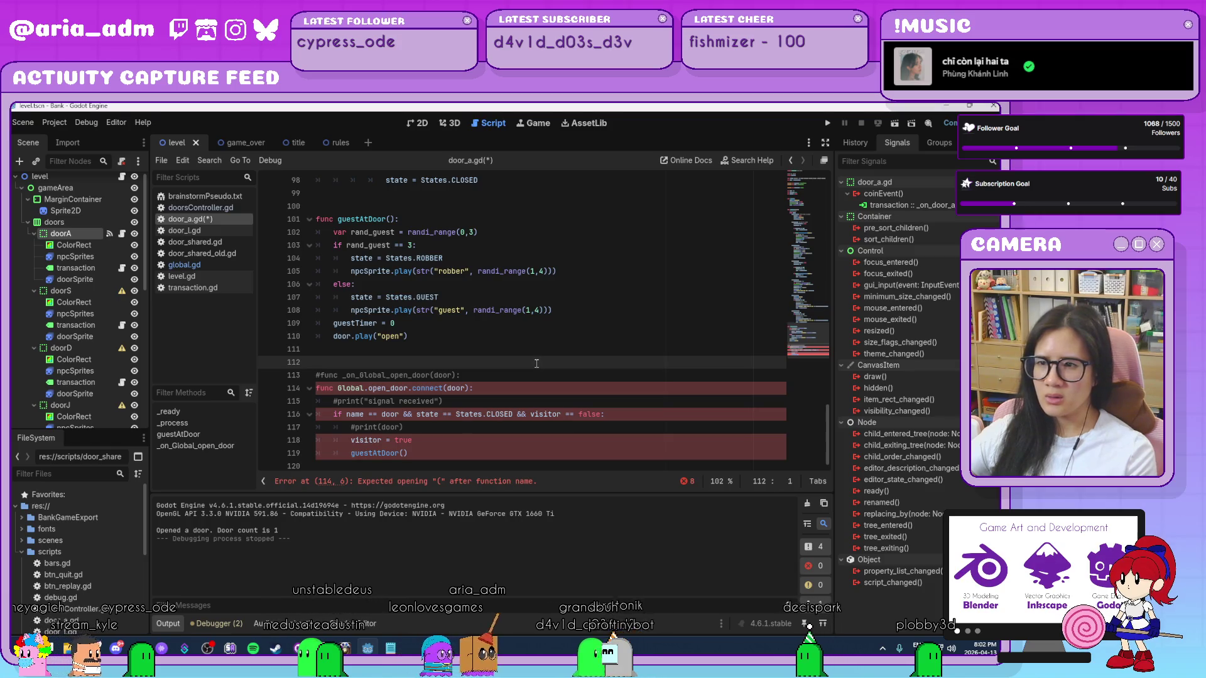
left_click(458, 453)
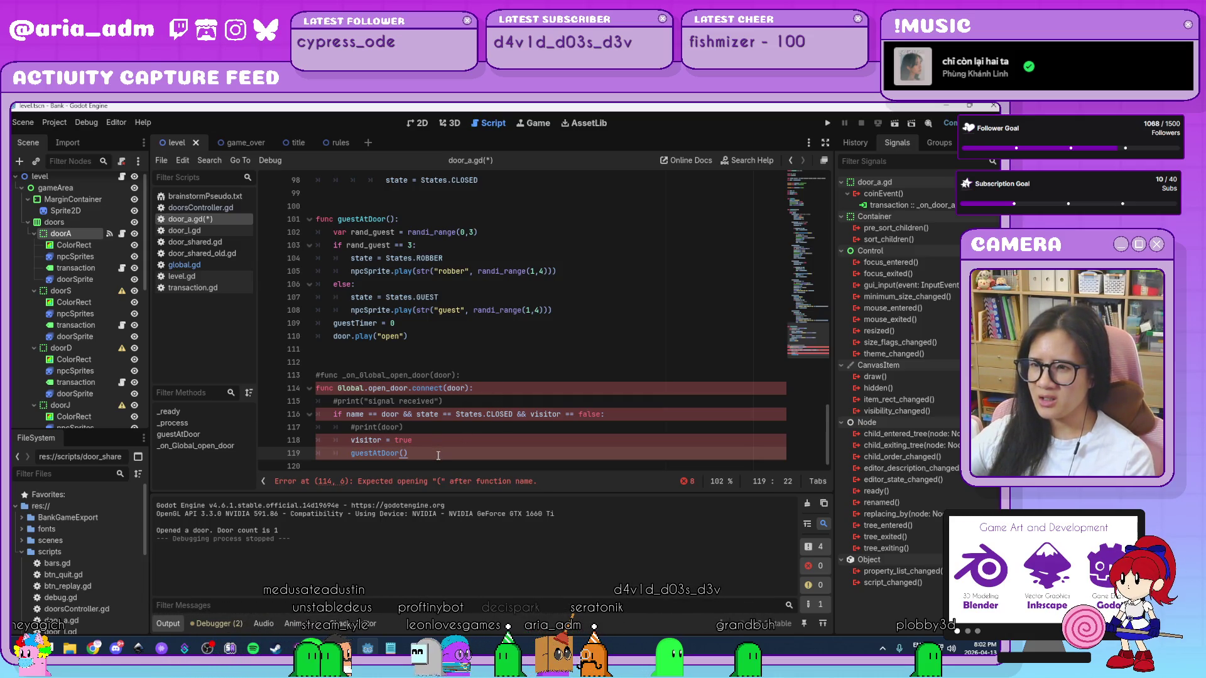
left_click(319, 389)
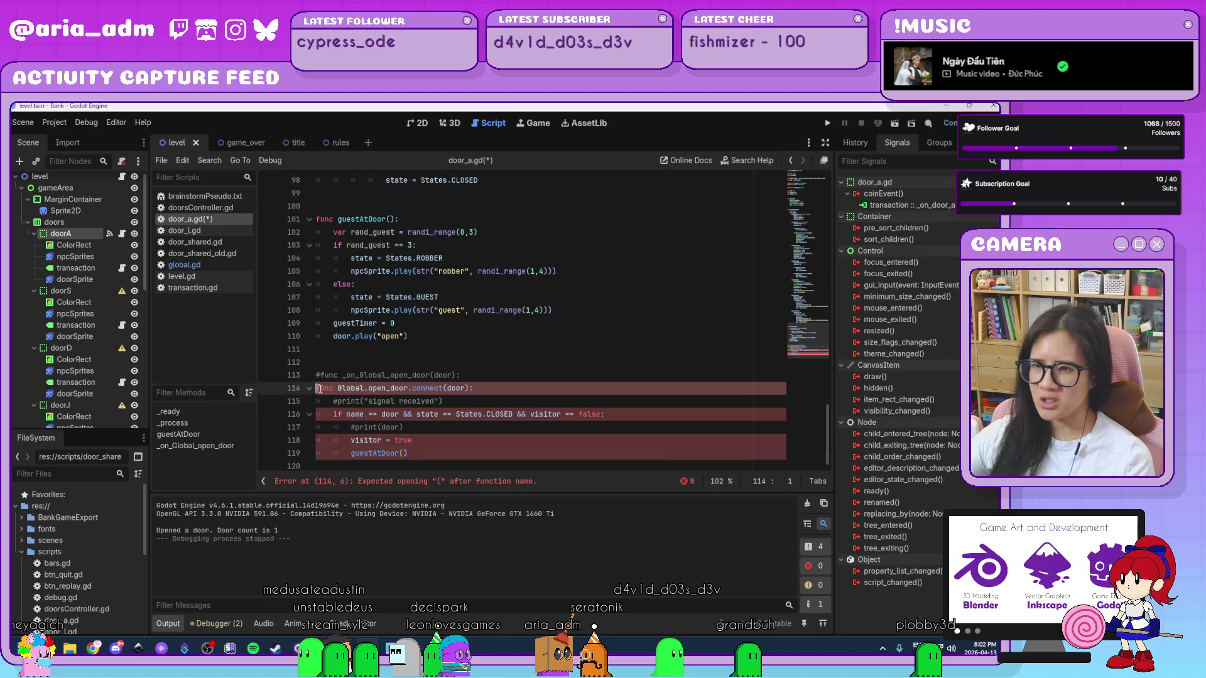
left_click(383, 390)
key("End")
key("BackSpace")
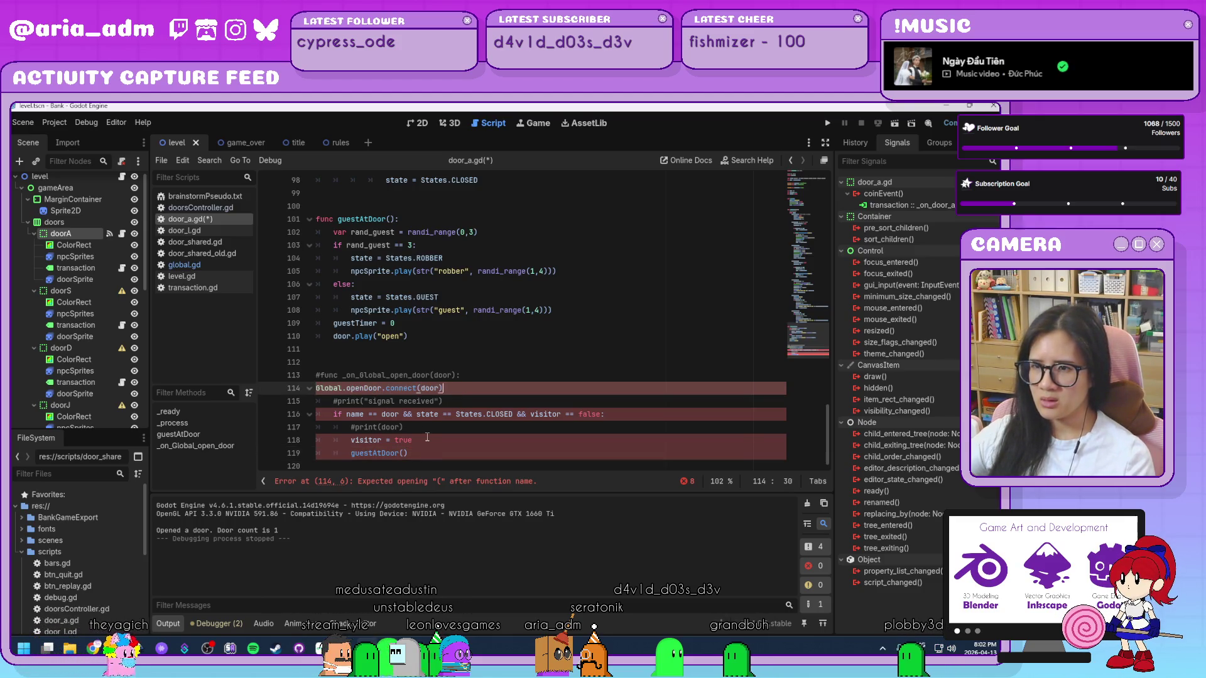
key("ctrl+z")
key("ctrl+z")
key("ctrl+z")
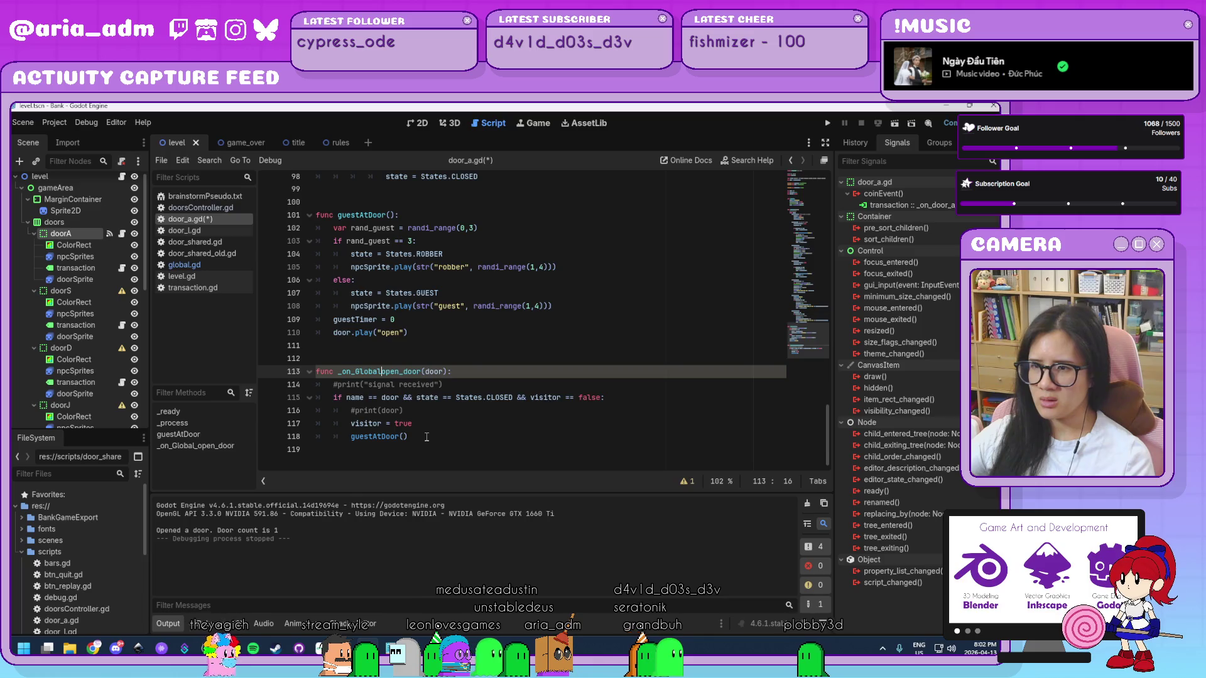
type("doors")
left_click(426, 438)
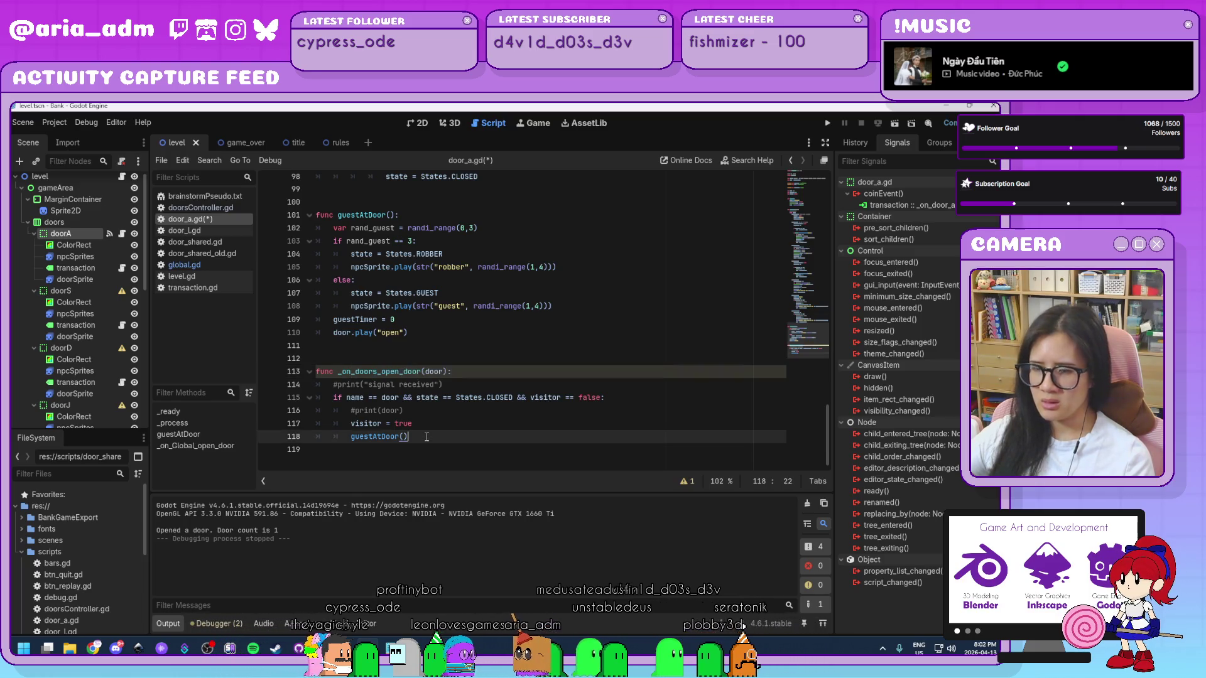
key("ctrl+s")
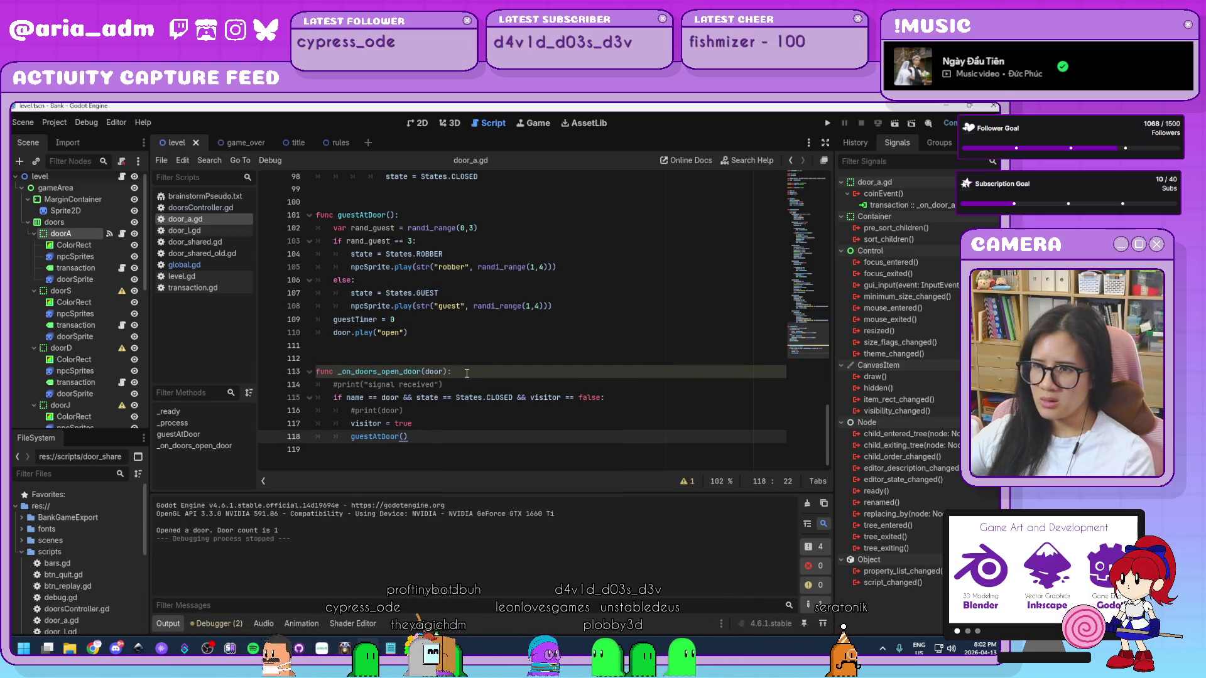
left_click(467, 373)
- Add a line after the timer line in _ready() and autocomplete Global.openDoor on it
scroll(566, 404, "up", 15)
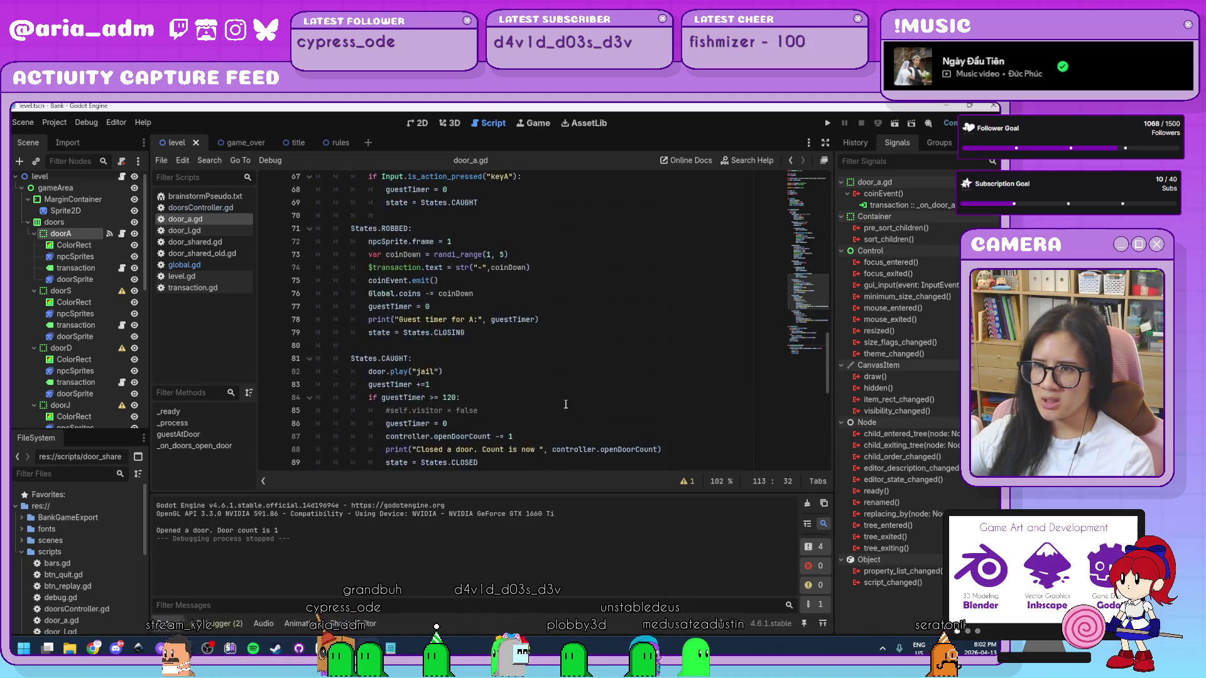
scroll(565, 405, "up", 13)
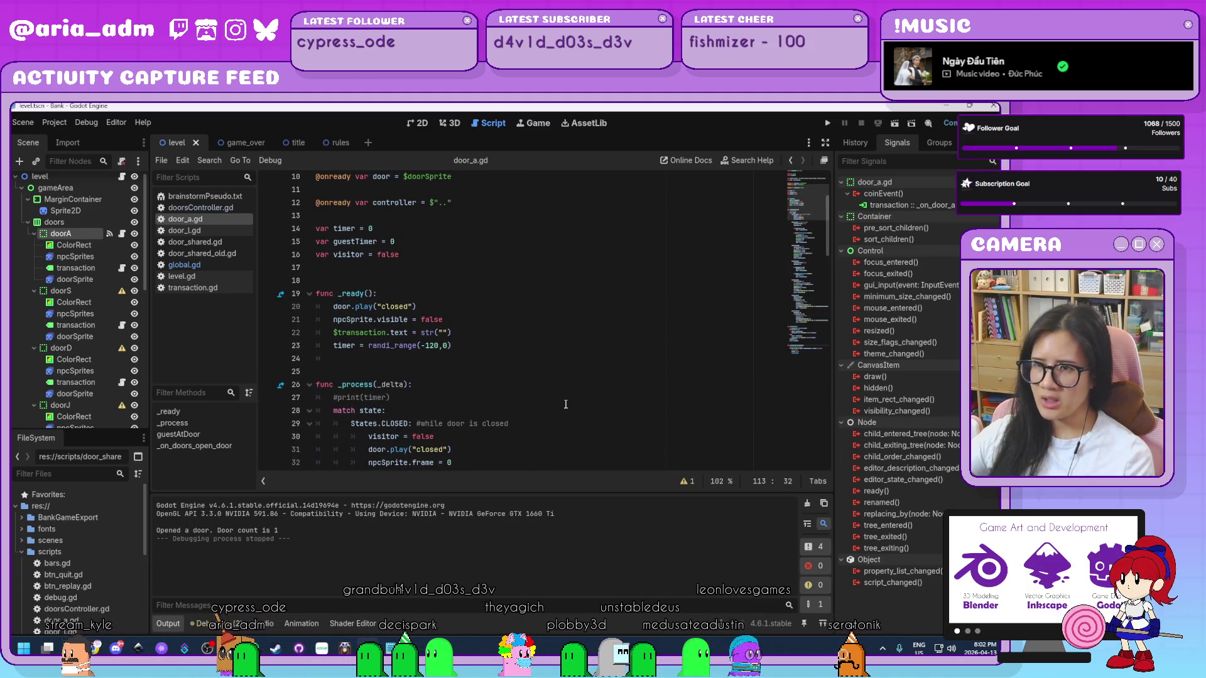
left_click(510, 347)
key("Return")
key("Return")
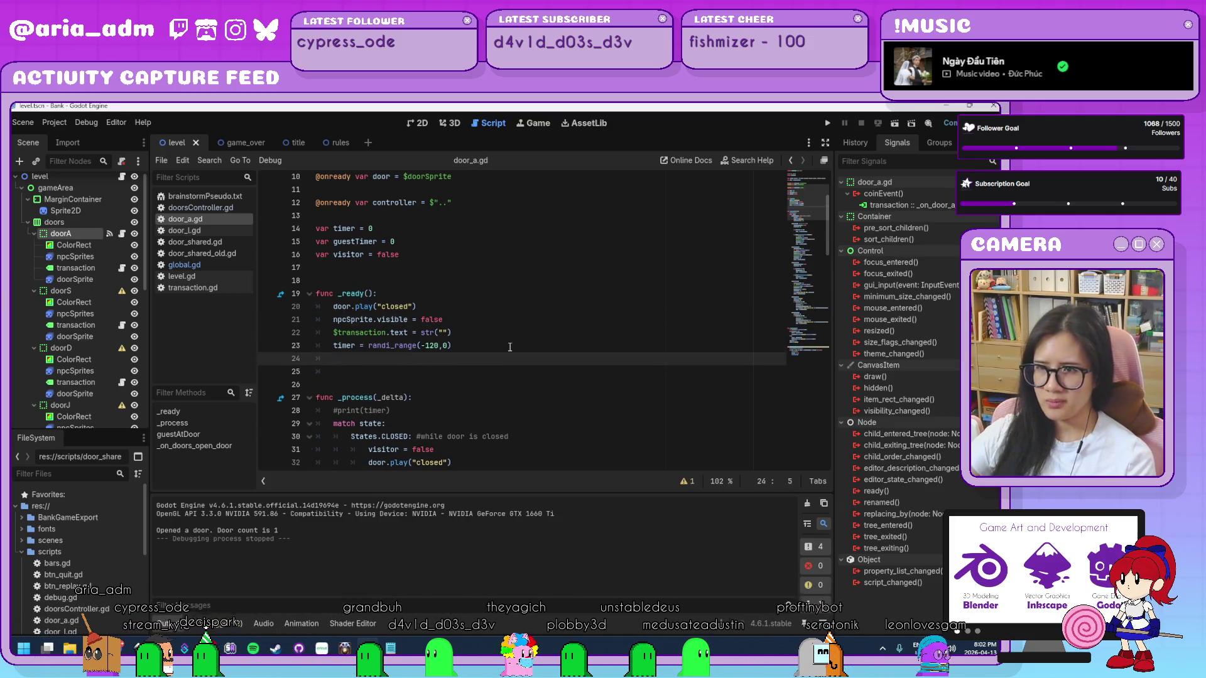
type("Global.")
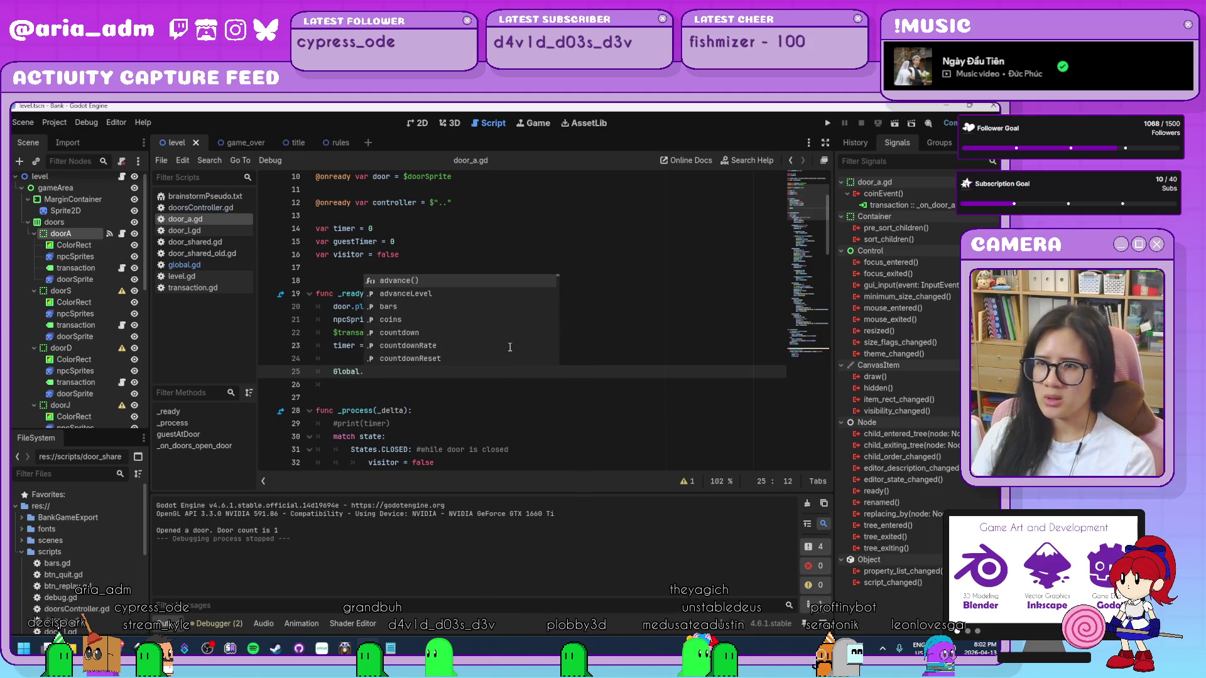
scroll(510, 347, "down", 5)
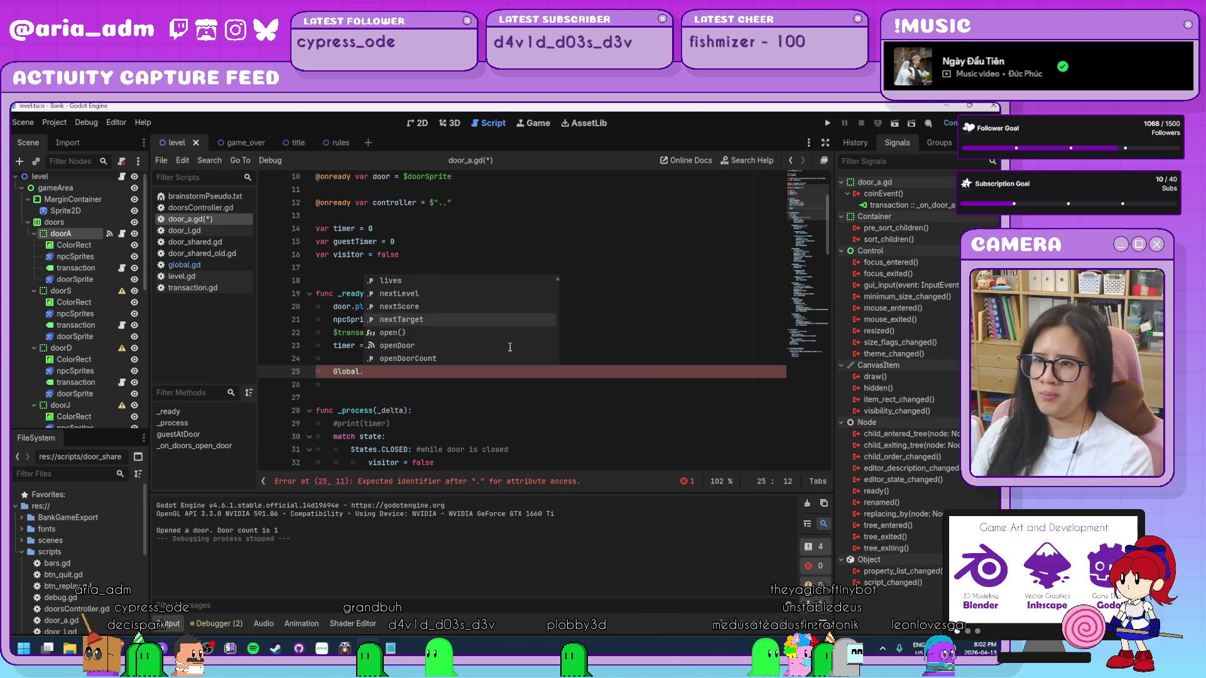
scroll(510, 347, "down", 1)
key("Return")
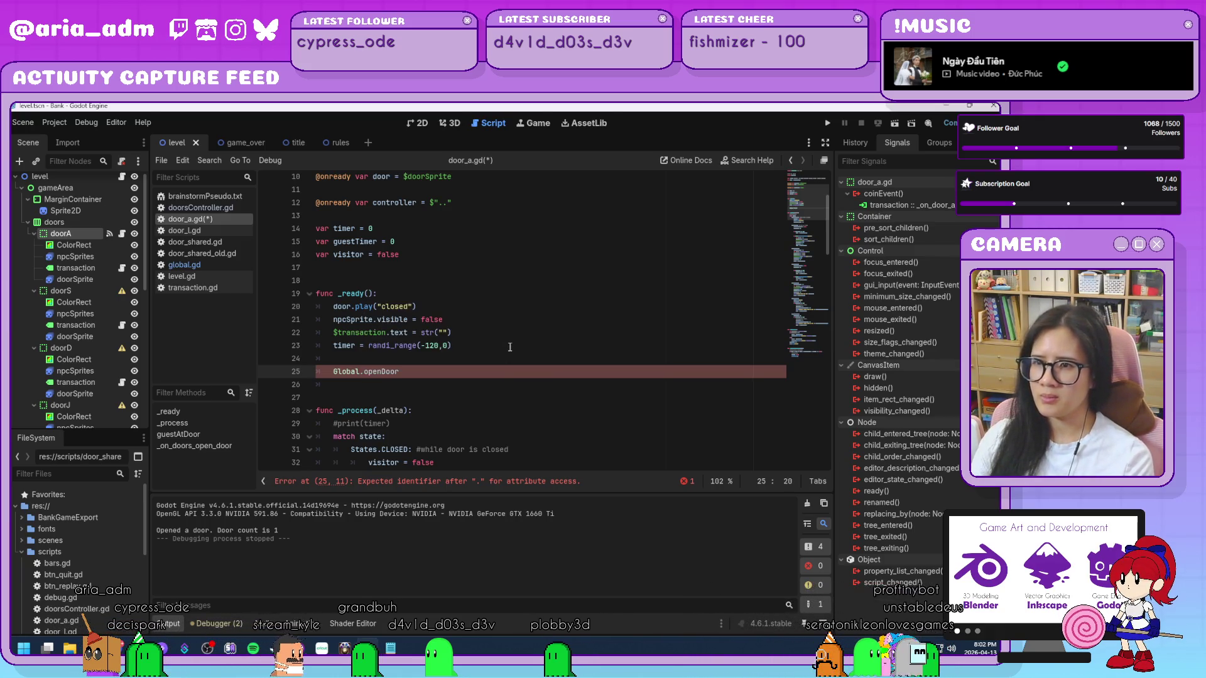
- Append .connect() to Global.openDoor on line 25, leaving its arguments empty
type(".")
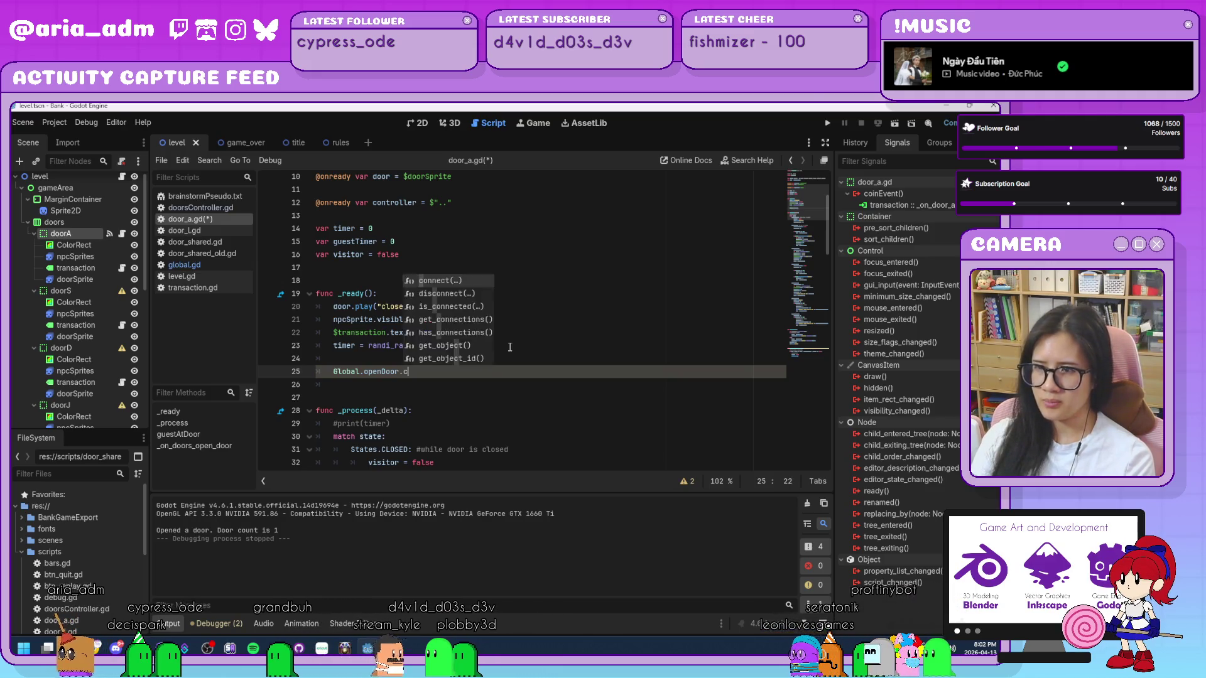
type("conn")
key("Return")
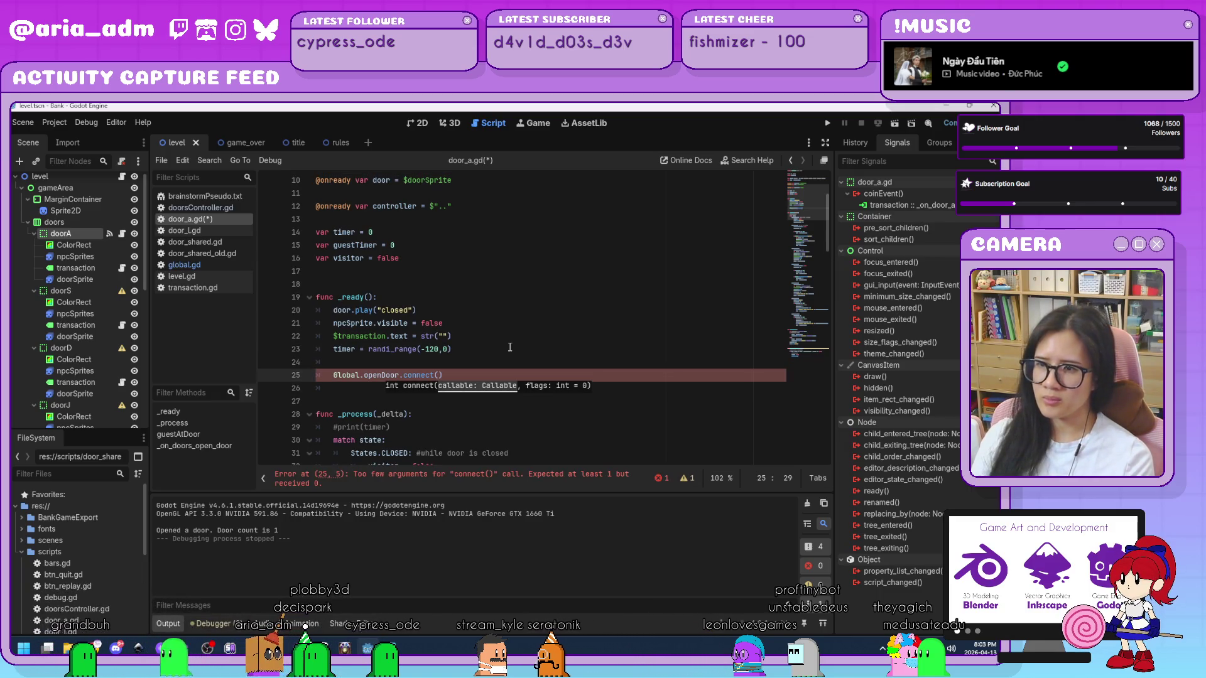
type("ope")
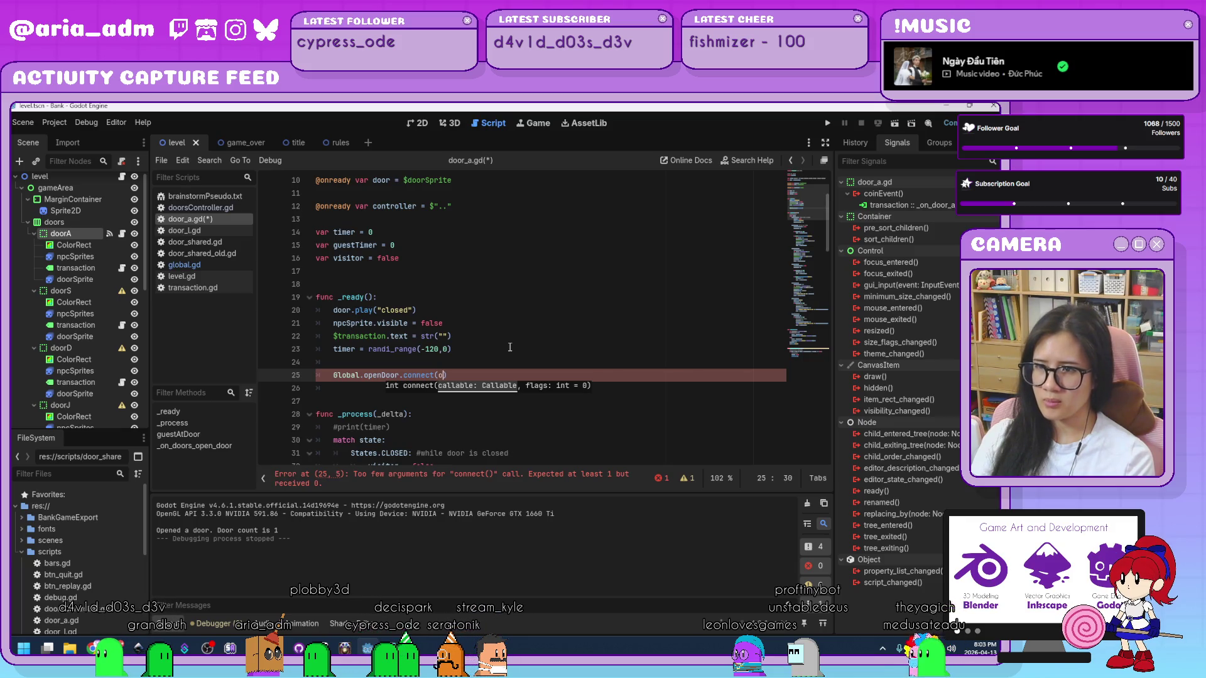
type("nDoo")
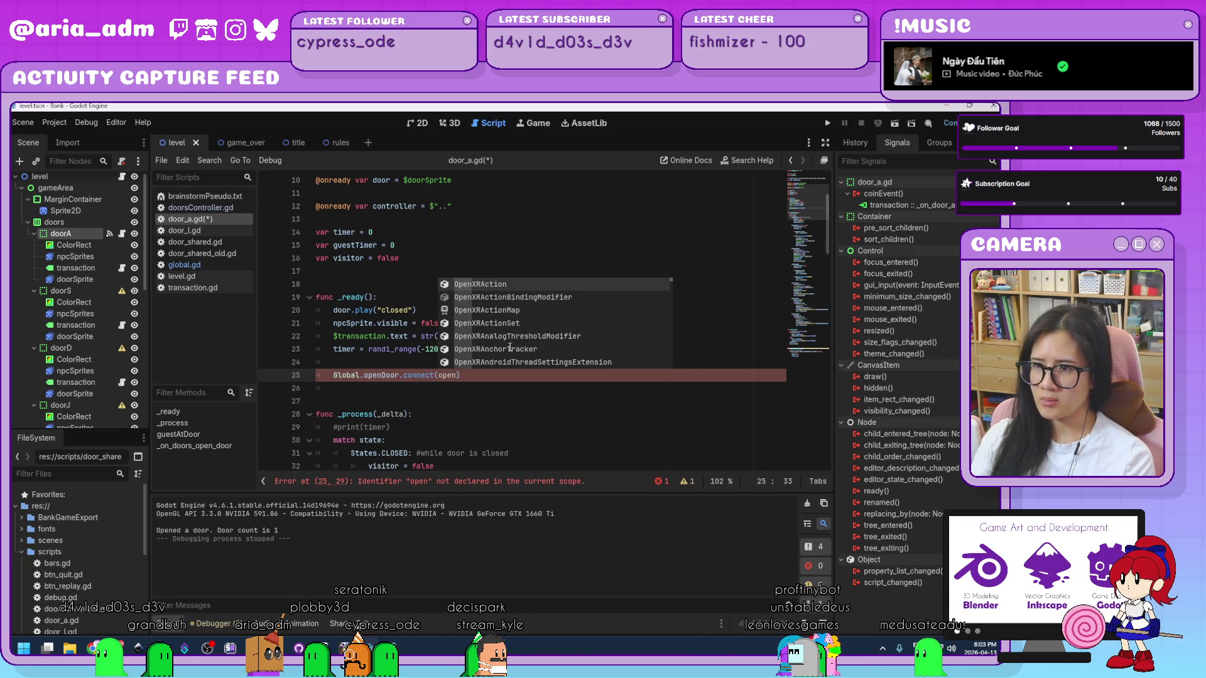
type("r")
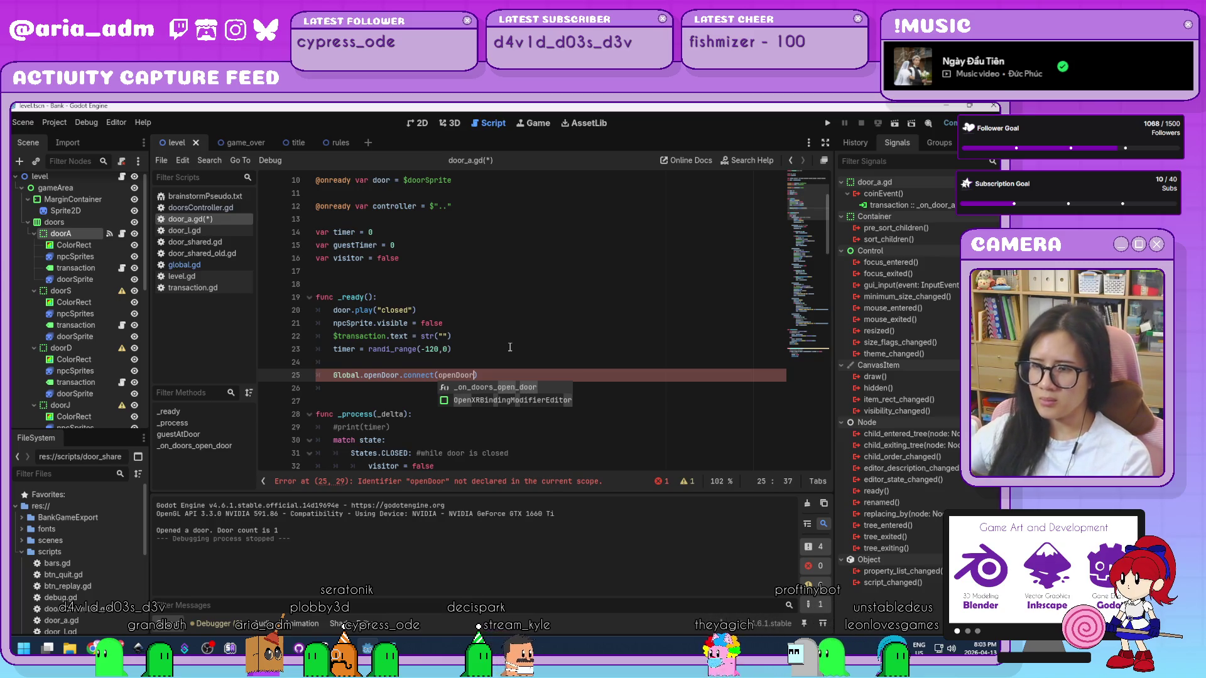
key("BackSpace")
key("BackSpace")
key("BackSpace")
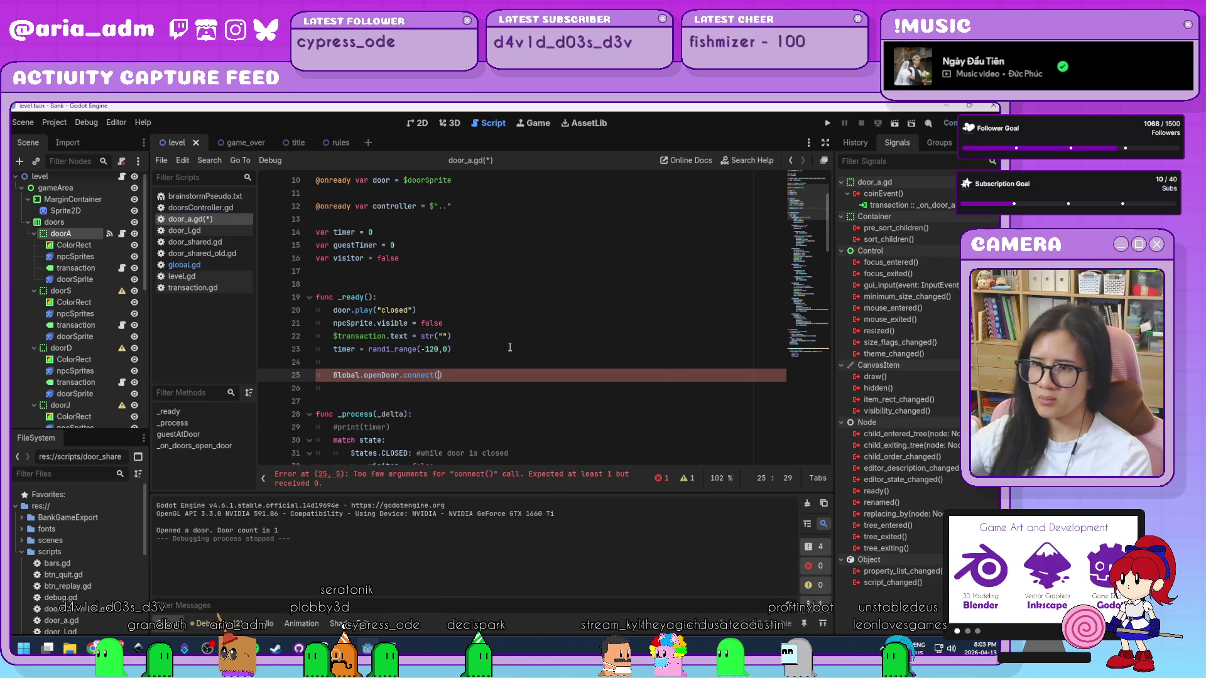
scroll(510, 347, "down", 20)
scroll(510, 347, "down", 7)
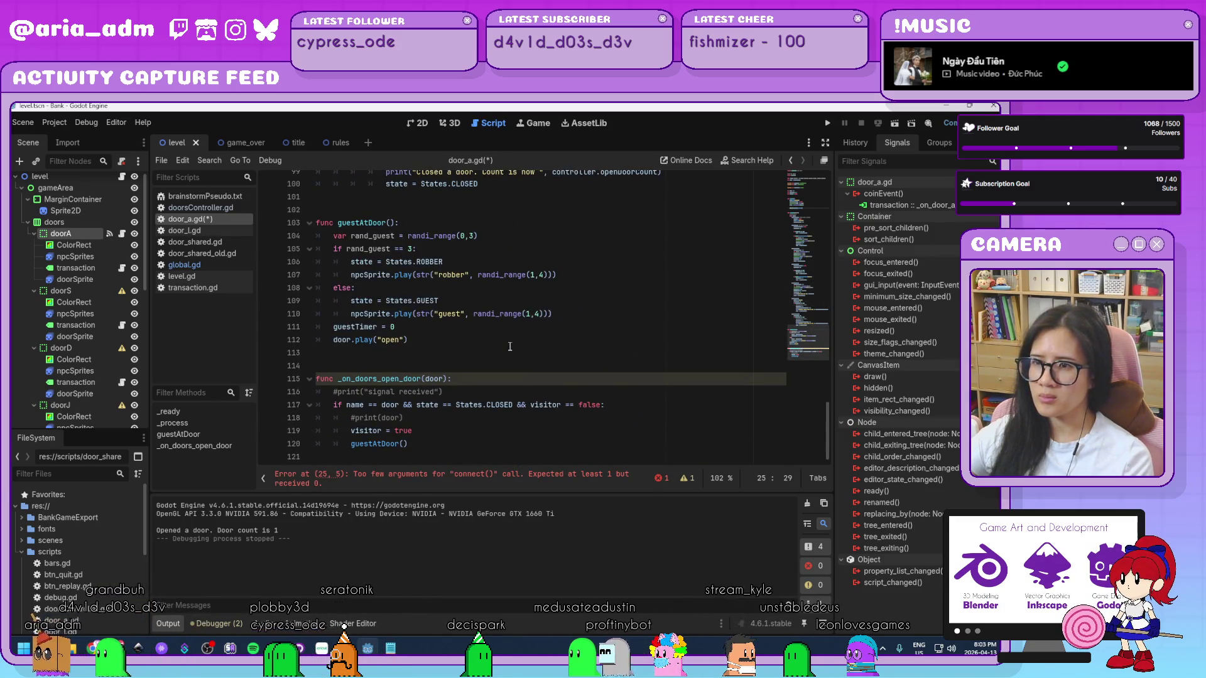
- Fill in line 25's connect argument so it reads Global.openDoor.connect(open)
type("door")
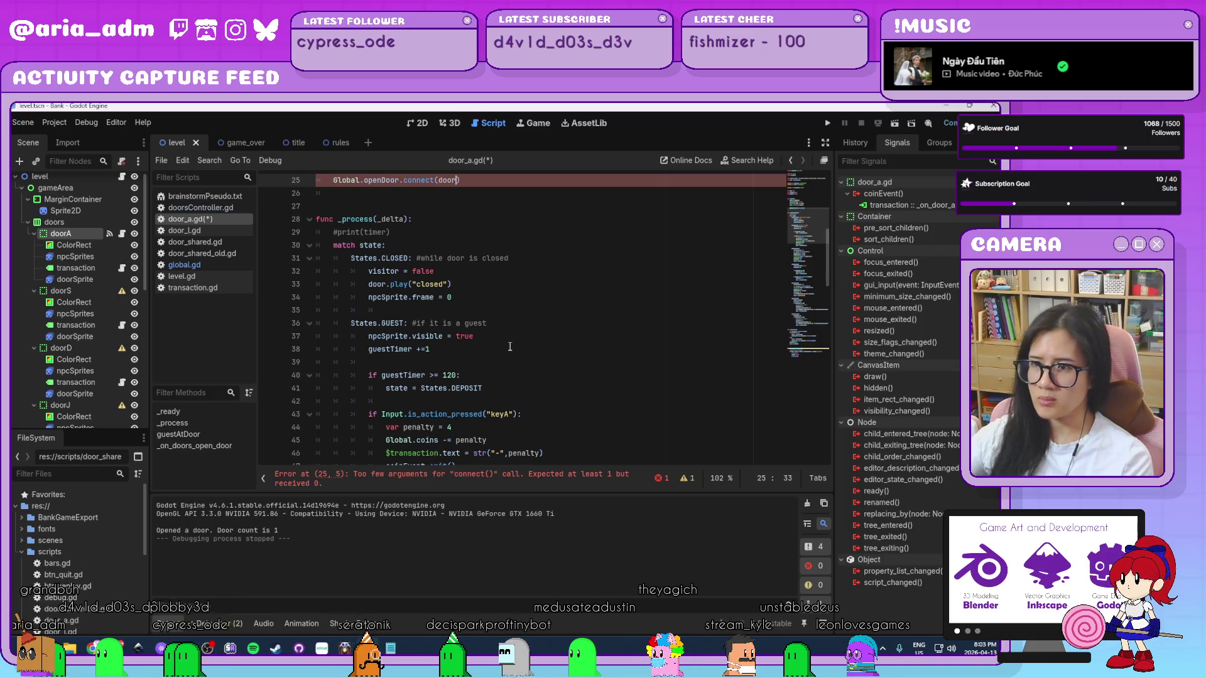
left_click(551, 331)
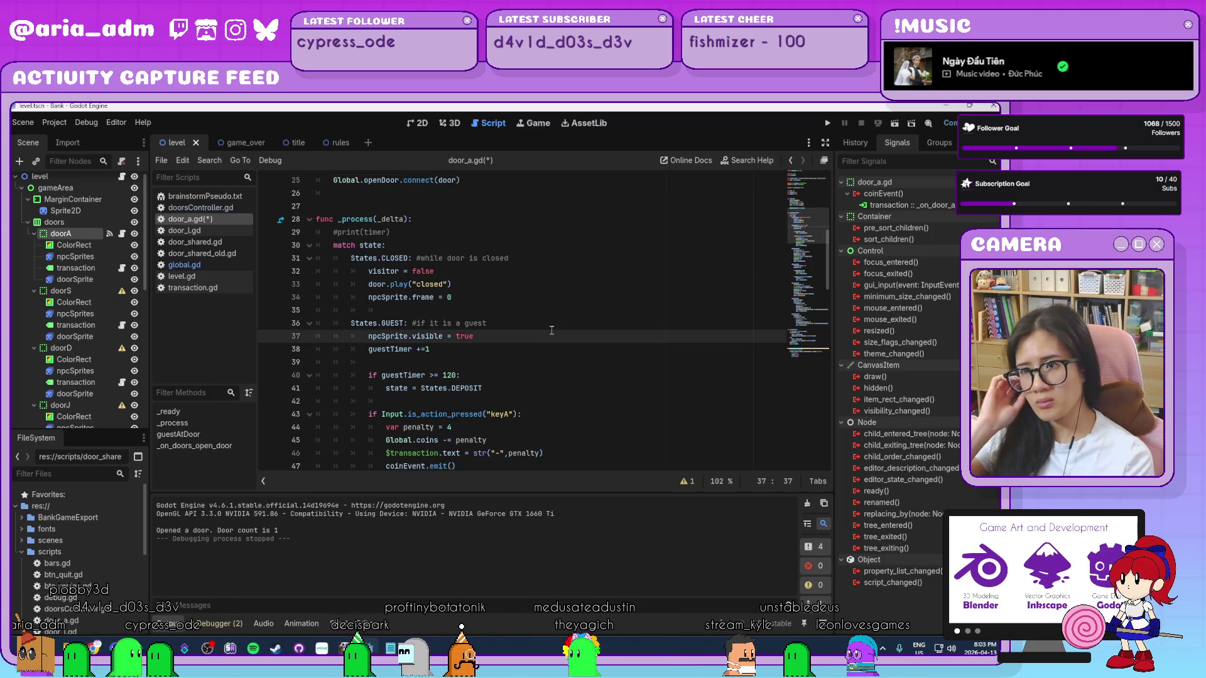
scroll(552, 331, "up", 3)
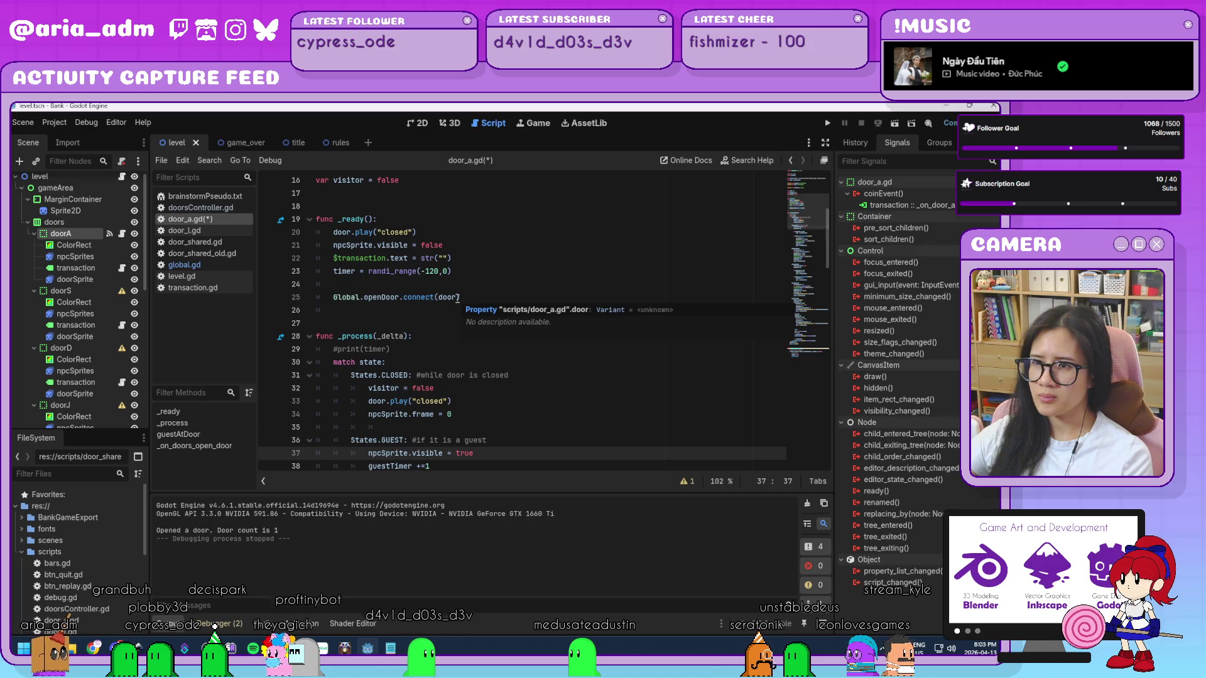
double_click(445, 298)
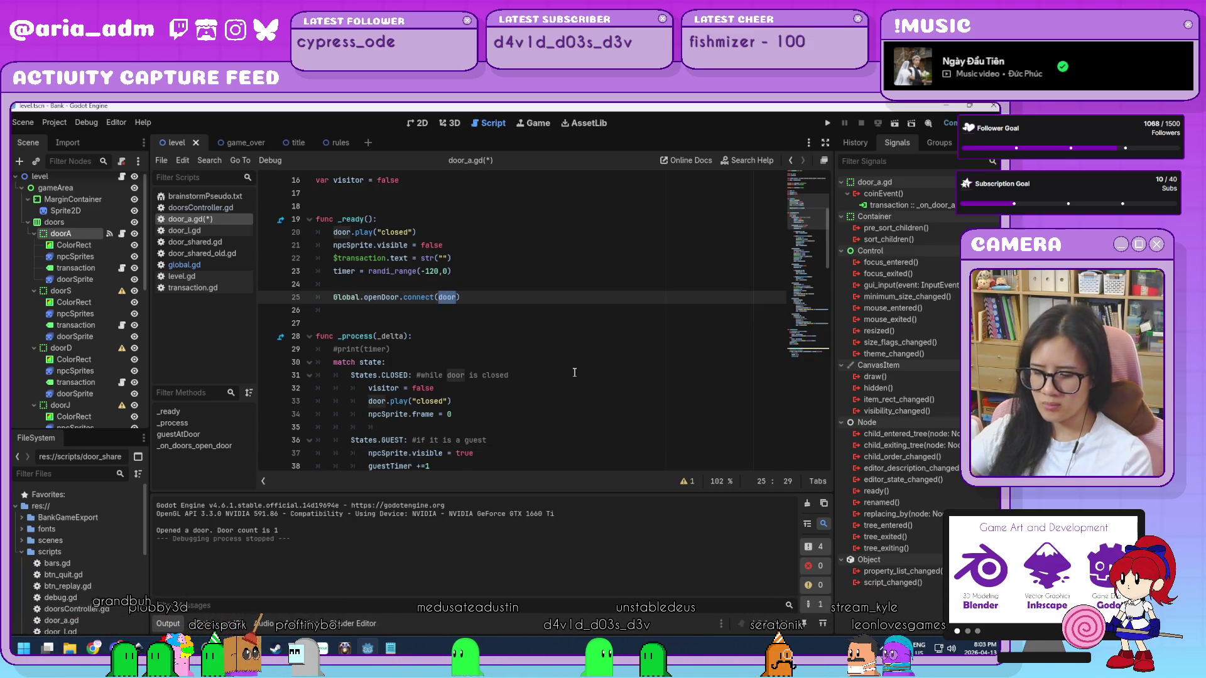
type("o")
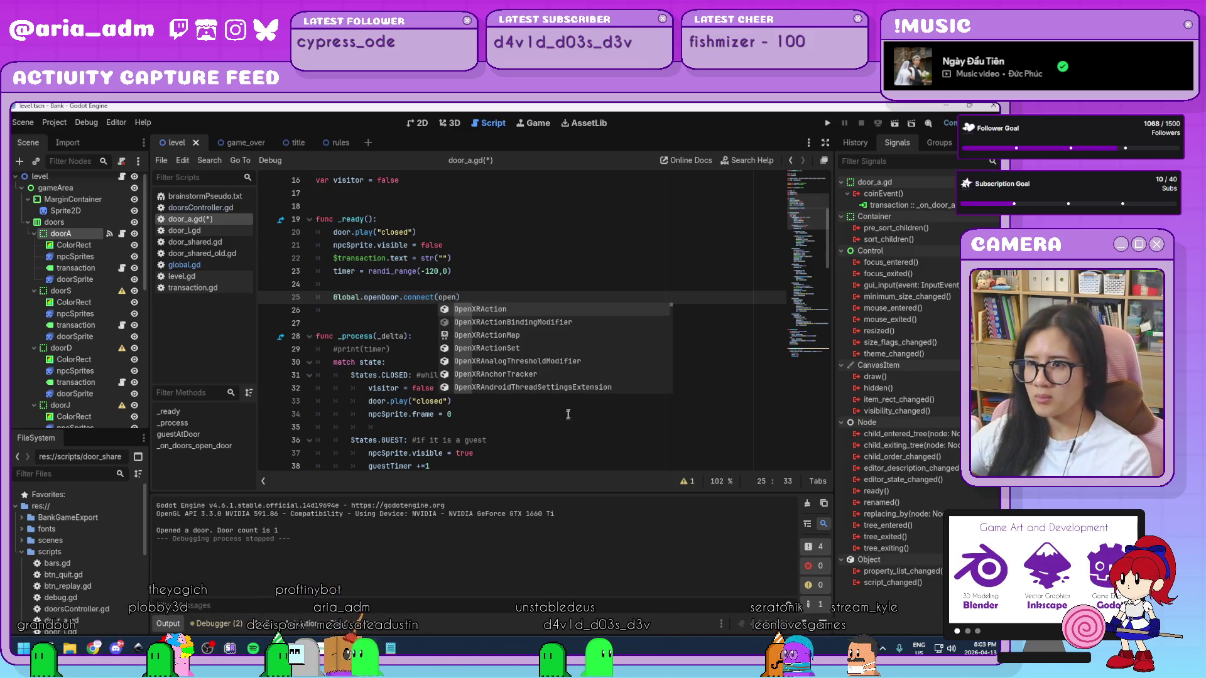
left_click(570, 415)
scroll(570, 416, "down", 15)
scroll(570, 416, "down", 9)
- Comment out the _on_doors_open_door header, add func open(): beneath it, and run the game
left_click(459, 386)
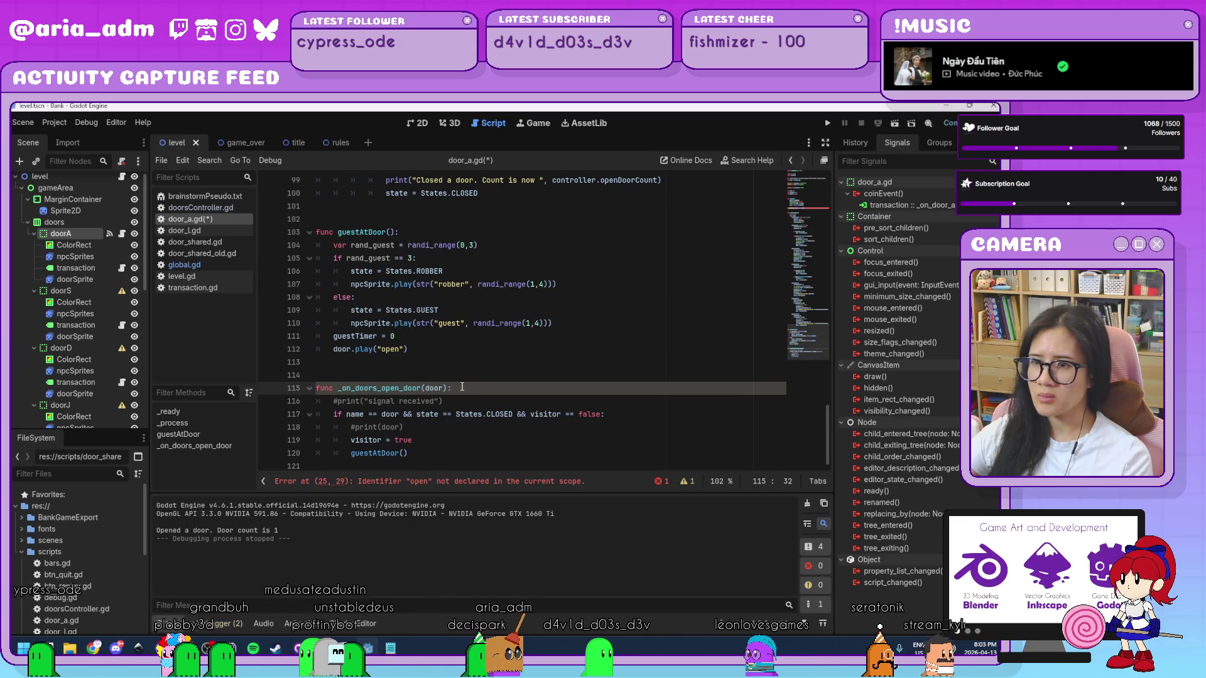
left_click_drag(350, 385, 338, 386)
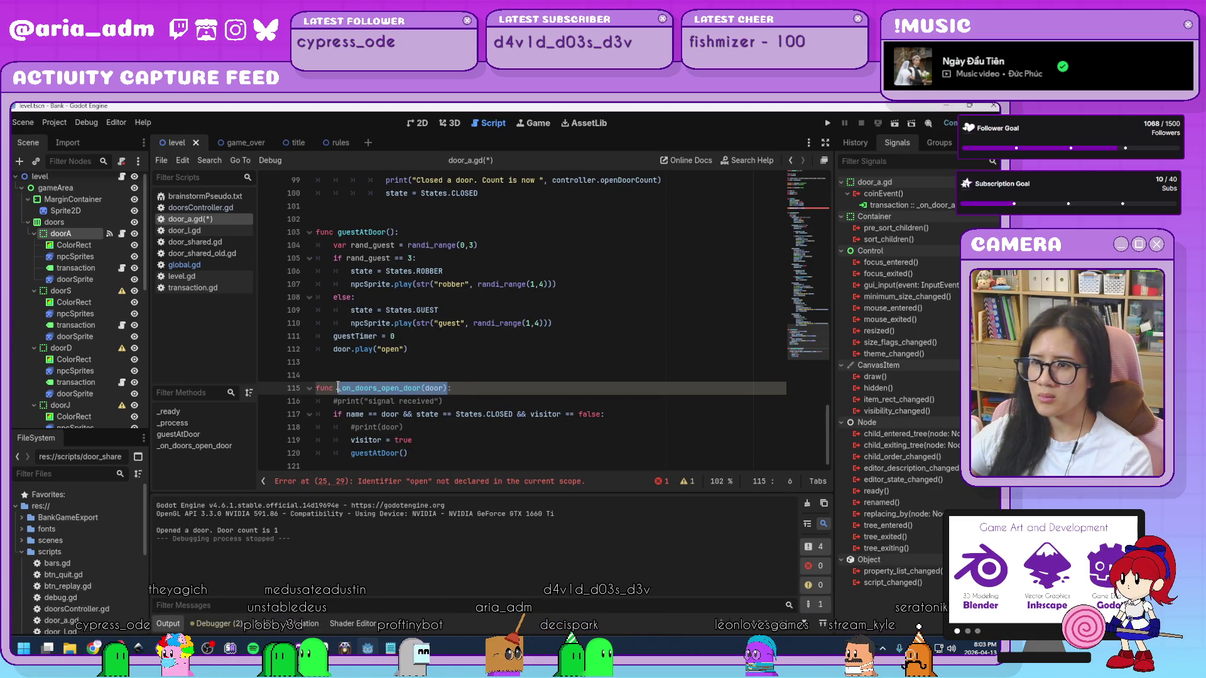
left_click(318, 389)
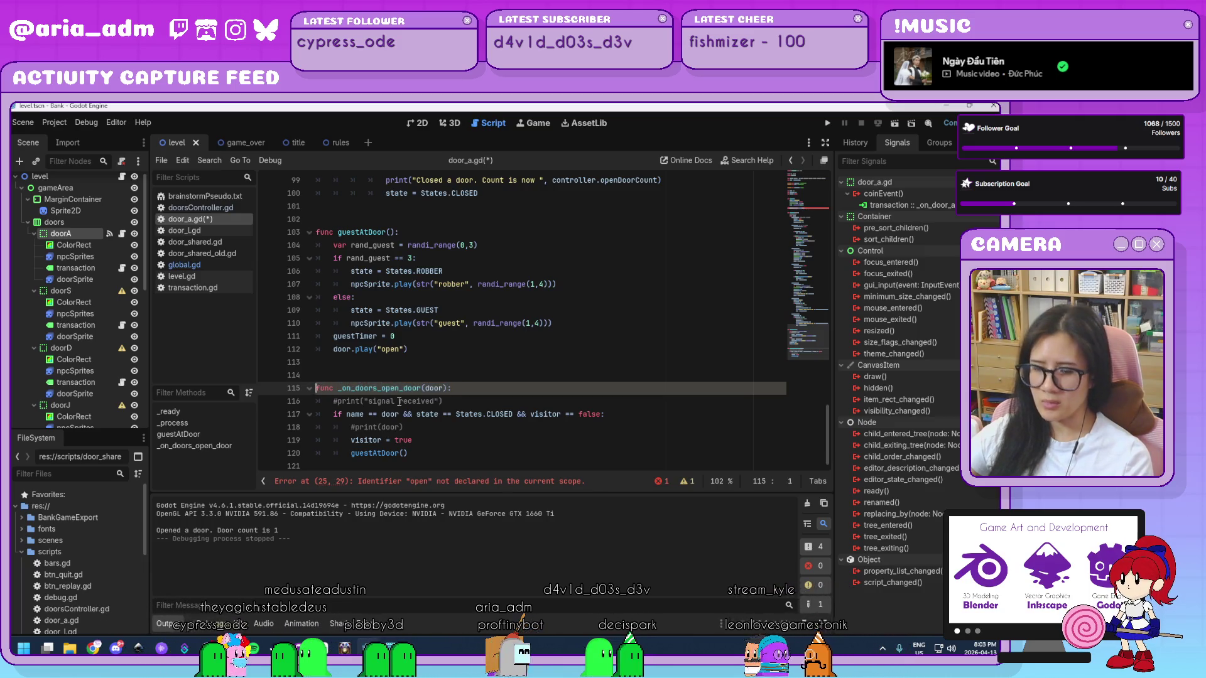
type("#")
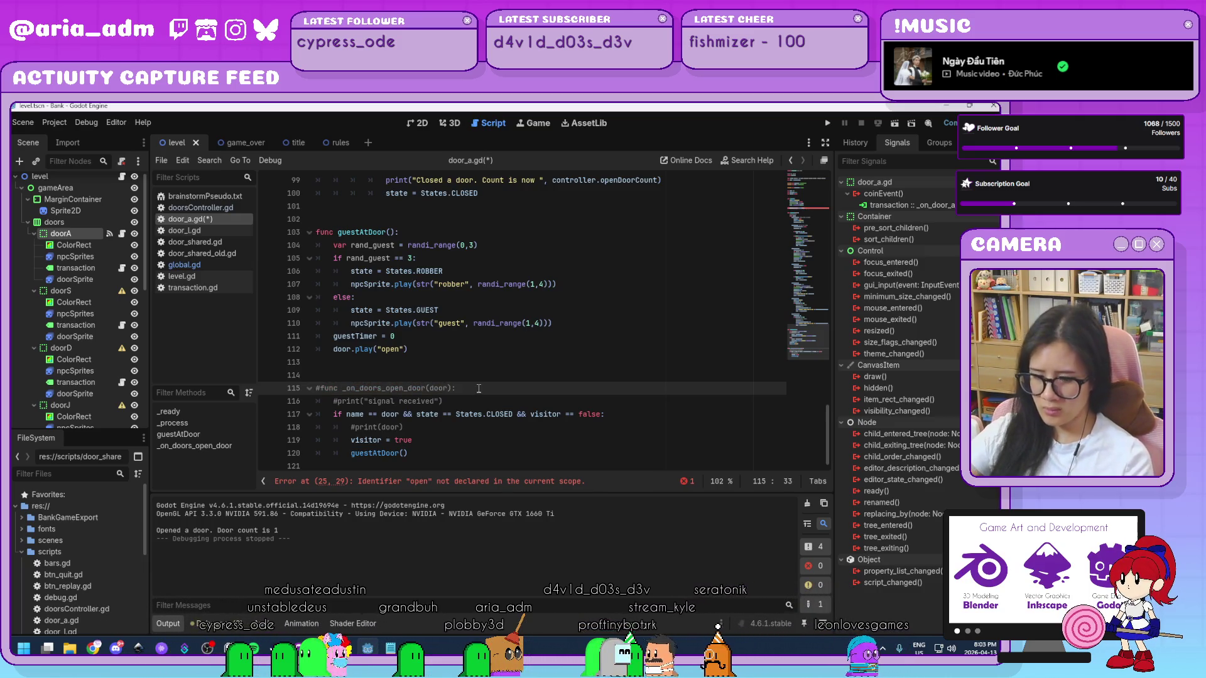
left_click(479, 388)
key("Return")
type("func open():")
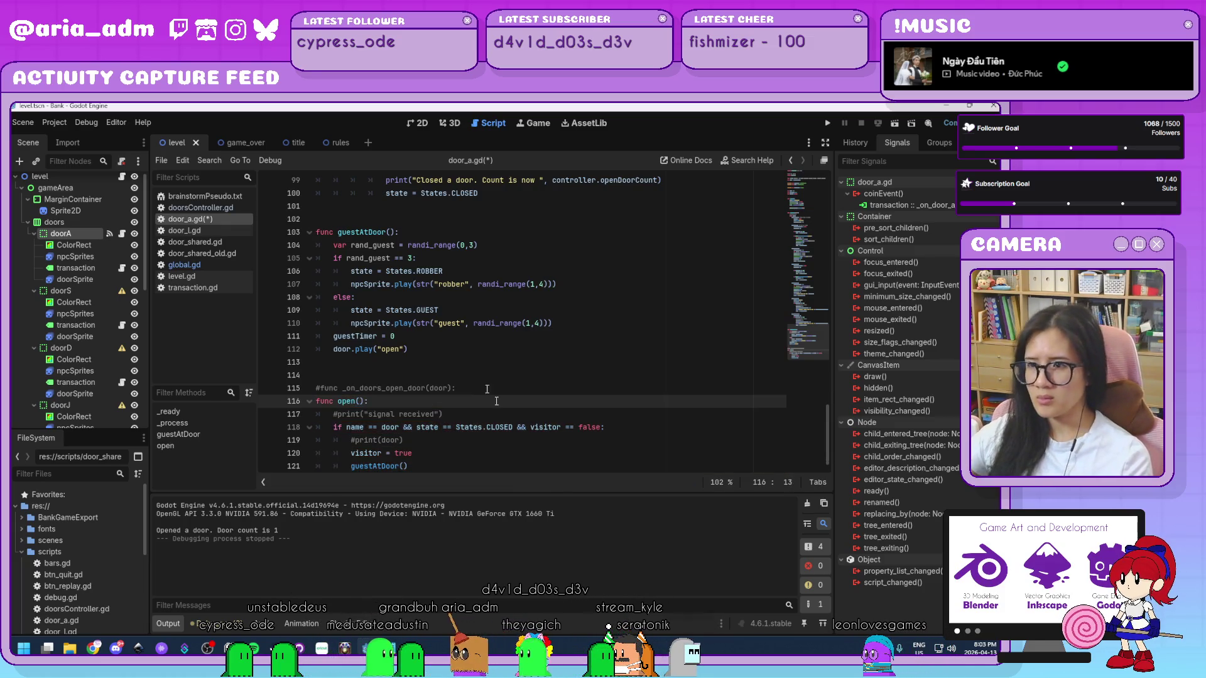
scroll(509, 406, "down", 1)
scroll(509, 405, "up", 20)
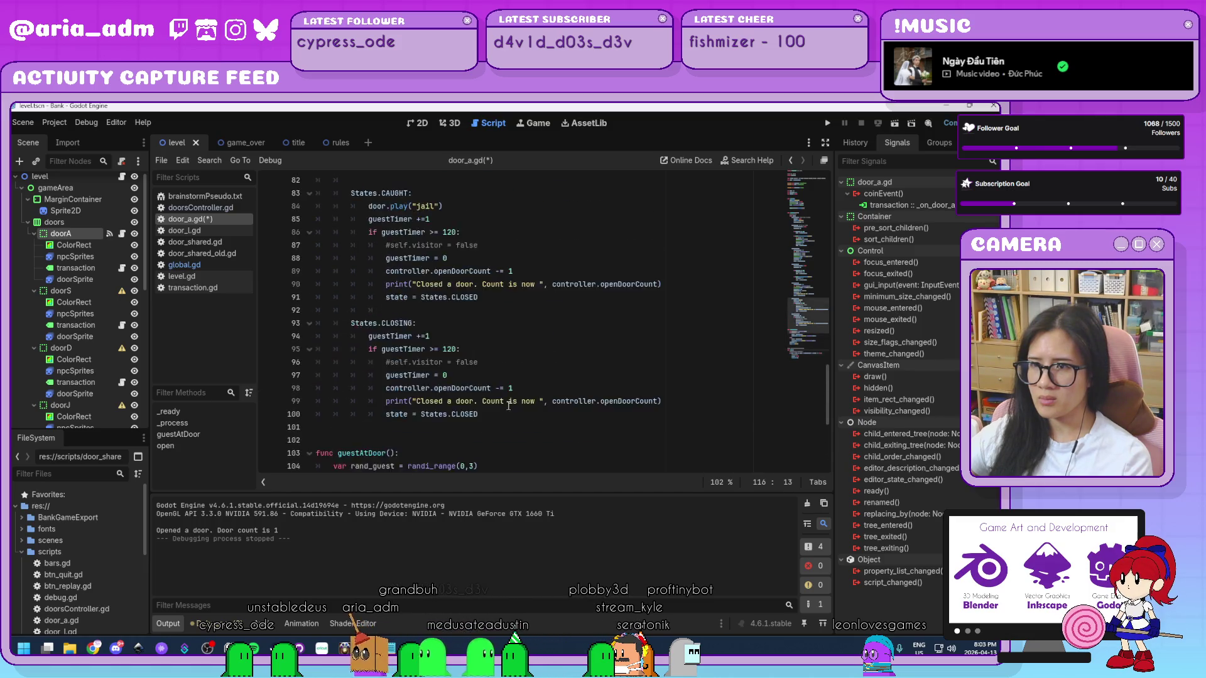
scroll(508, 406, "up", 4)
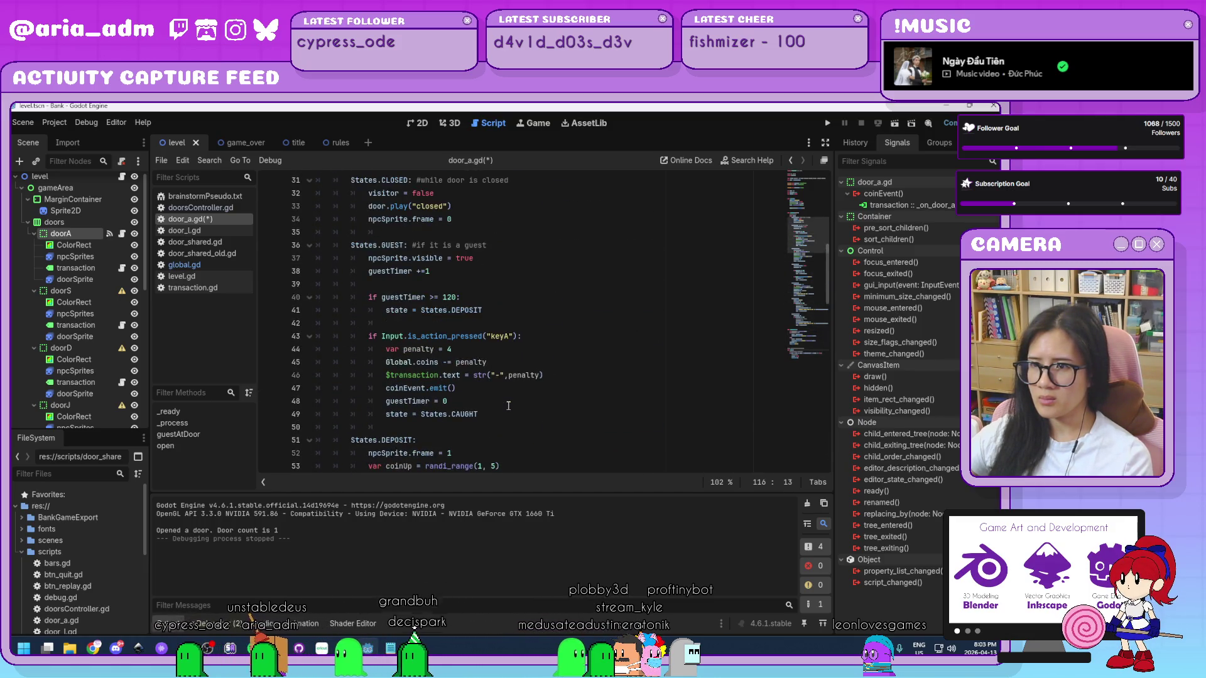
left_click(826, 124)
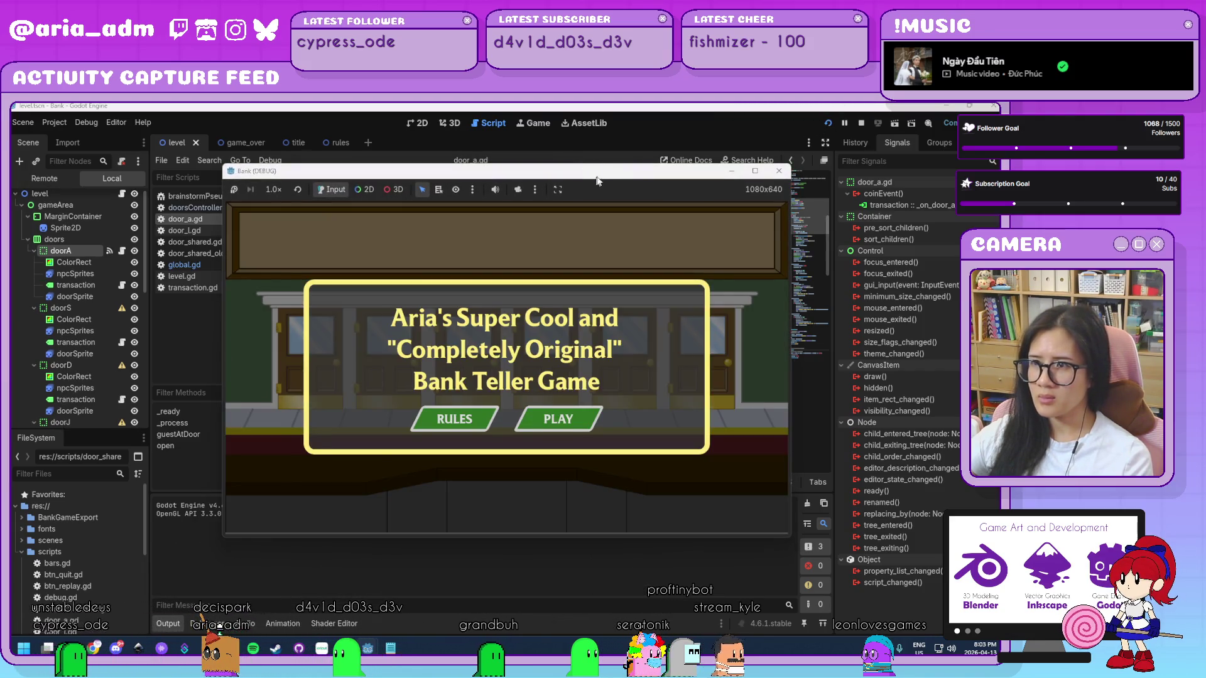
- Start the Bank game from its title screen, then stop the test run
mouse_move(581, 171)
left_mouse_down()
mouse_move(666, 135)
mouse_move(662, 125)
left_mouse_up()
left_click(639, 373)
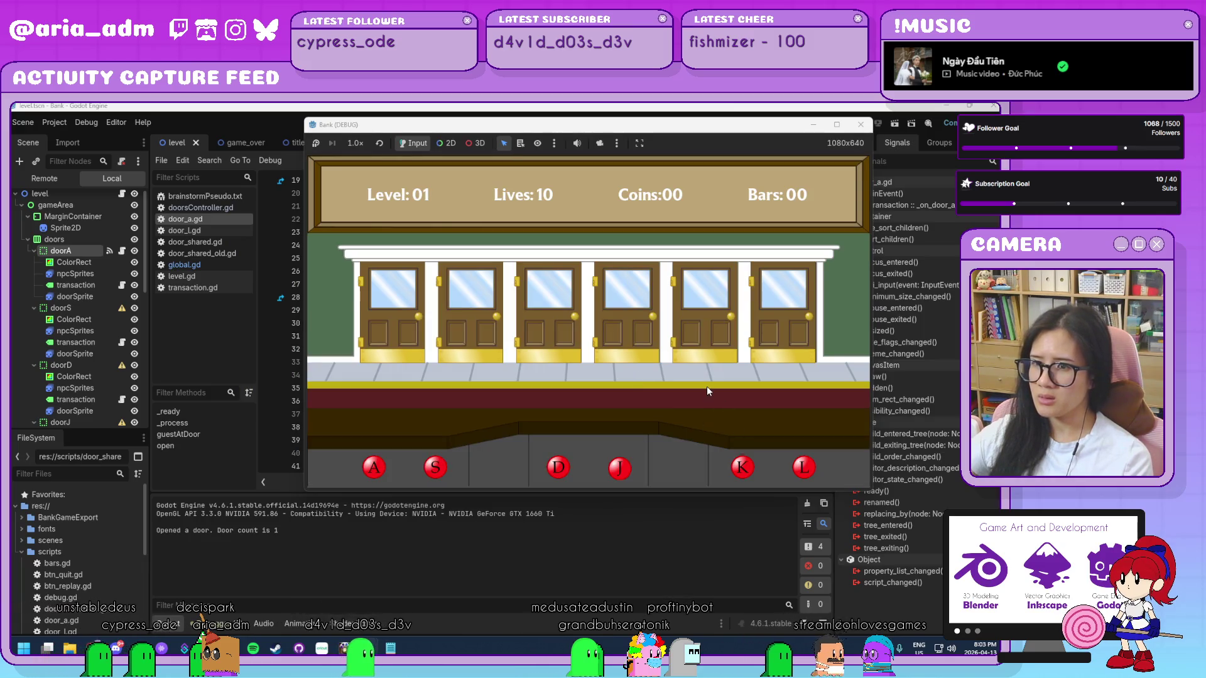
left_click(858, 126)
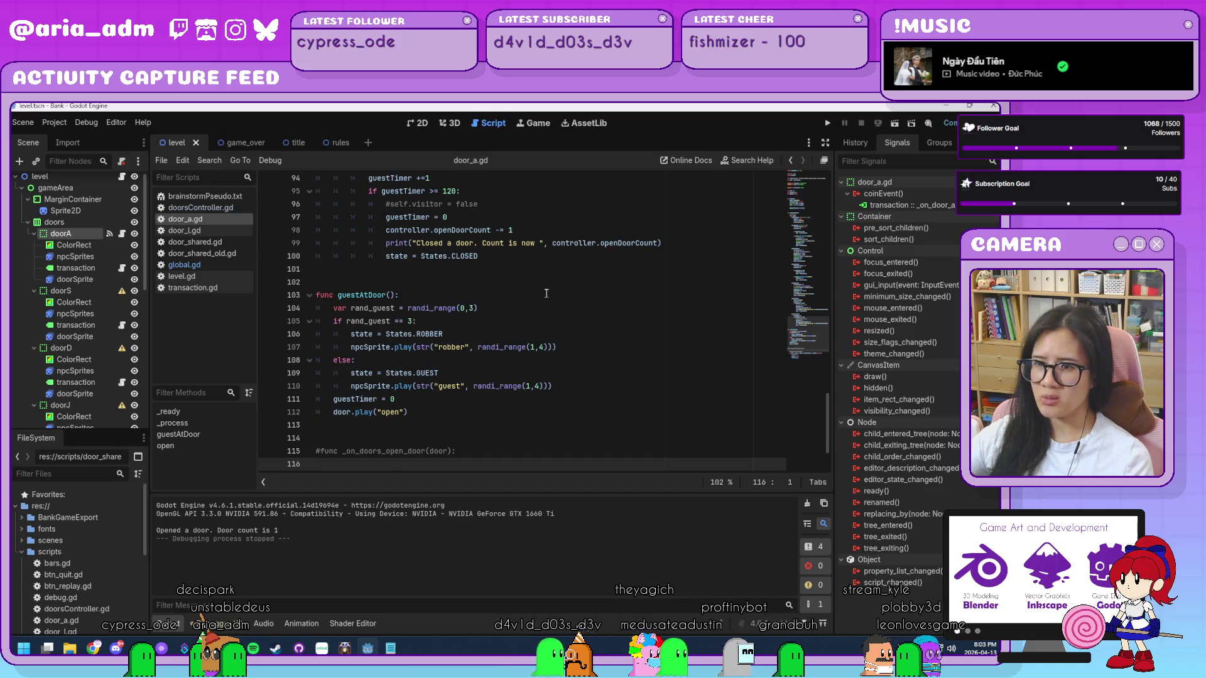
- Revert to the _on_doors_open_door handler and delete the Global.openDoor.connect line from _ready
key("ctrl+z")
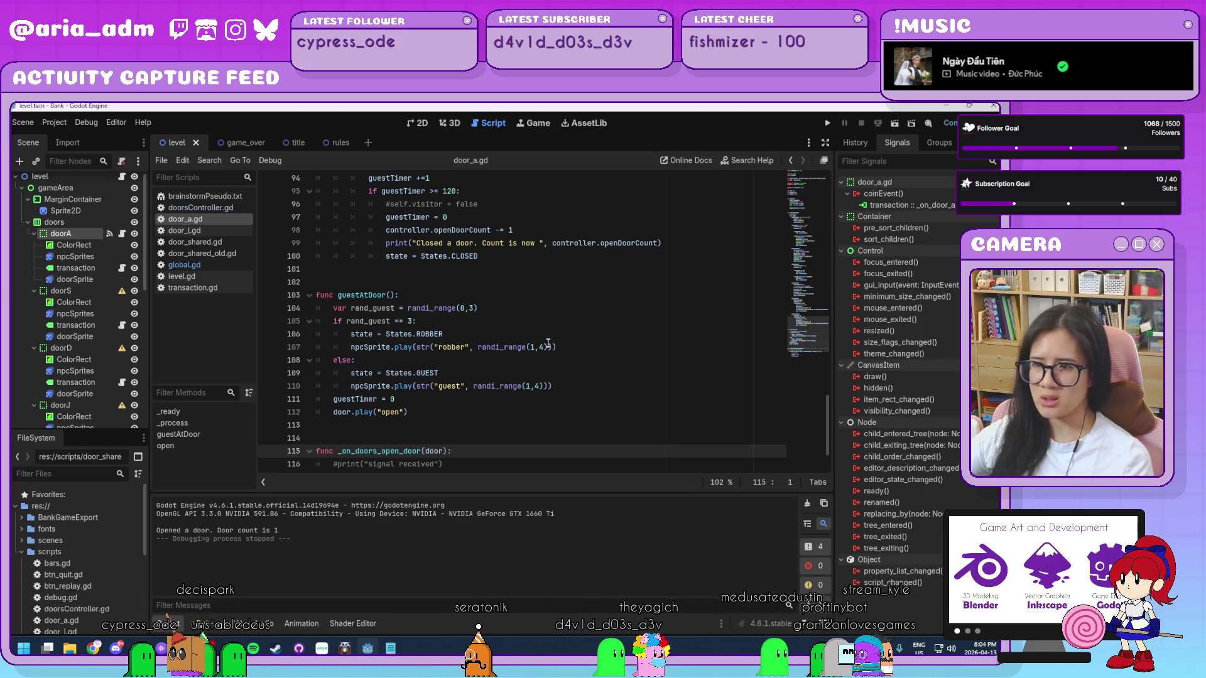
scroll(546, 314, "up", 20)
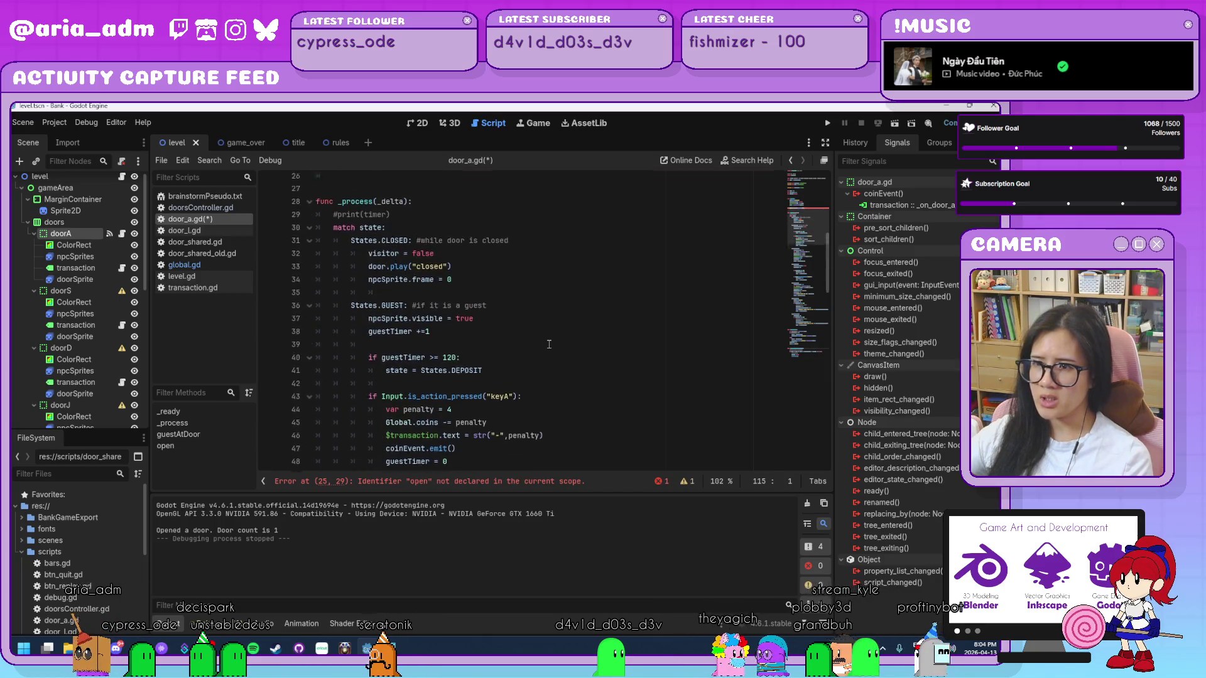
scroll(549, 344, "up", 4)
left_click(334, 300)
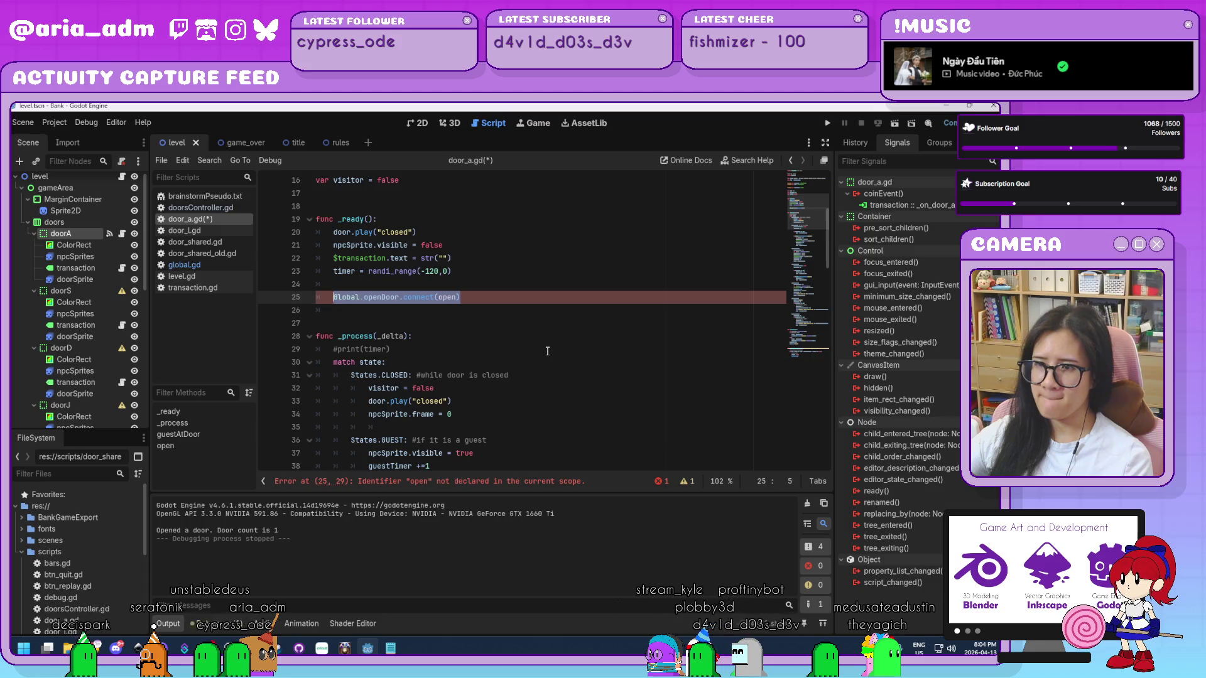
key("BackSpace")
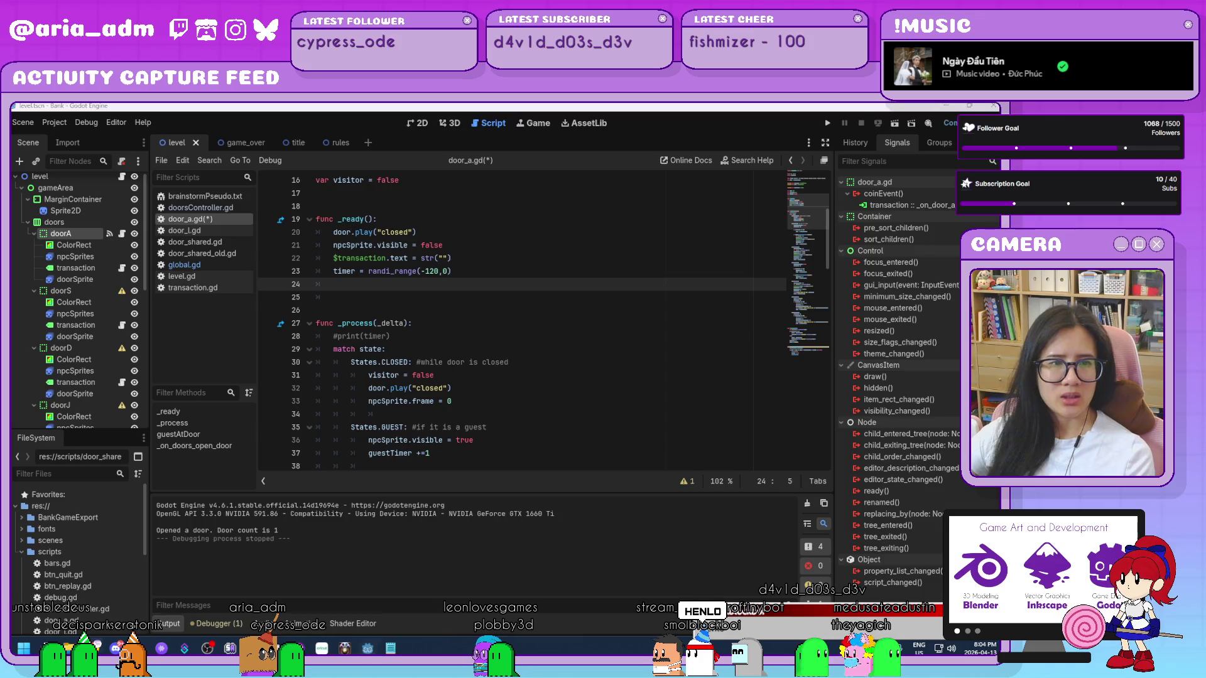
left_click(550, 394)
scroll(440, 314, "down", 20)
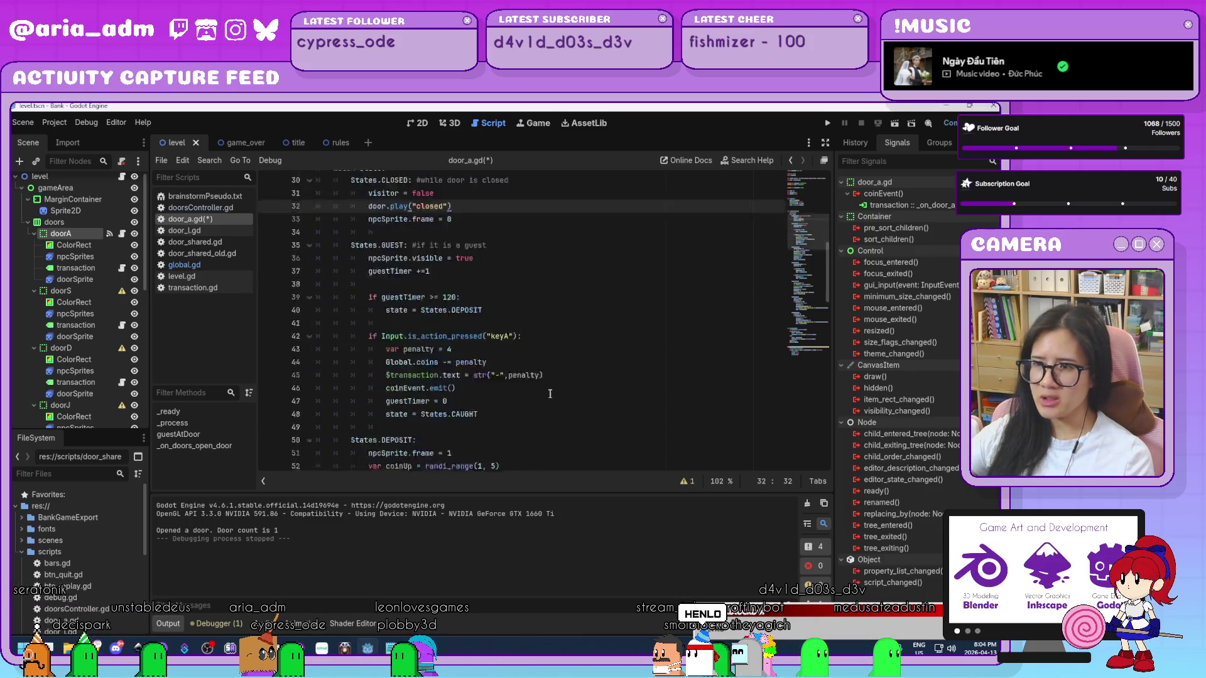
left_click(230, 266)
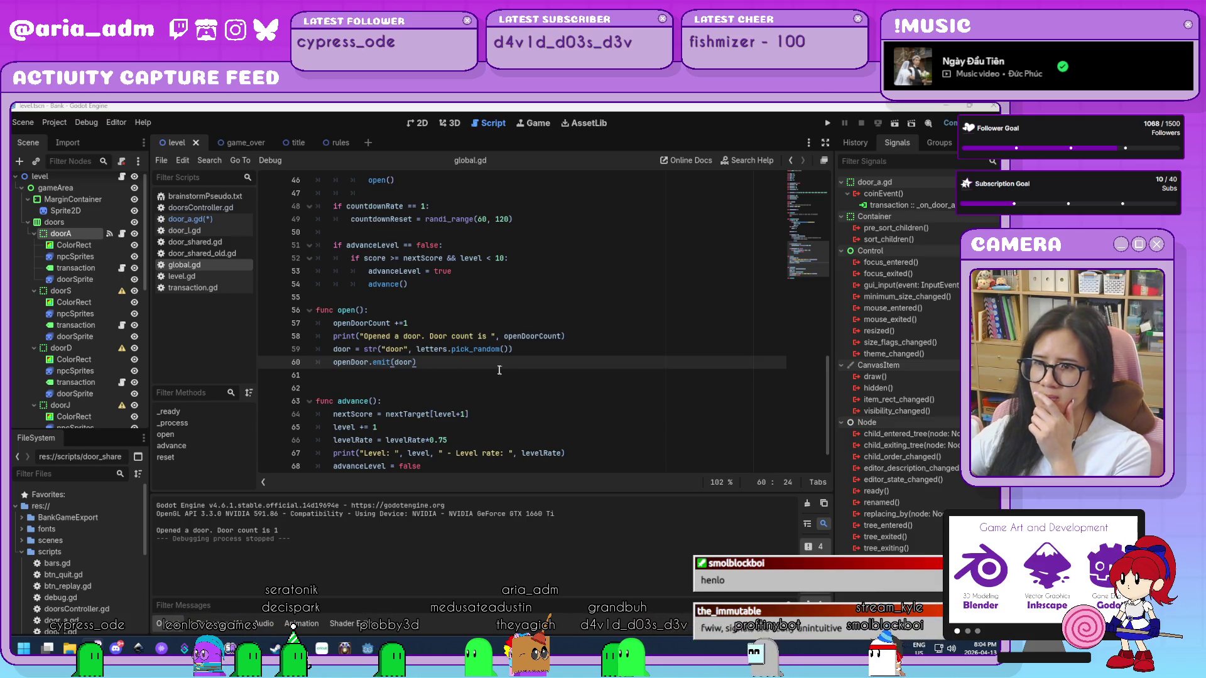
- In global.gd, review the openDoor signal declaration, the open() call, func open() and openDoor.emit(door)
scroll(562, 409, "up", 15)
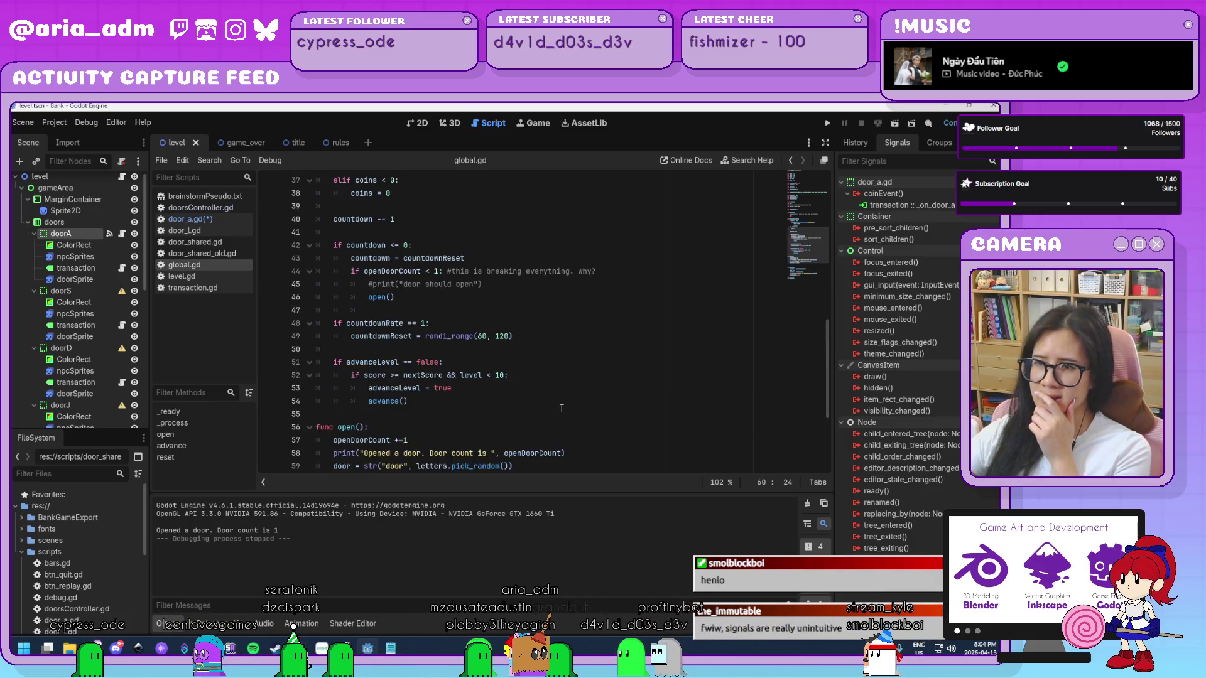
scroll(562, 408, "down", 4)
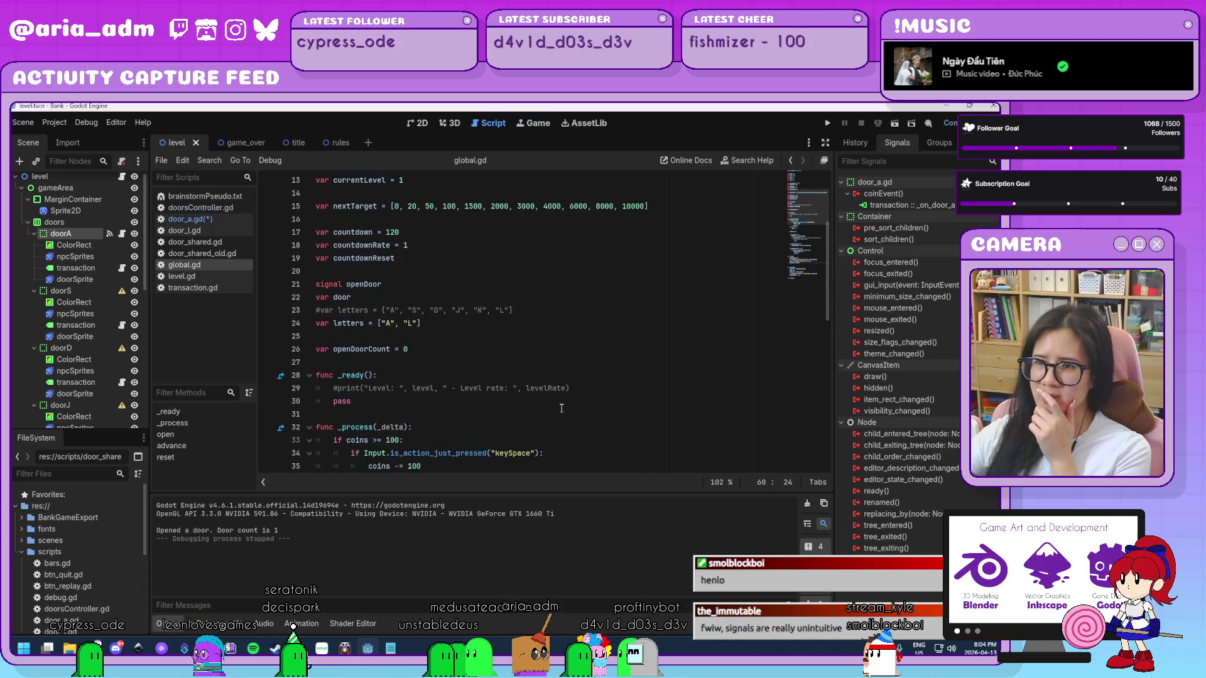
left_click(403, 285)
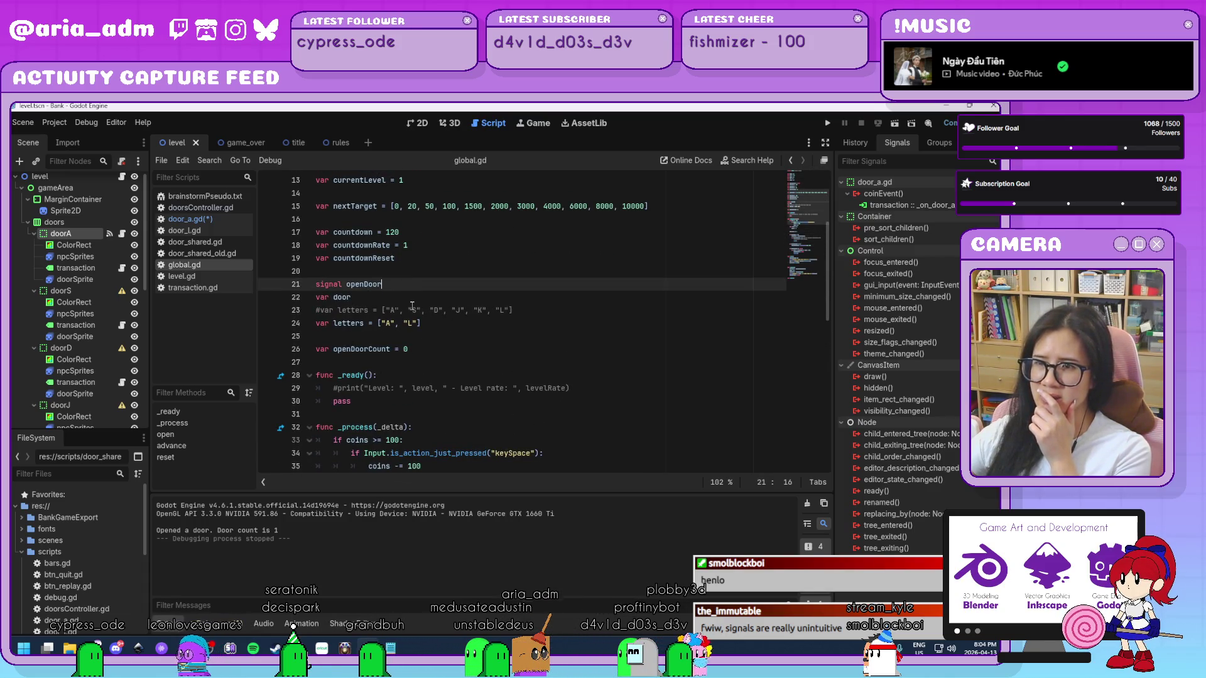
scroll(412, 306, "down", 9)
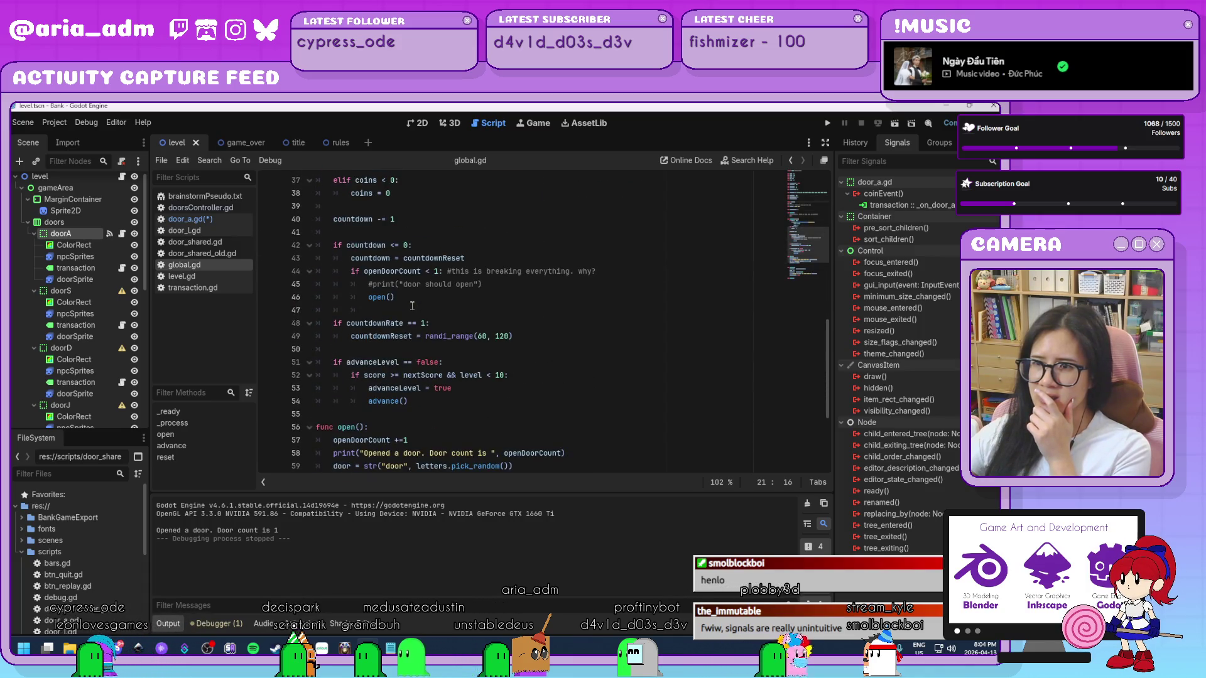
scroll(440, 320, "up", 1)
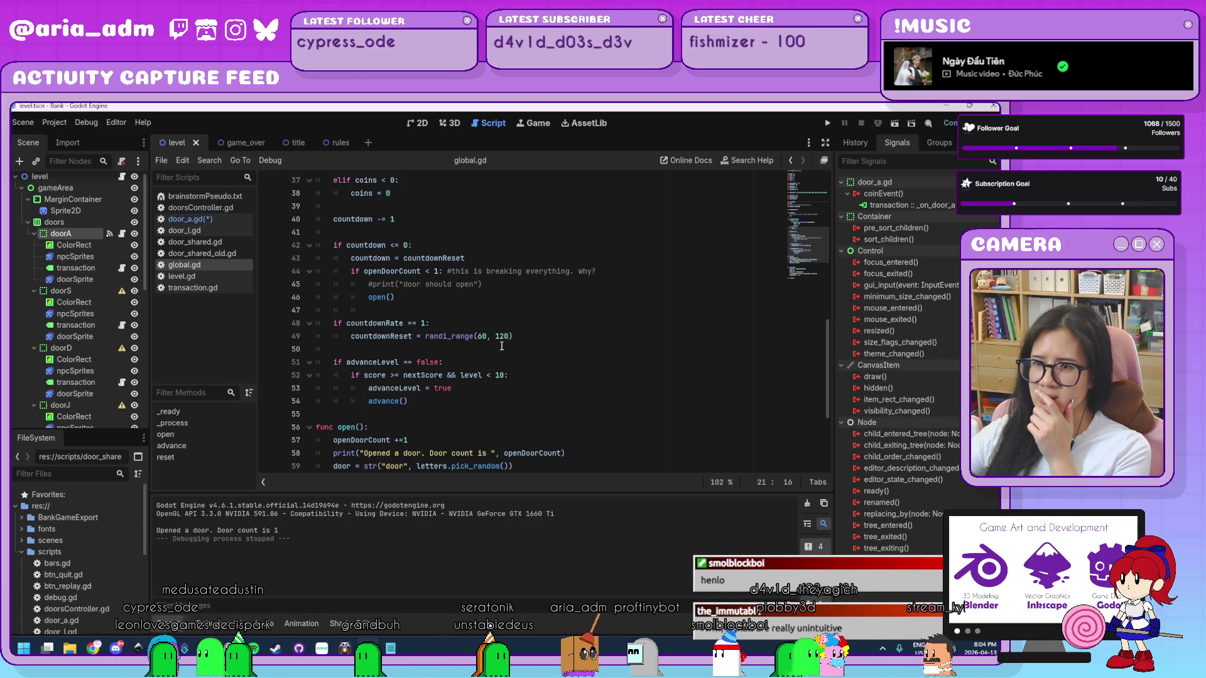
scroll(372, 279, "up", 1)
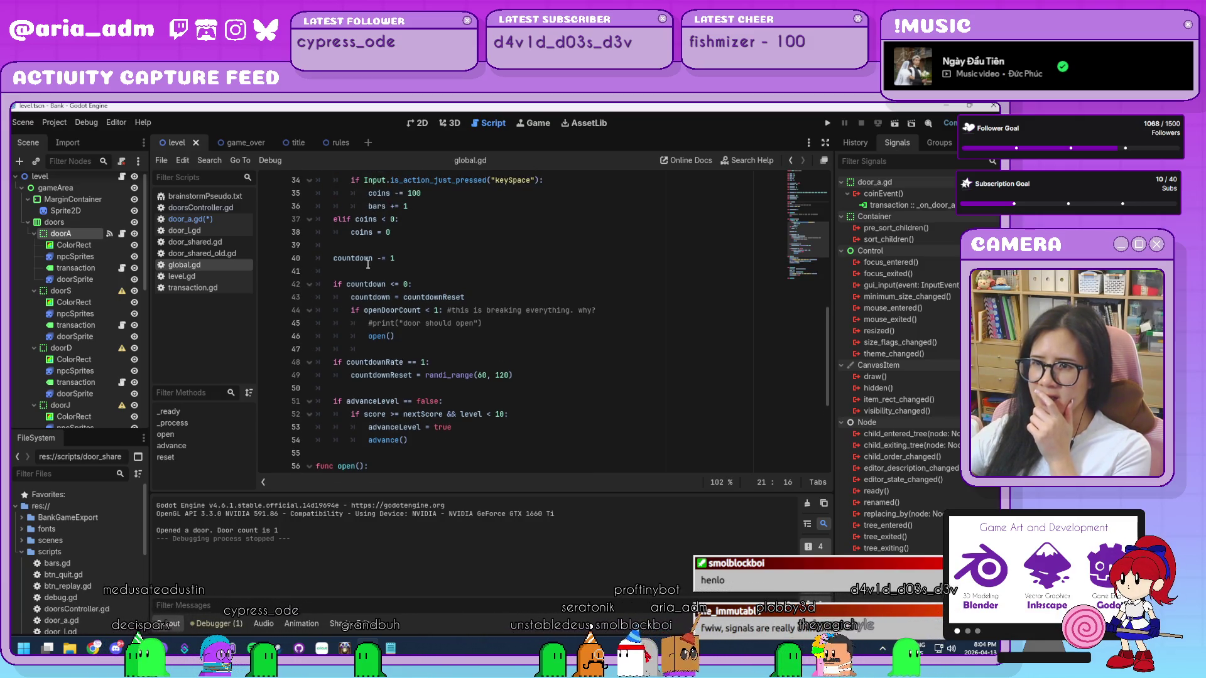
left_click(425, 337)
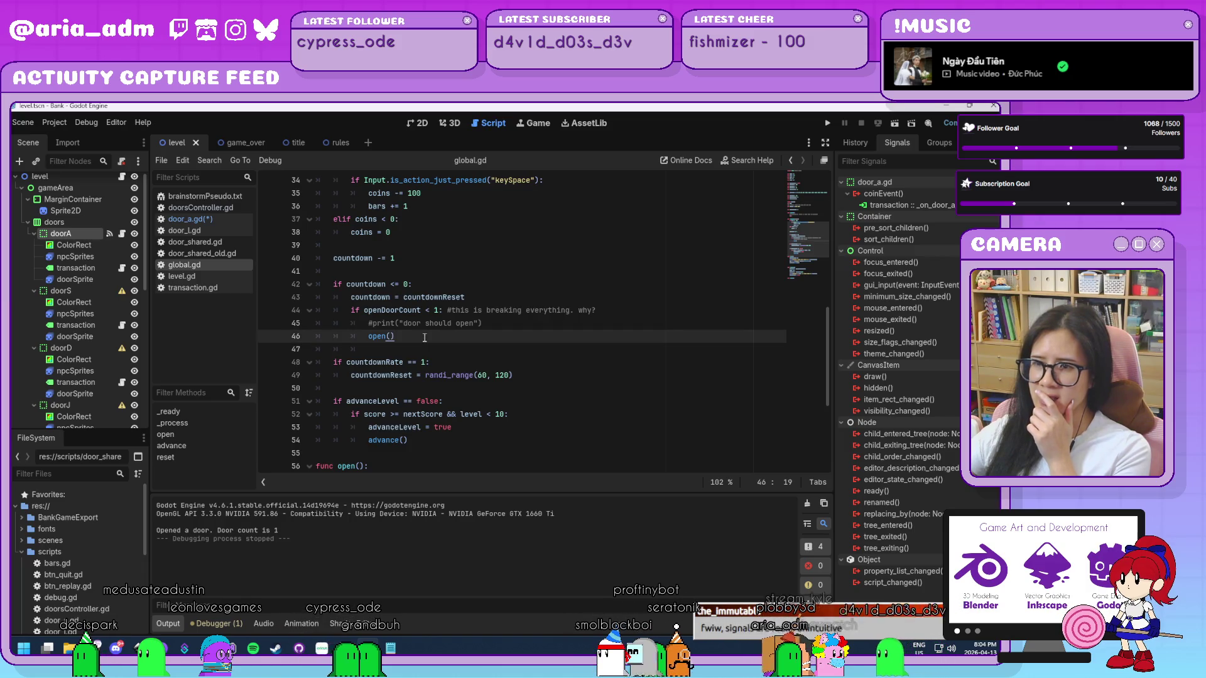
scroll(424, 337, "down", 2)
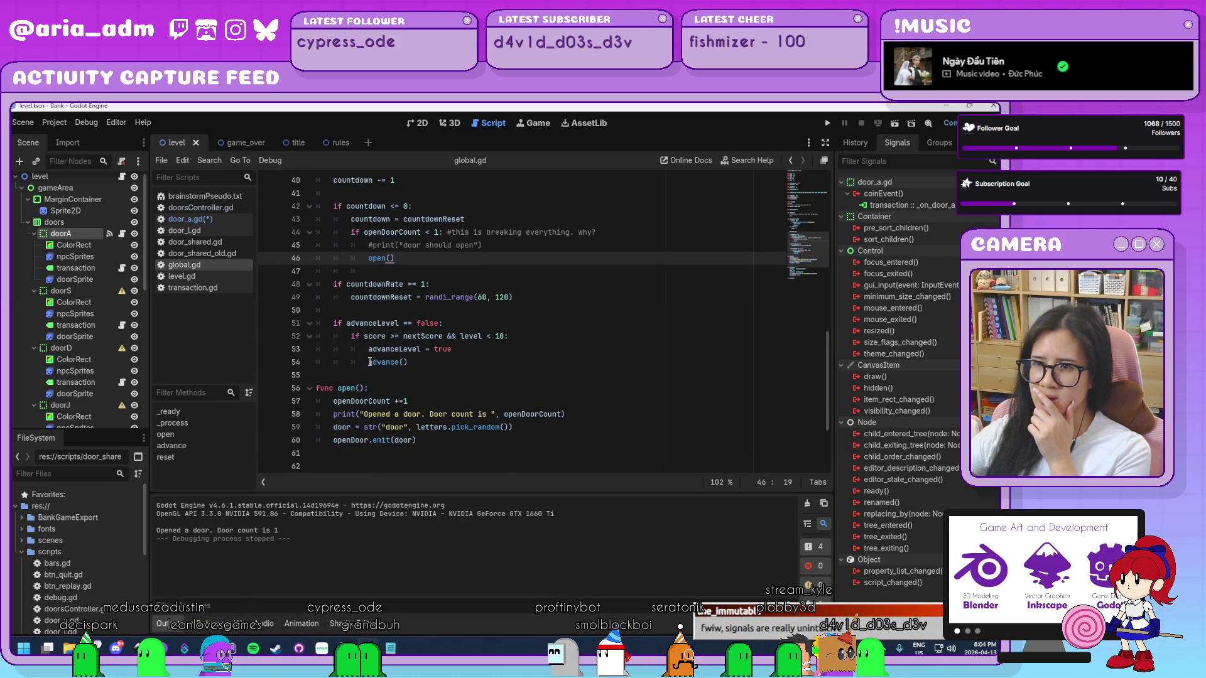
left_click(387, 389)
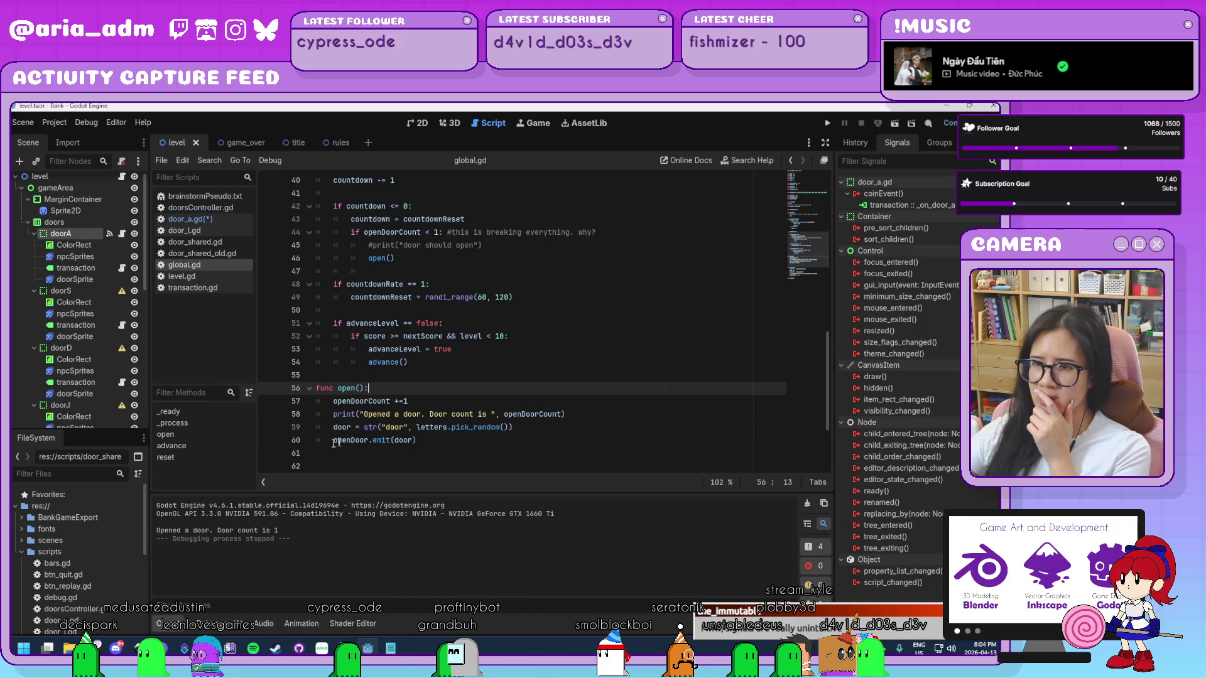
left_click(411, 440)
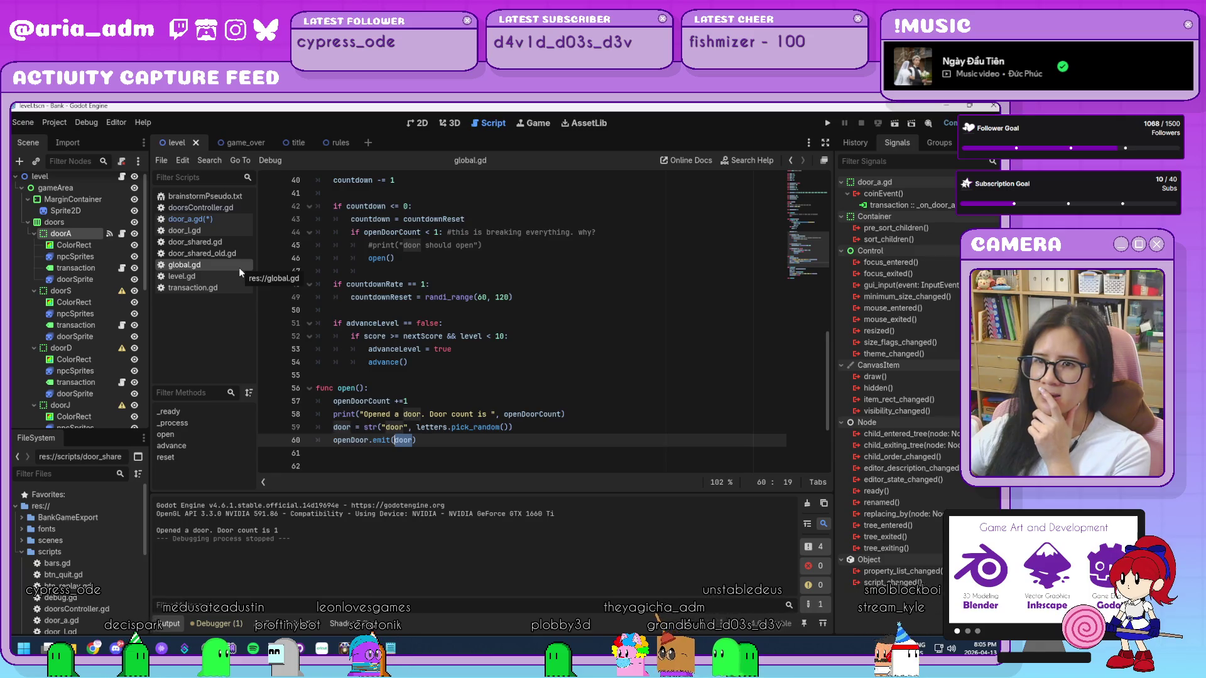
left_click(228, 220)
- Check the _on_doors_open_door header and its name == door condition, then return to global.gd
left_click(601, 417)
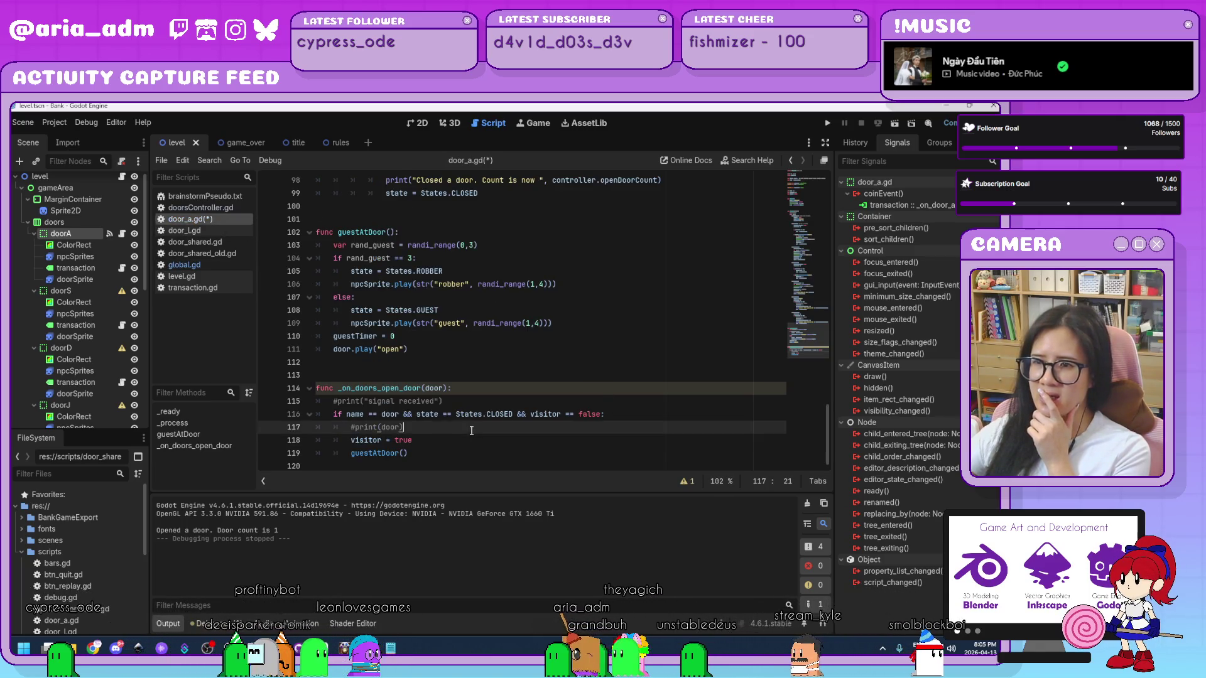
left_click(379, 389)
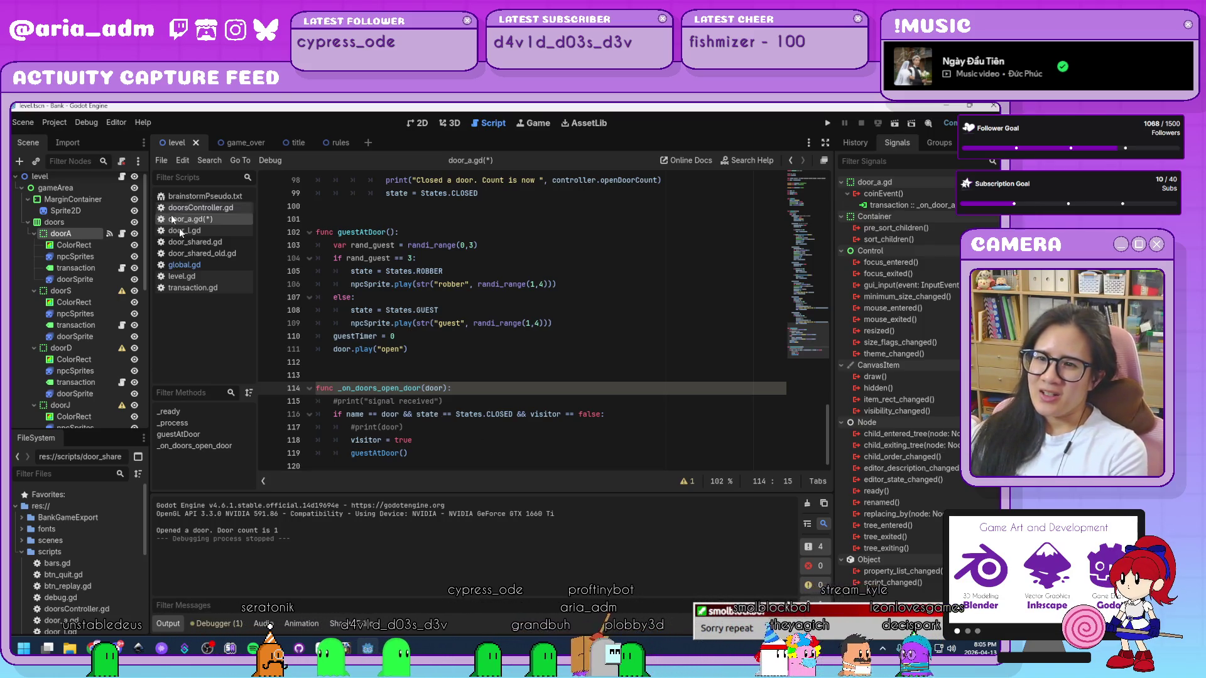
left_click(245, 267)
scroll(554, 331, "up", 15)
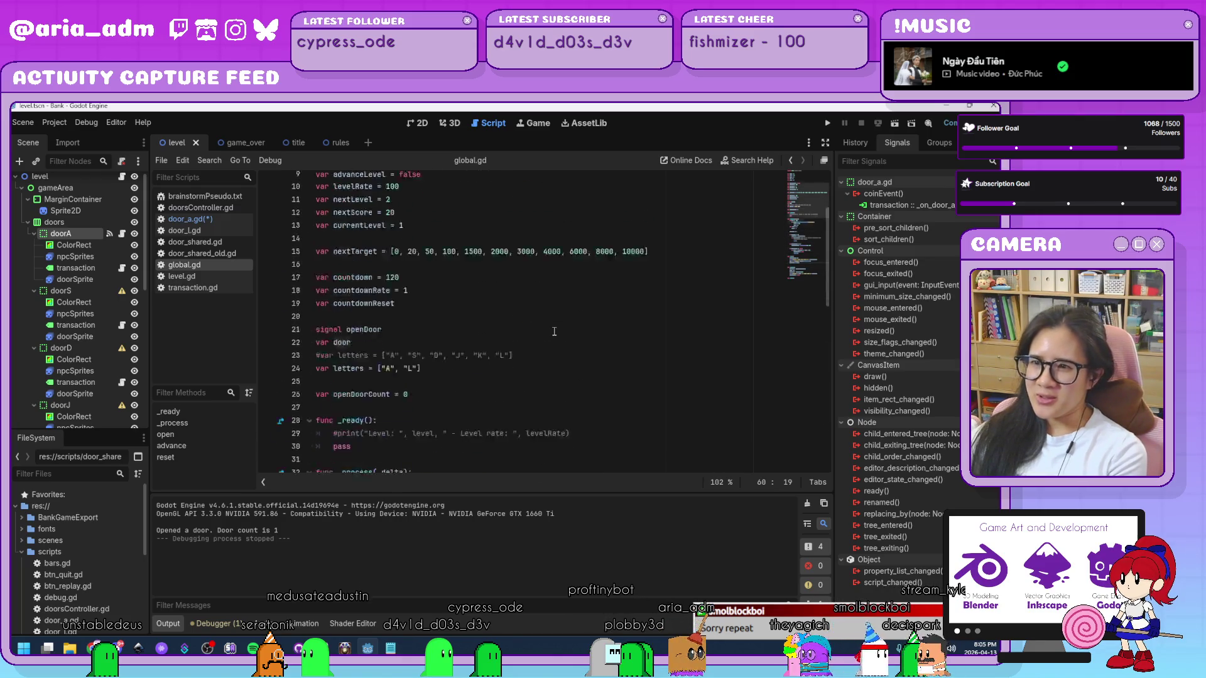
scroll(554, 331, "down", 2)
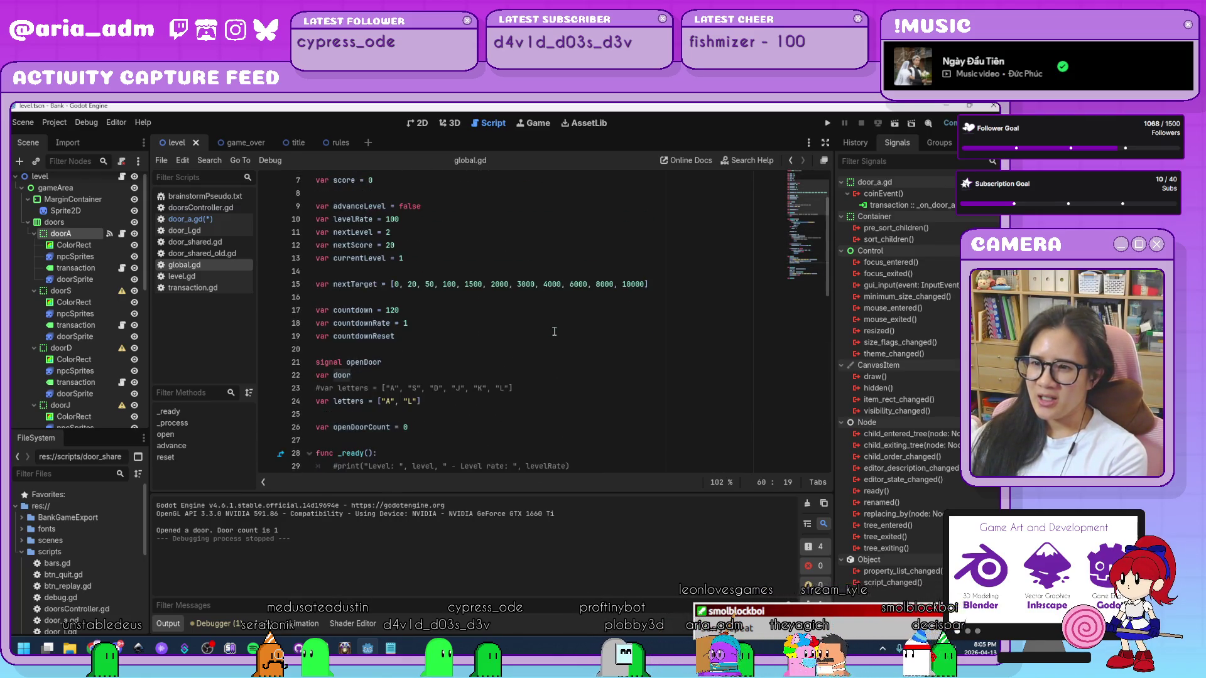
left_click(388, 367)
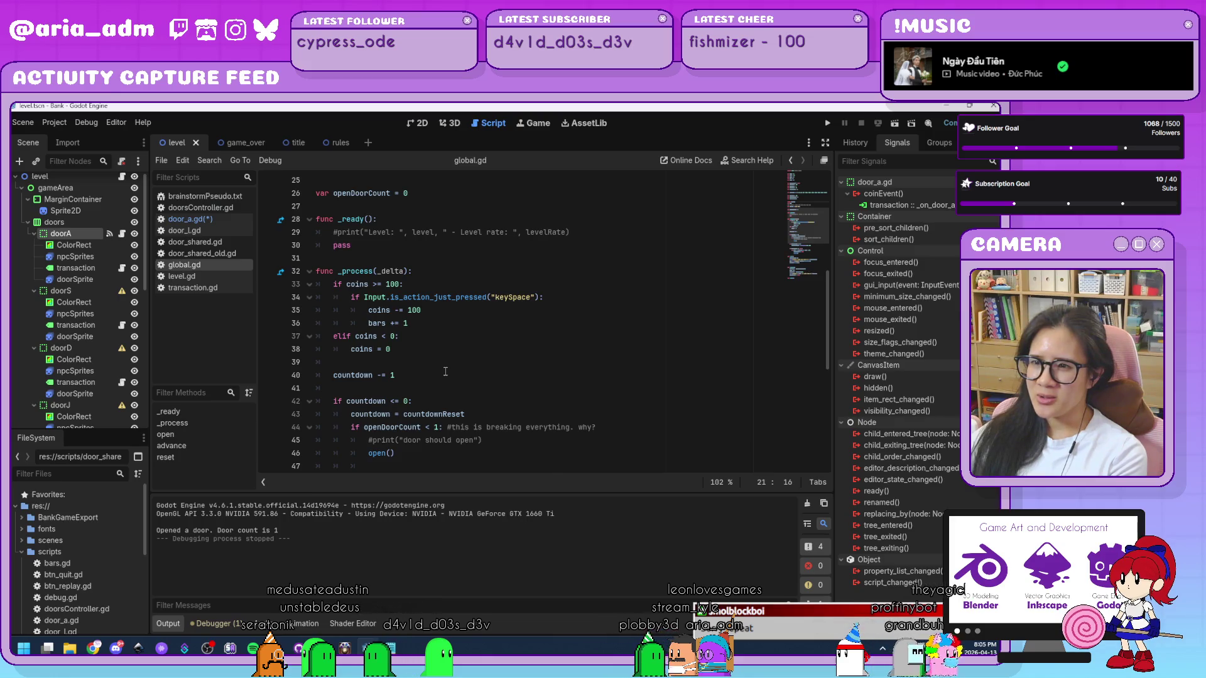
scroll(446, 372, "down", 6)
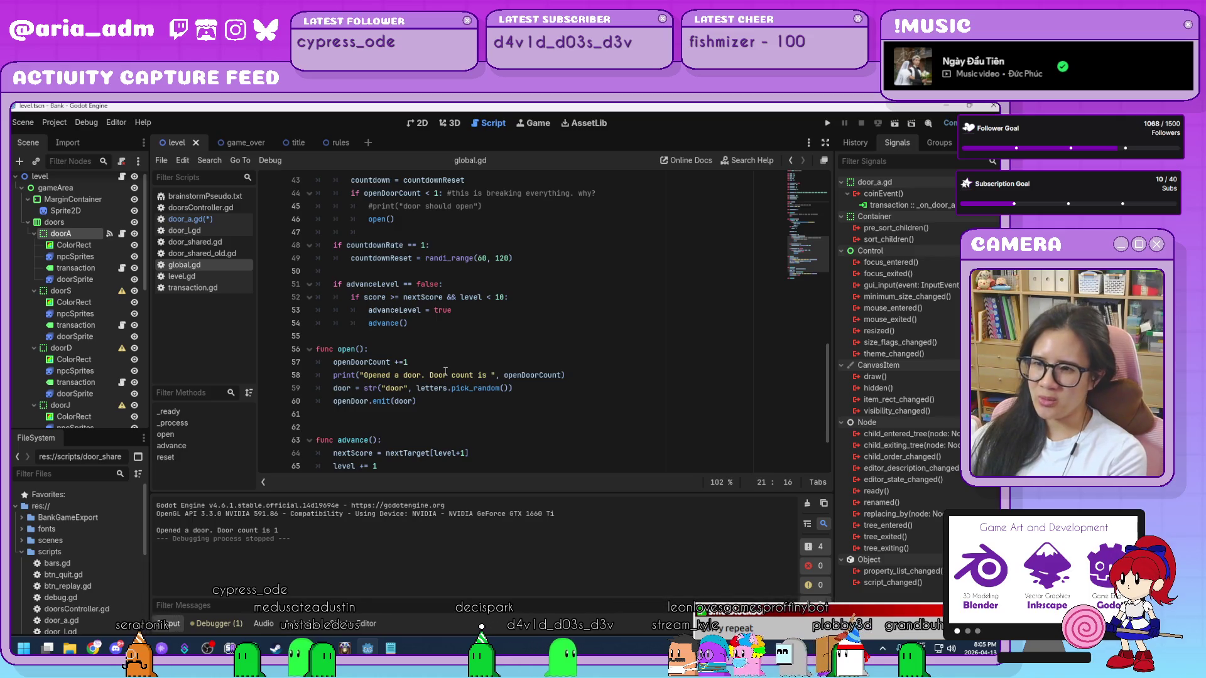
left_click(438, 404)
left_click_drag(340, 403, 333, 404)
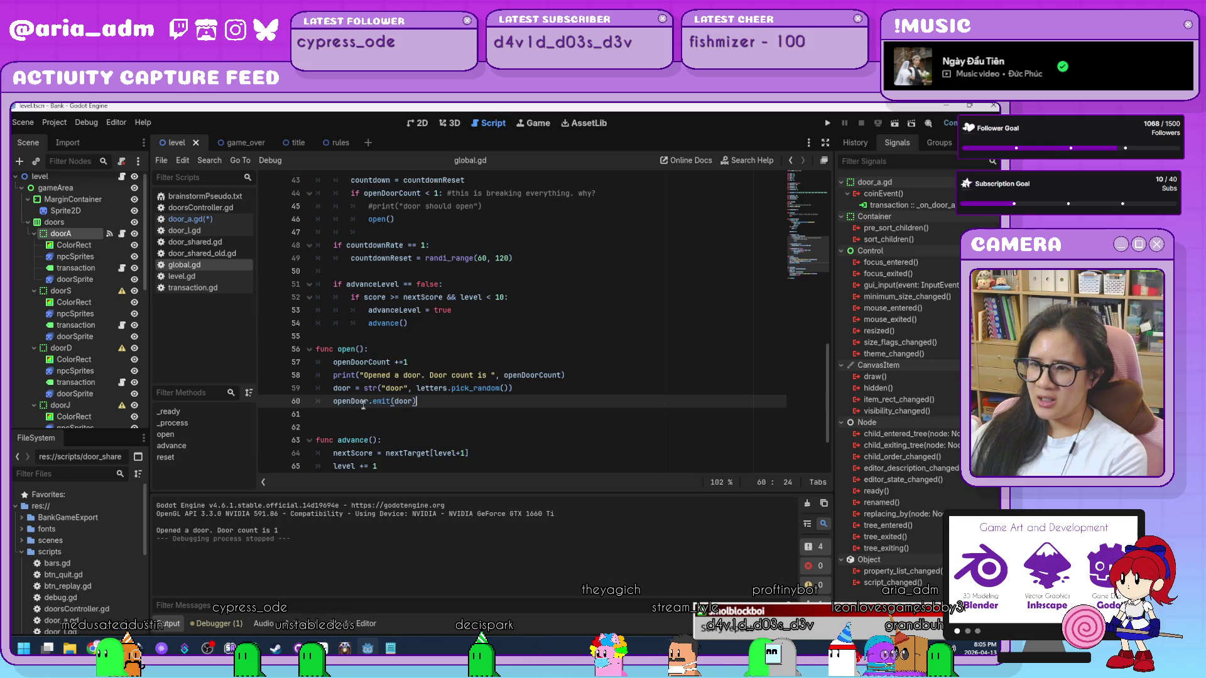
left_click(331, 401, "shift")
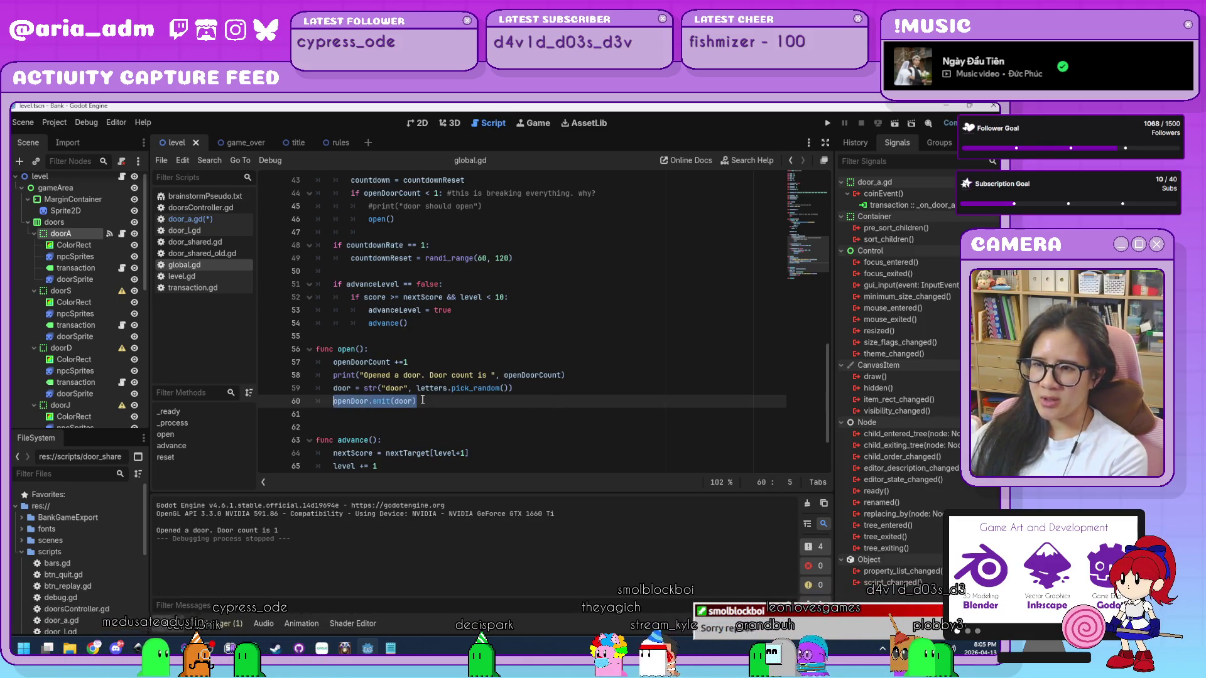
left_click(219, 221)
left_click(481, 456)
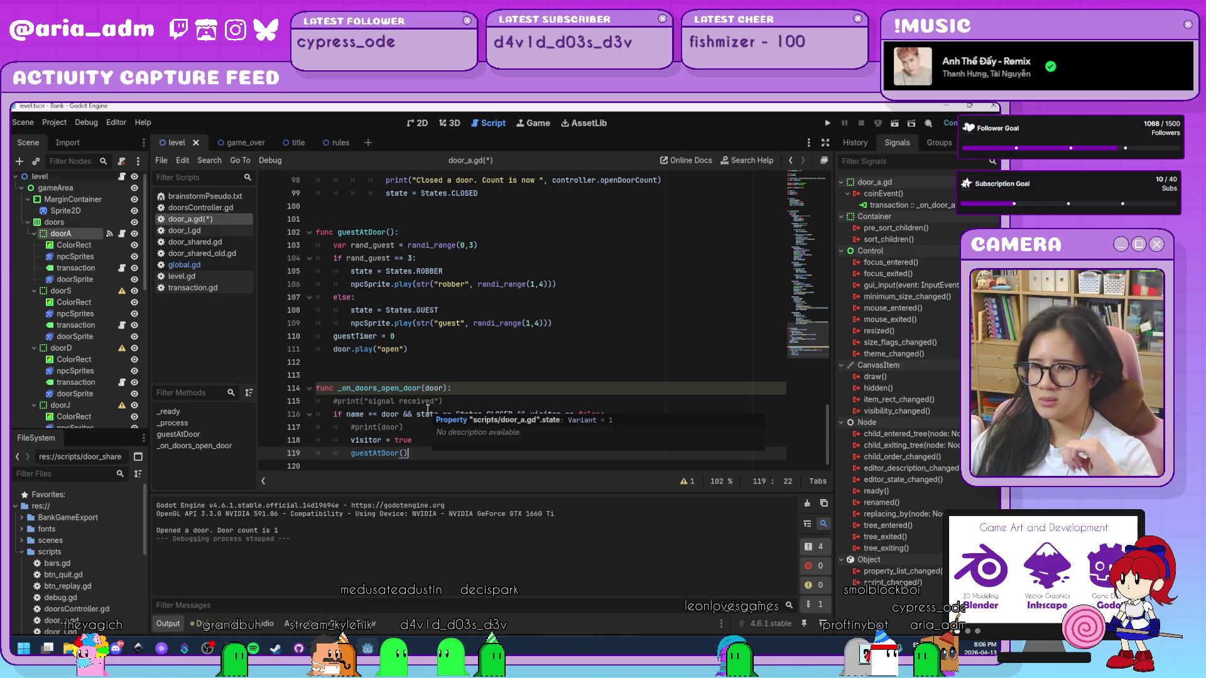
left_click(458, 390)
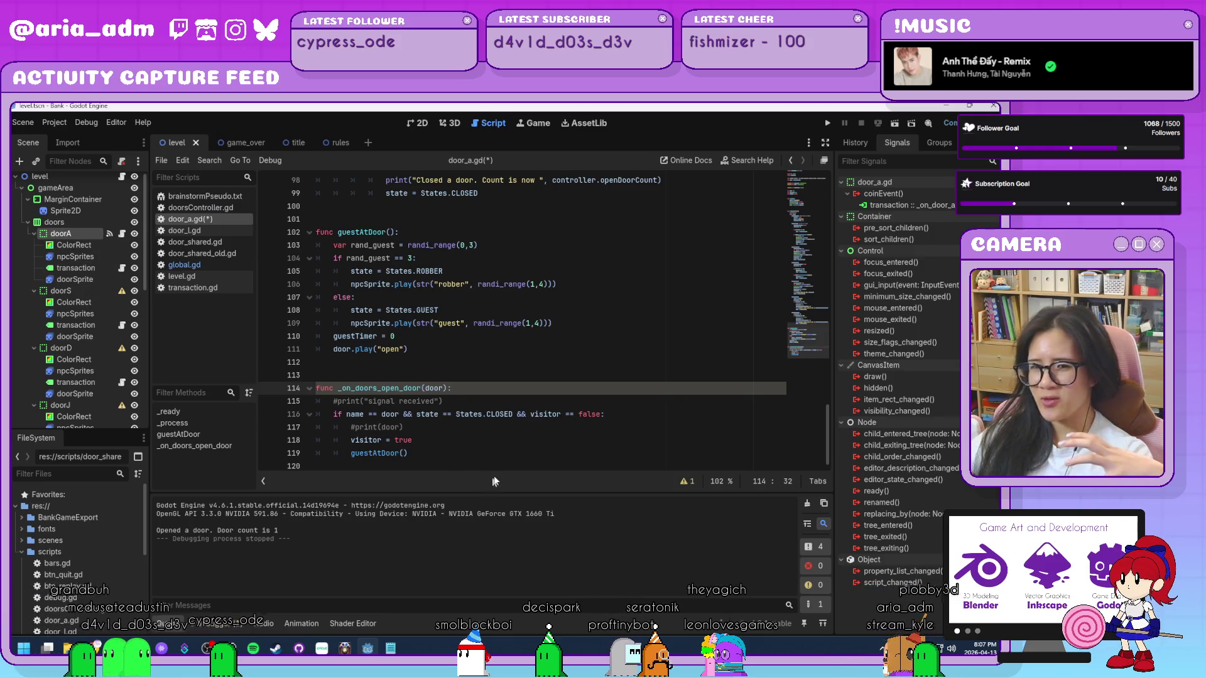
left_click(464, 455)
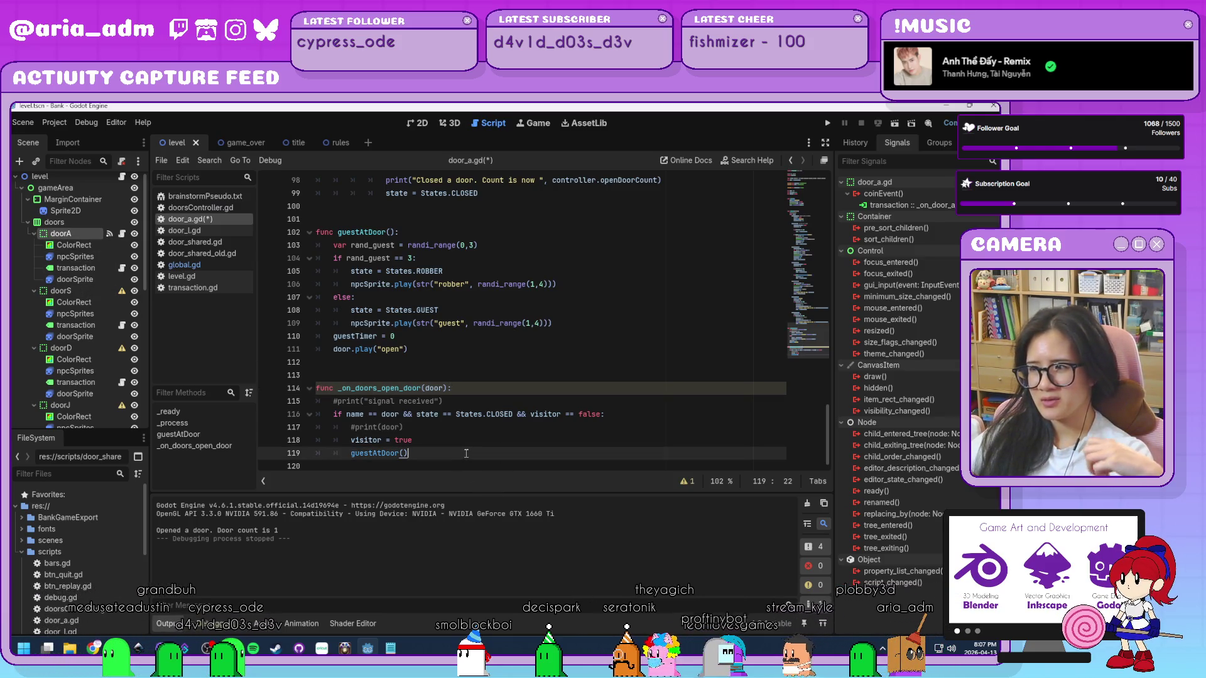
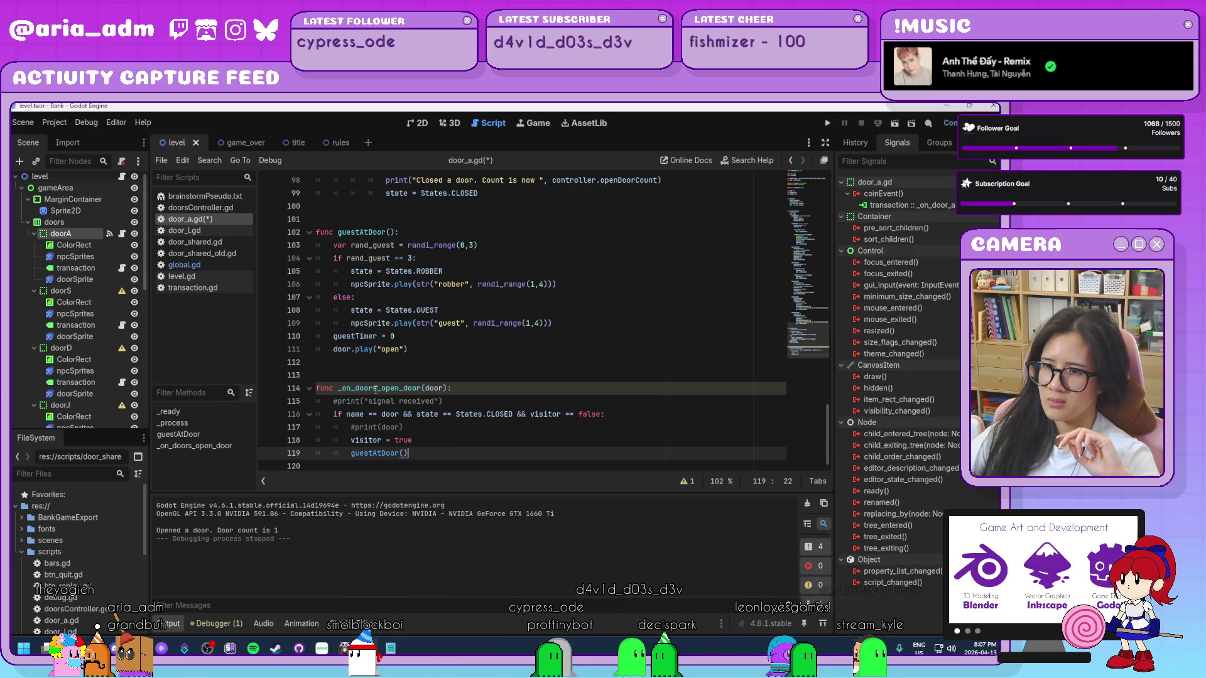
- Rename _on_doors_open_door to _on_Global_open_door on line 114 of door_a.gd and save the script
left_click(356, 389)
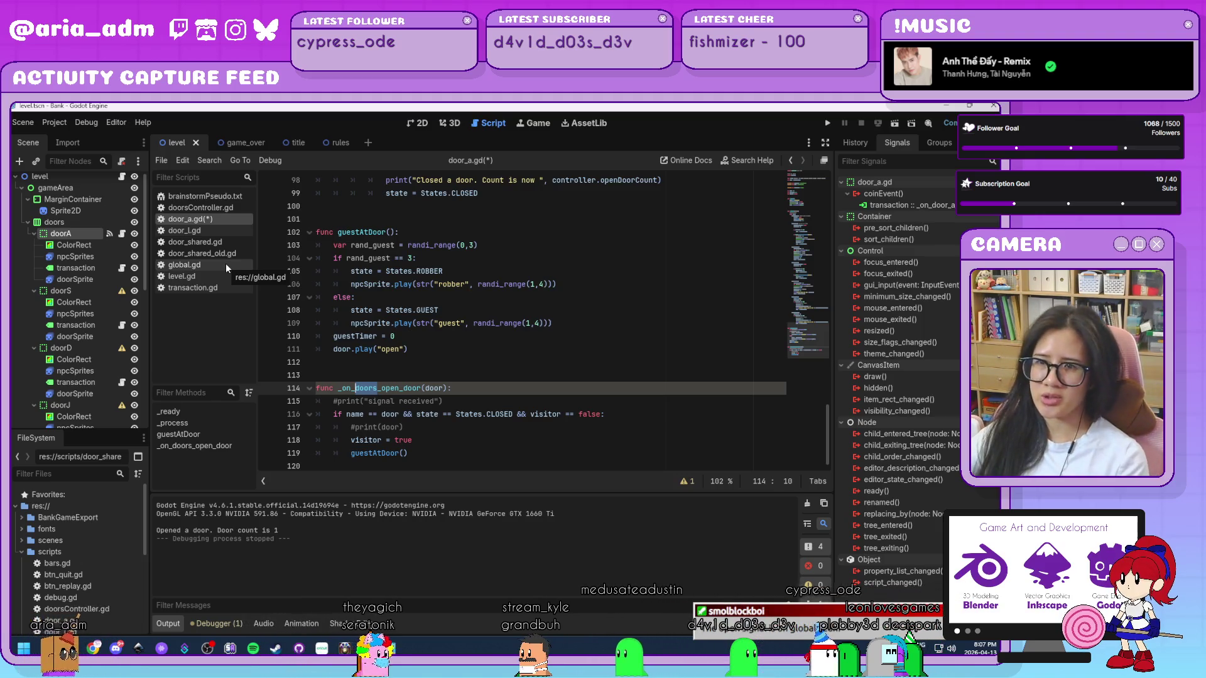
mouse_move(400, 414)
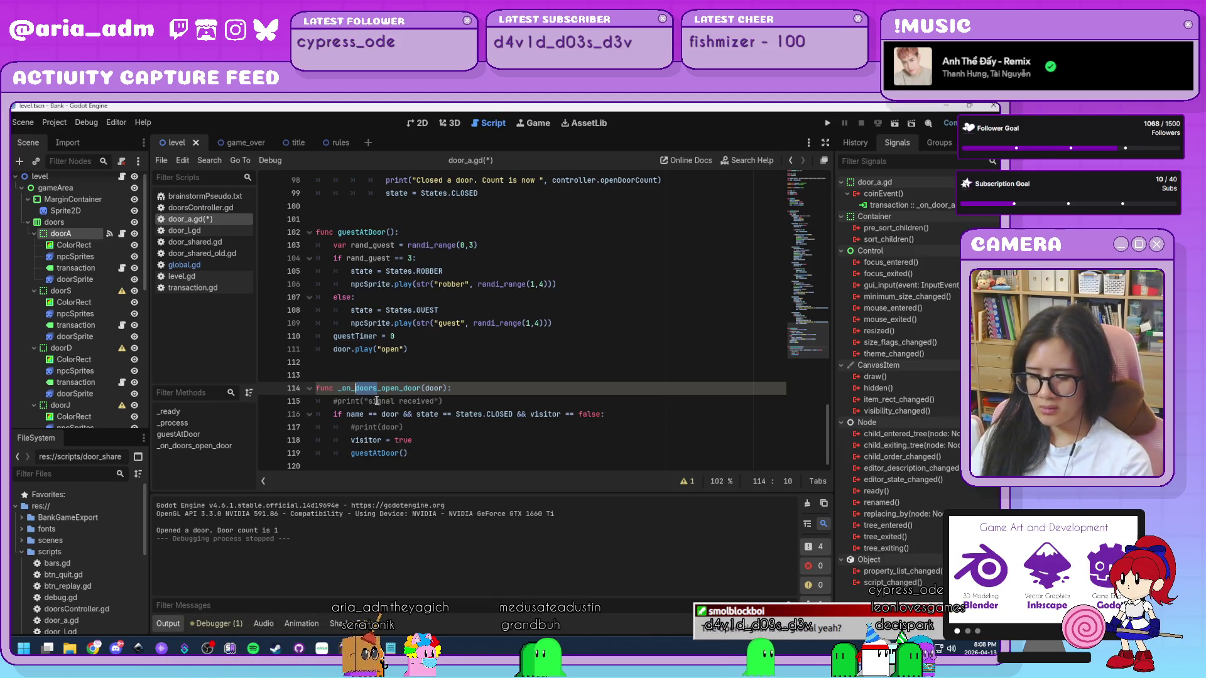
type("lobal")
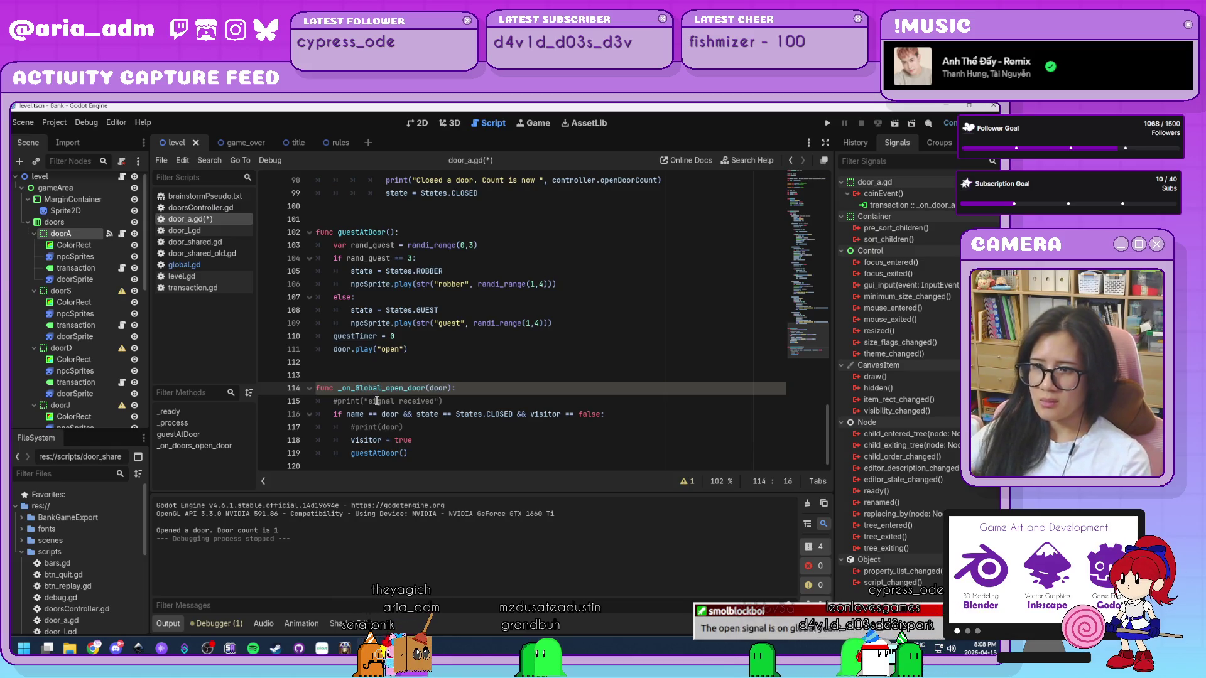
left_click(453, 451)
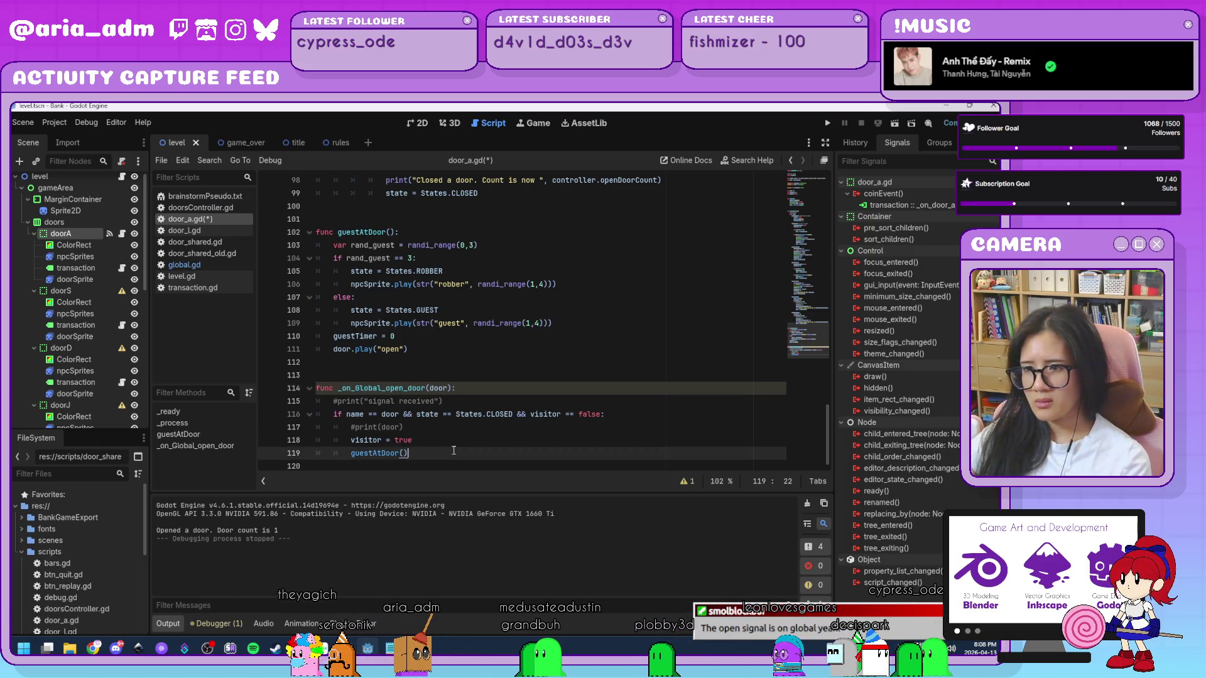
key("ctrl+s")
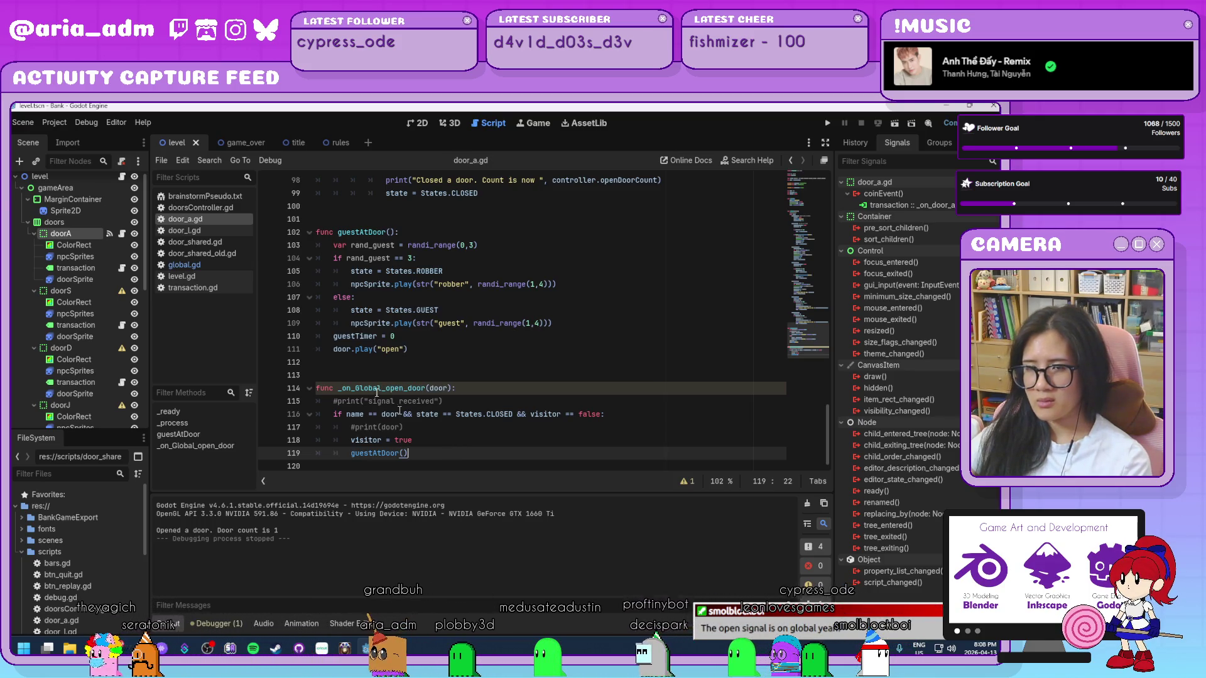
left_click(54, 123)
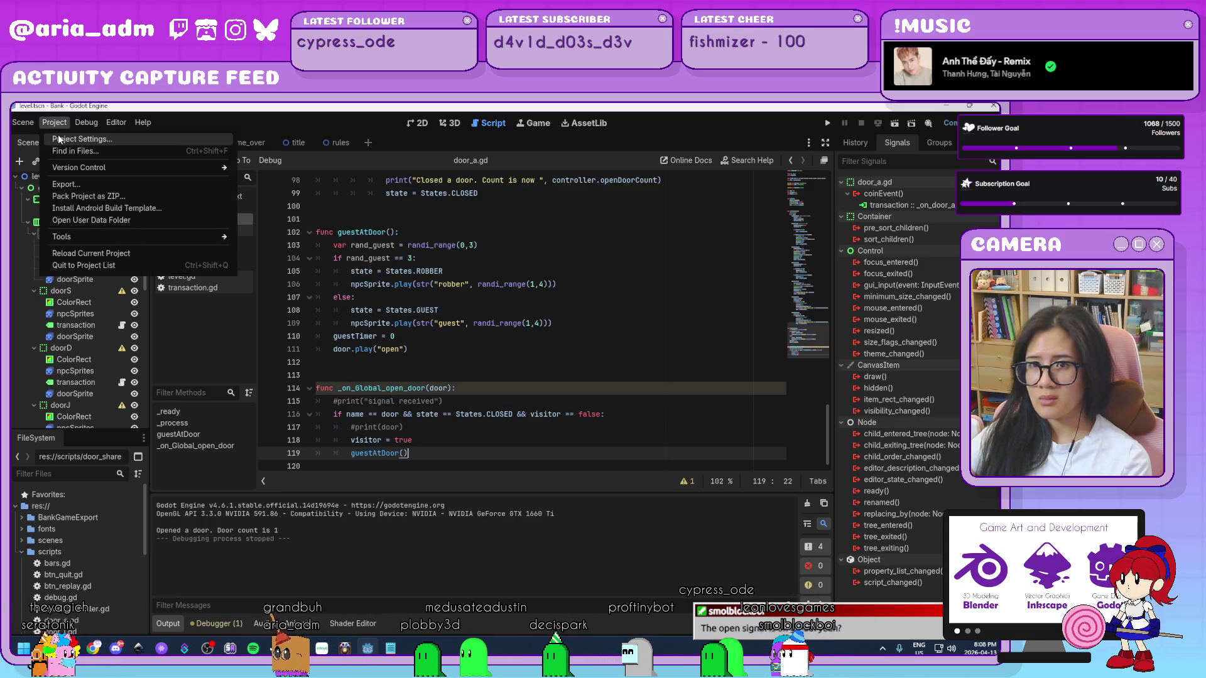
left_click(58, 134)
left_click(375, 211)
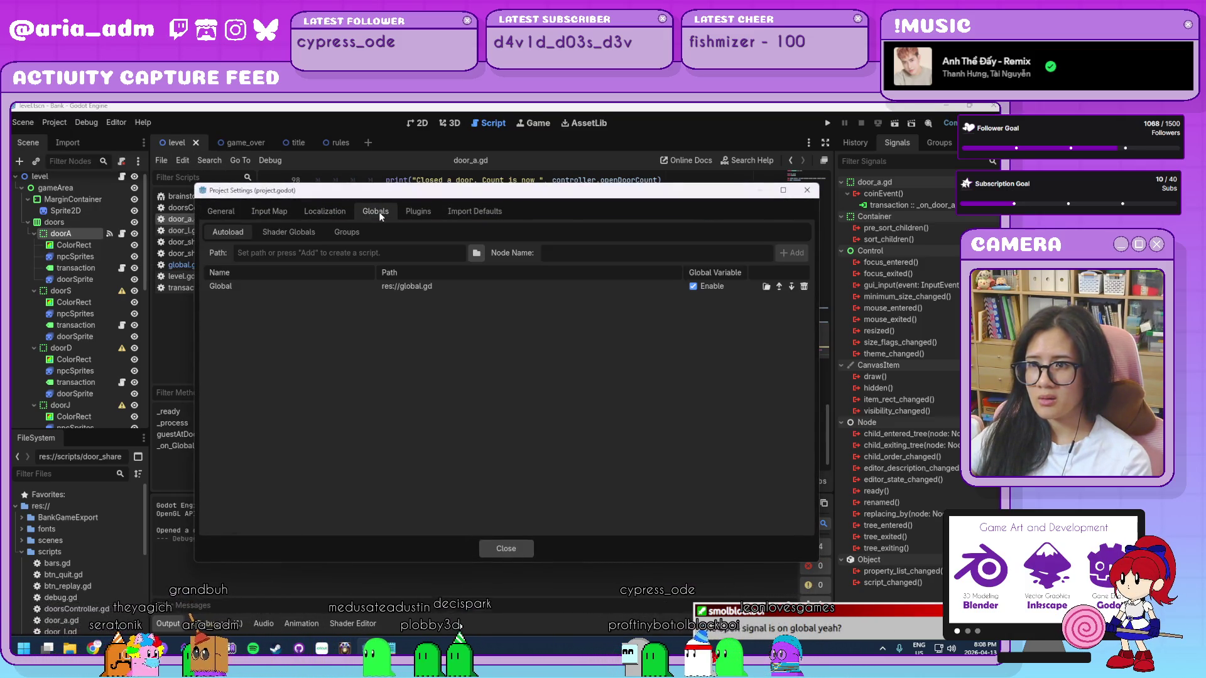
left_click(506, 549)
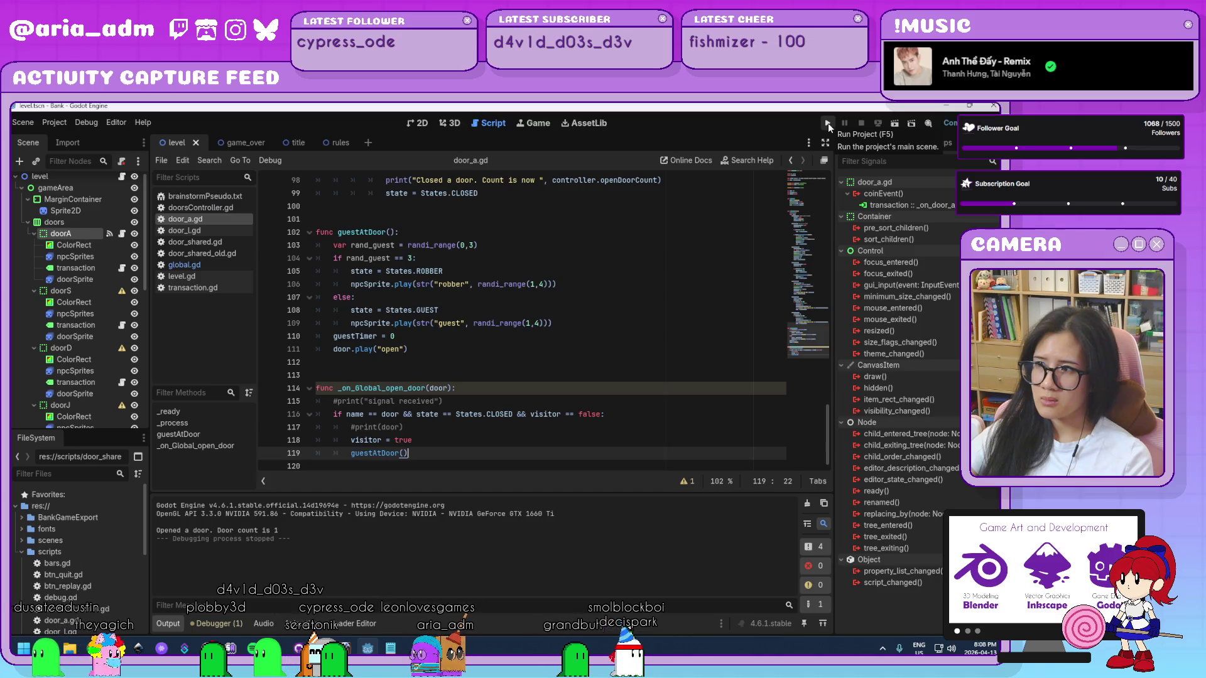
left_click(828, 123)
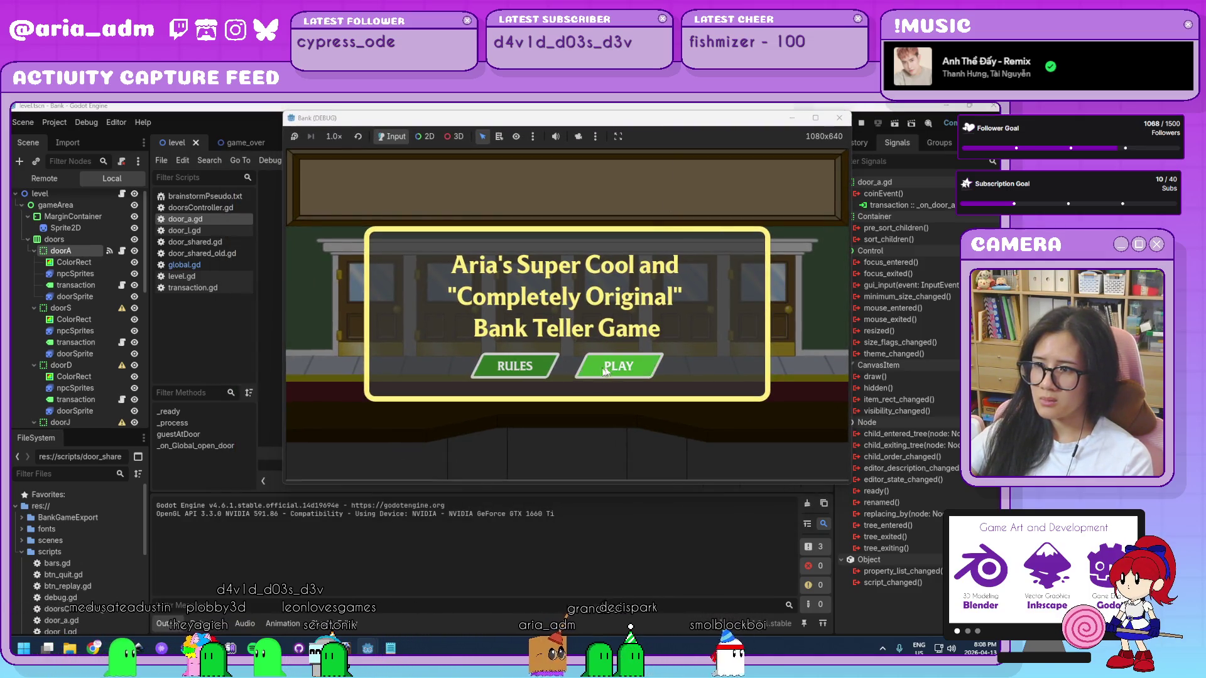
left_click(618, 368)
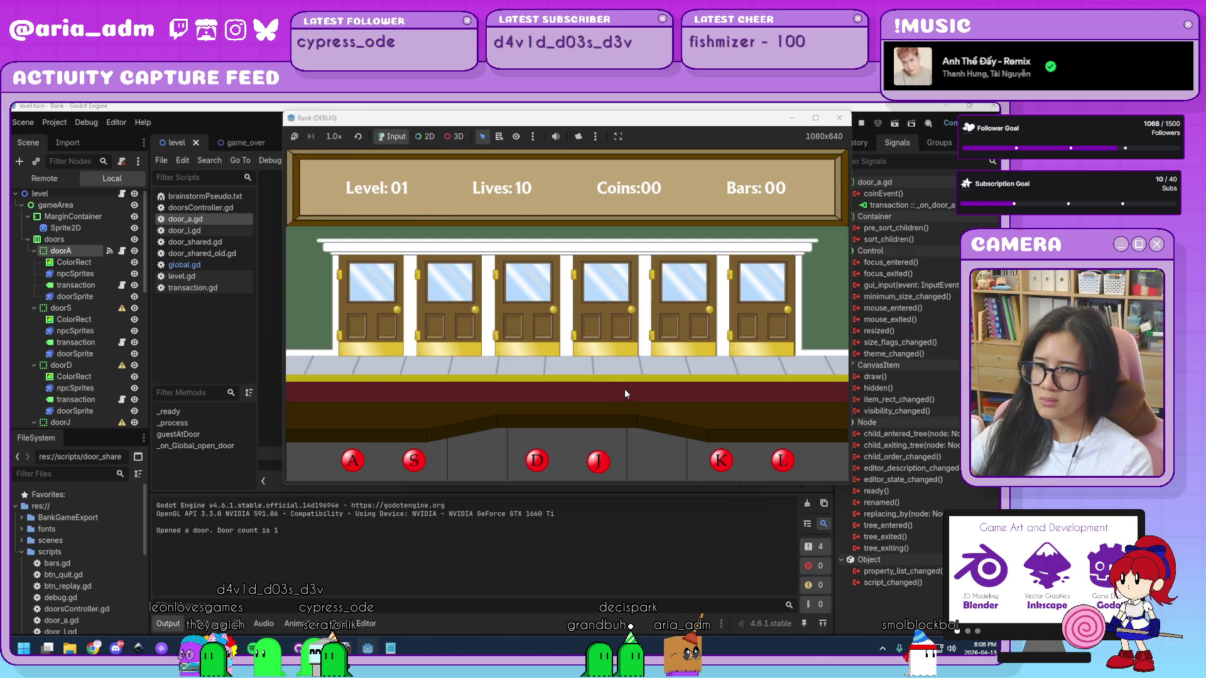
left_click(839, 118)
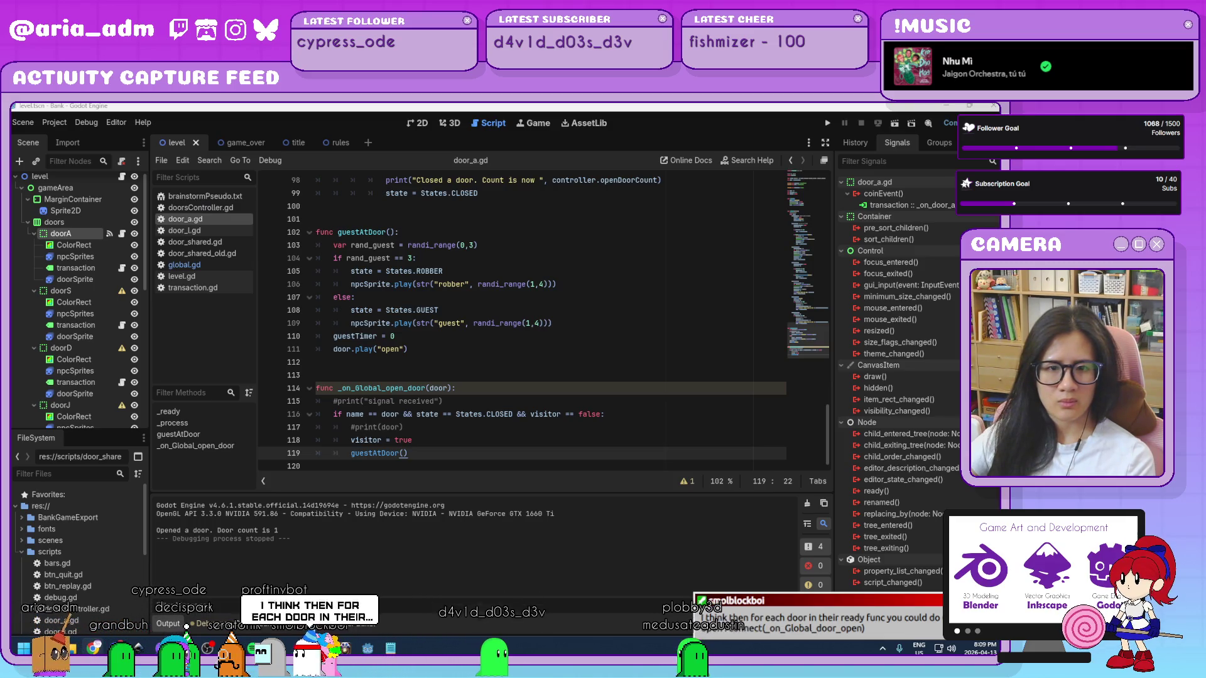
- Check the _on_Global_open_door declaration line in door_a.gd
left_click(453, 388)
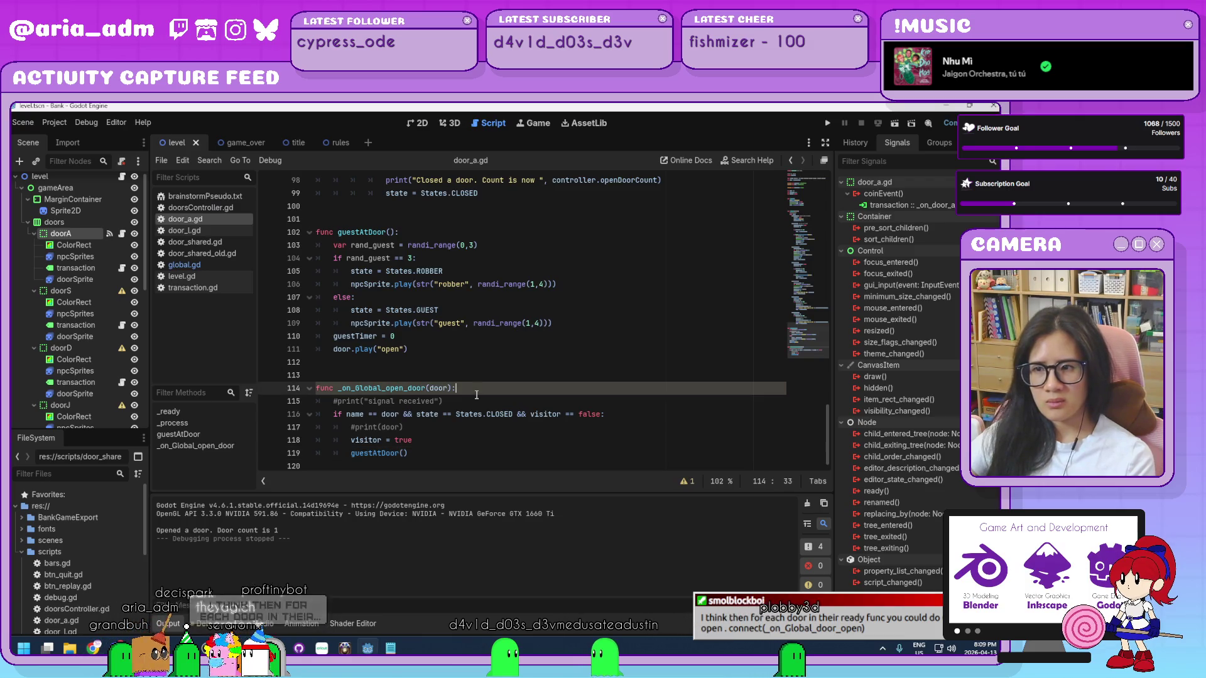
left_click_drag(467, 388, 295, 386)
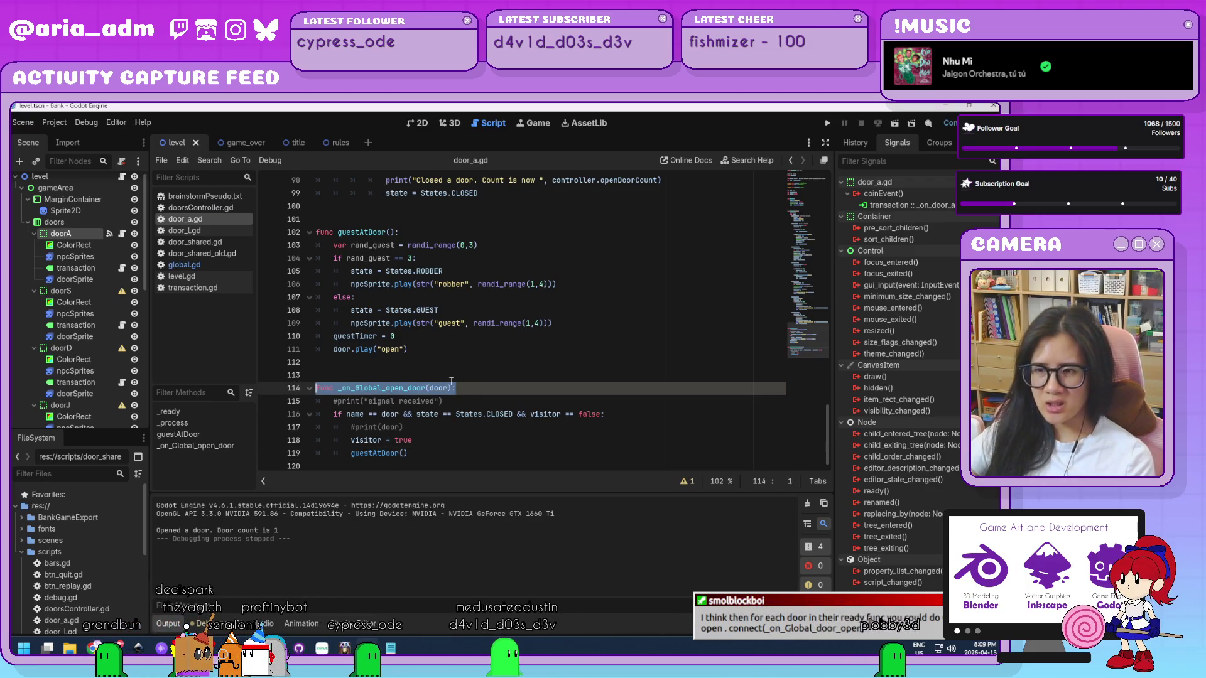
left_click(472, 390)
scroll(502, 392, "up", 20)
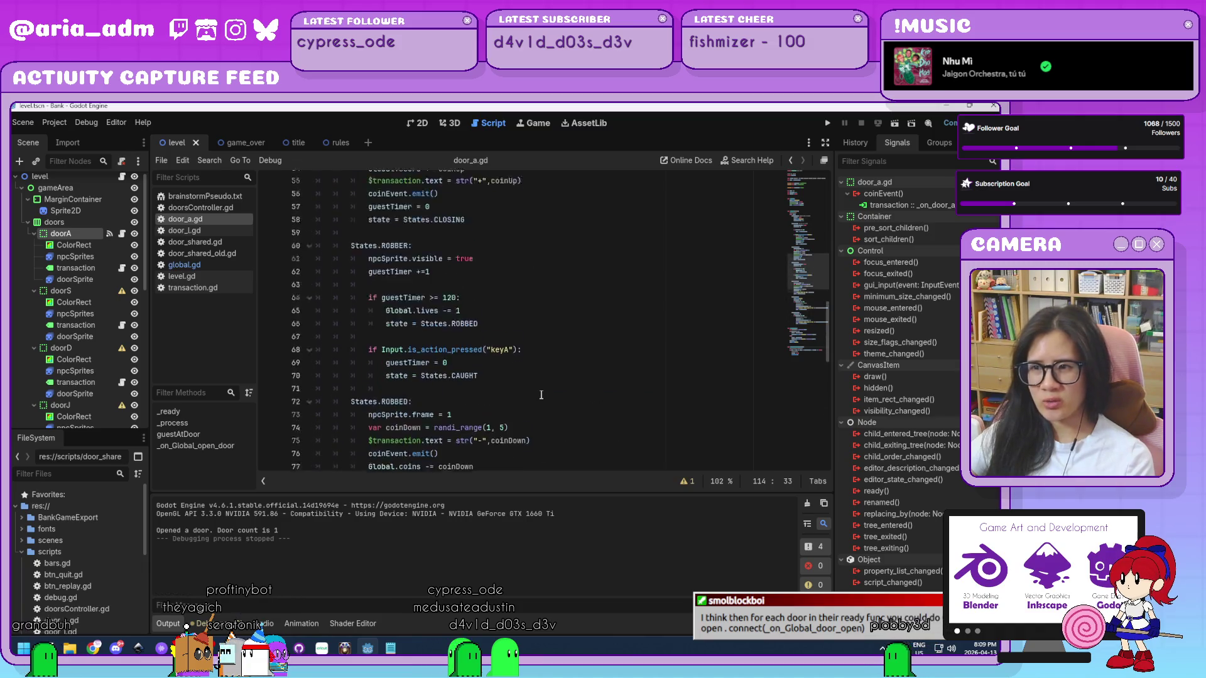
scroll(542, 394, "up", 9)
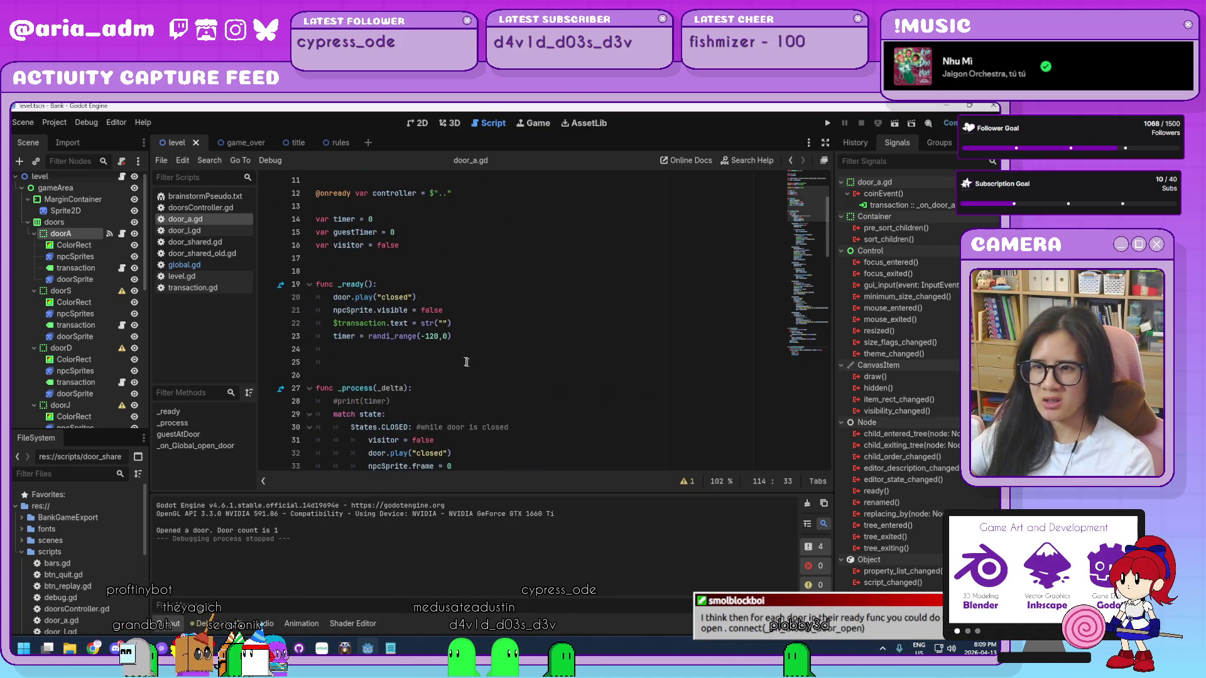
- Add a Global.openDoor.connect(...) line to _ready using autocomplete
left_click(457, 353)
key("Return")
type("Globa")
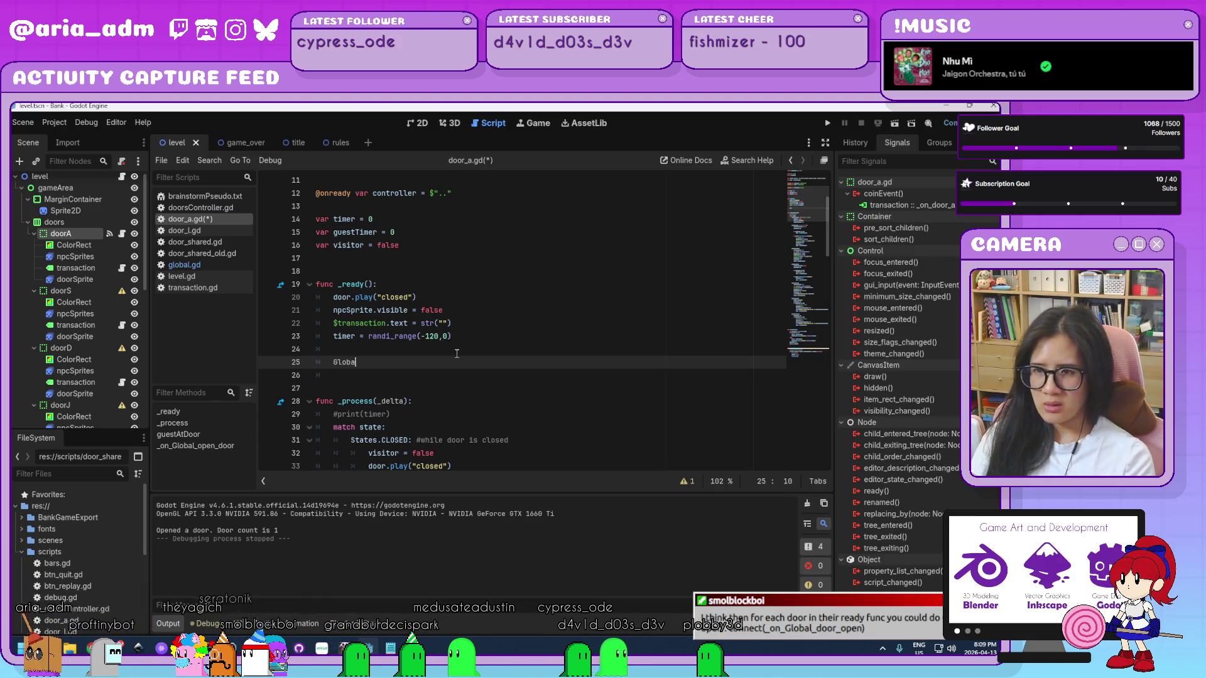
type("l.open")
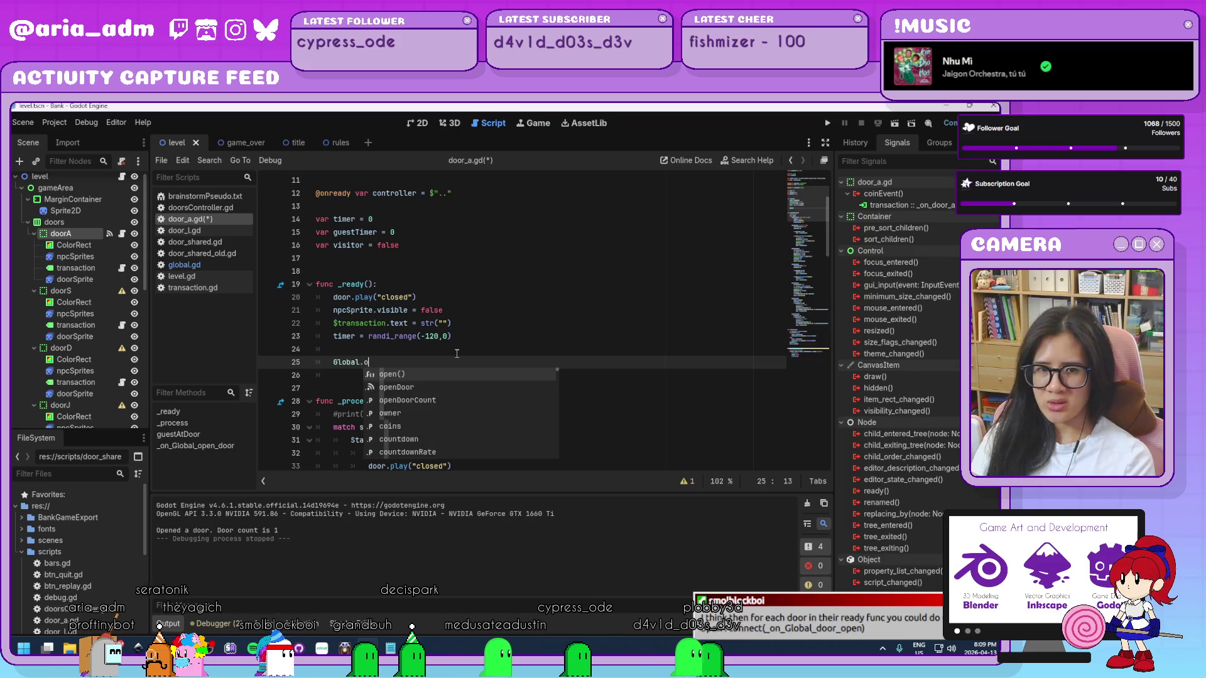
key("Down")
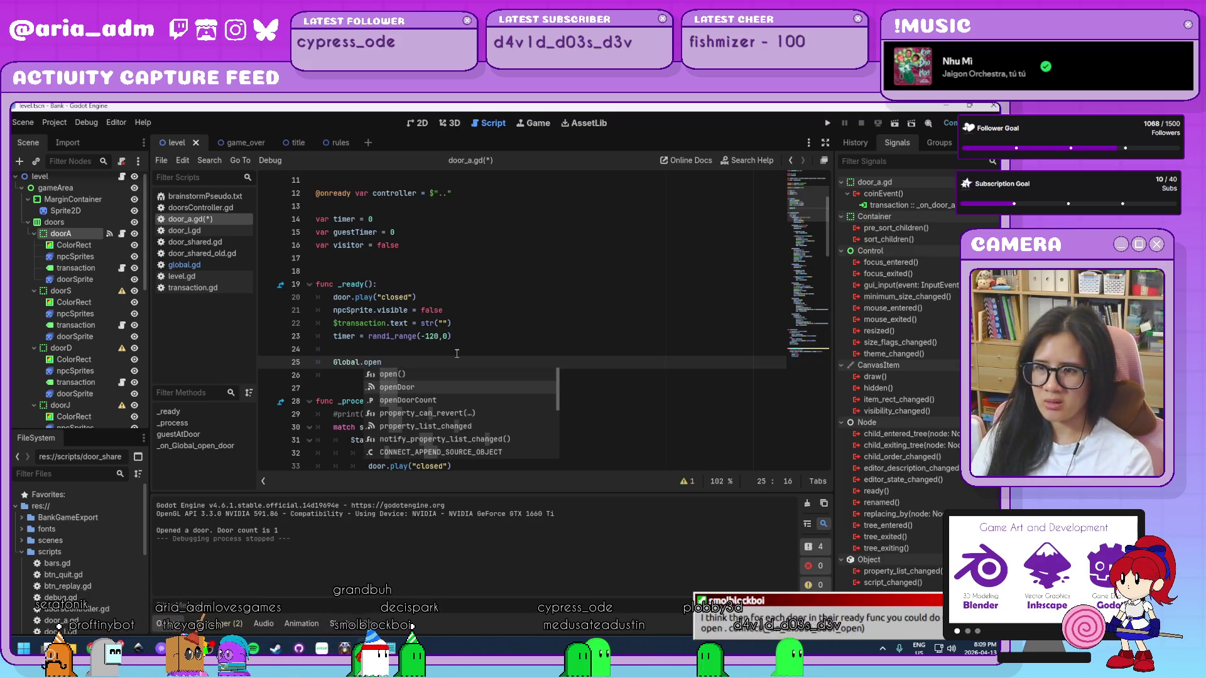
key("Return")
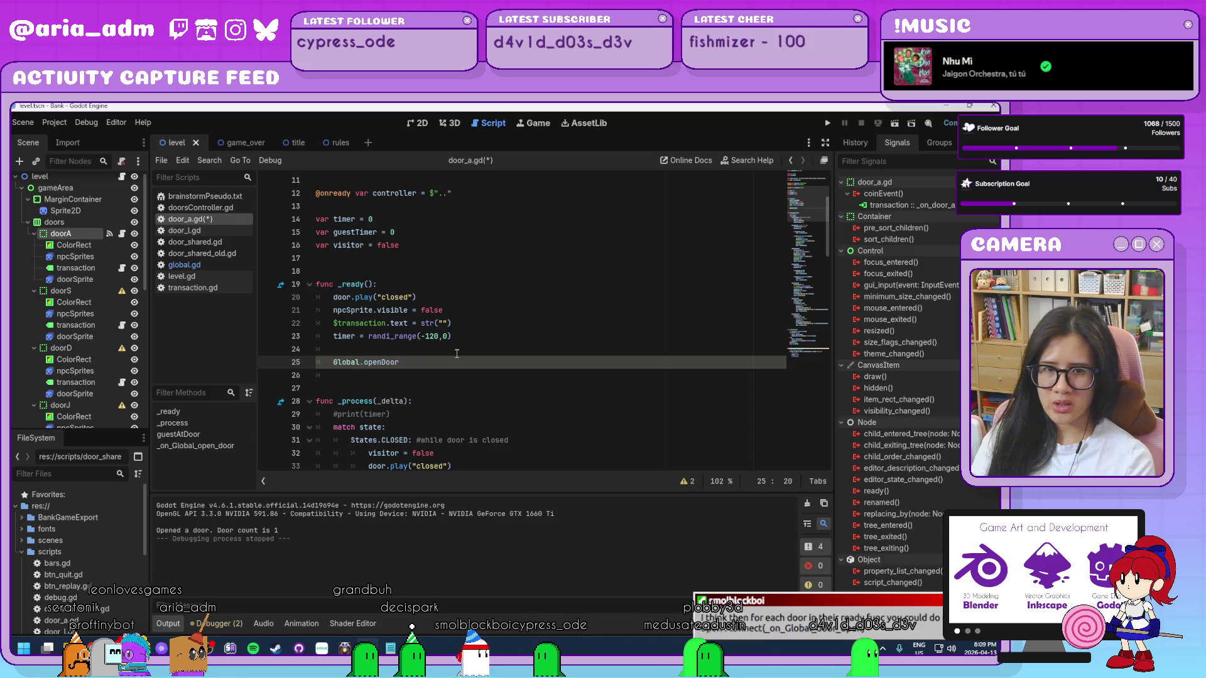
type(".connect(")
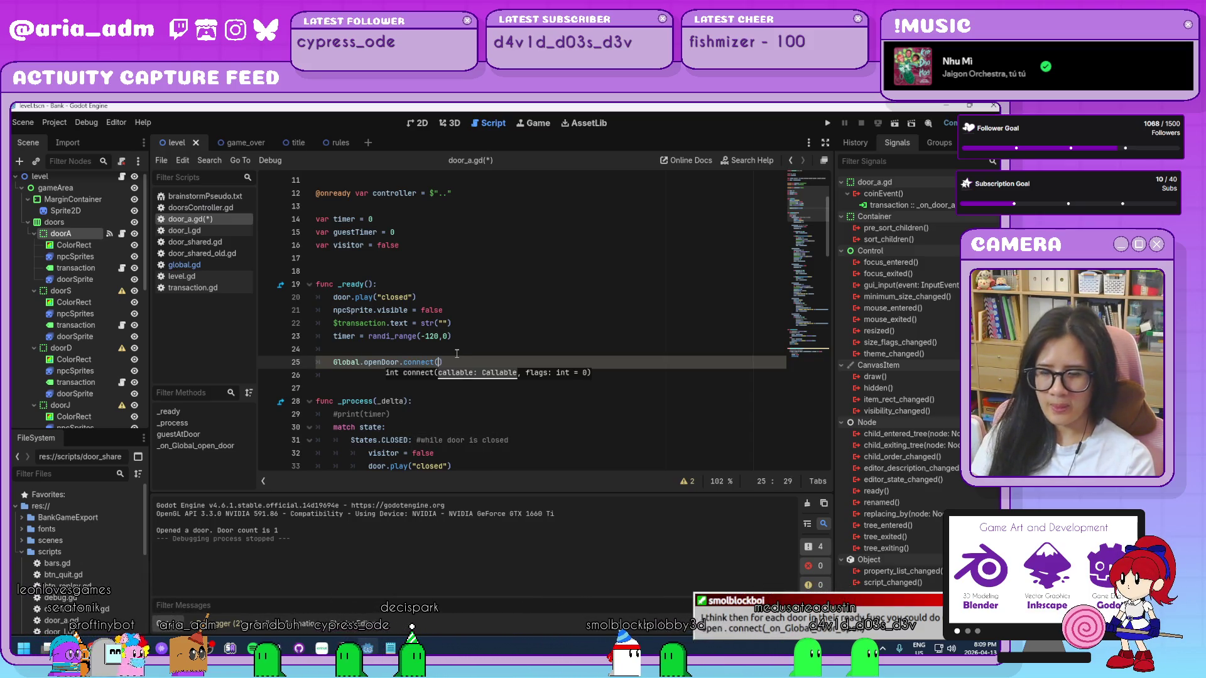
type("_on_Global_door_open(door")
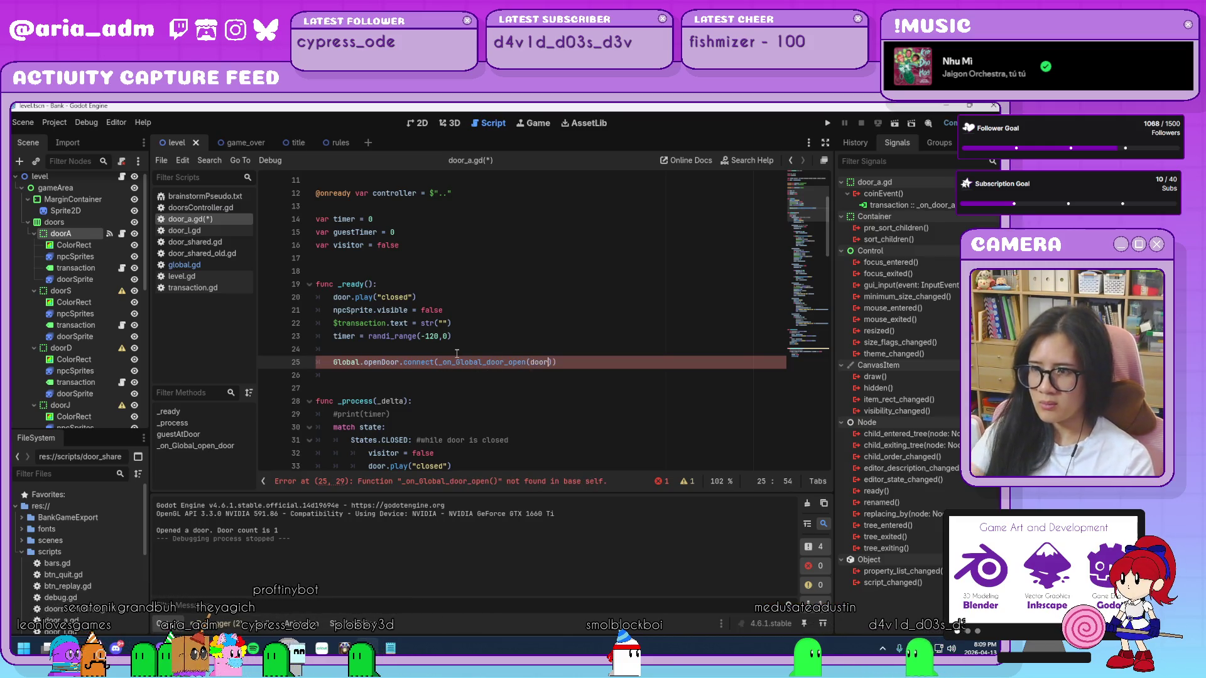
type(")")
left_click(459, 405)
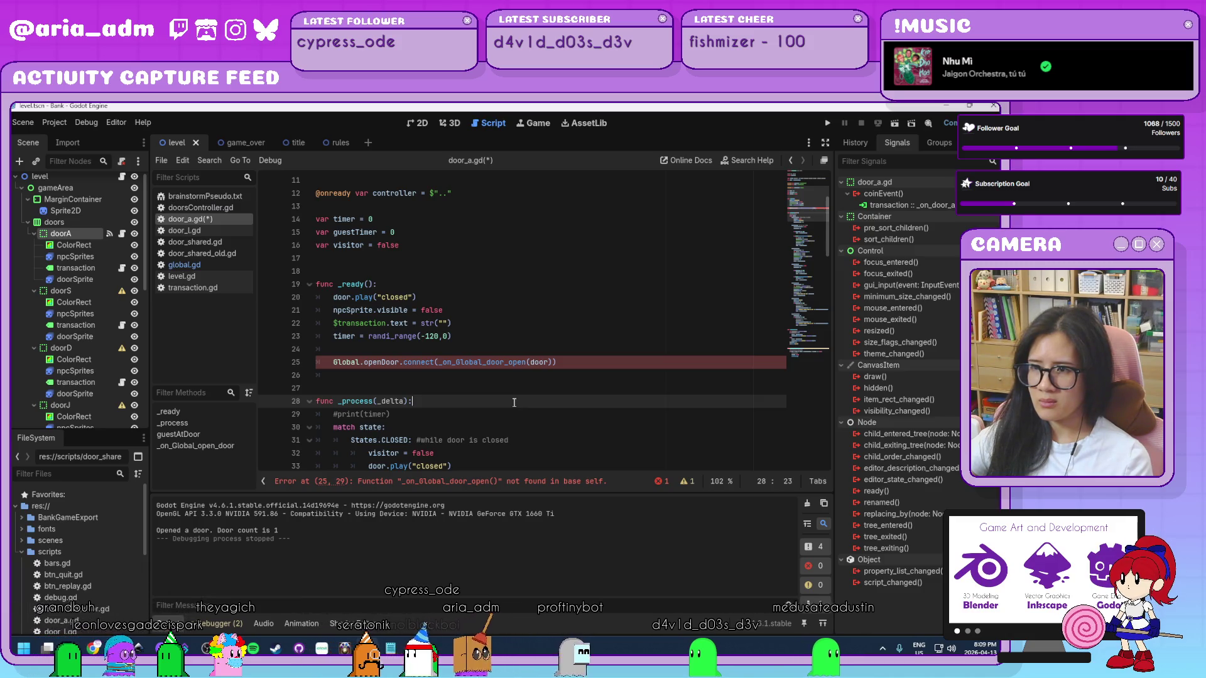
- Correct the misnamed door_open part of the connected handler to _on_Global_open_door
scroll(514, 402, "down", 15)
scroll(513, 402, "down", 12)
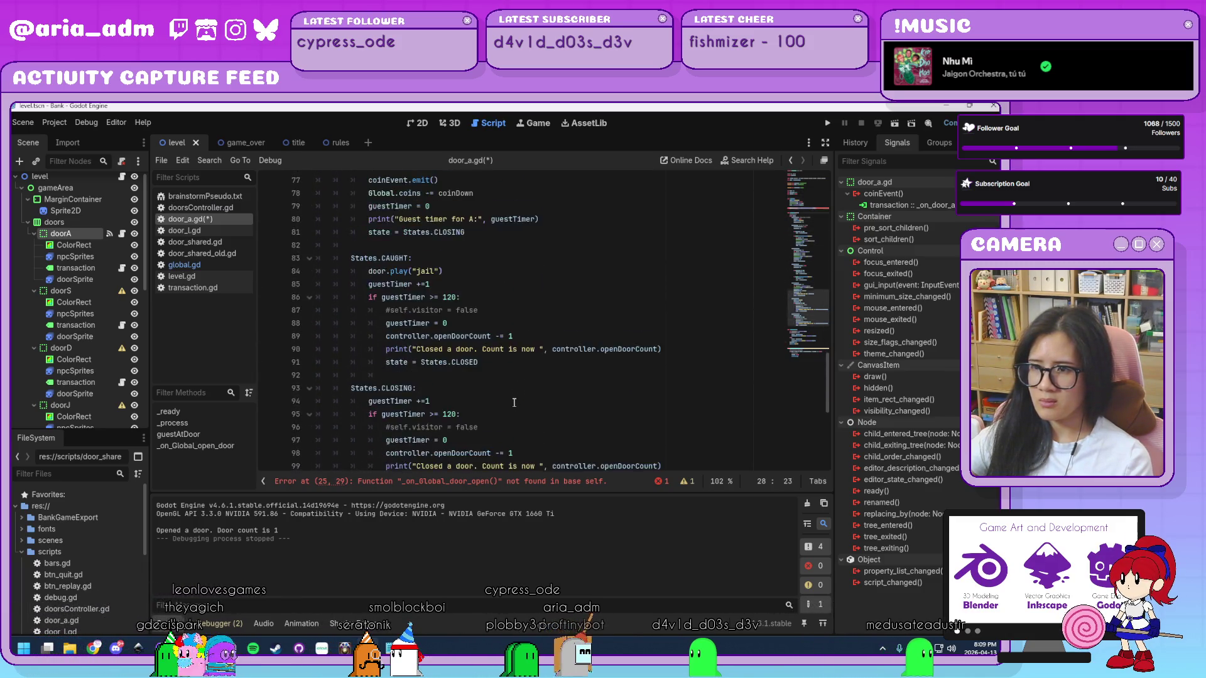
scroll(514, 402, "up", 20)
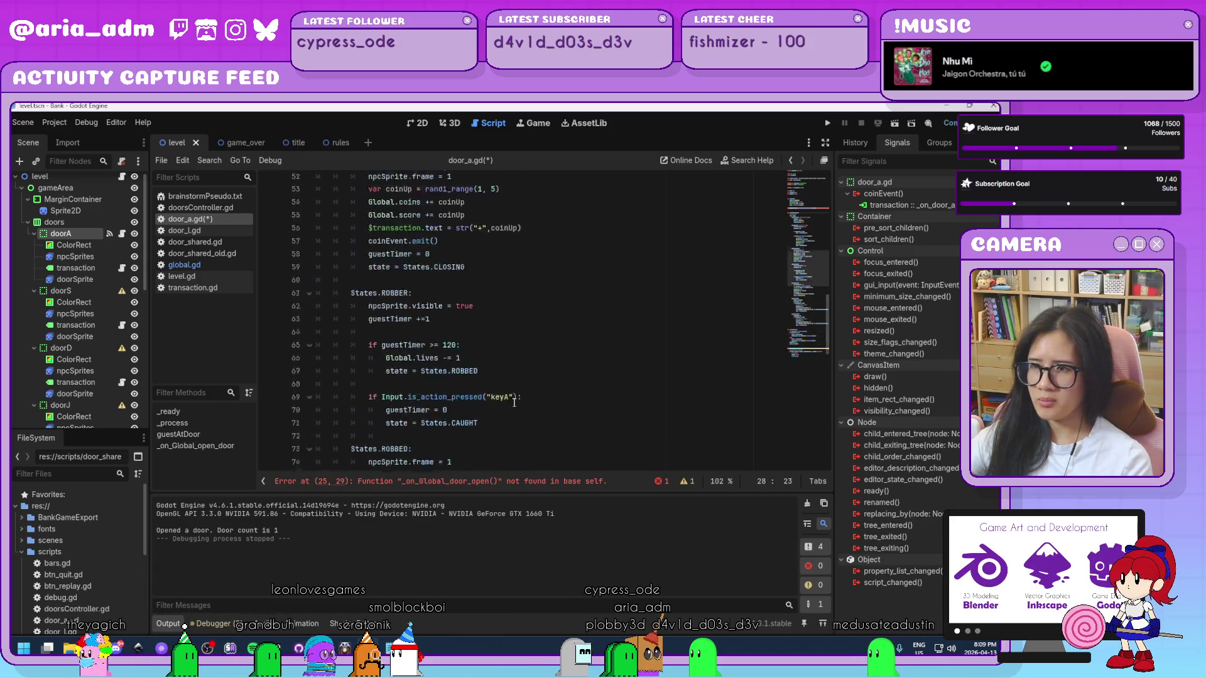
left_click_drag(524, 363, 487, 363)
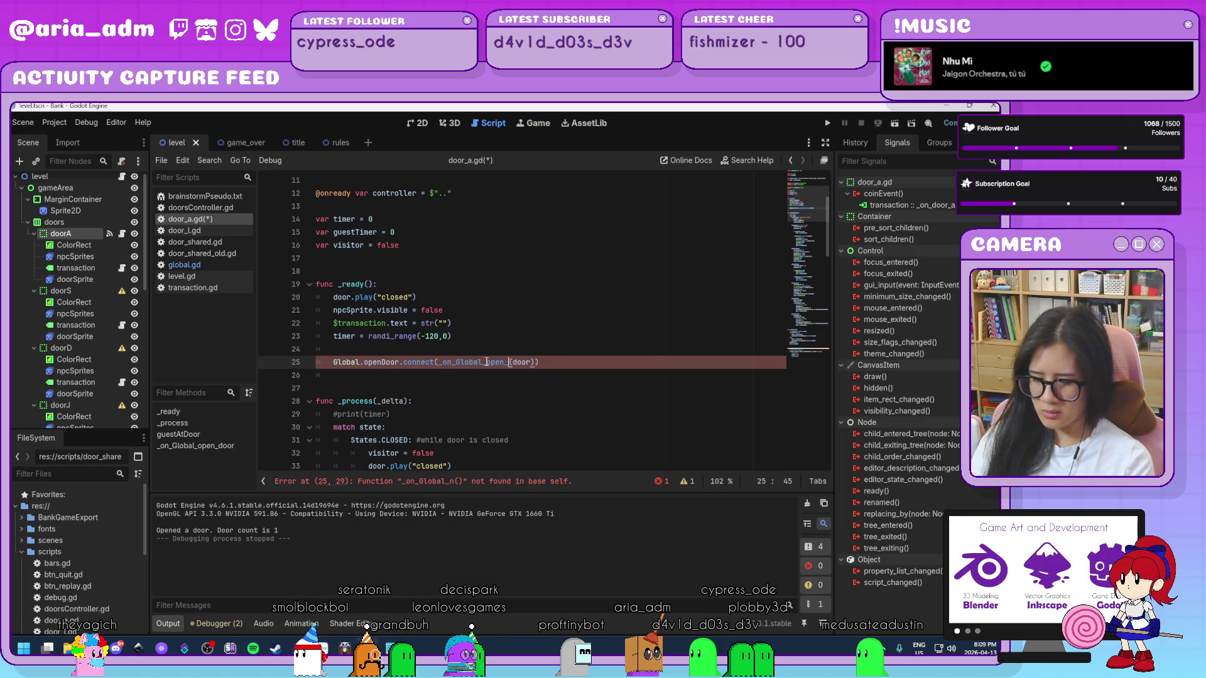
left_click(545, 427)
scroll(544, 425, "down", 15)
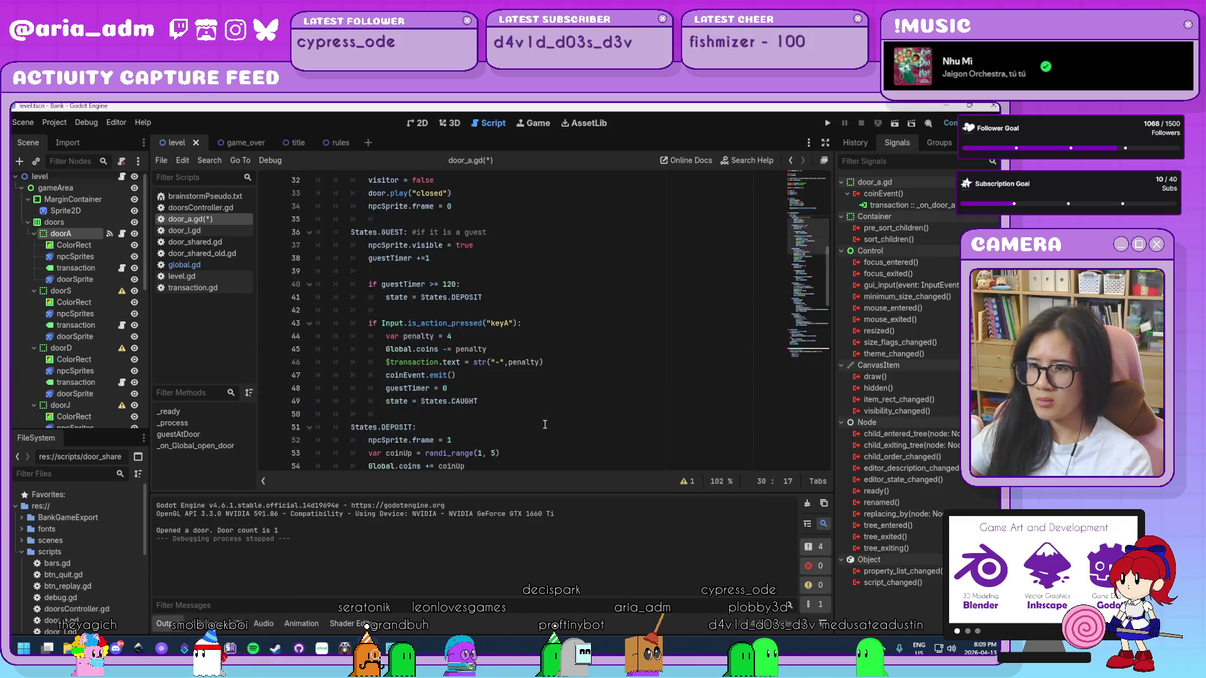
scroll(544, 424, "down", 5)
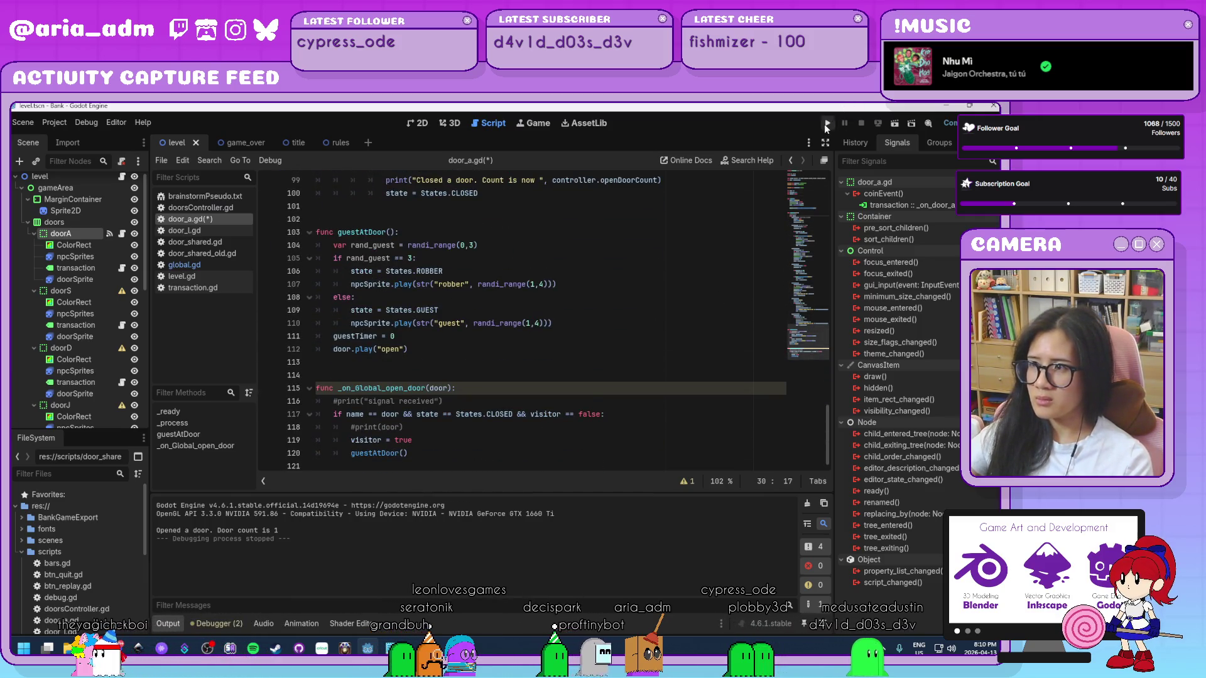
- Run the game and start a round to test the openDoor connection
left_click(828, 124)
left_click(559, 418)
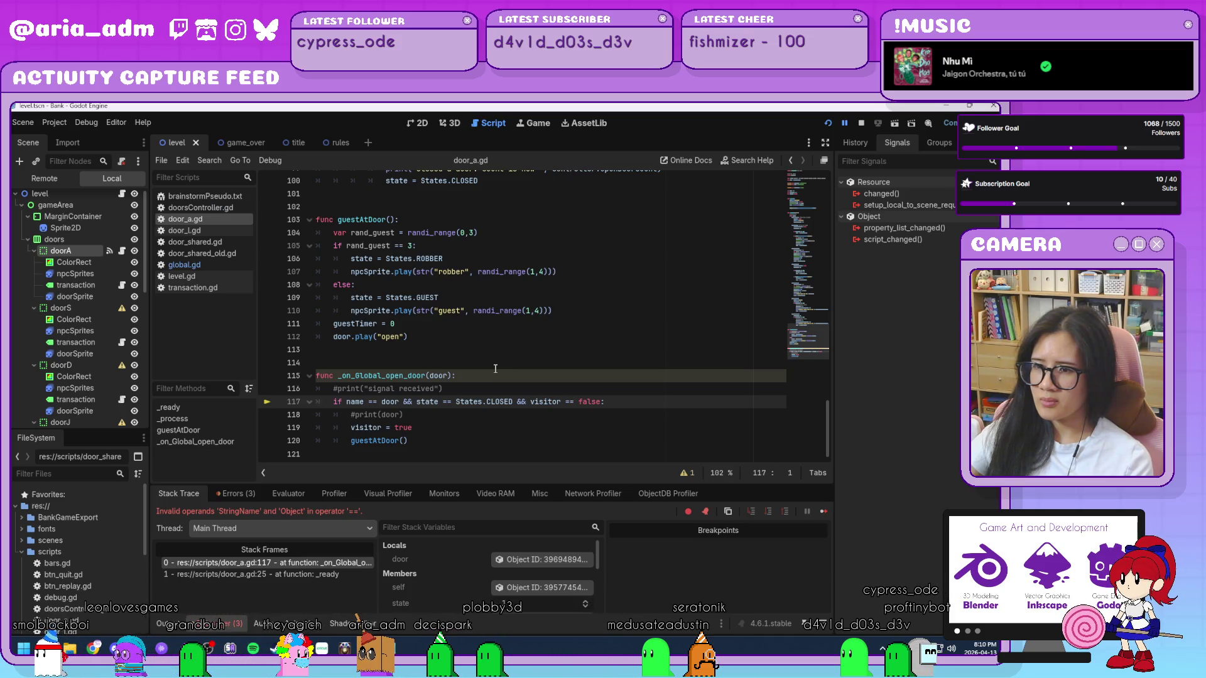
scroll(566, 417, "up", 20)
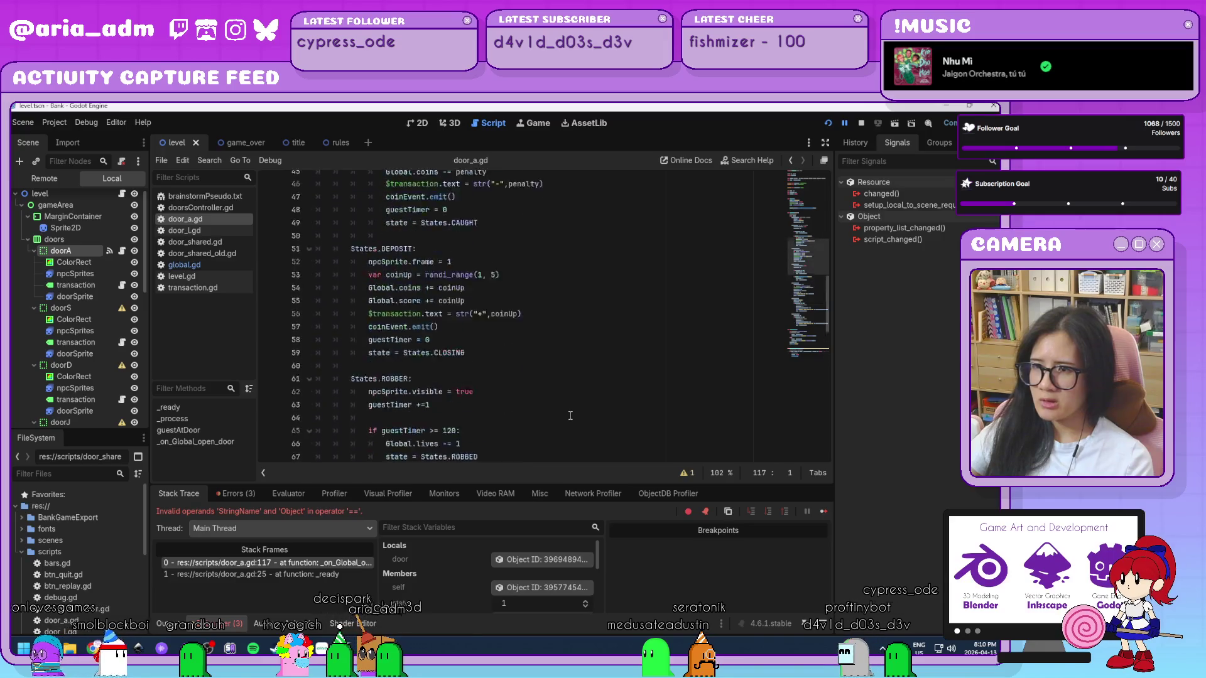
scroll(571, 415, "up", 5)
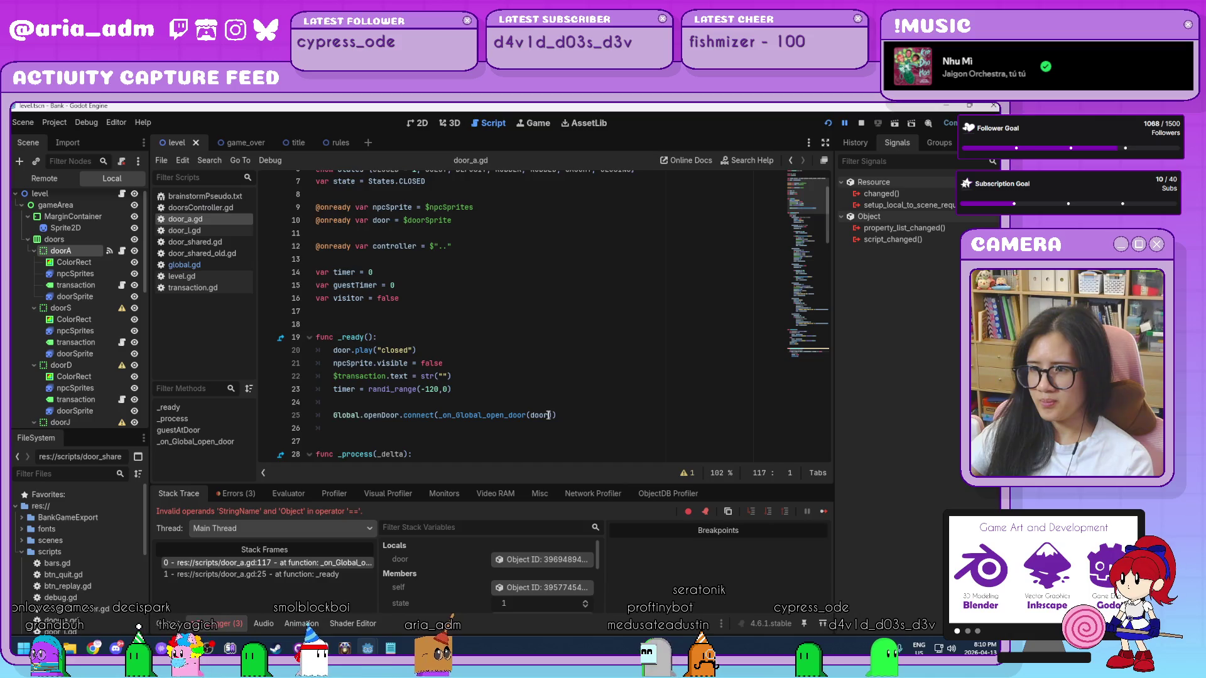
- List the three script errors for line 25, then open global.gd at open()
left_click(549, 415)
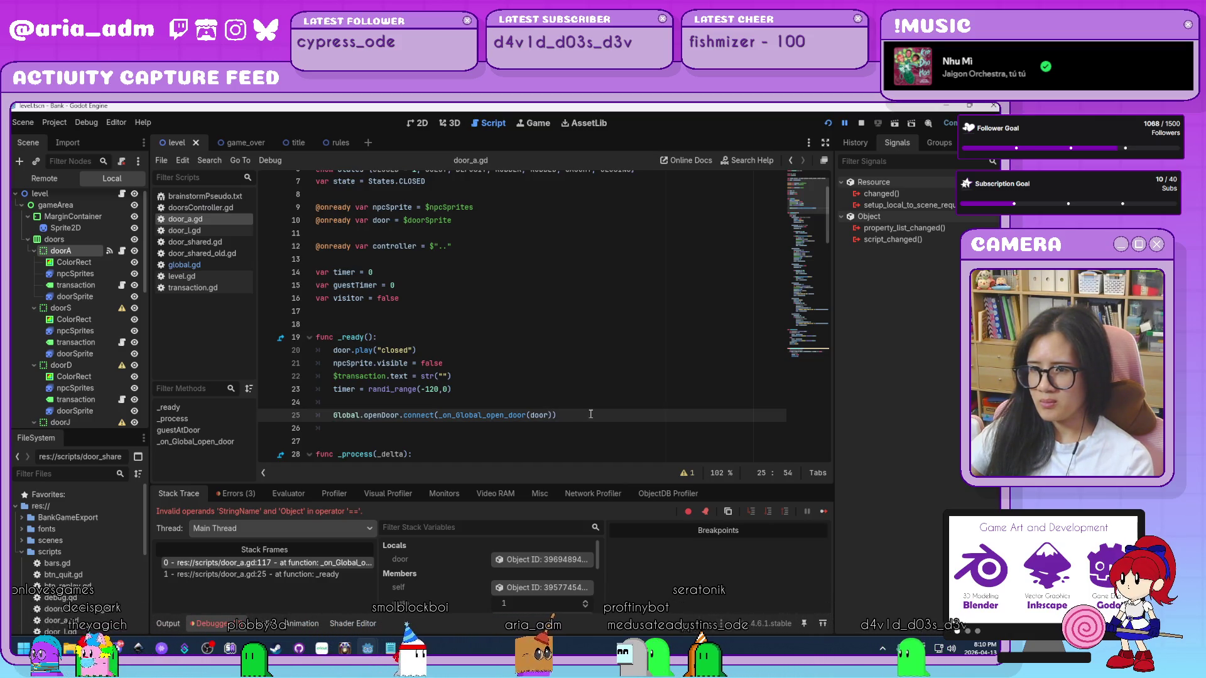
left_click(235, 493)
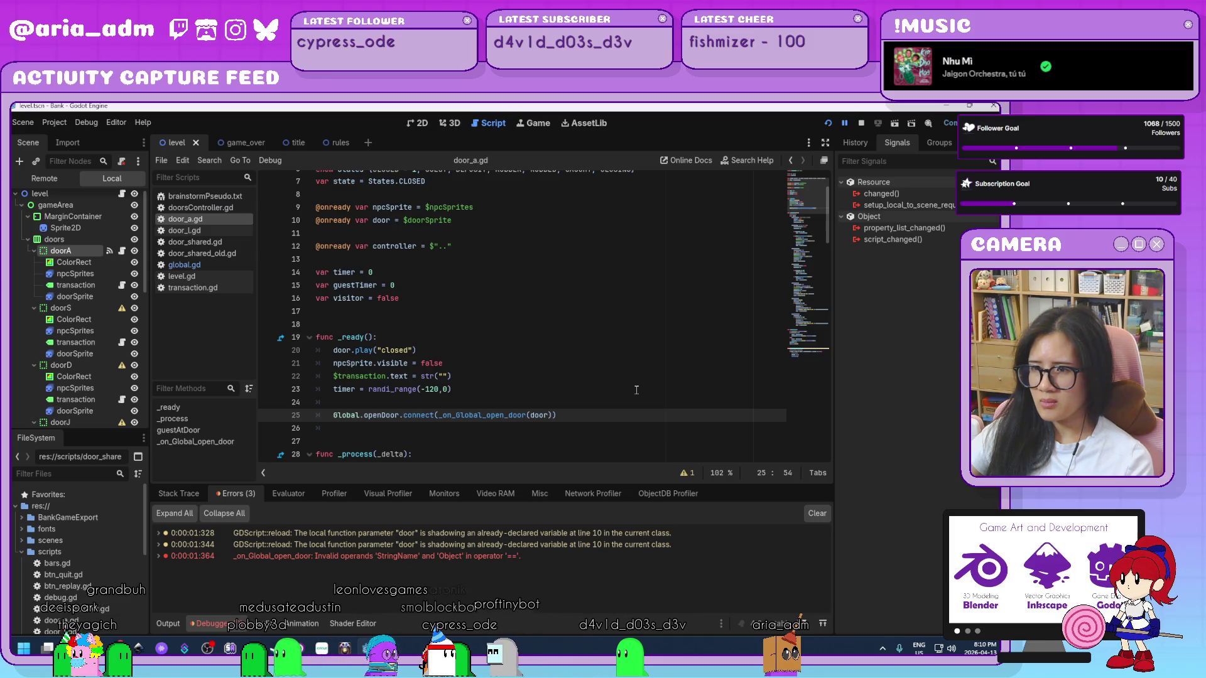
scroll(637, 390, "down", 2)
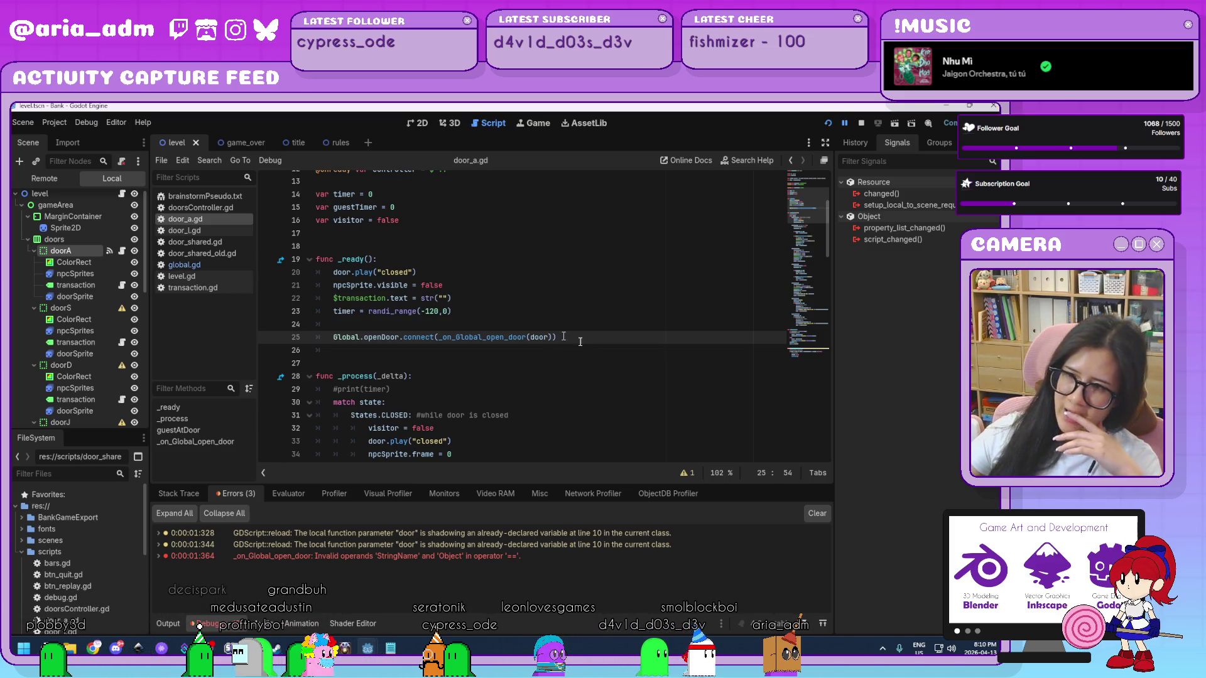
left_click(184, 265)
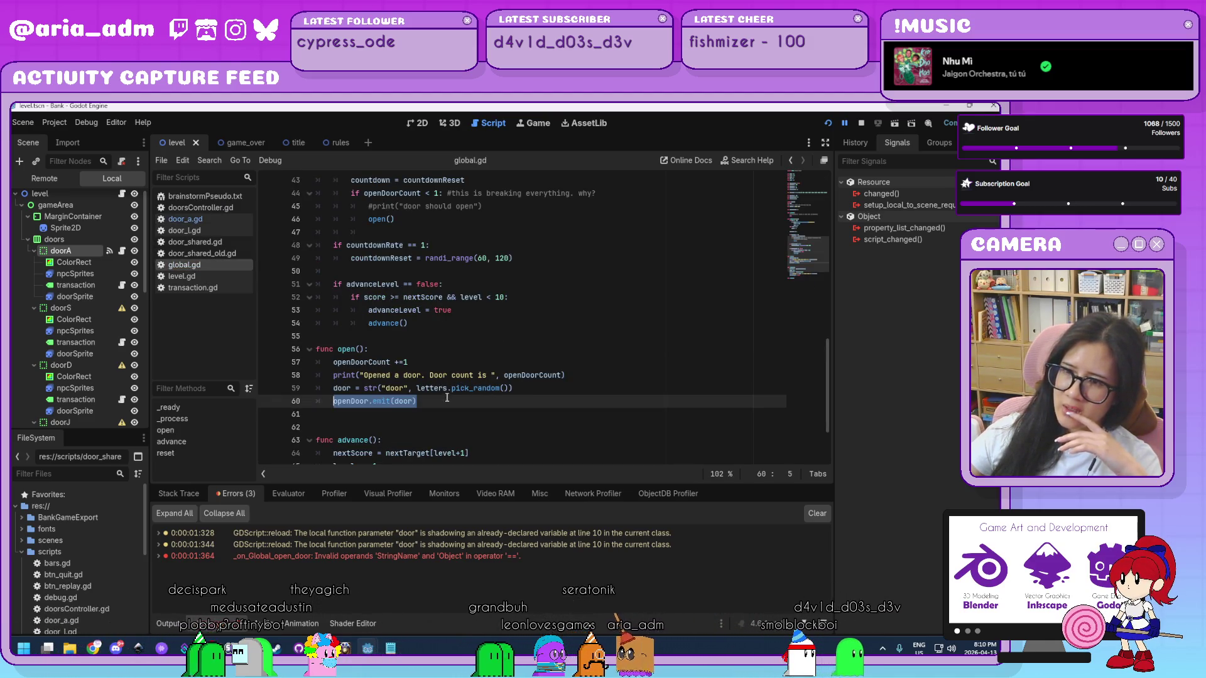
- Return to door_a.gd and remove the door argument from line 25's connect call
left_click(402, 401)
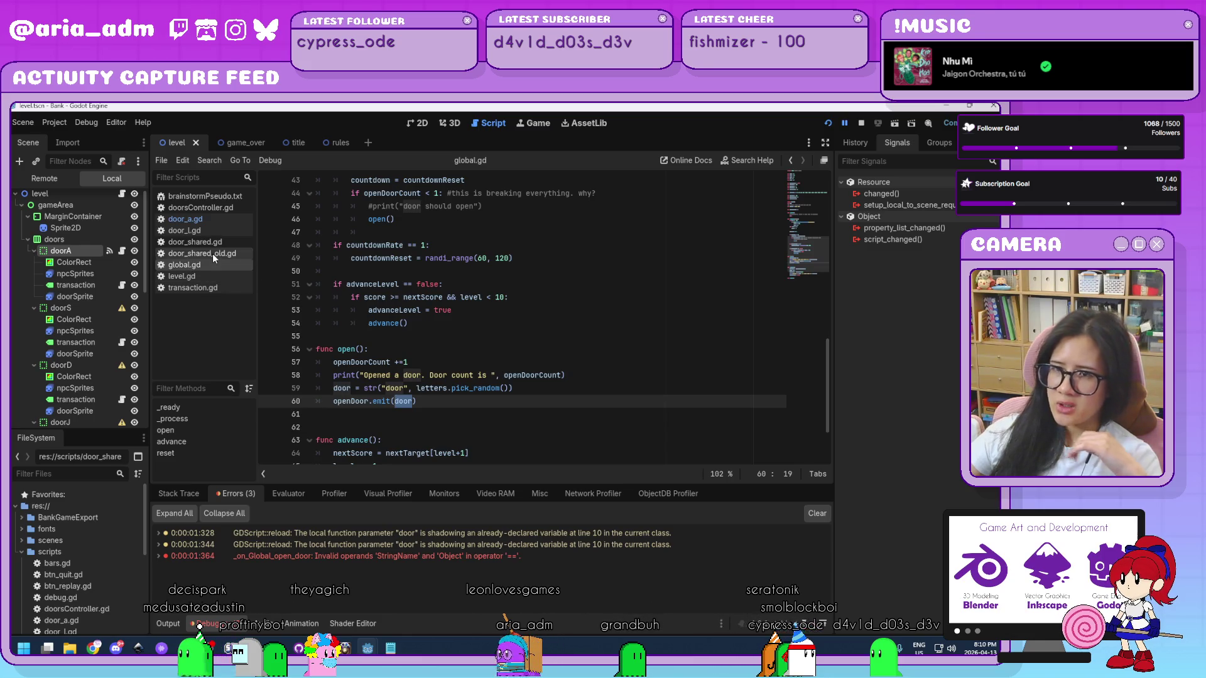
left_click(216, 221)
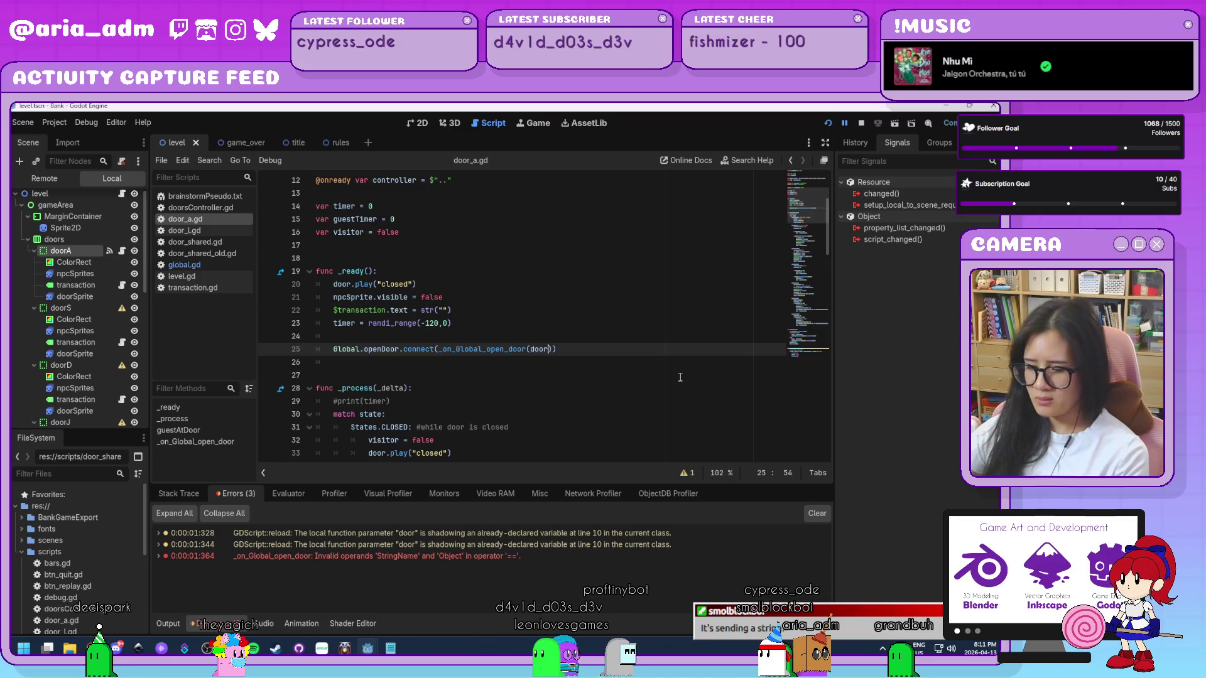
key("BackSpace")
key("BackSpace")
key("BackSpace")
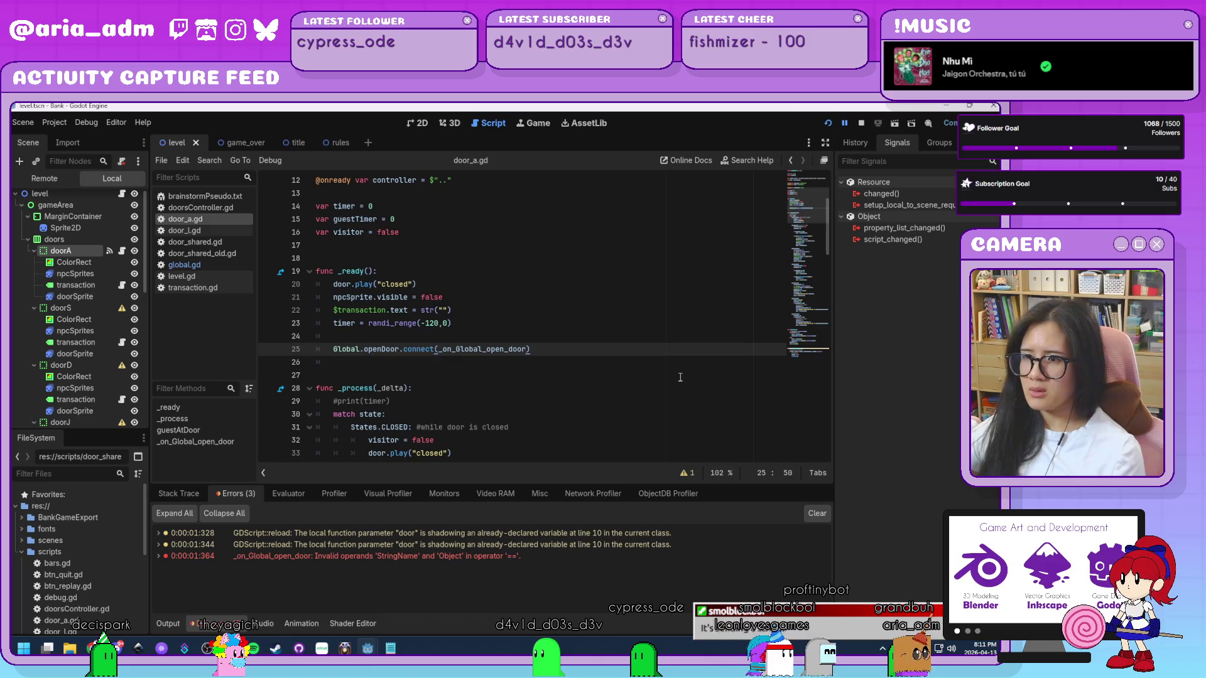
- Run the game, start a round to confirm one door opens, then close it
left_click(828, 123)
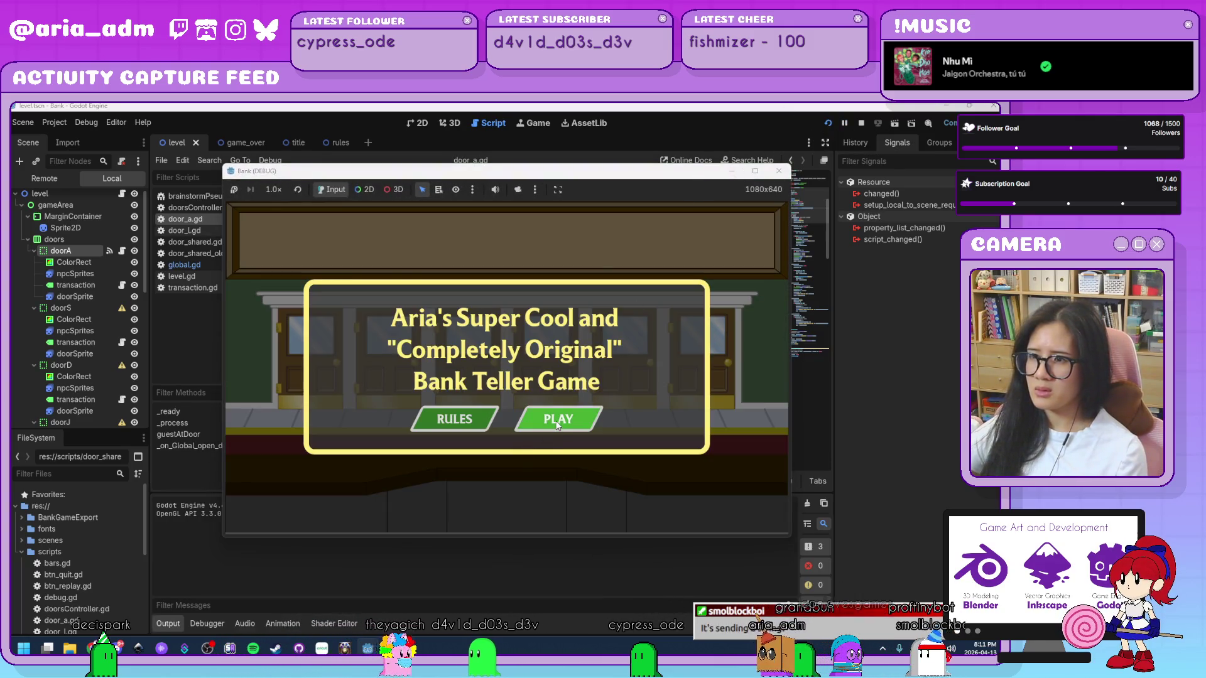
left_click(558, 425)
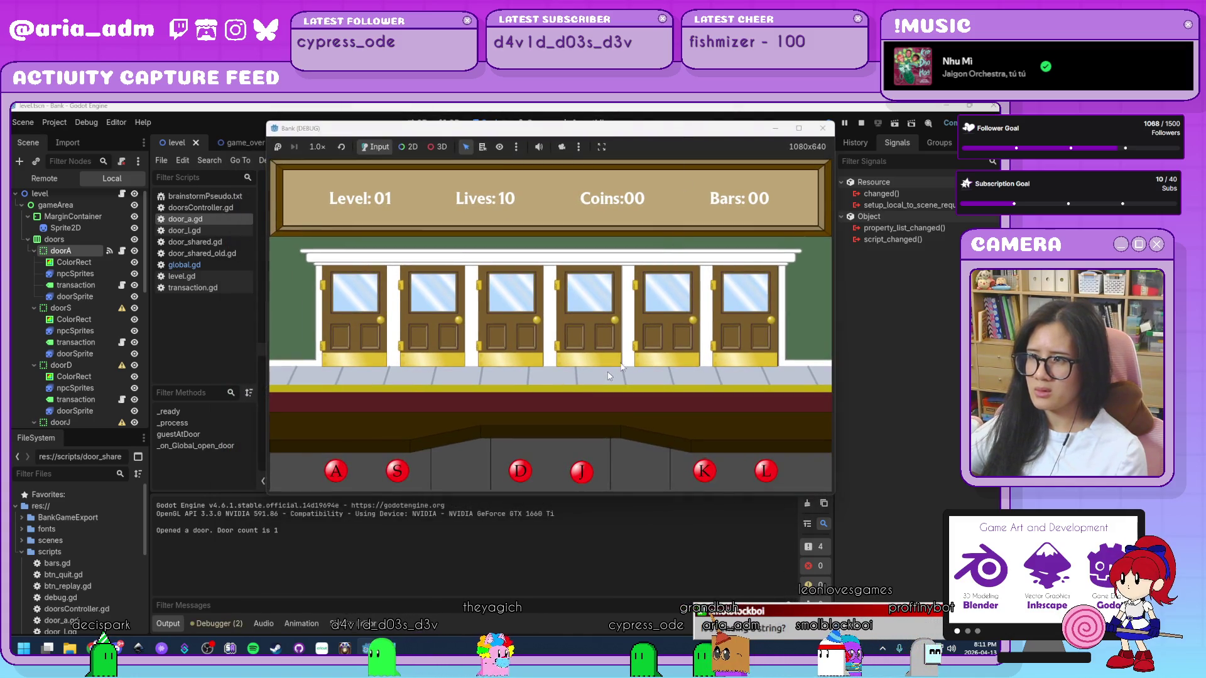
left_click(822, 130)
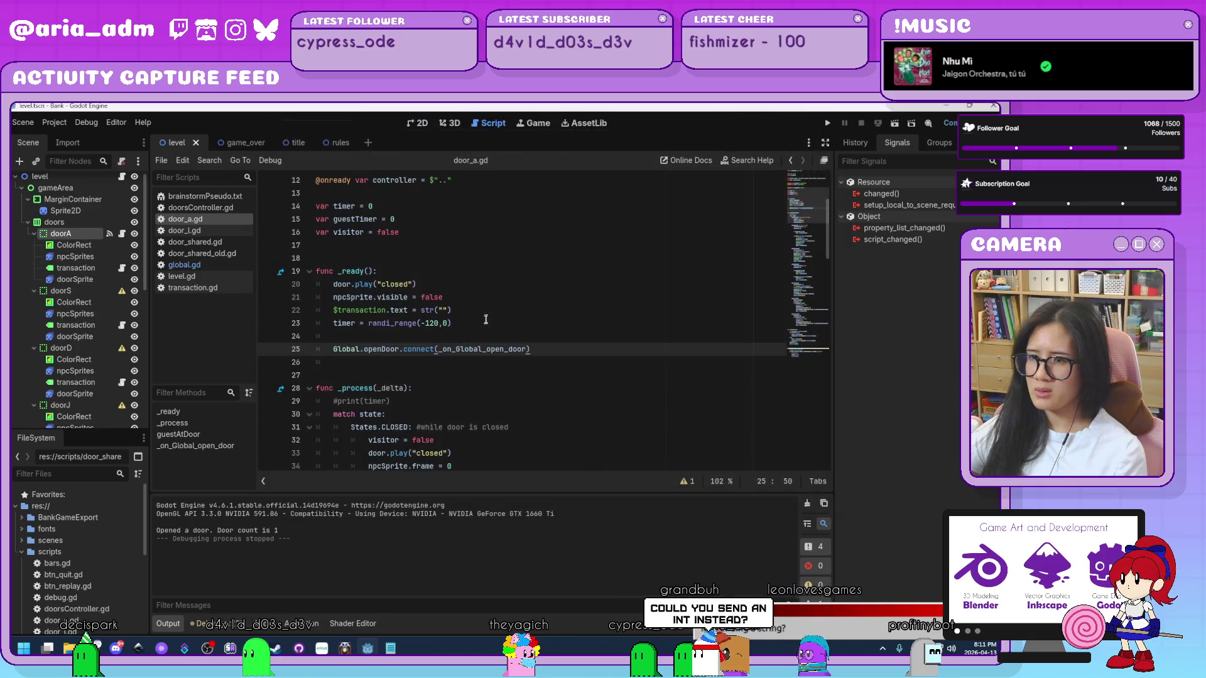
left_click(608, 369)
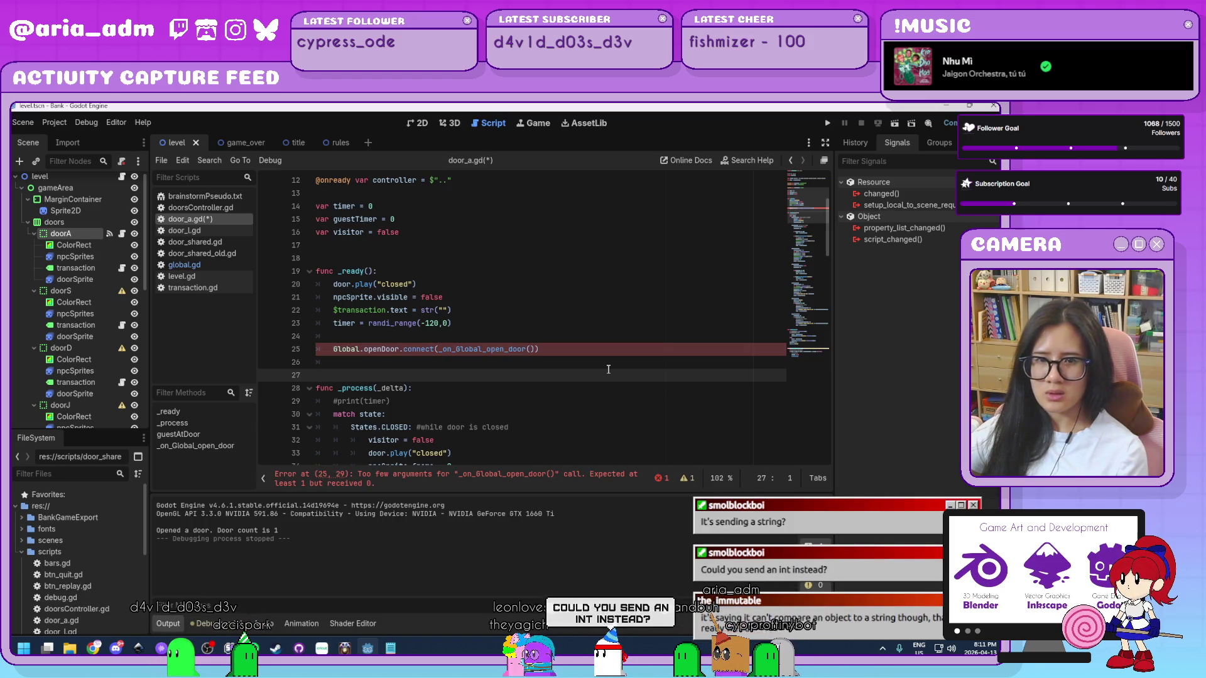
- Undo the stray parentheses on line 25, then check the active letters list in global.gd
key("ctrl+z")
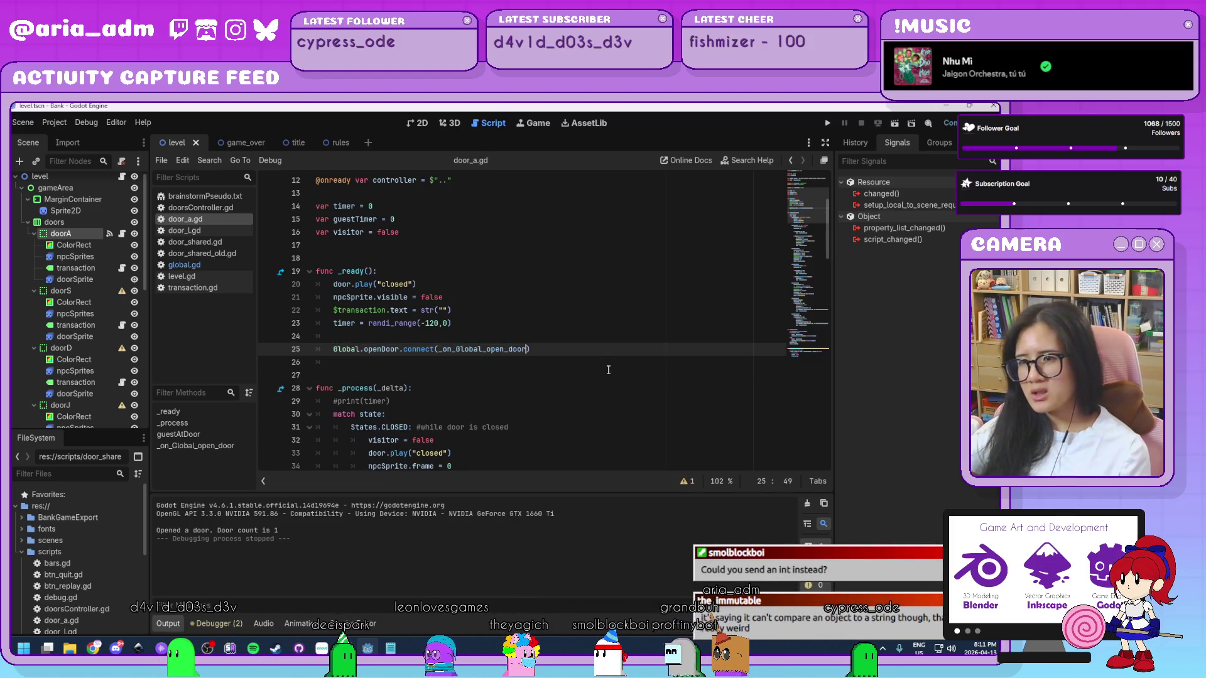
left_click(217, 231)
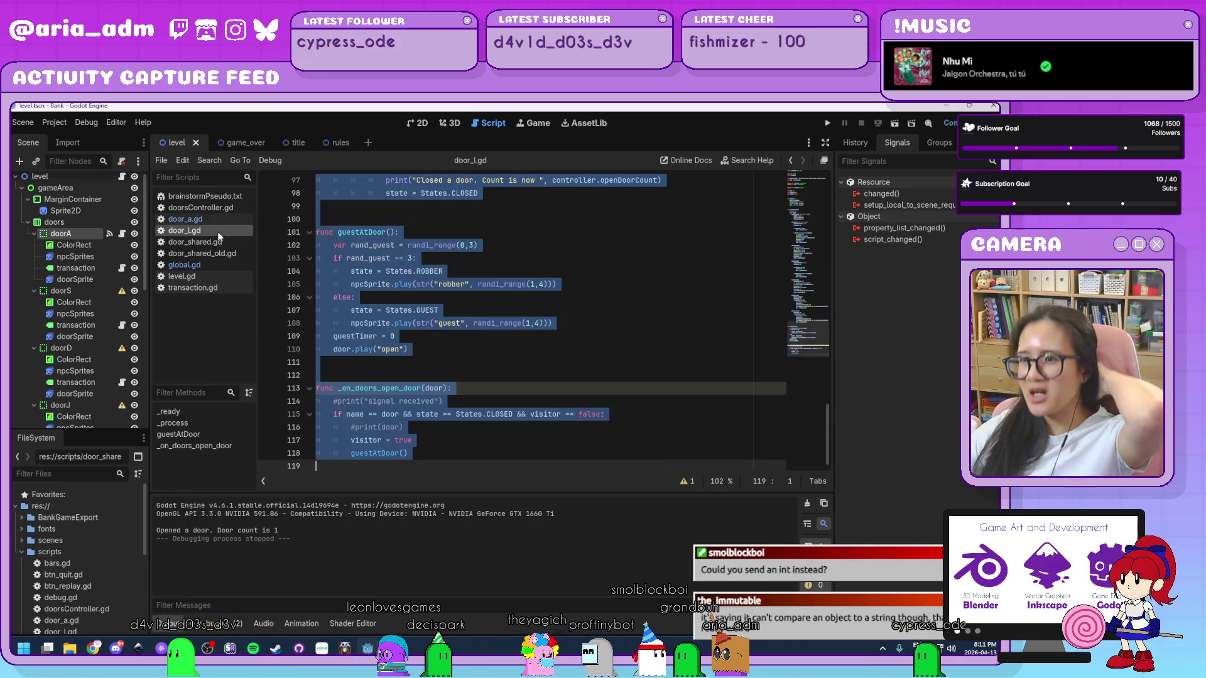
left_click(202, 265)
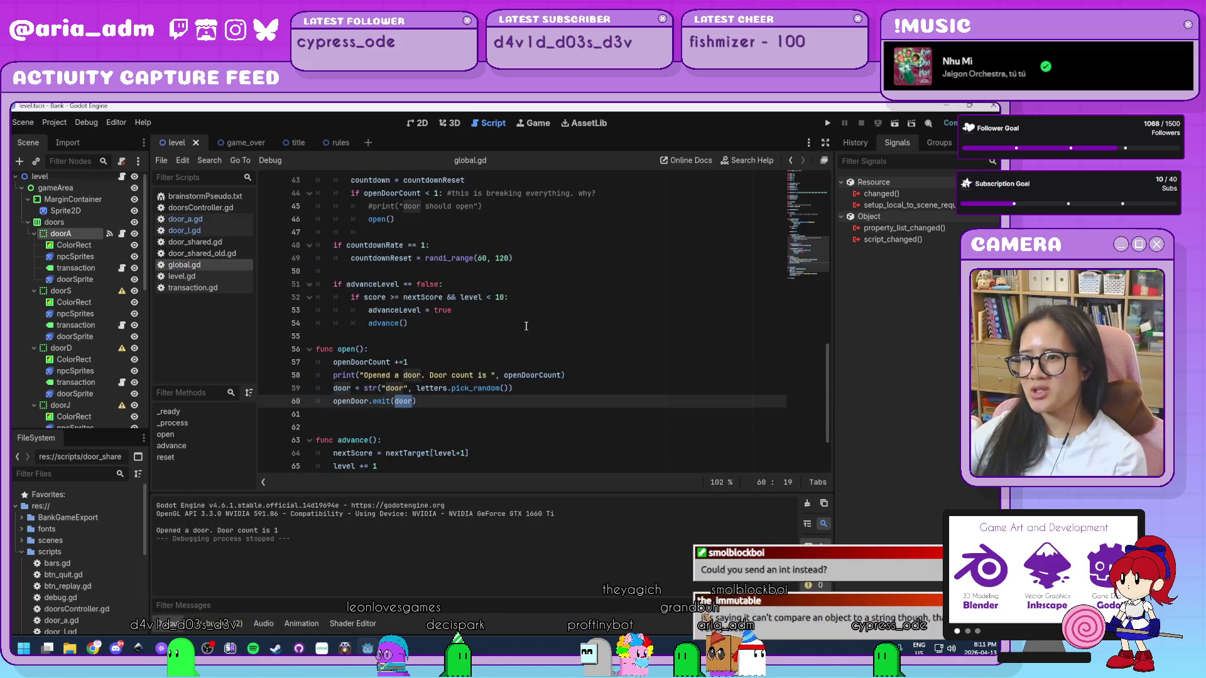
scroll(526, 326, "up", 10)
scroll(526, 326, "down", 4)
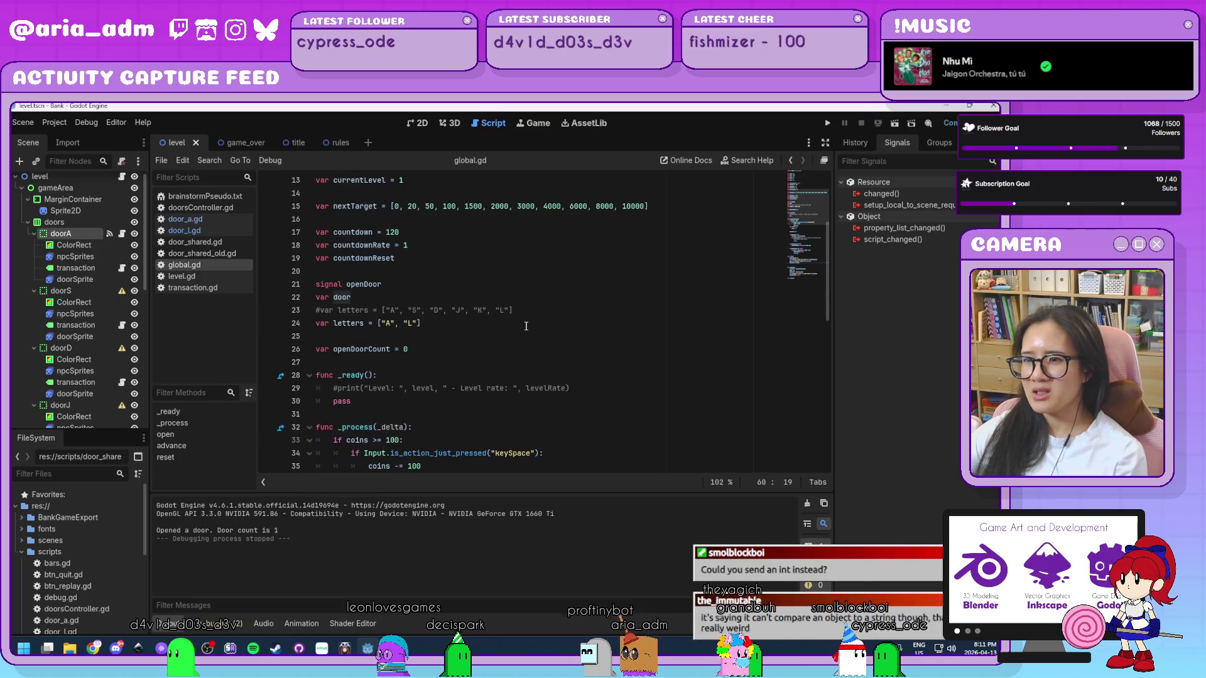
left_click(506, 311)
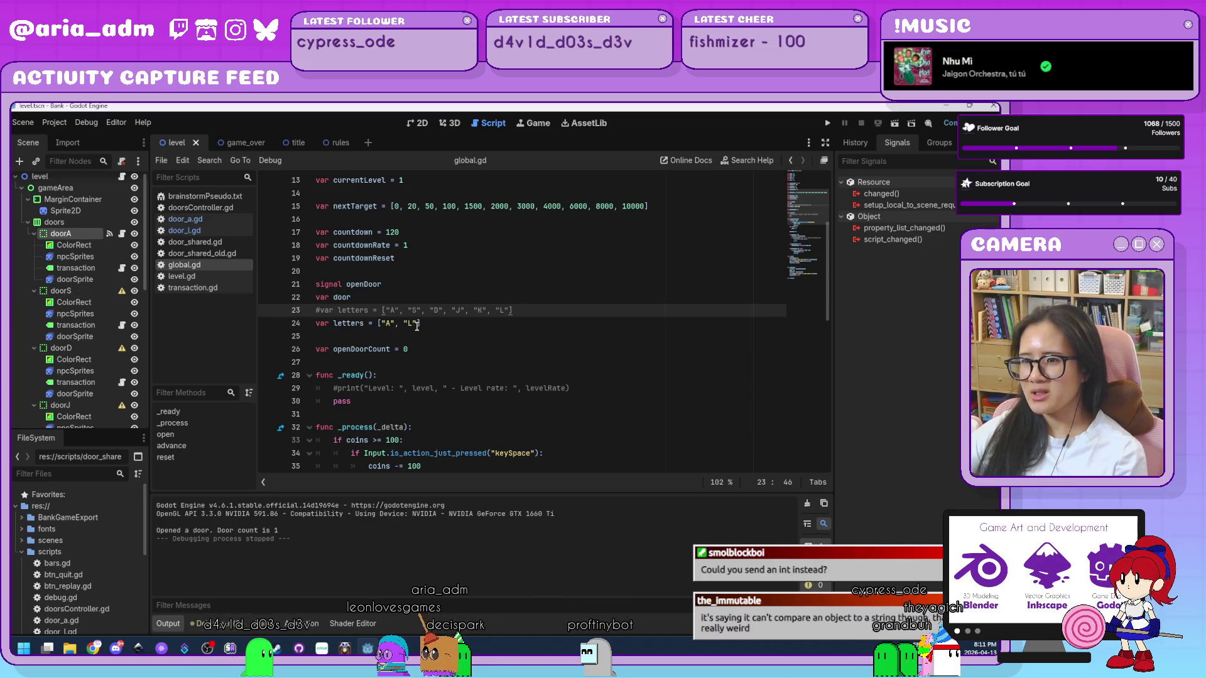
key("Down")
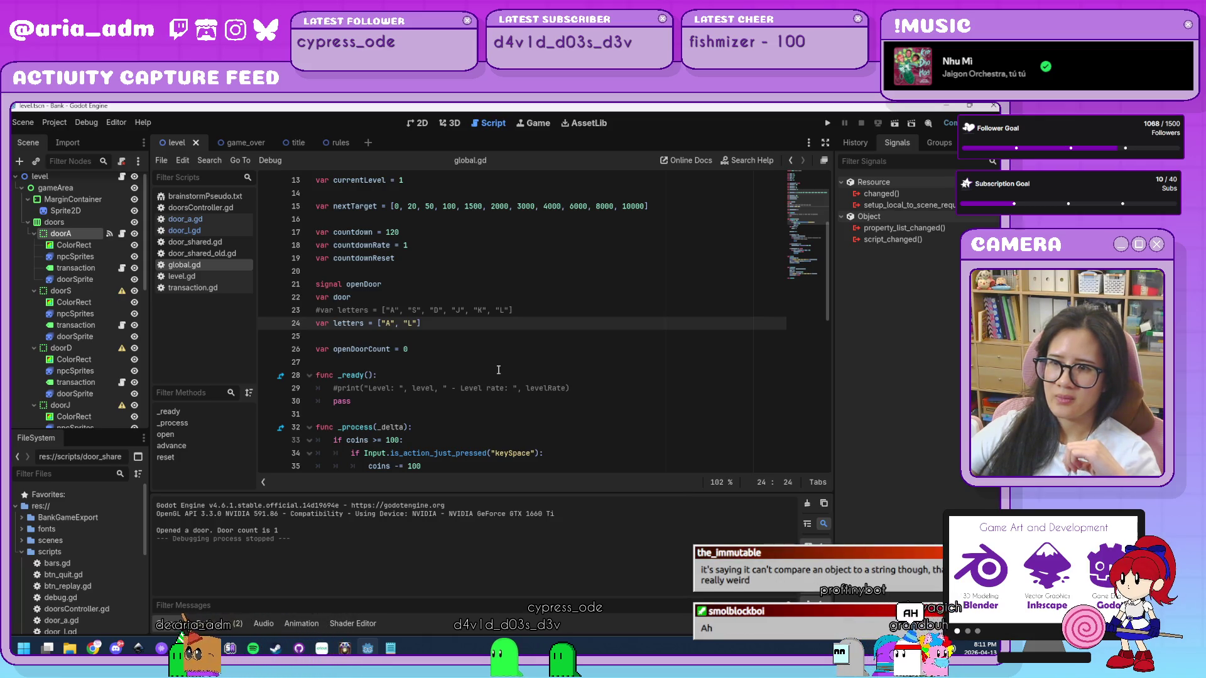
- In door_a.gd, inspect the doors node's signals and fix line 25 to connect _on_Global_open_door
left_click(226, 220)
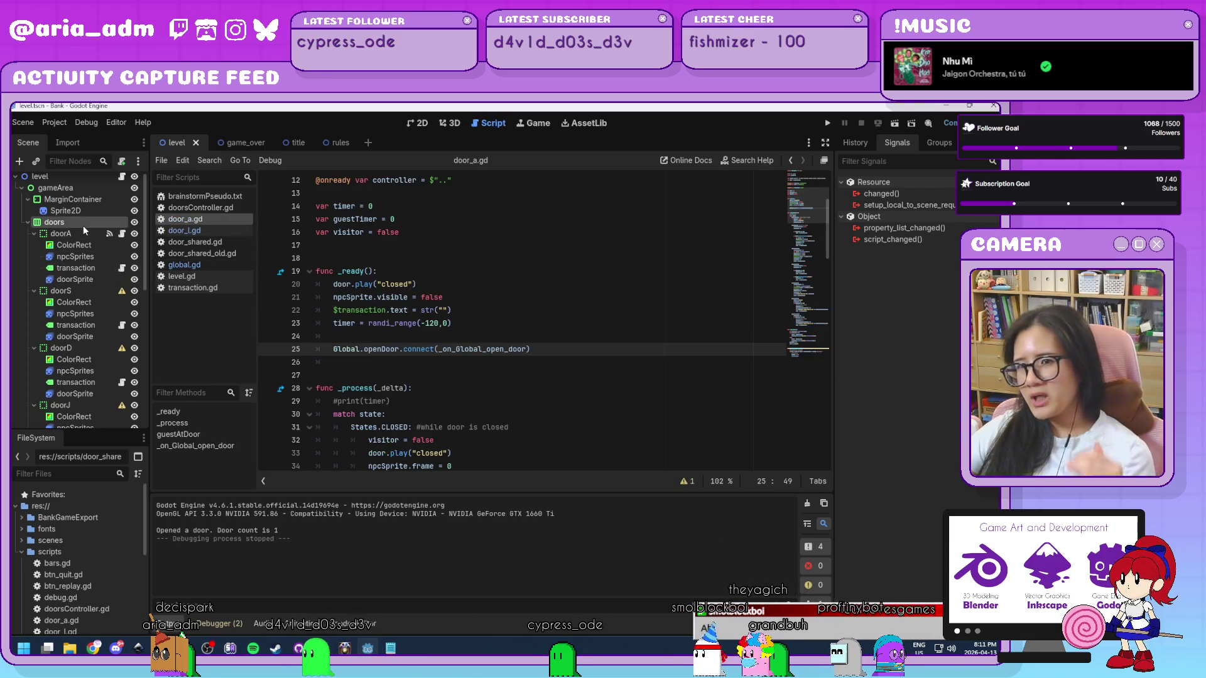
left_click(56, 224)
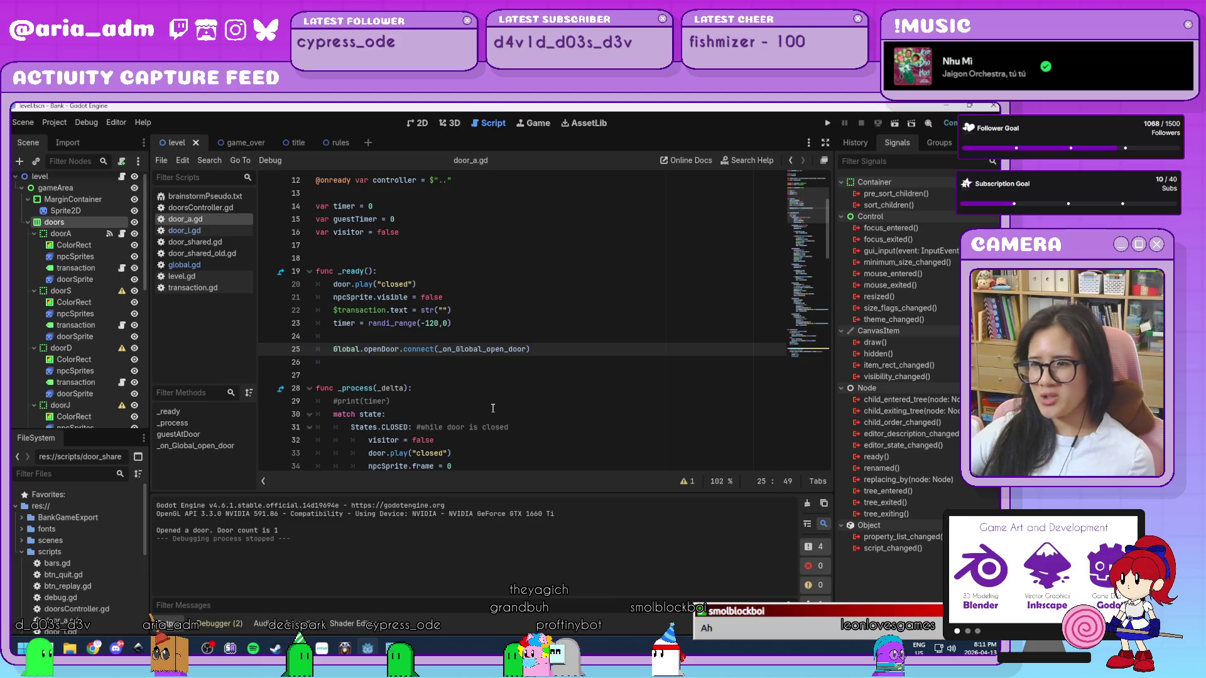
scroll(493, 408, "down", 1)
scroll(495, 408, "up", 1)
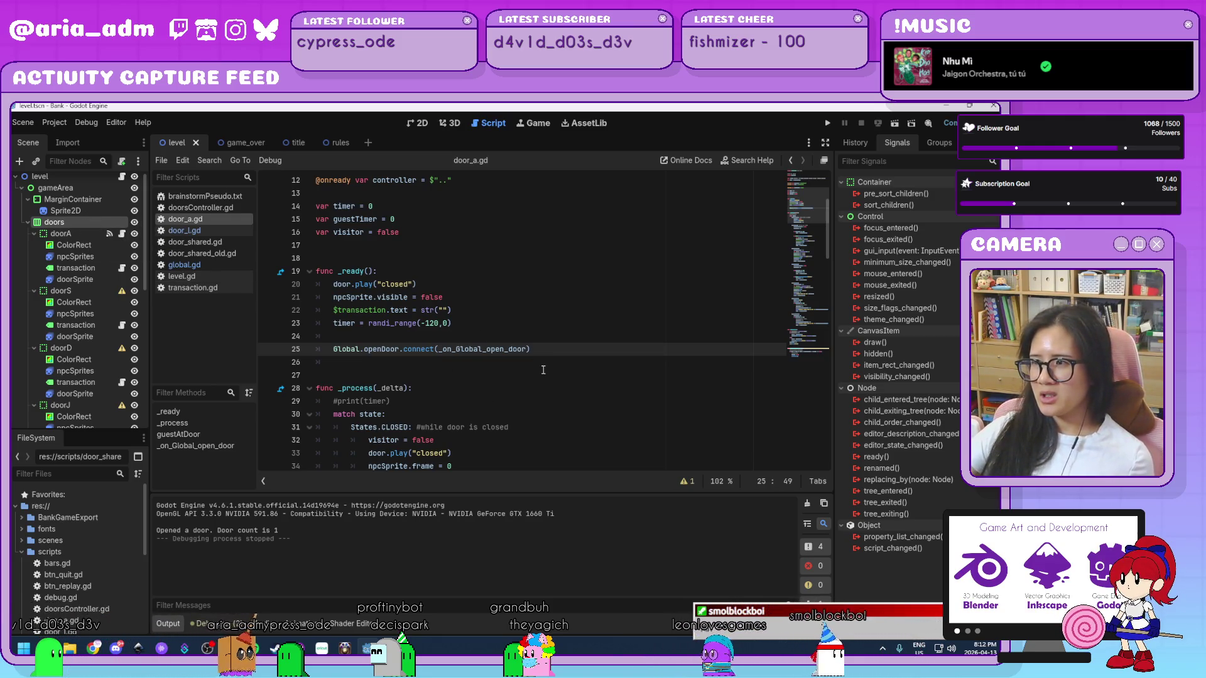
type(")")
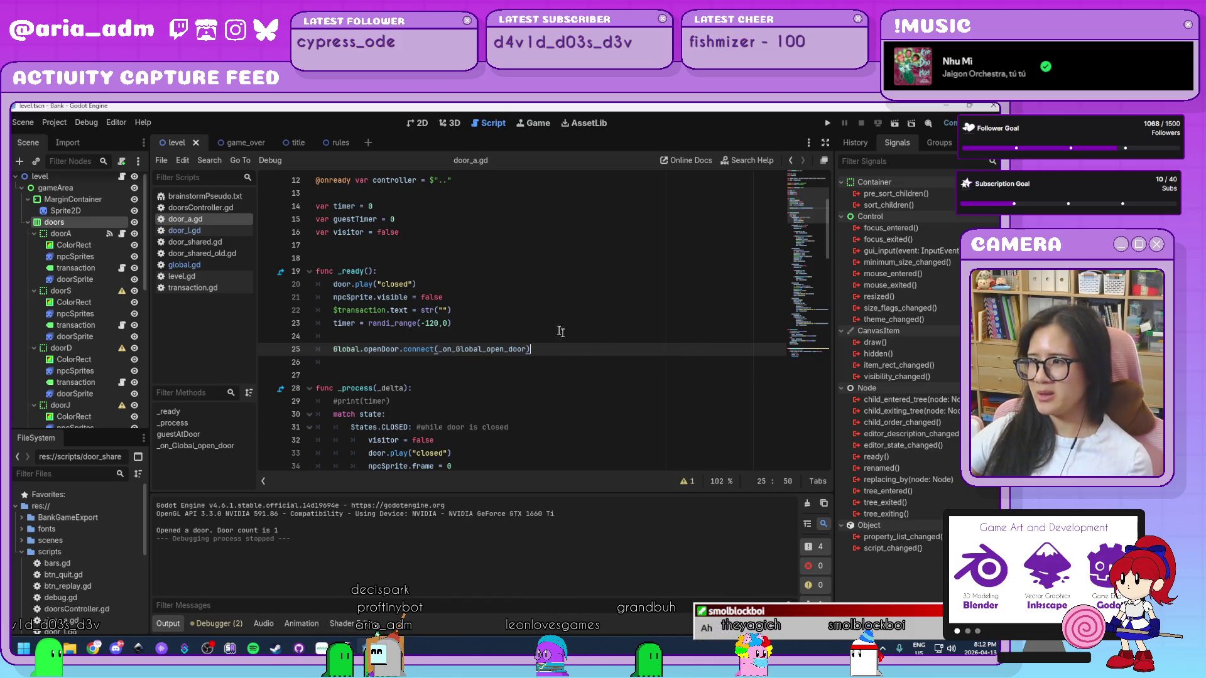
key("Up")
key("Up")
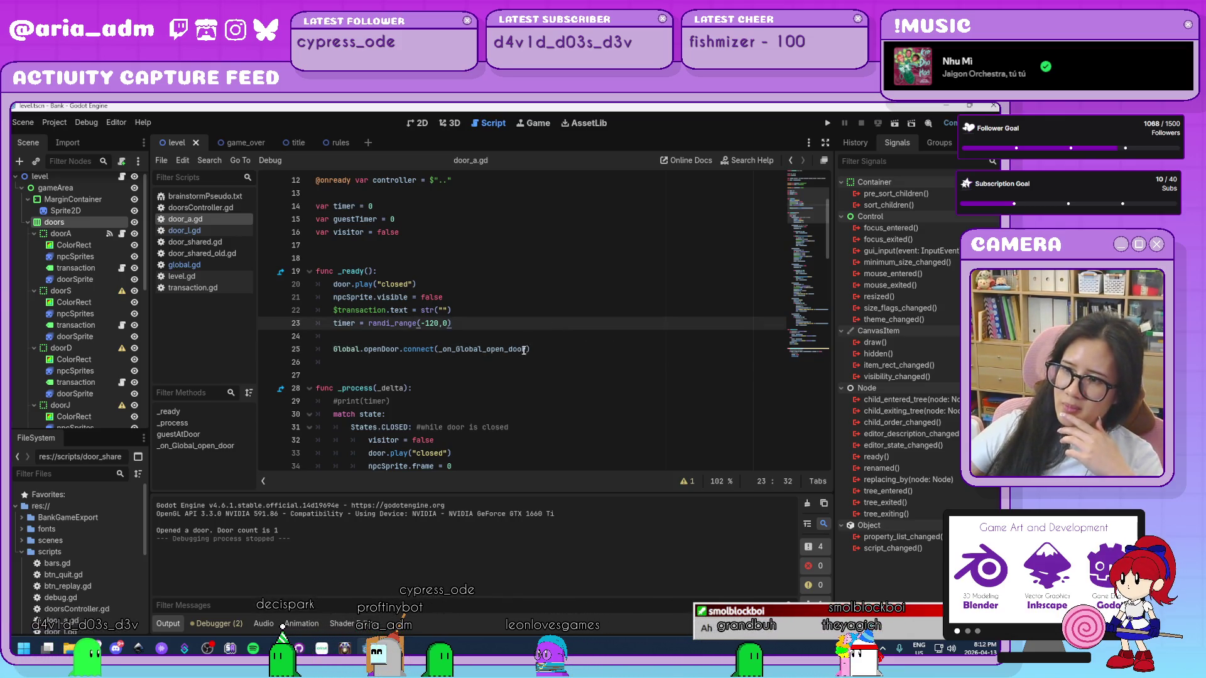
key("Down")
key("Down")
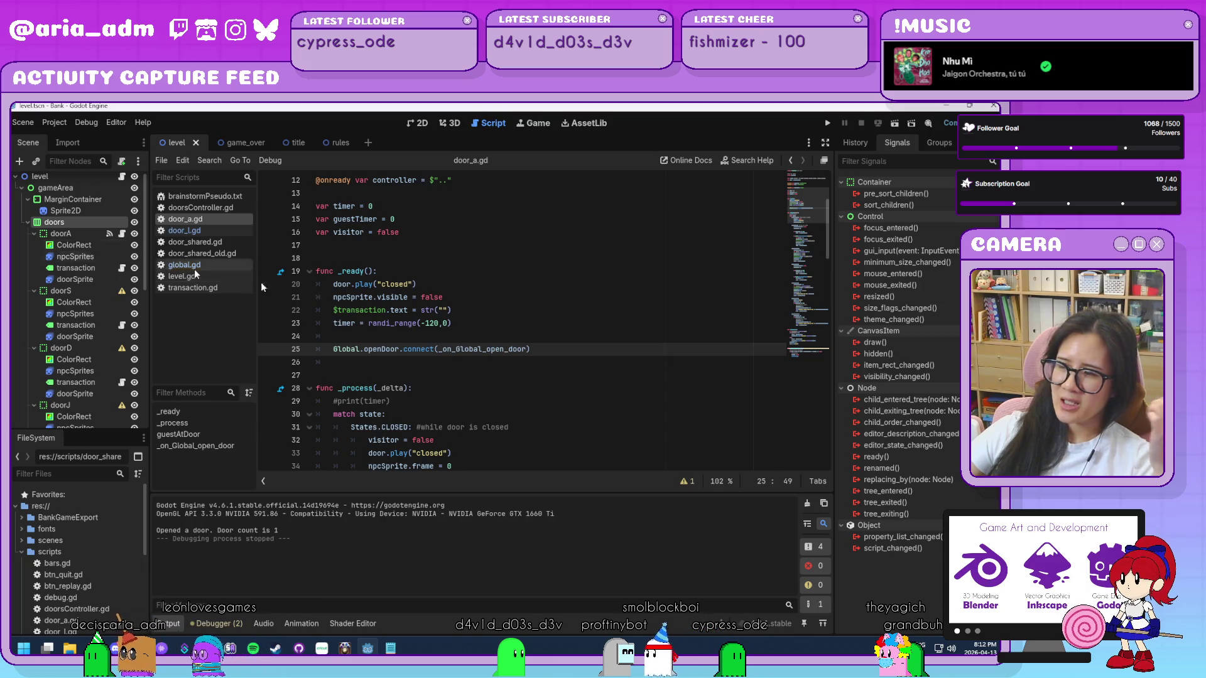
left_click(573, 336)
left_click(572, 349)
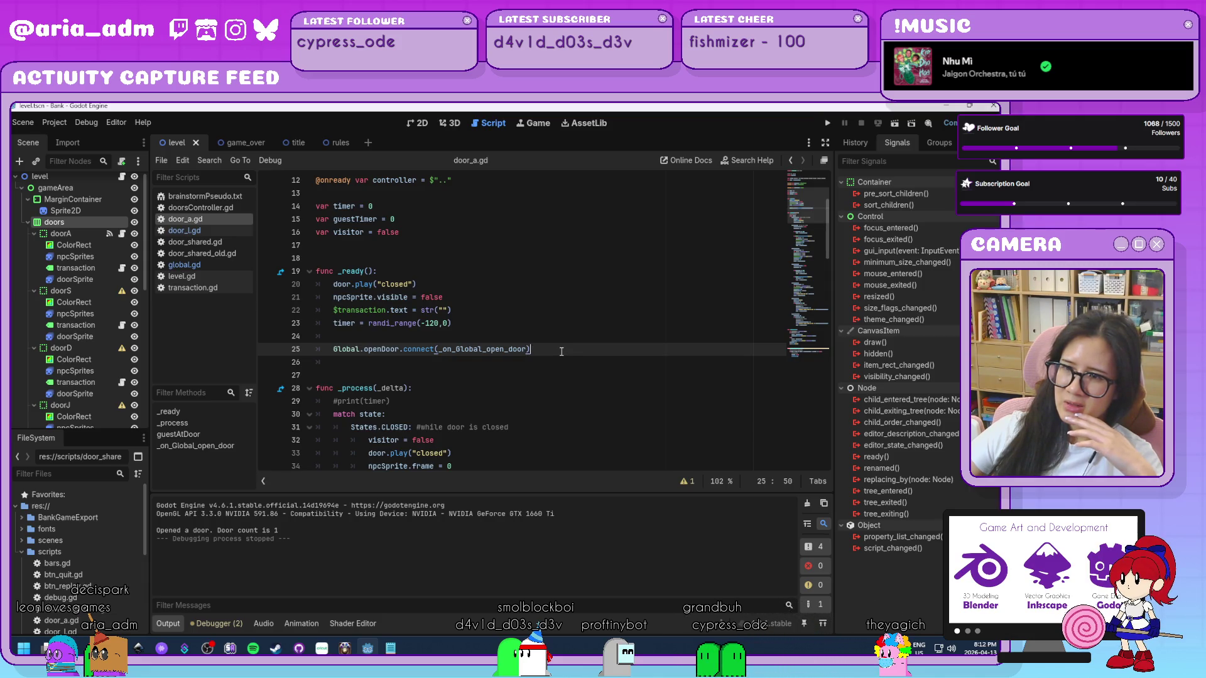
- Review door_a.gd once more, then return to global.gd with letters ["A", "L"]
scroll(561, 352, "down", 2)
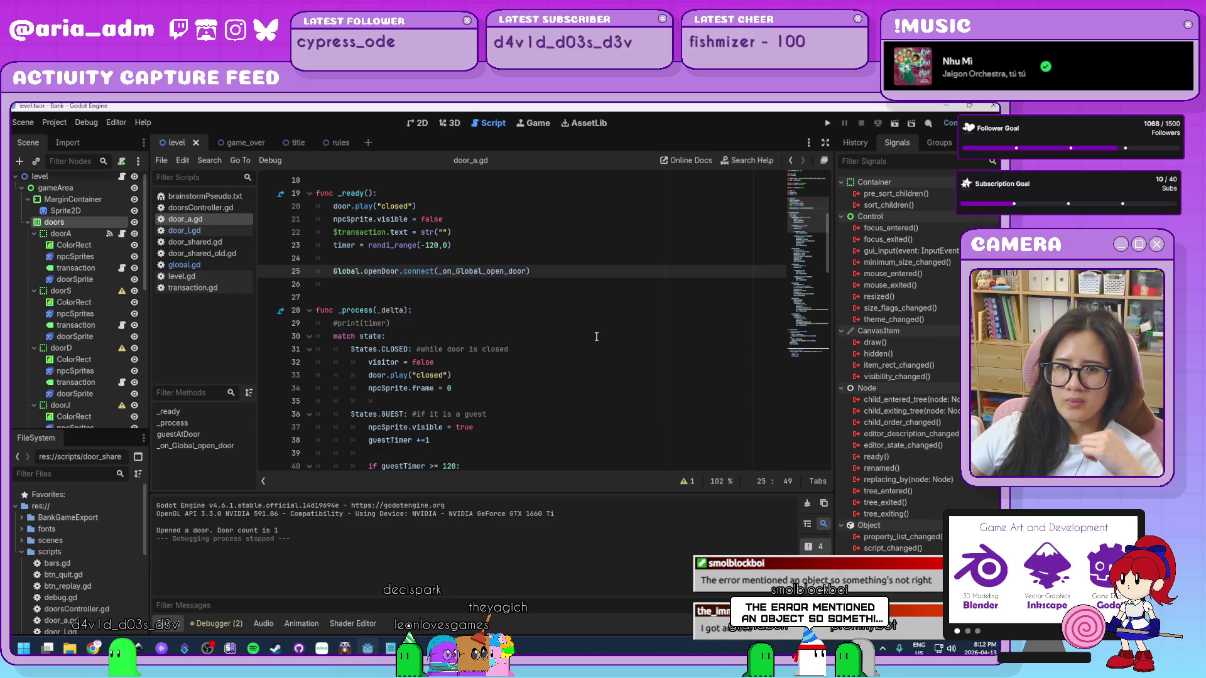
scroll(597, 336, "down", 15)
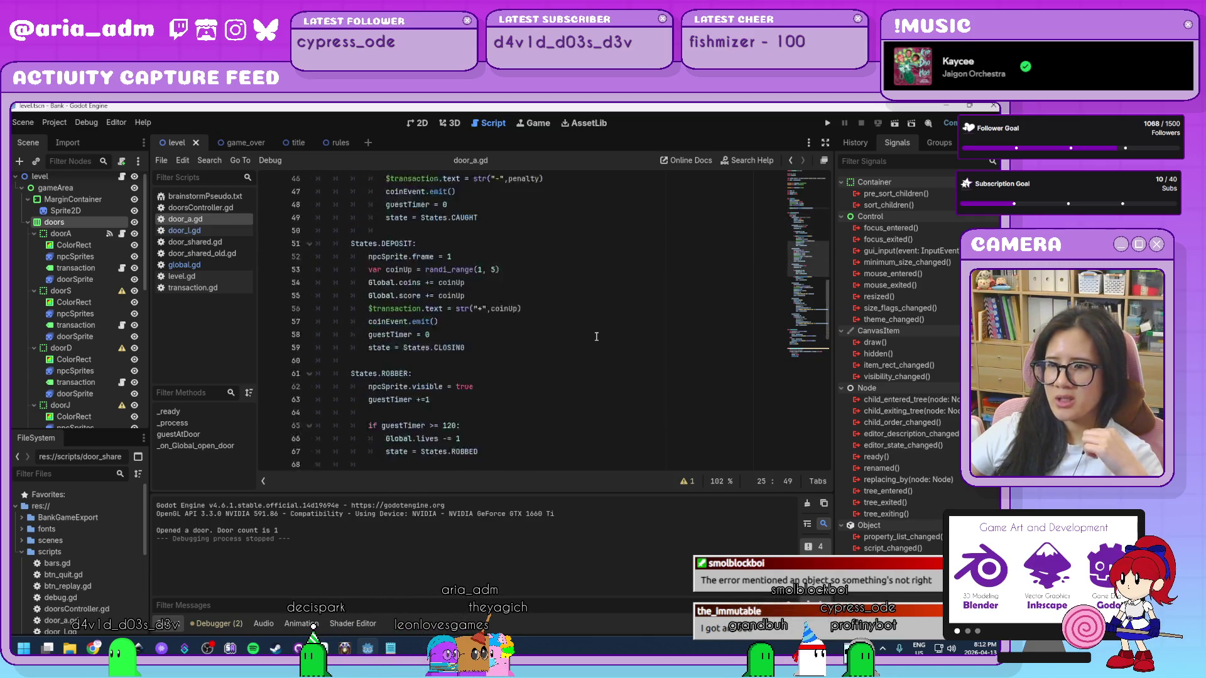
scroll(596, 337, "up", 15)
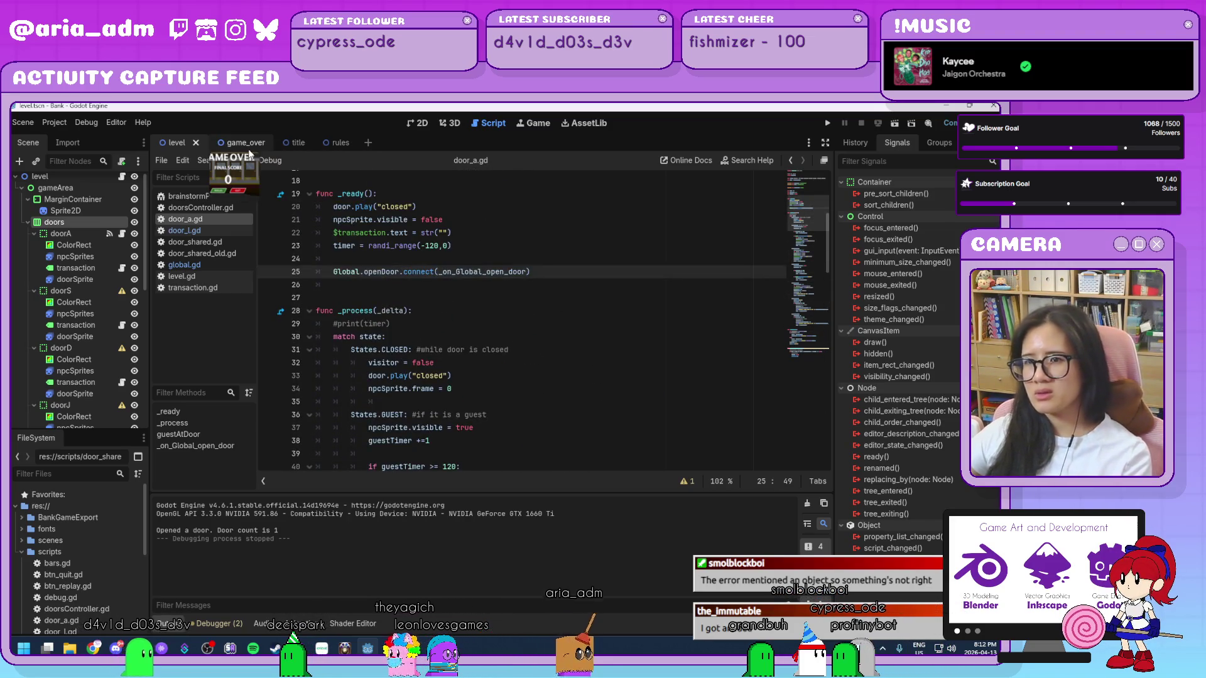
left_click(224, 266)
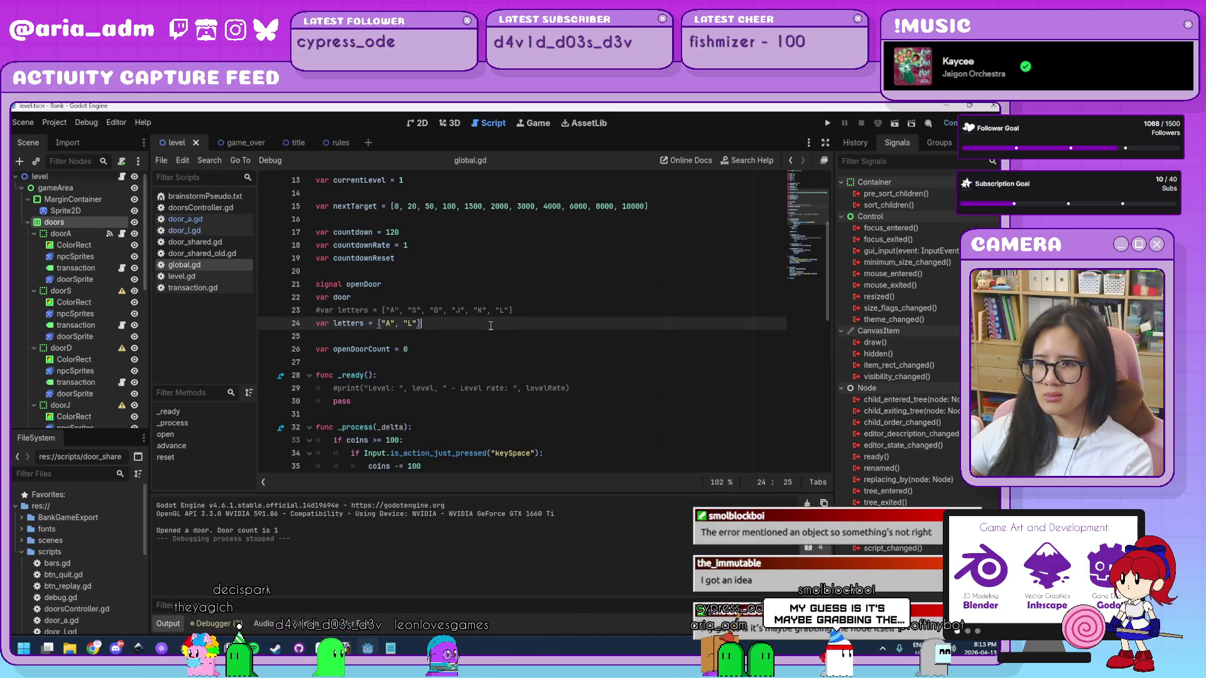
key("Right")
scroll(558, 364, "down", 7)
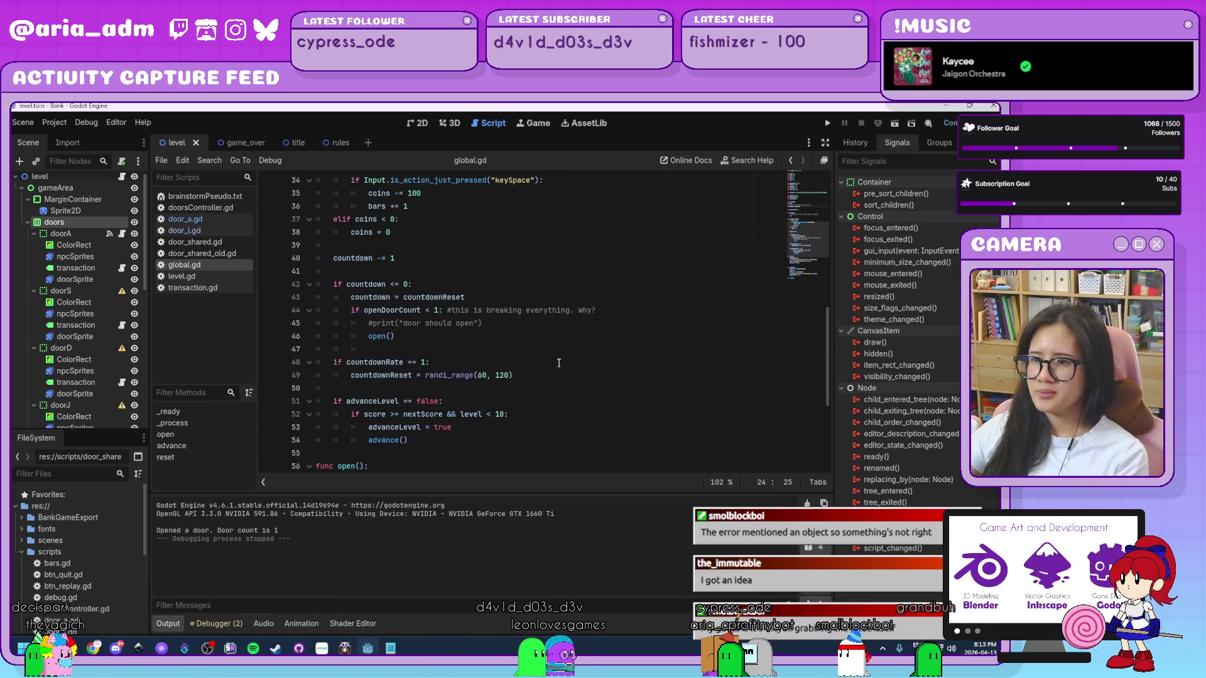
scroll(558, 364, "down", 4)
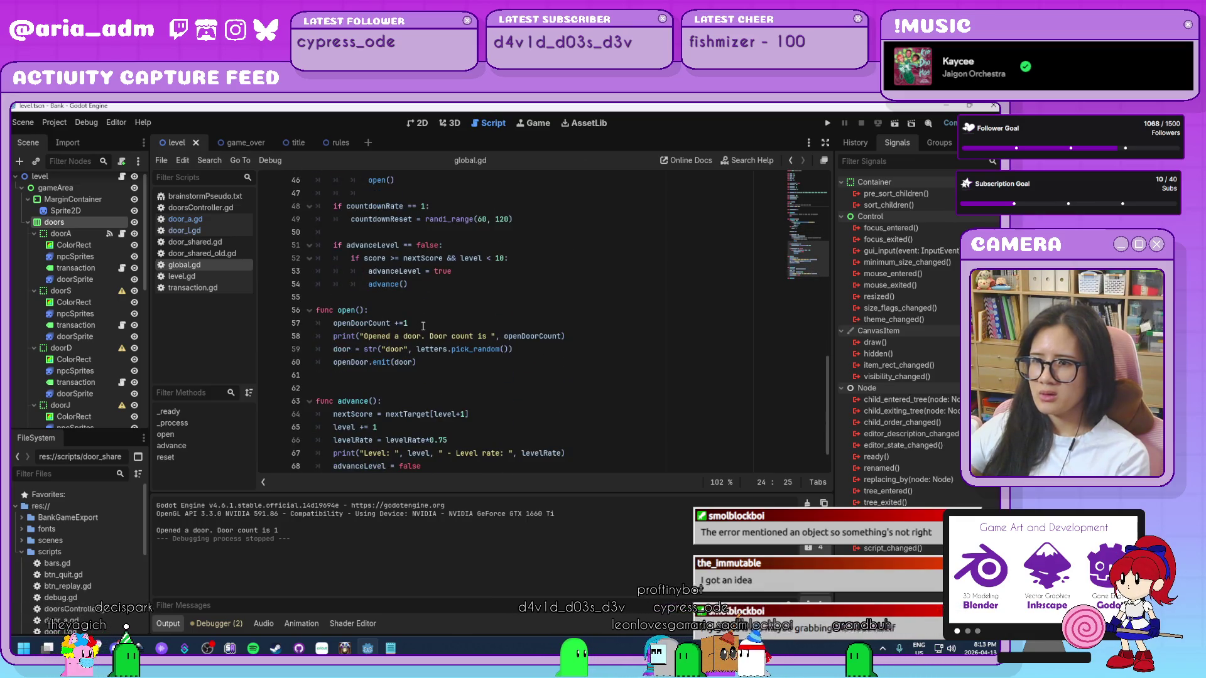
double_click(347, 350)
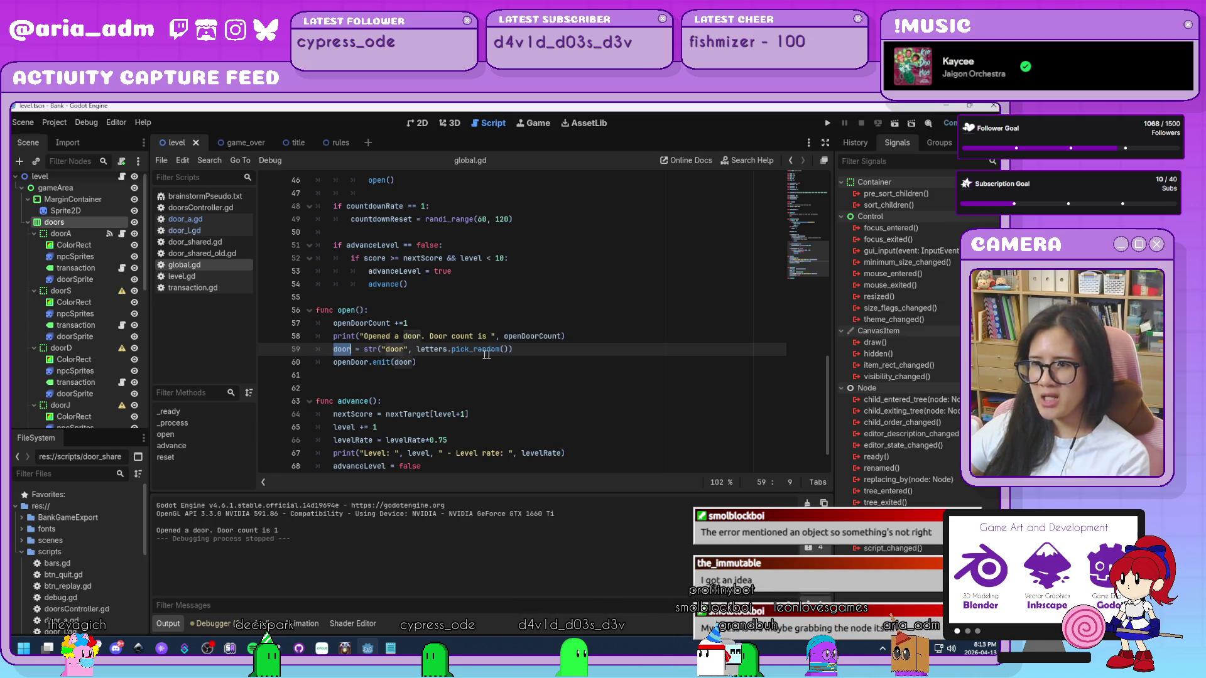
mouse_move(495, 350)
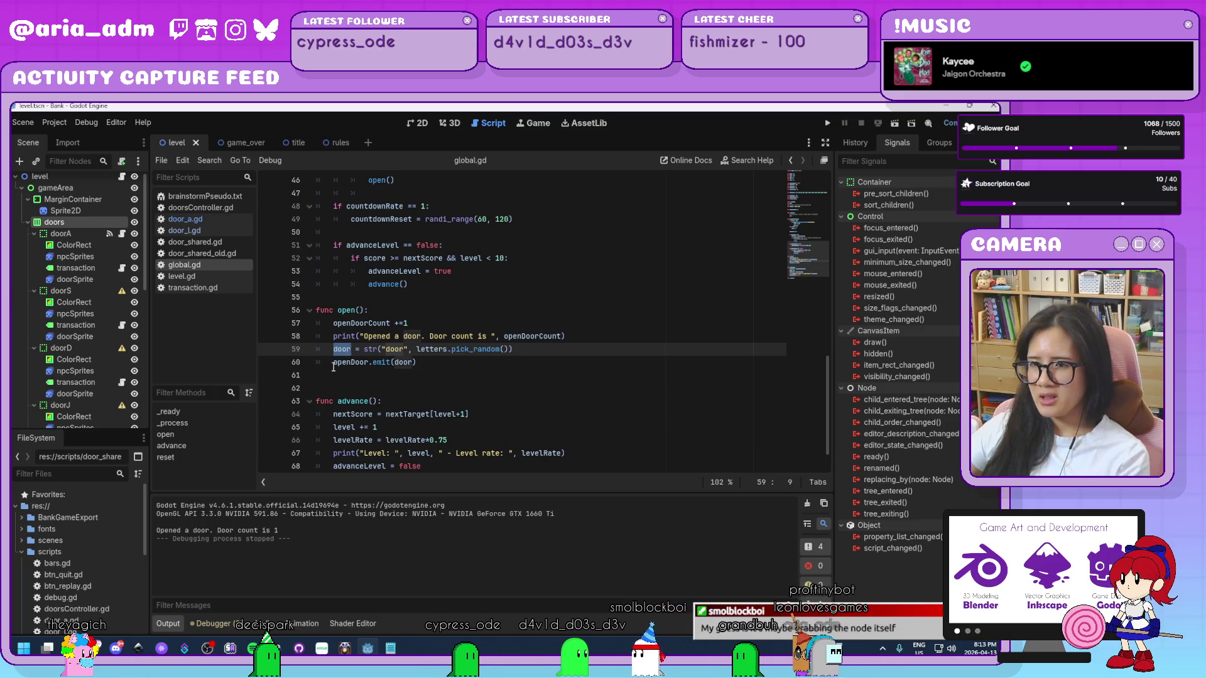
double_click(371, 363)
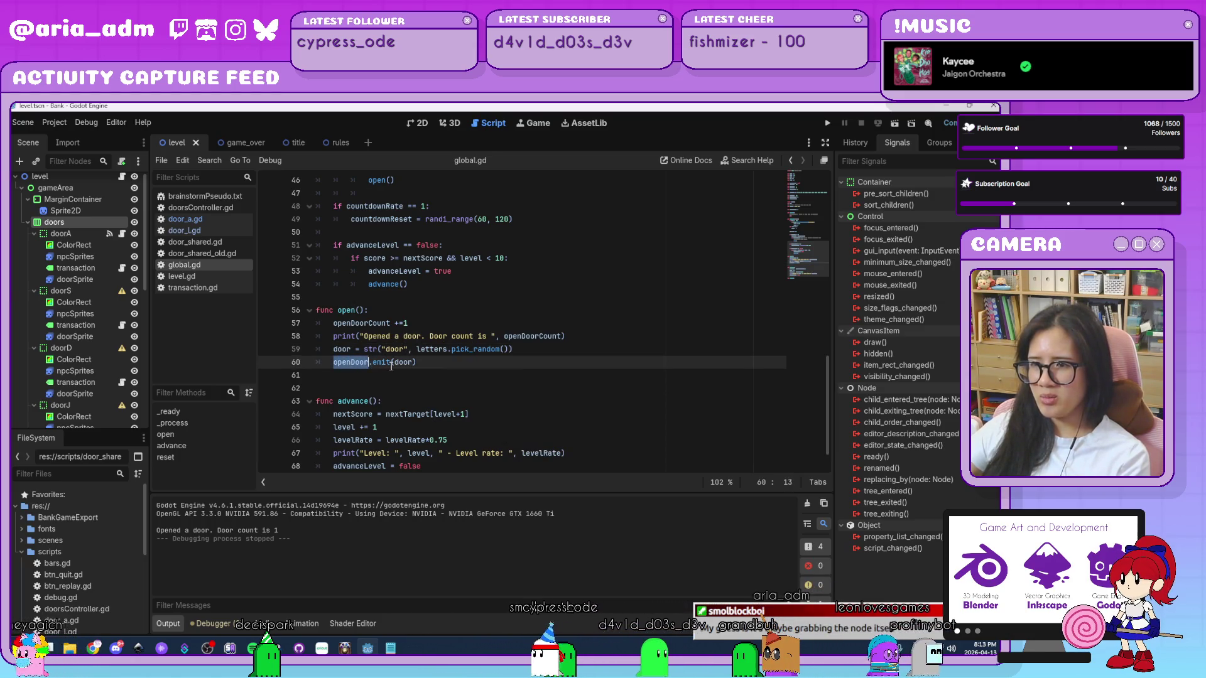
double_click(412, 363)
left_click(430, 363)
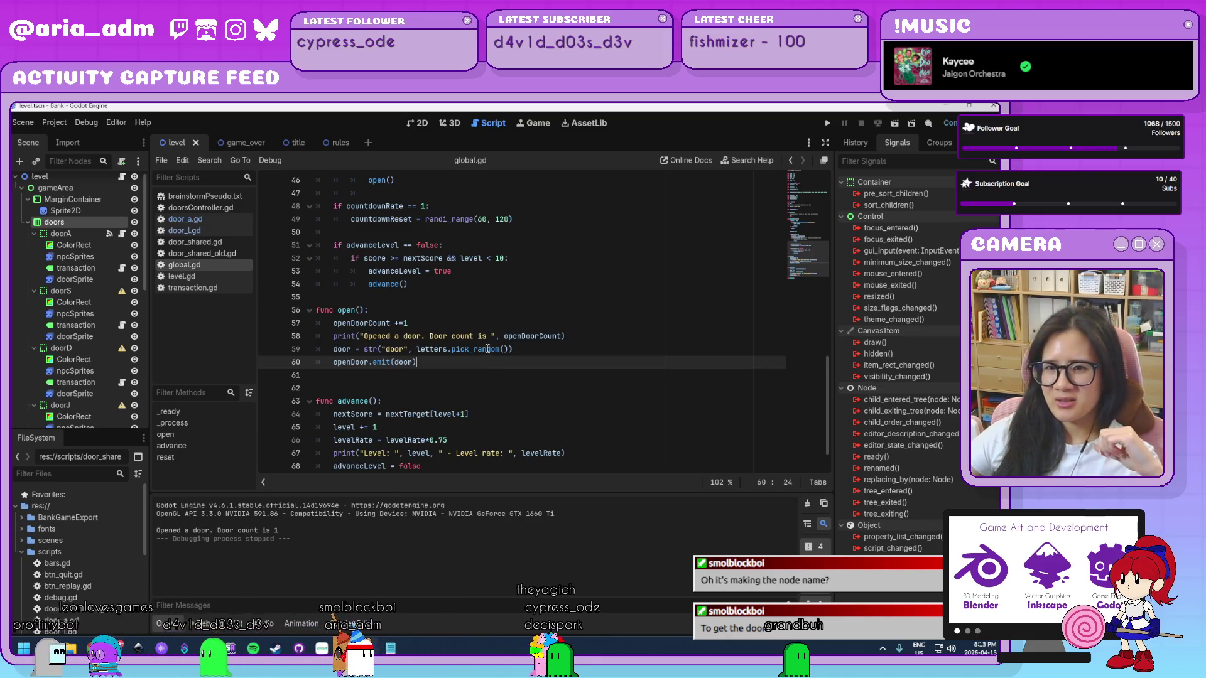
left_click(526, 350)
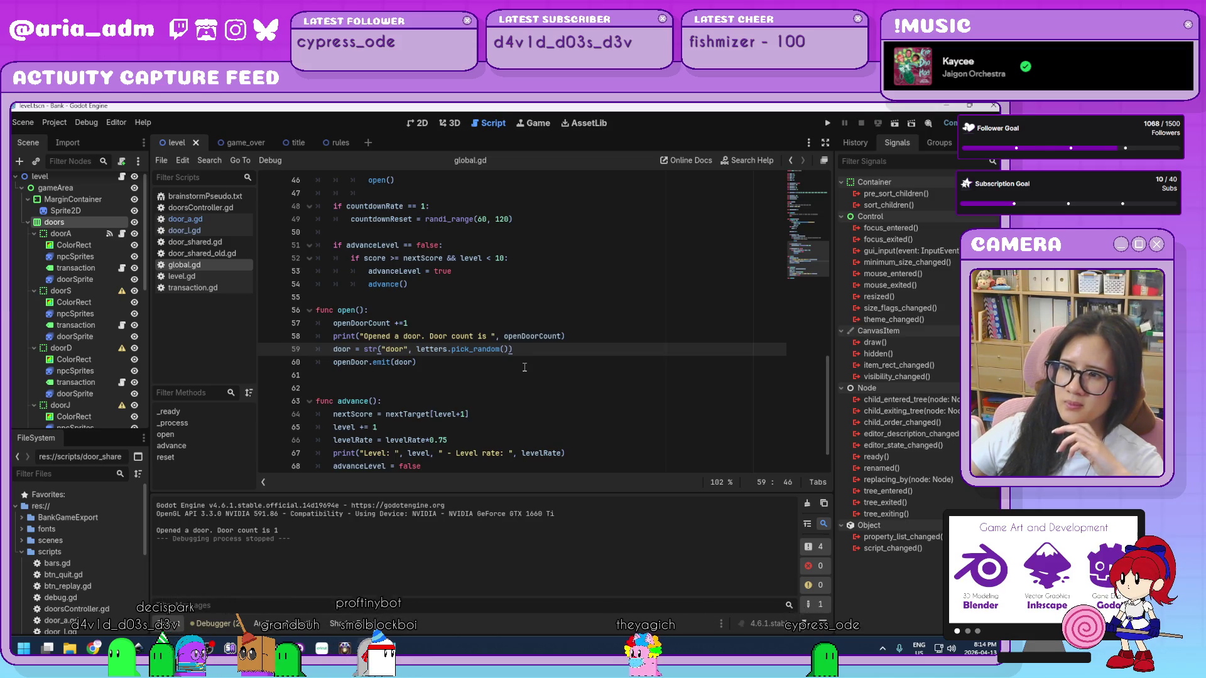
left_click(524, 367)
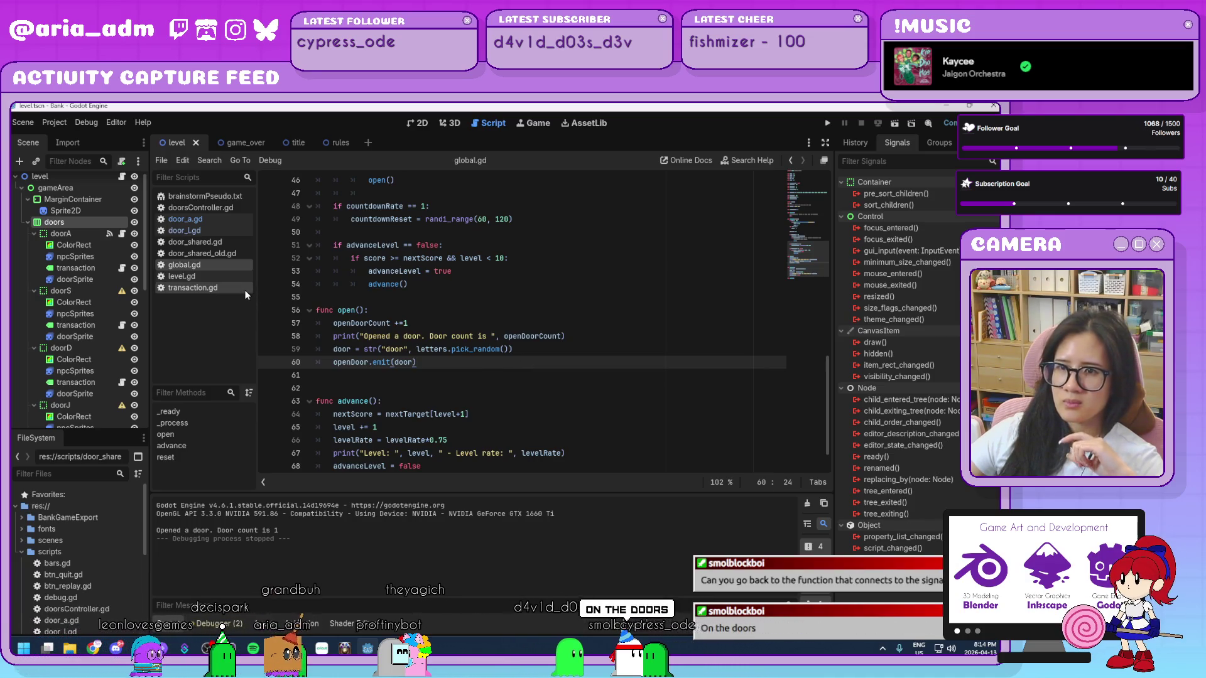
- Open door_a.gd and go to the end of the _on_Global_open_door(door) declaration line
left_click(225, 219)
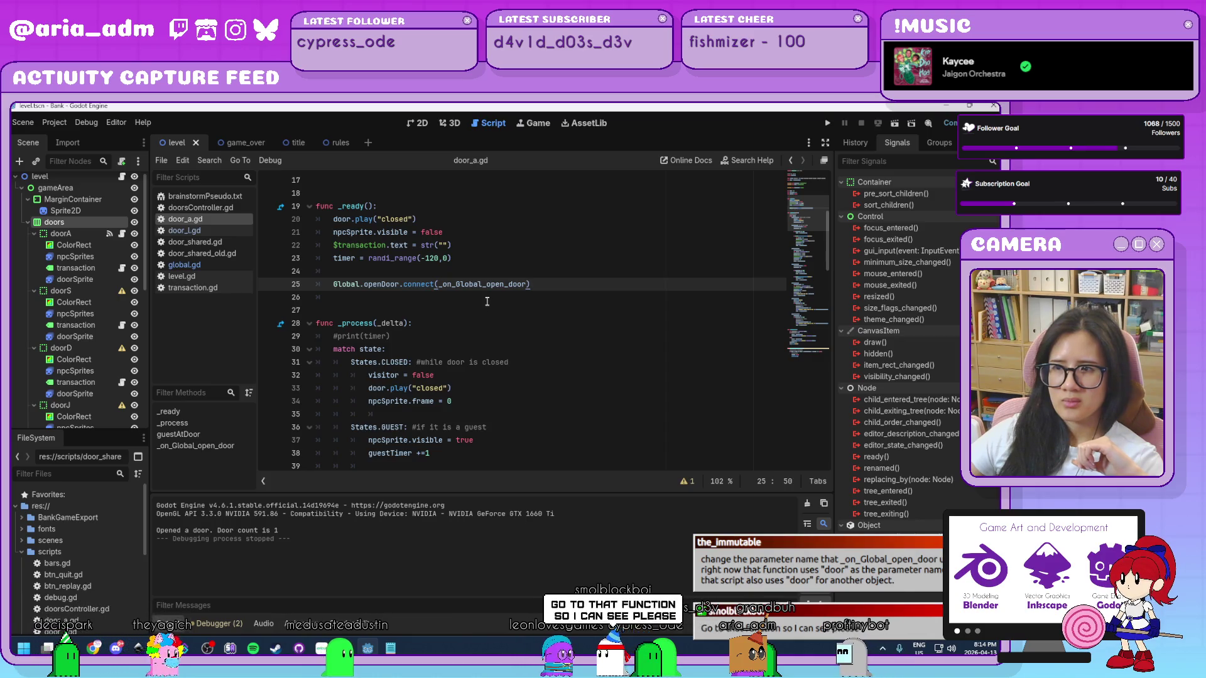
scroll(513, 304, "down", 15)
left_click(195, 445)
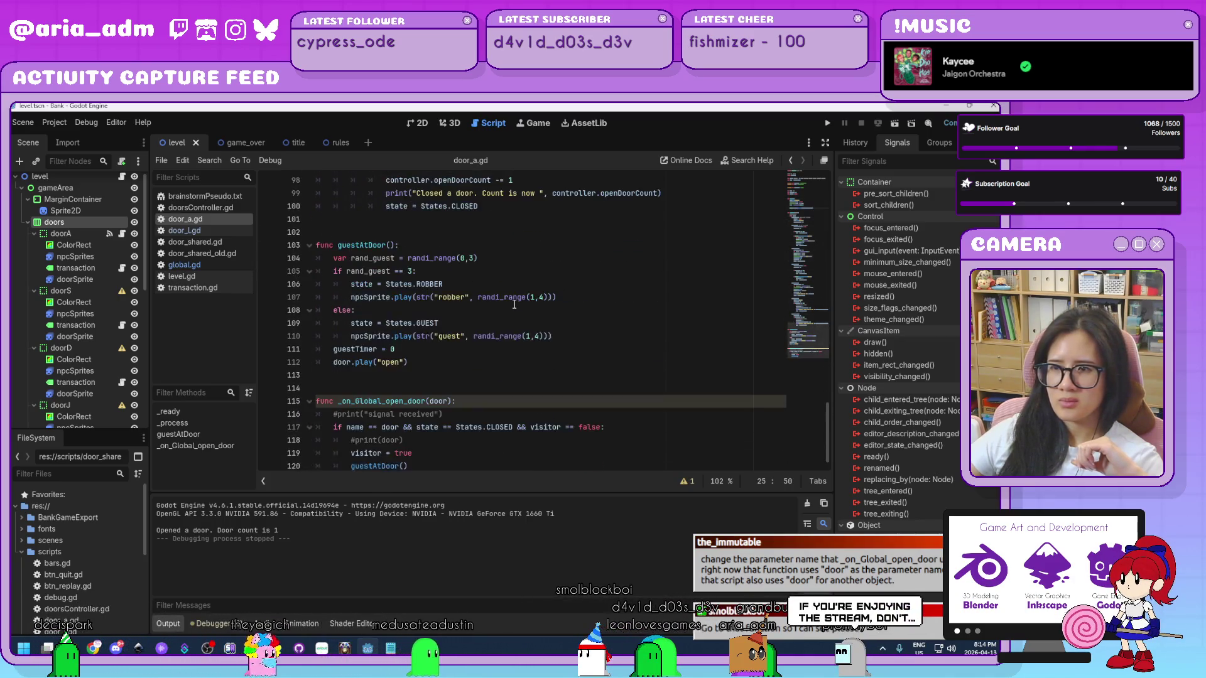
left_click(460, 453)
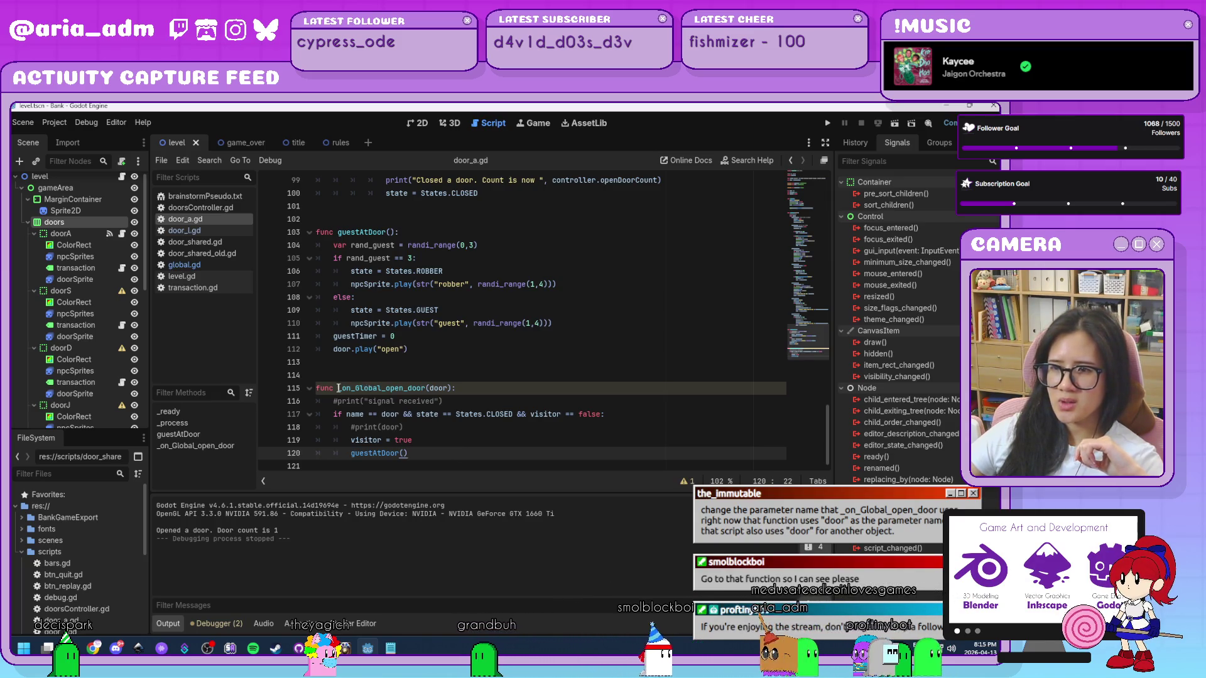
left_click(448, 388)
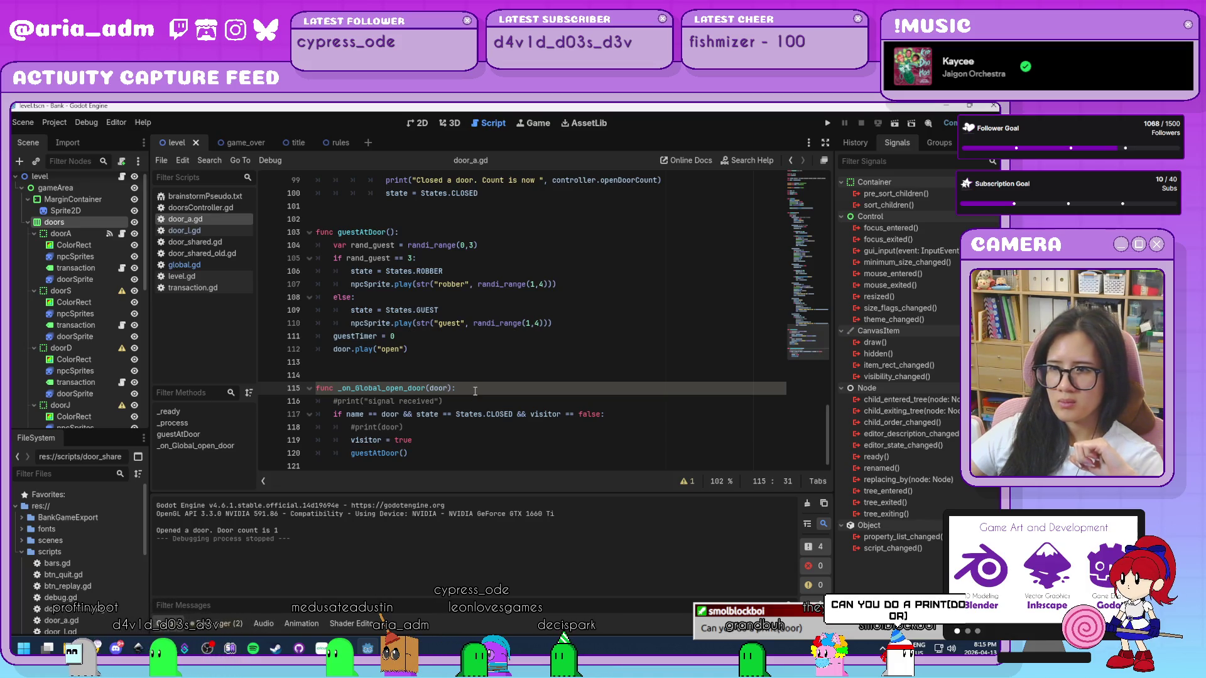
- Add print(door) as the first line of the _on_Global_open_door handler
key("Return")
type("print(")
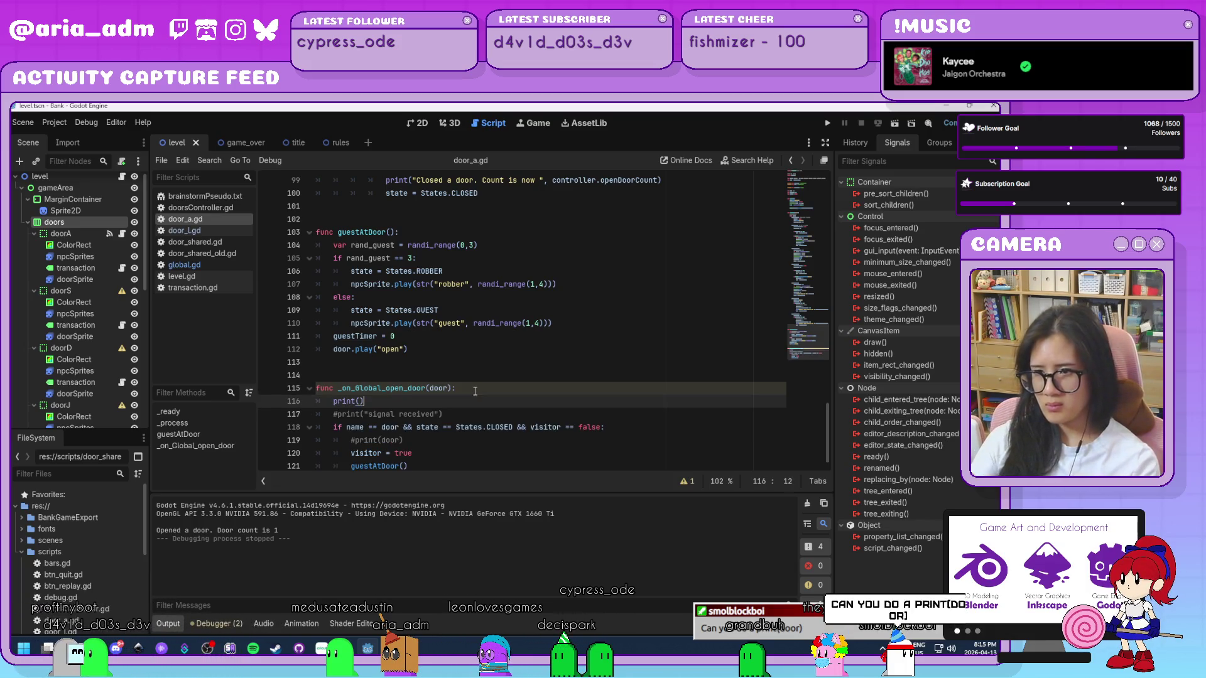
key("Left")
type("oor")
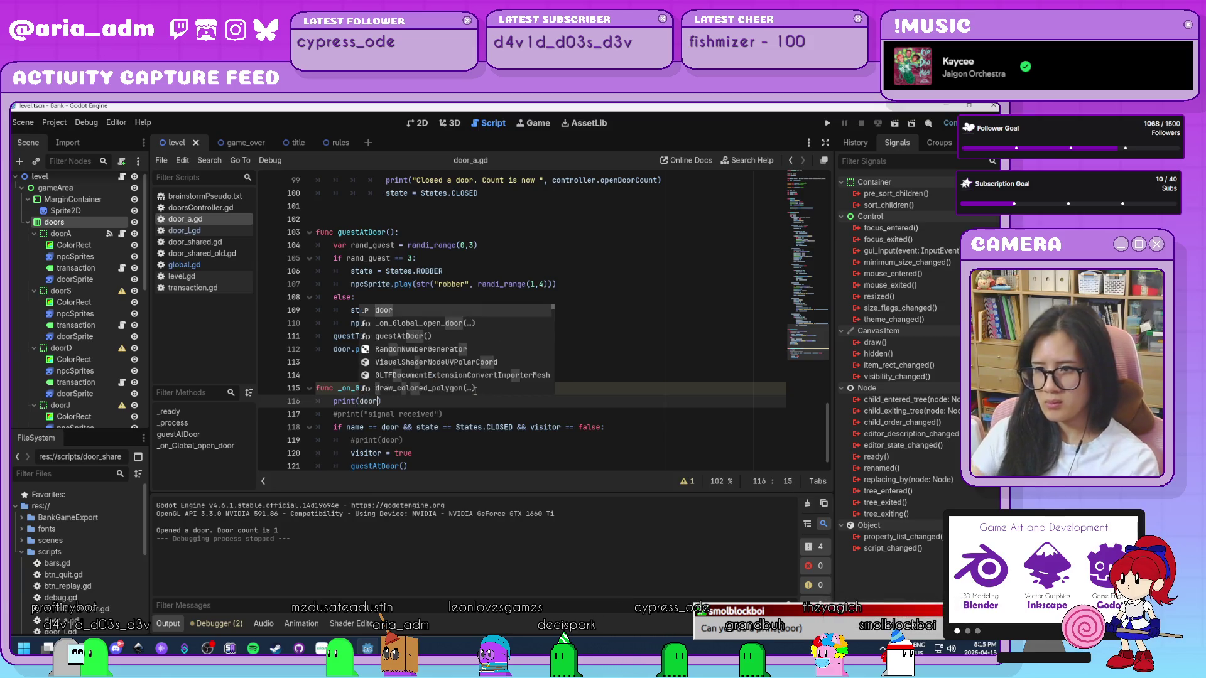
- Test-run the game from the title screen, stop it, and check the print(door) line
left_click(827, 123)
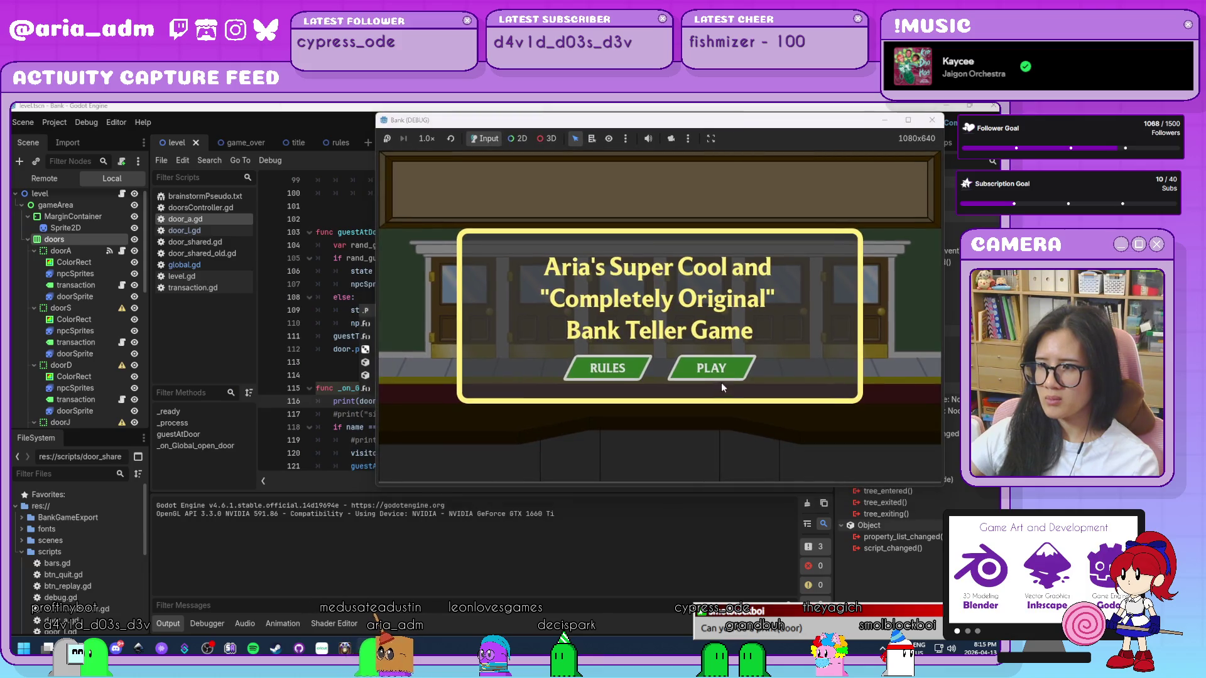
left_click(721, 381)
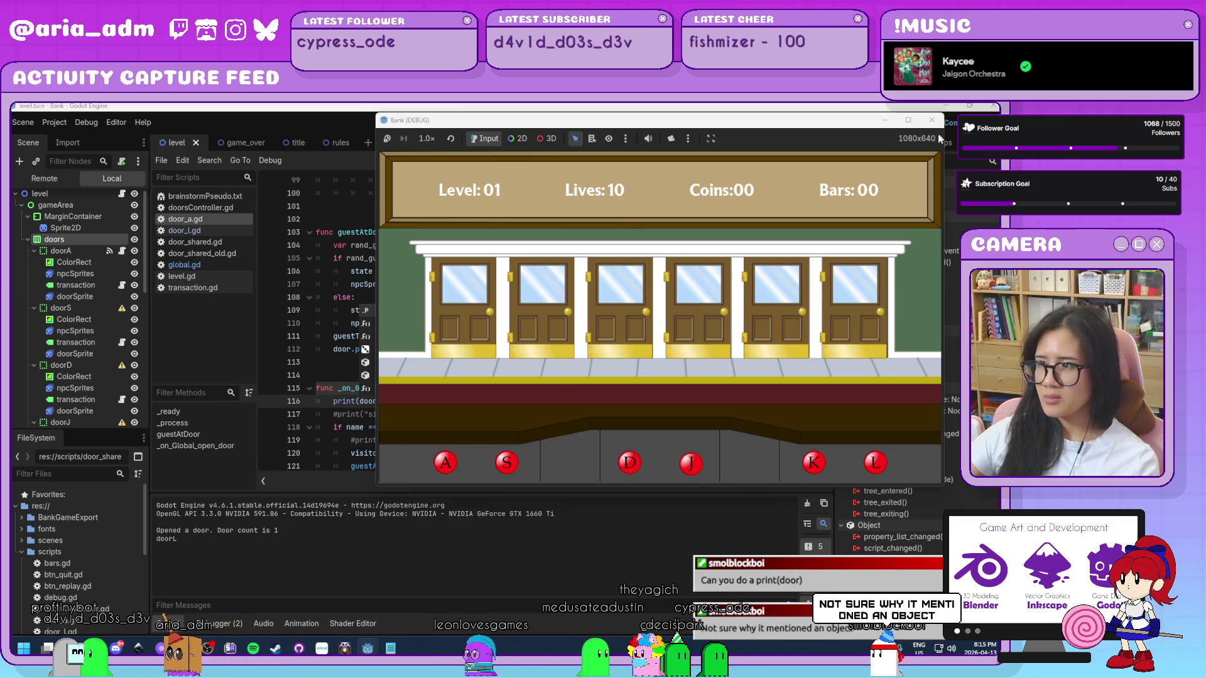
left_click(933, 120)
left_click(466, 411)
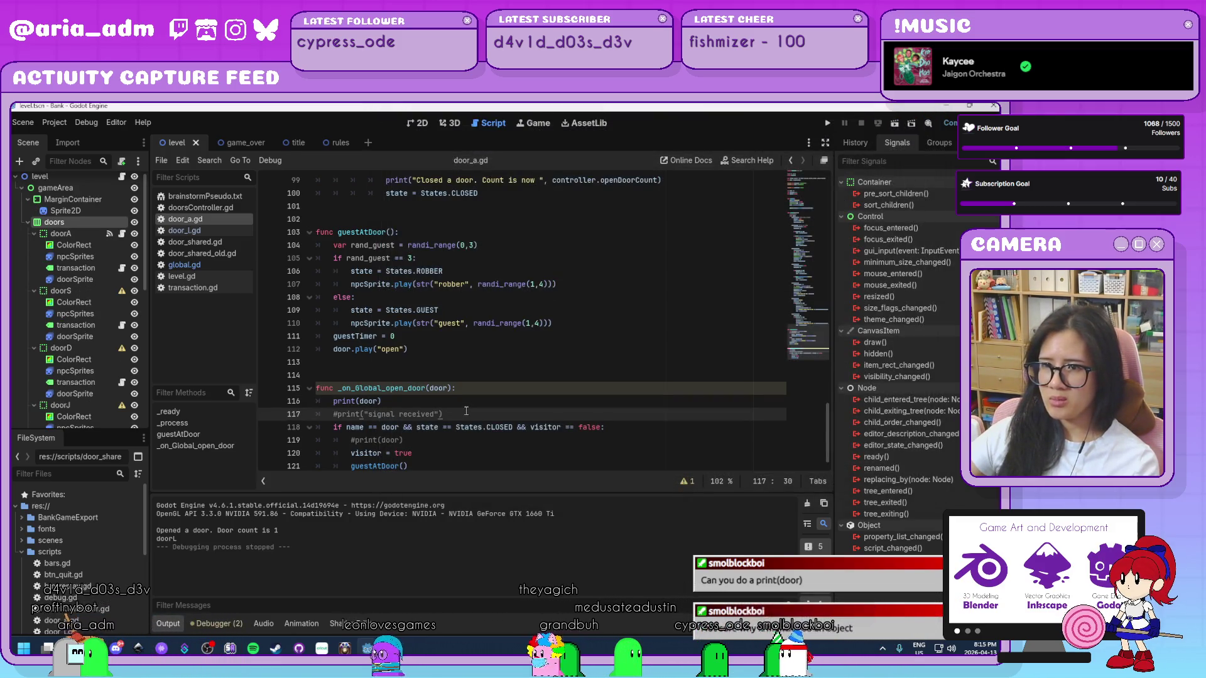
scroll(467, 411, "down", 1)
left_click(423, 387)
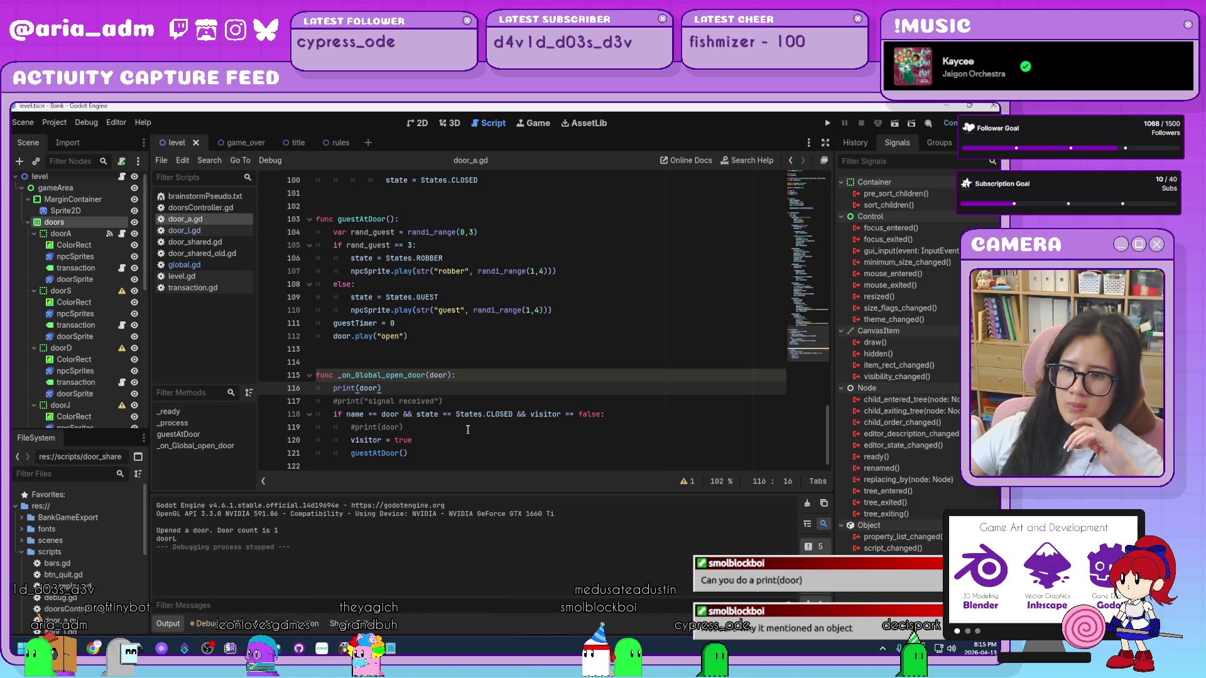
scroll(477, 413, "up", 20)
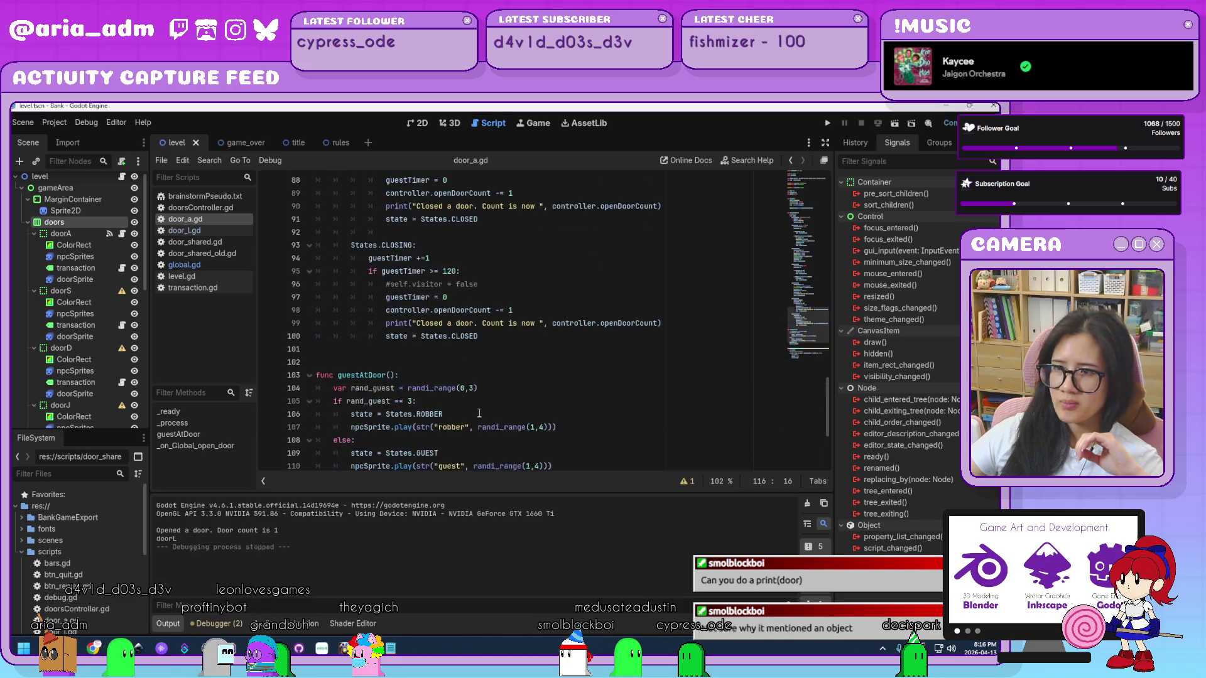
scroll(479, 413, "up", 5)
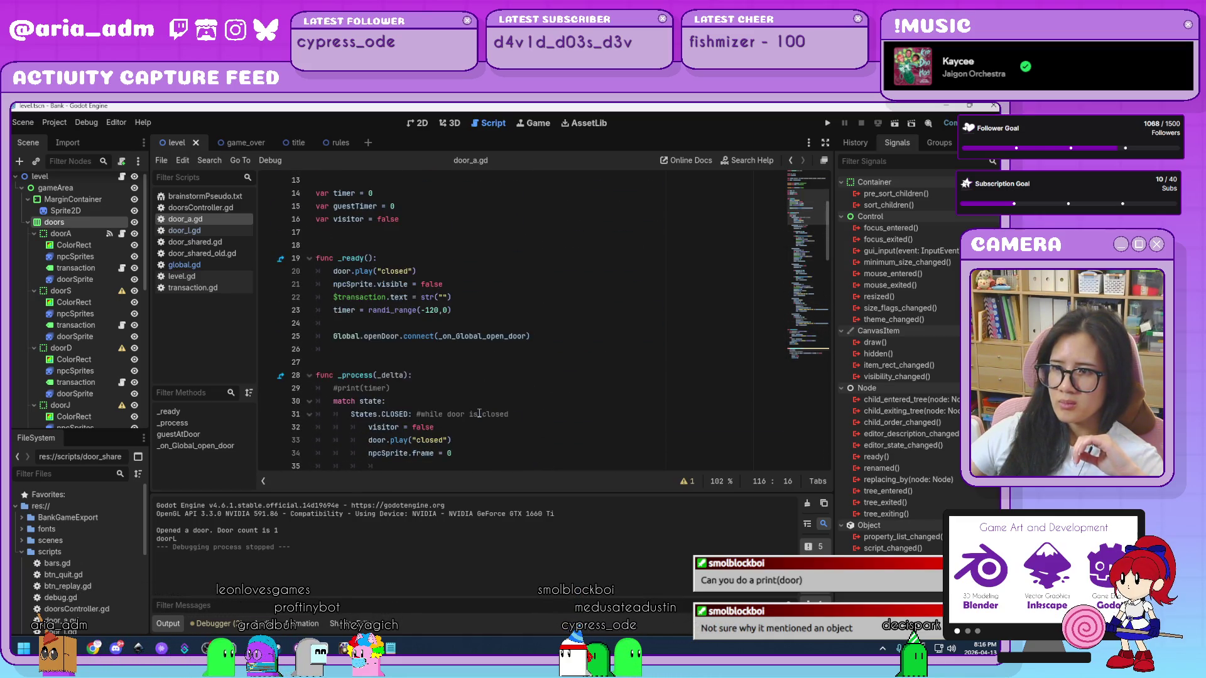
- Review the connect call and handler, select all of door_a.gd's code, and open door_l.gd
left_click(527, 337)
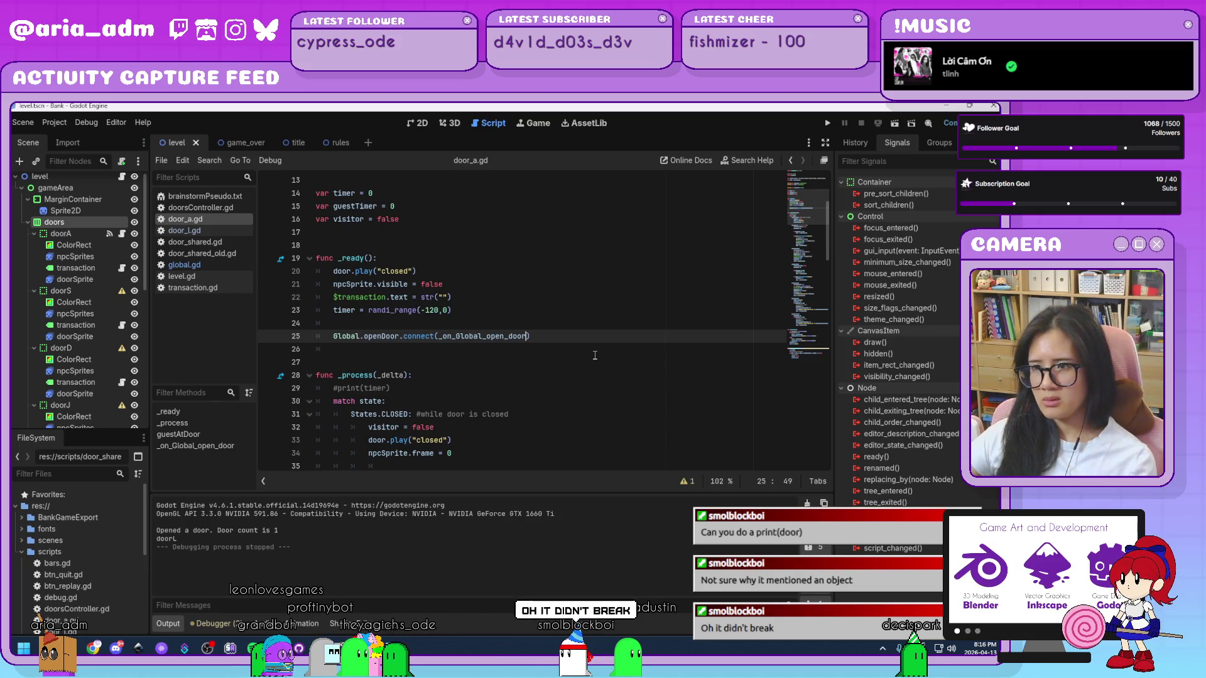
scroll(595, 355, "down", 20)
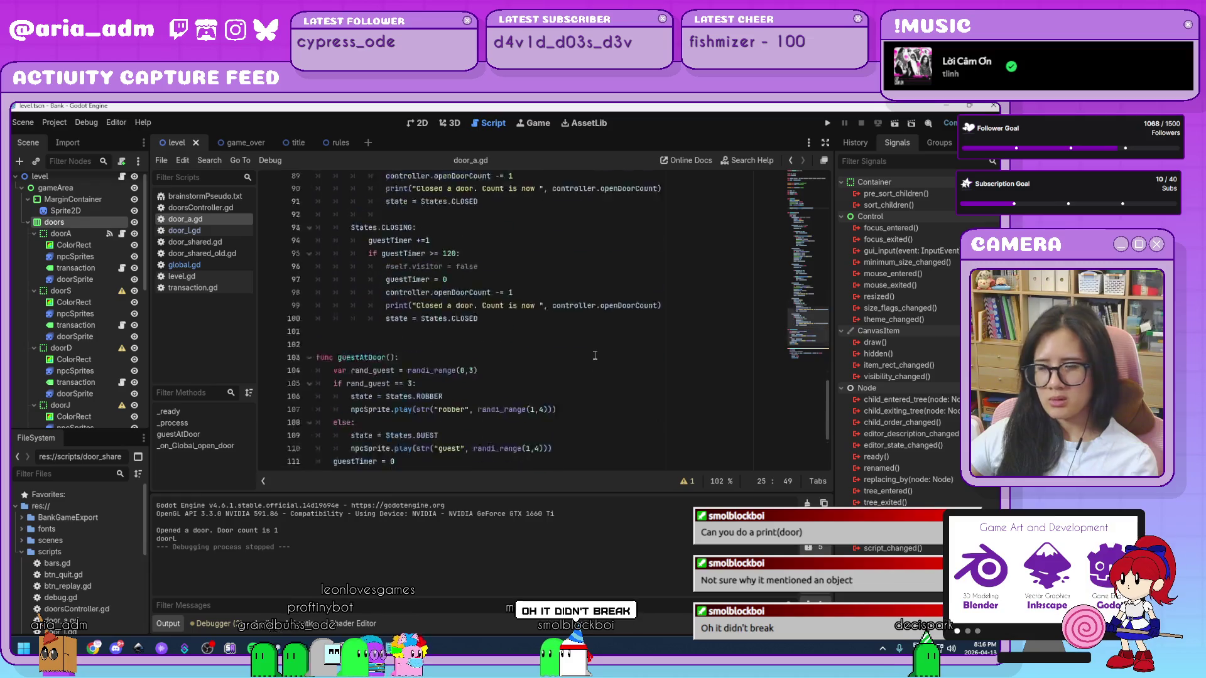
scroll(595, 355, "up", 20)
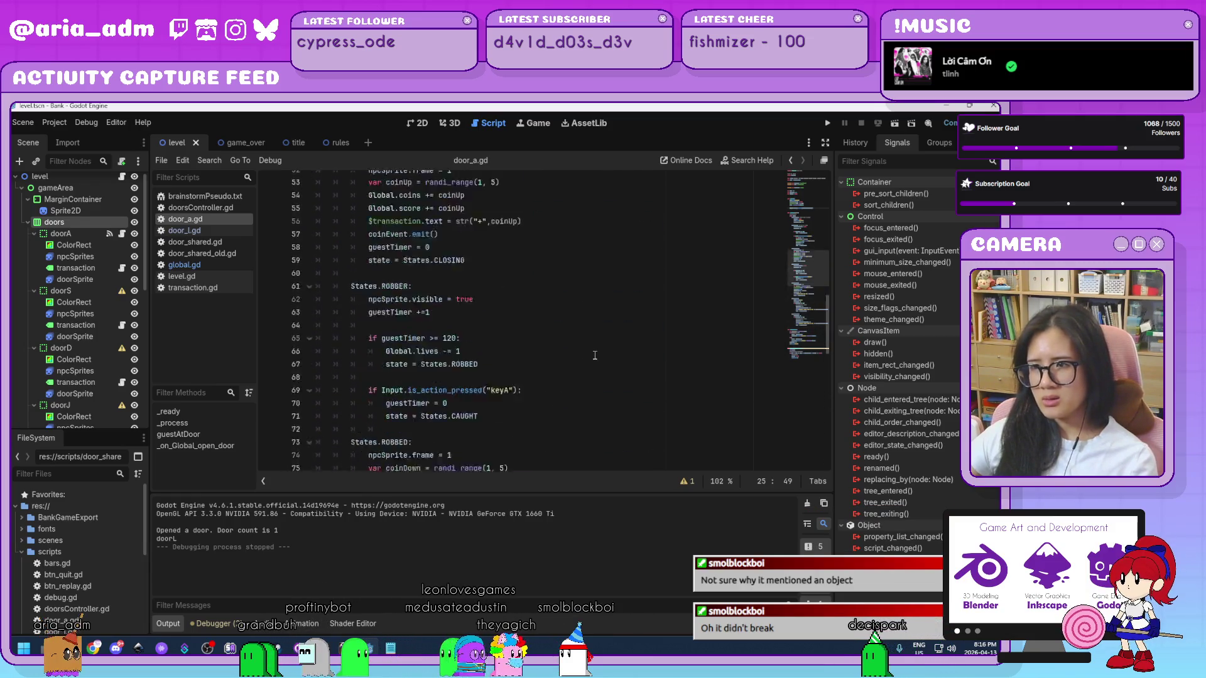
scroll(526, 305, "up", 1)
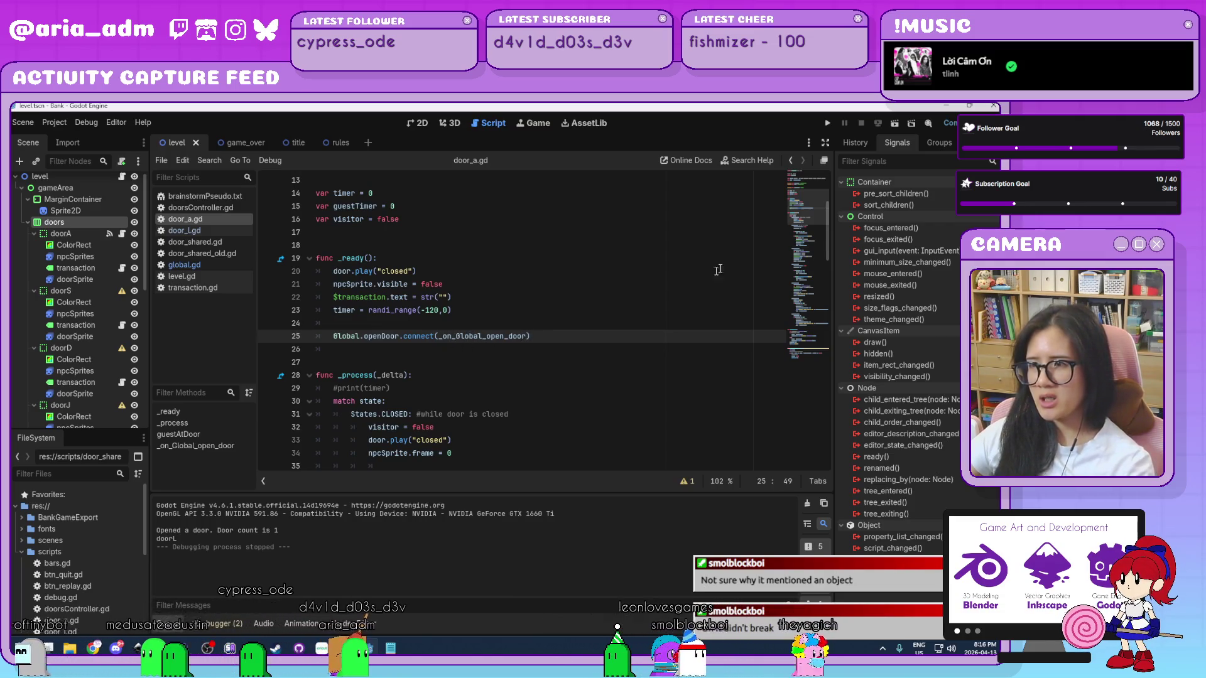
left_click_drag(826, 224, 805, 457)
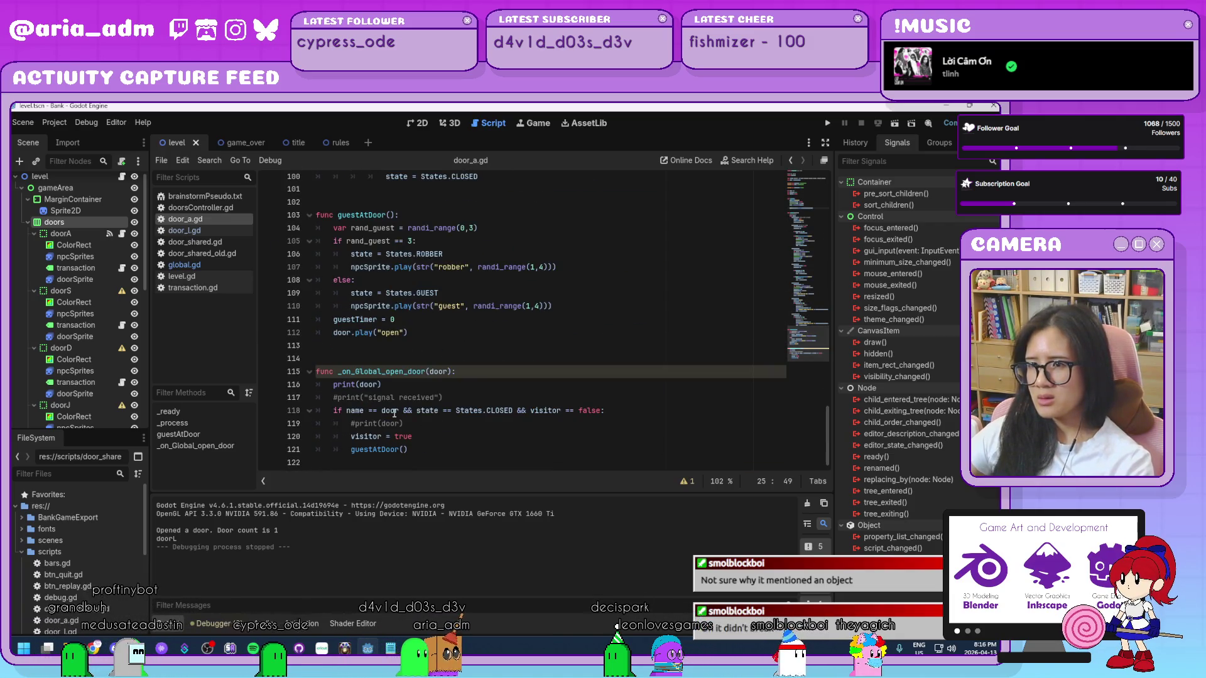
left_click(435, 419)
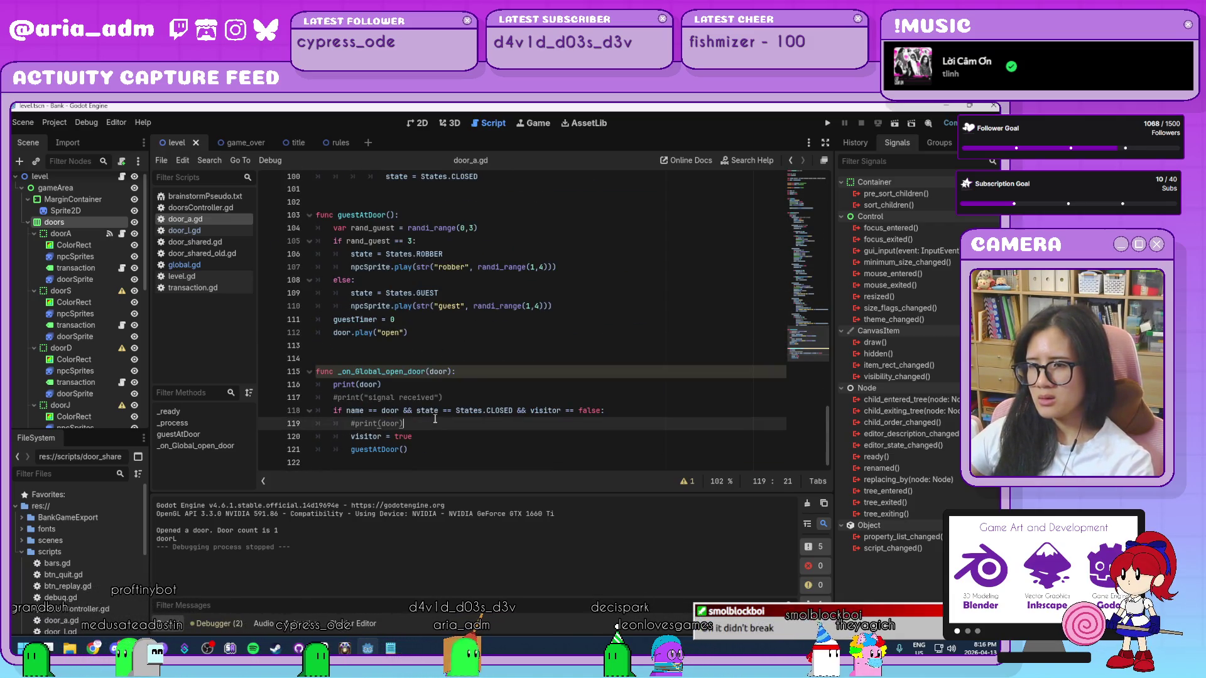
left_click(331, 385)
left_click(658, 377)
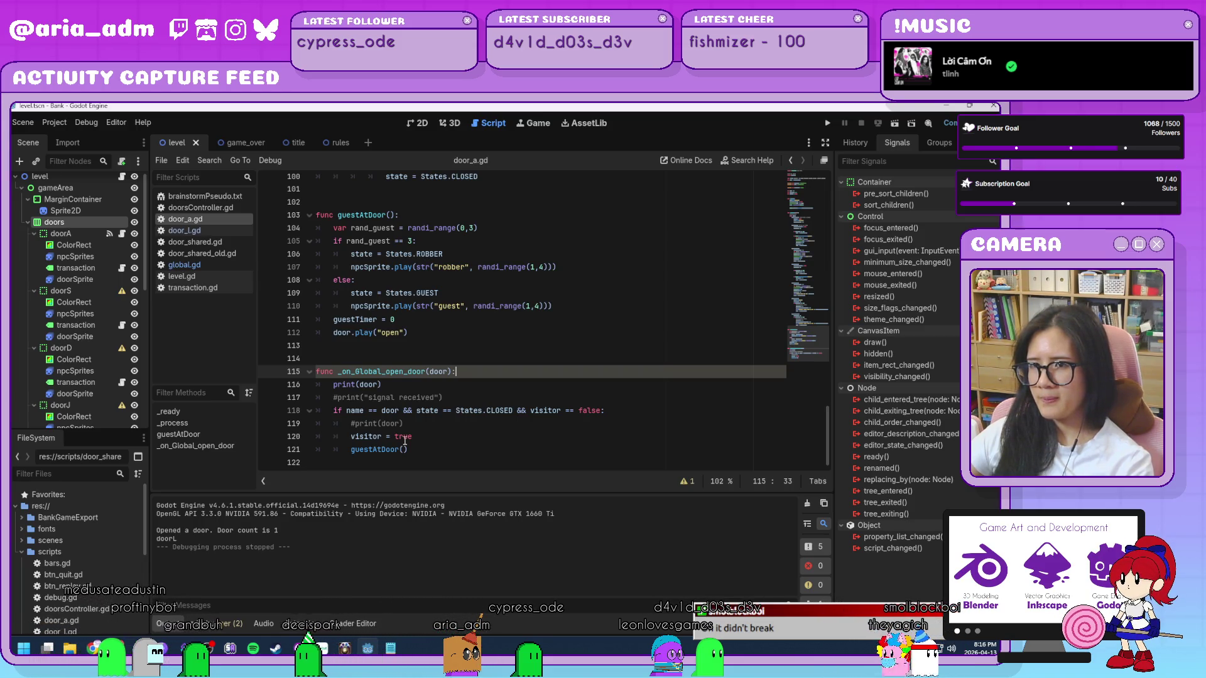
left_click(457, 450)
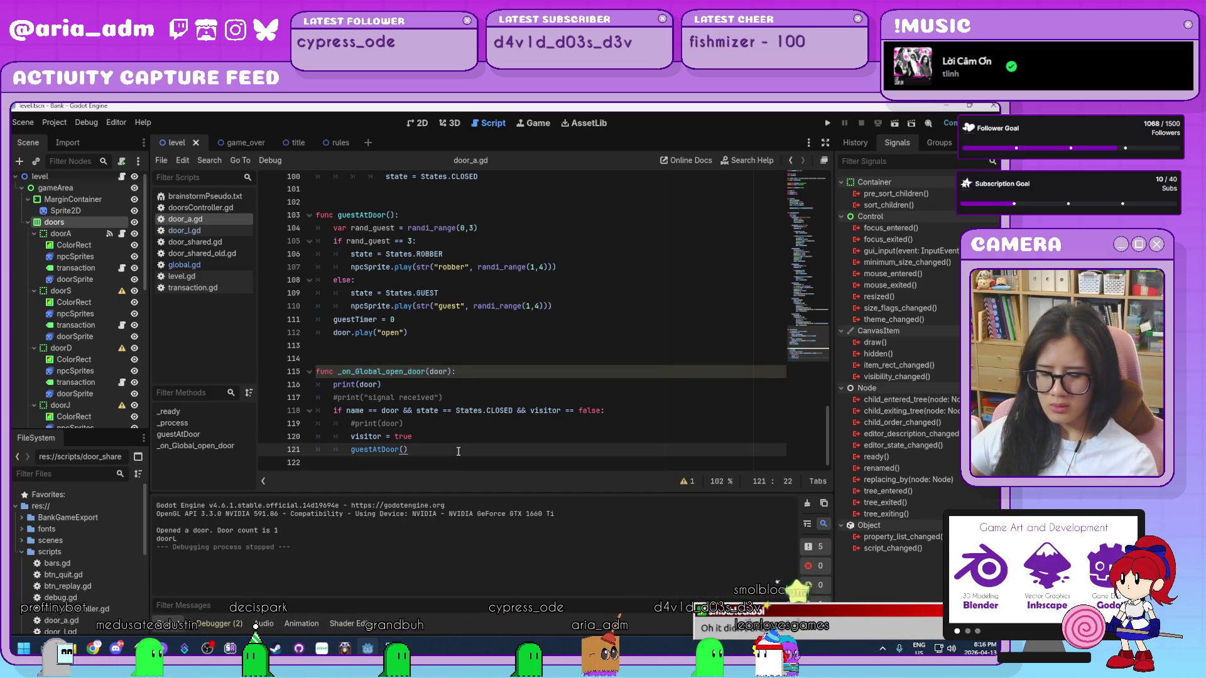
key("ctrl+a")
left_click(207, 231)
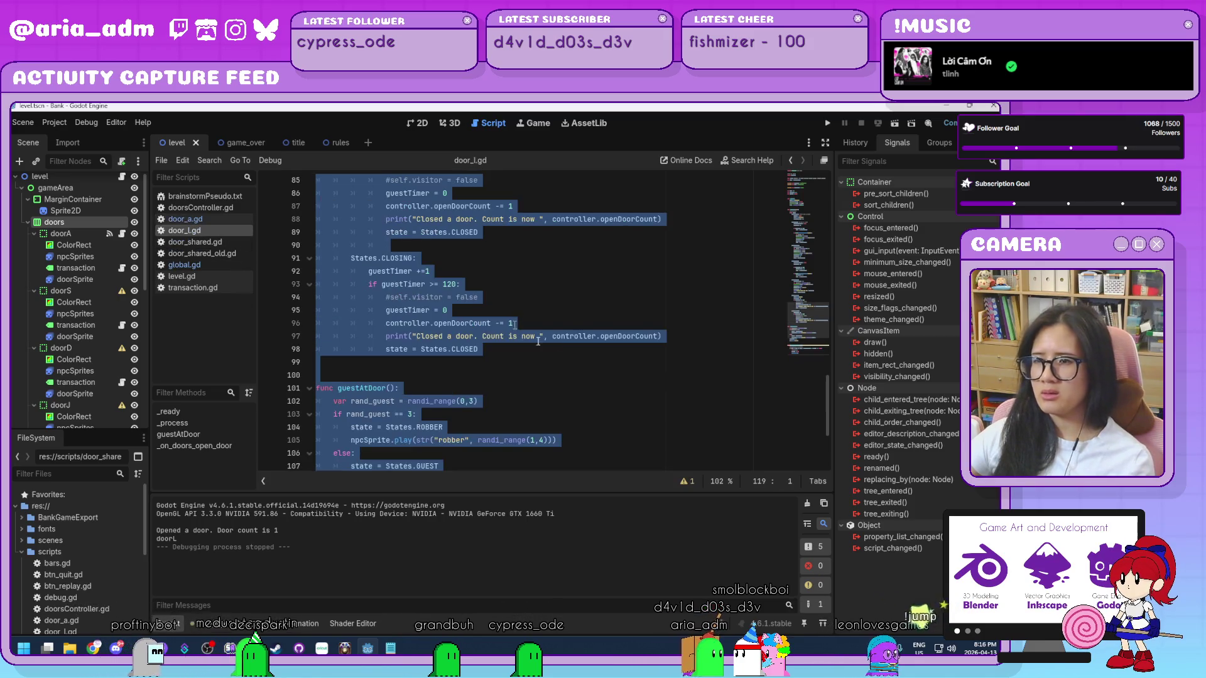
- Replace door_l.gd's code with door_a.gd's and change the keyA check on line 43 to keyL
left_click(600, 392)
key("ctrl+a")
key("ctrl+v")
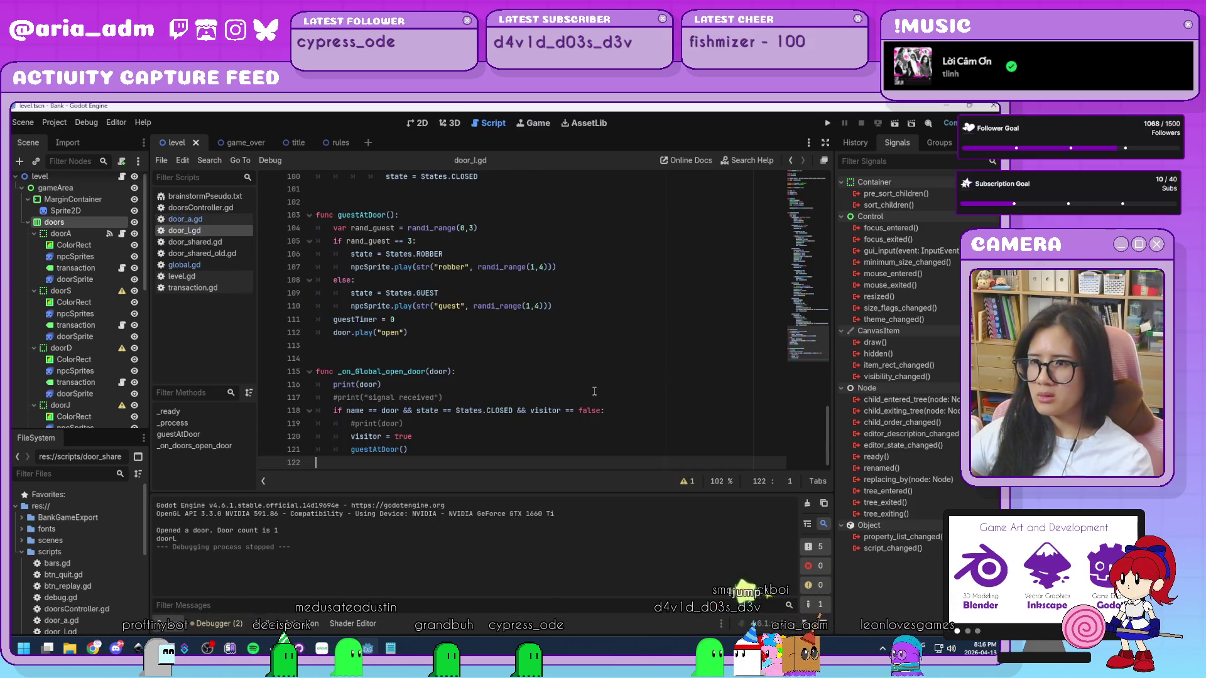
scroll(594, 392, "up", 7)
scroll(594, 392, "up", 6)
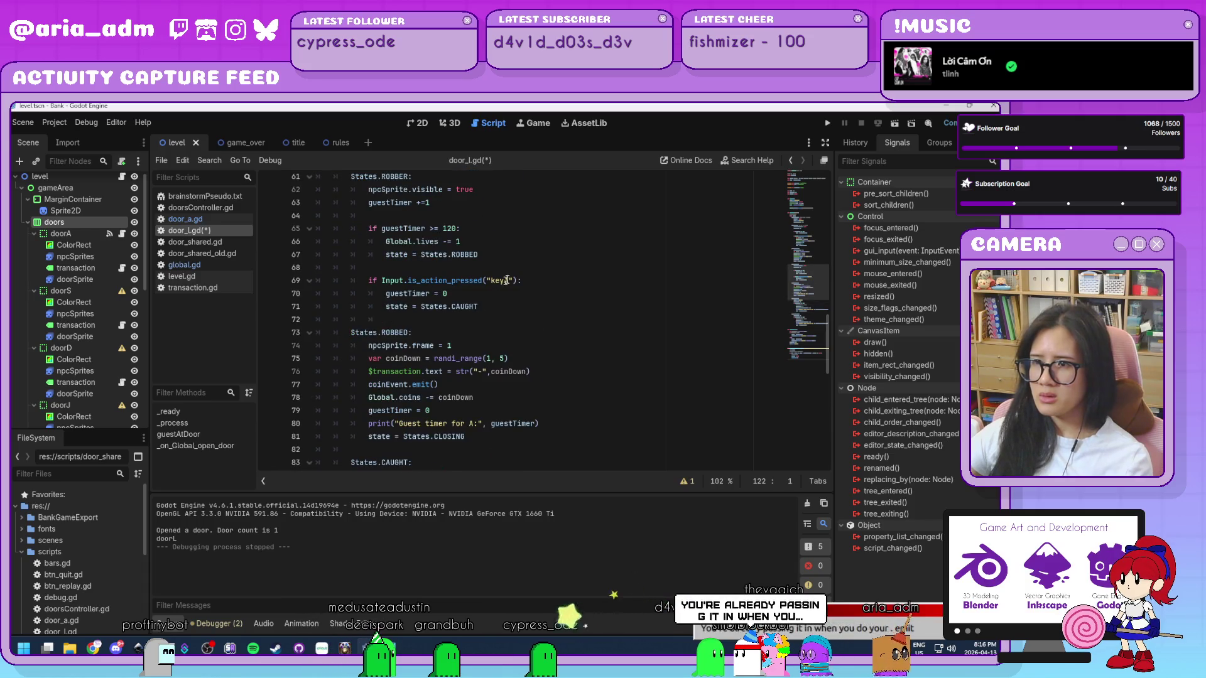
left_click(503, 280)
left_click(509, 280)
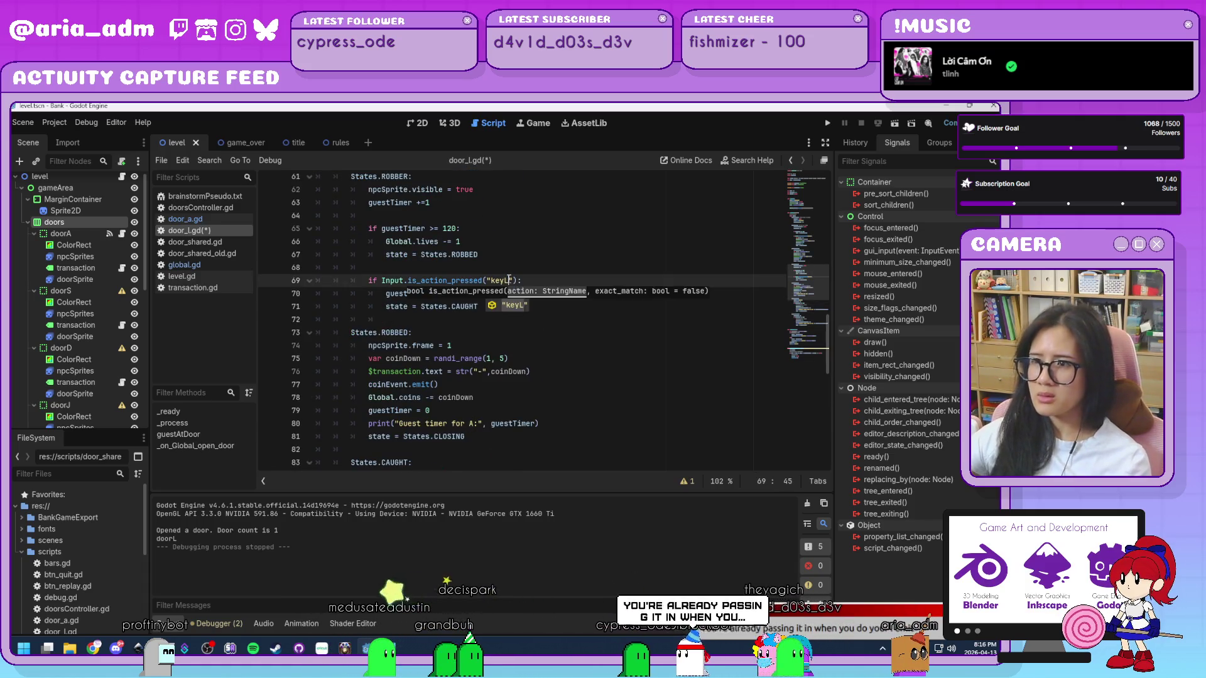
left_click(557, 371)
scroll(557, 369, "up", 8)
scroll(557, 370, "up", 4)
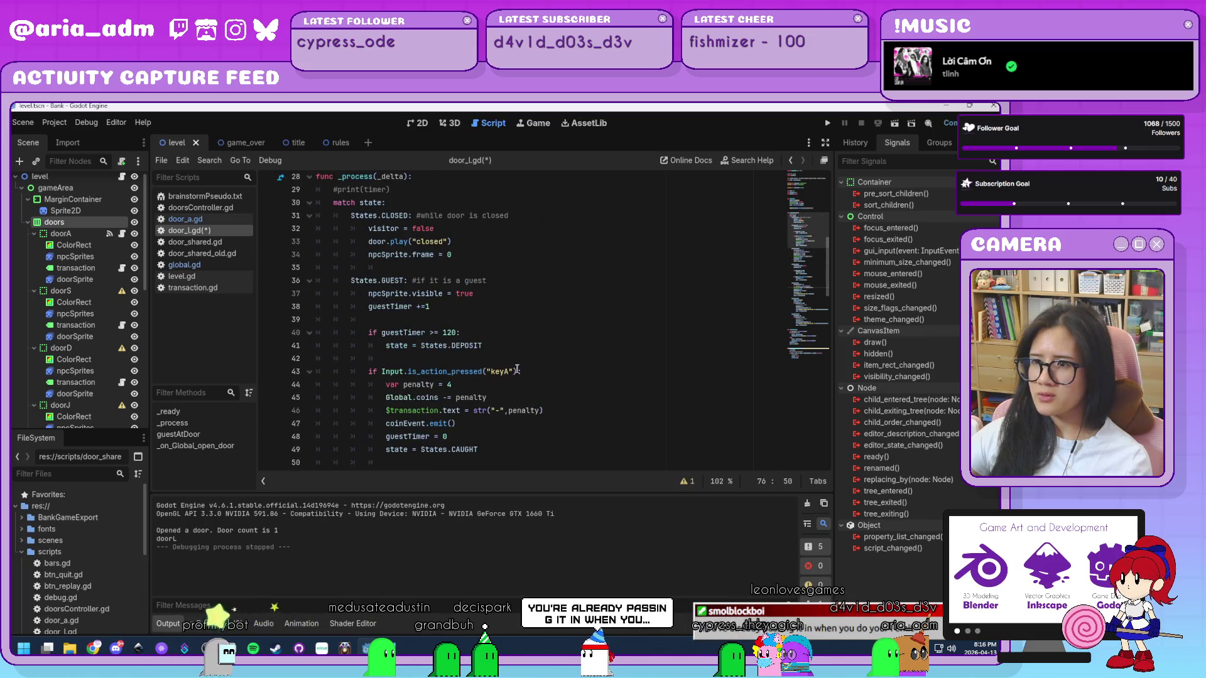
left_click(509, 372)
key("ctrl+z")
key("ctrl+z")
key("ctrl+z")
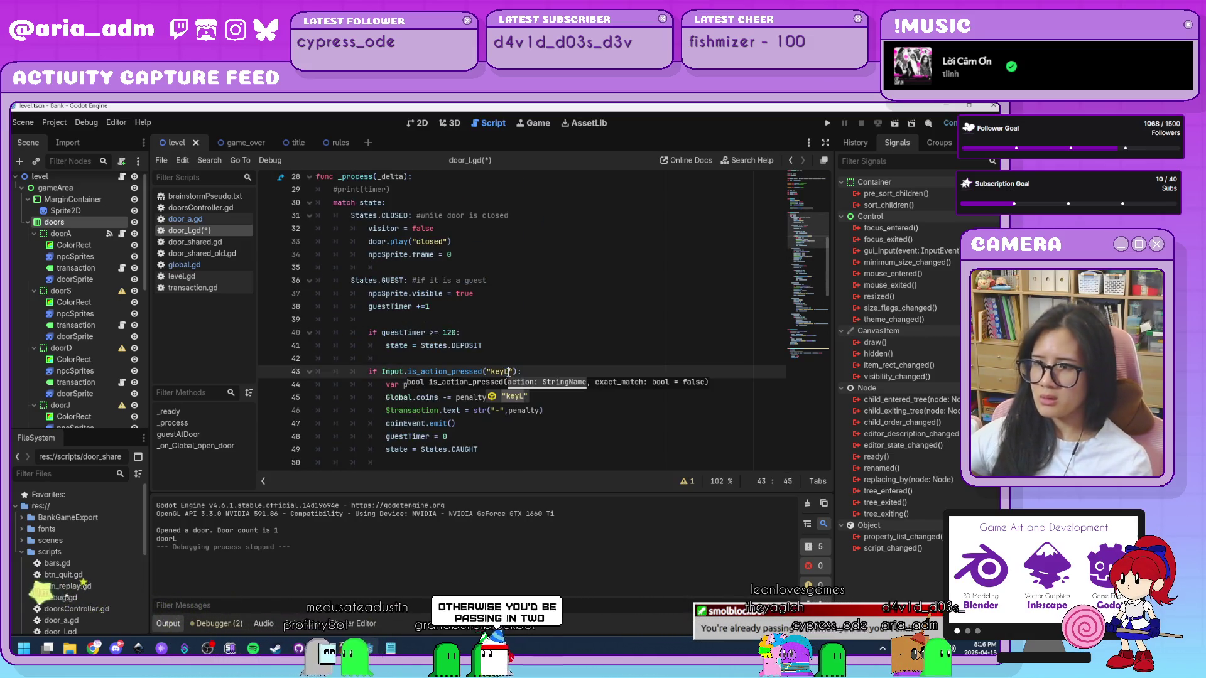
- Run the game, move its window aside, stop it with F8, and open global.gd
left_click(828, 123)
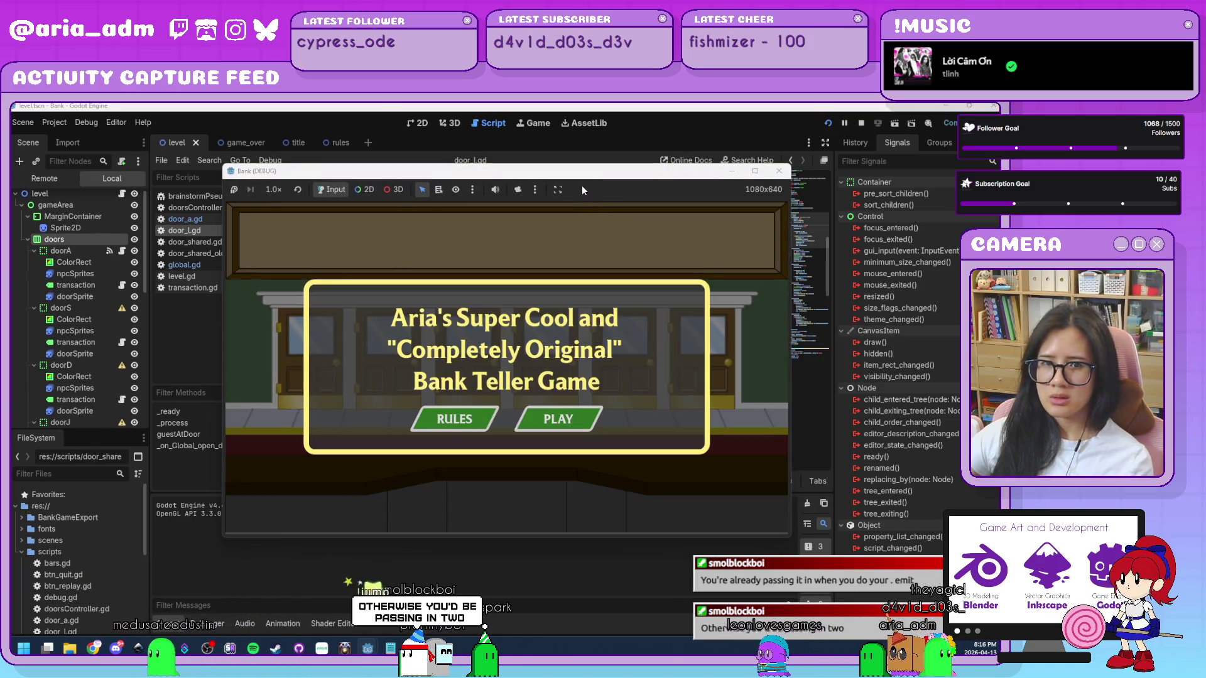
left_click_drag(599, 179, 794, 134)
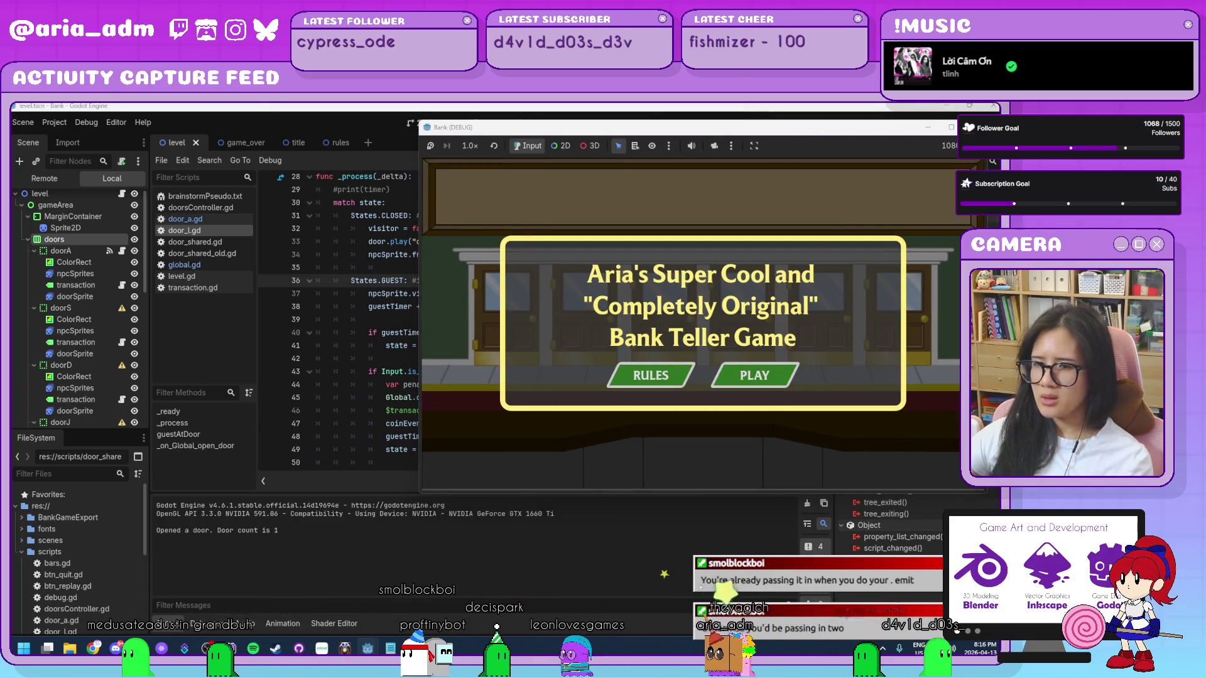
key("F8")
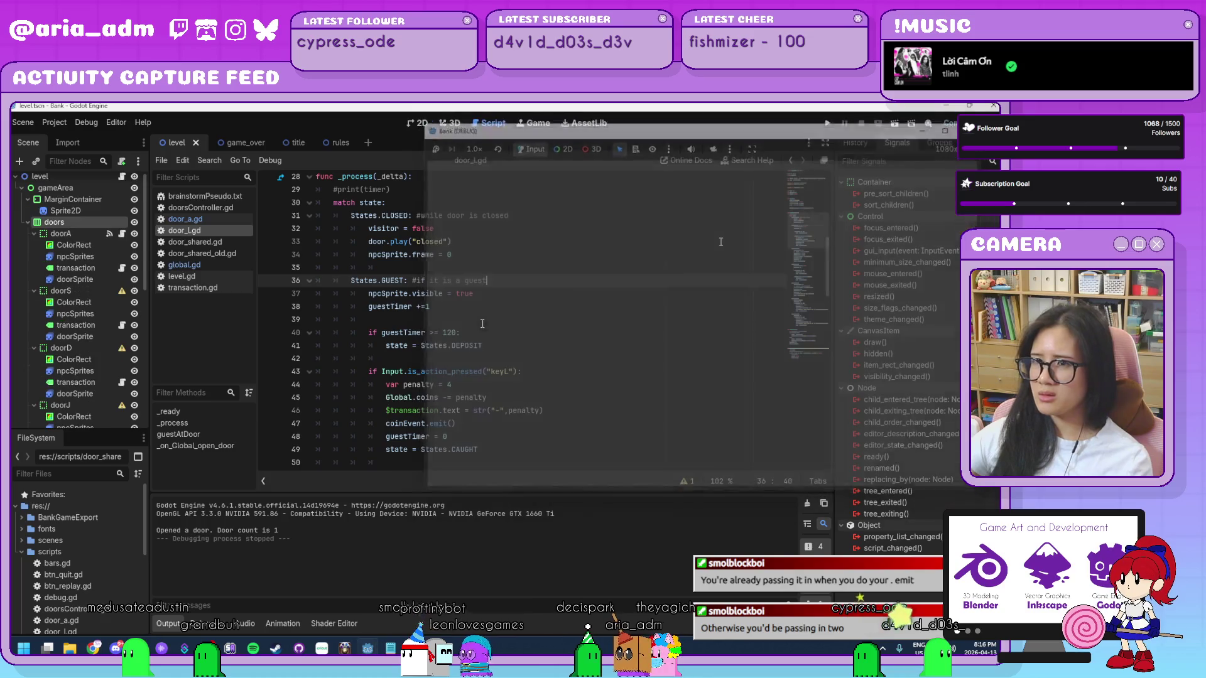
scroll(536, 368, "up", 9)
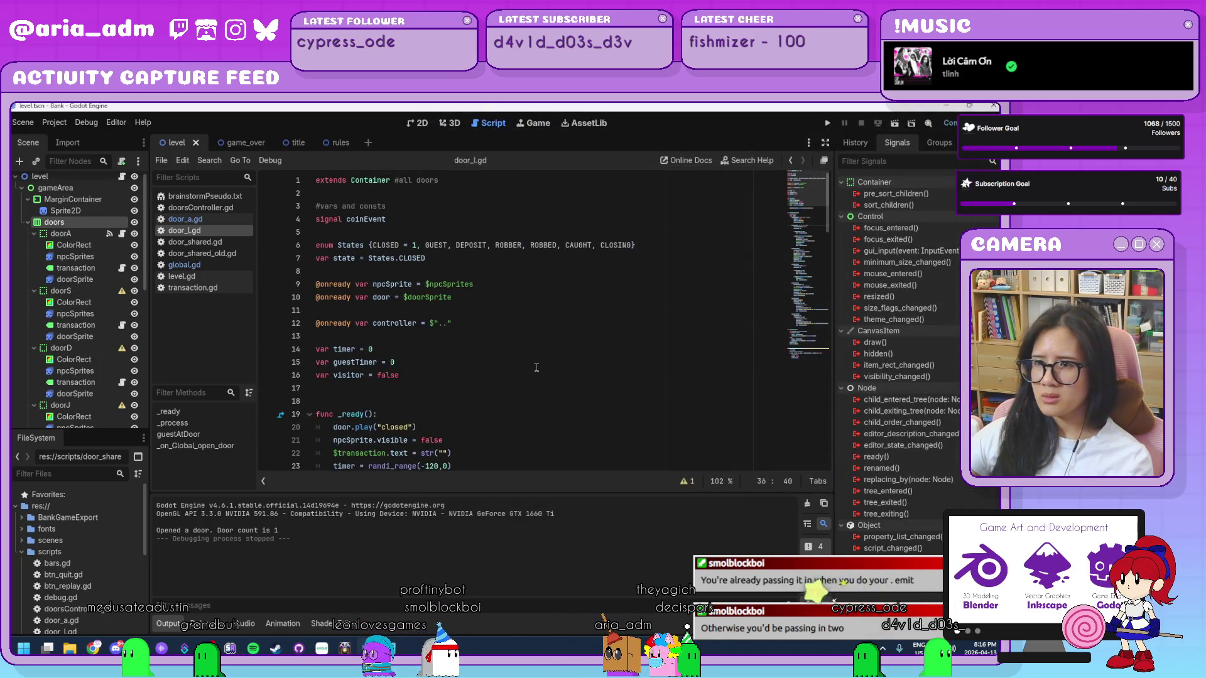
scroll(537, 368, "down", 11)
scroll(536, 368, "down", 7)
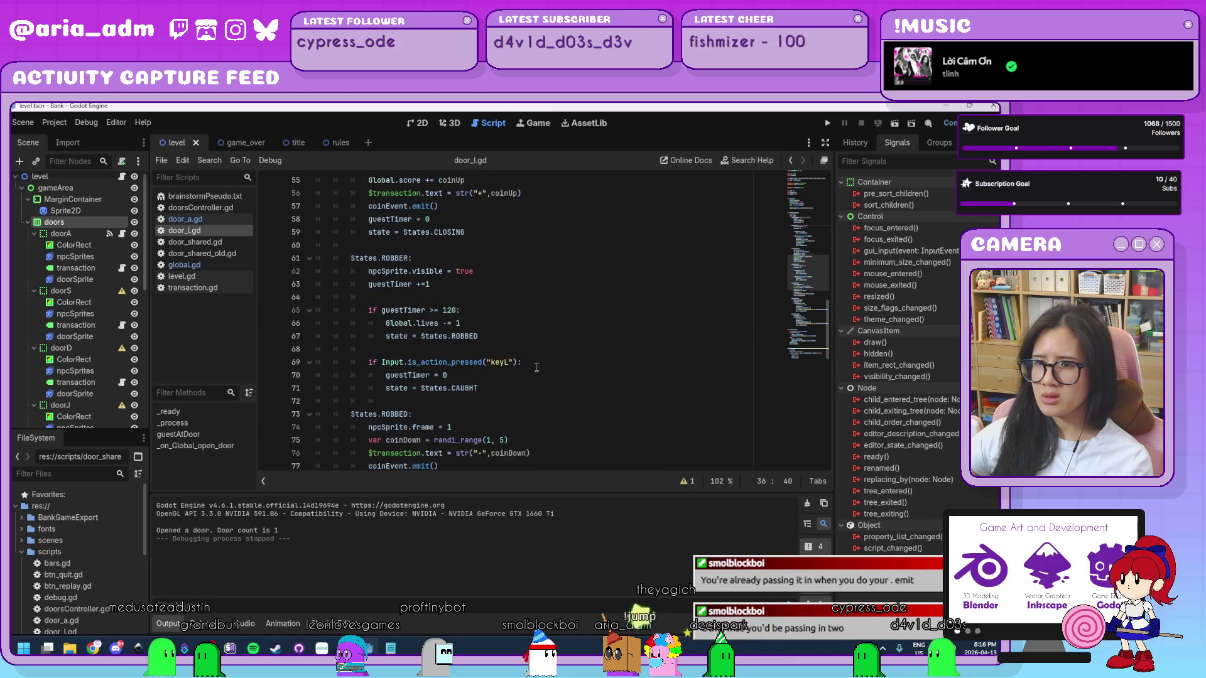
left_click(208, 265)
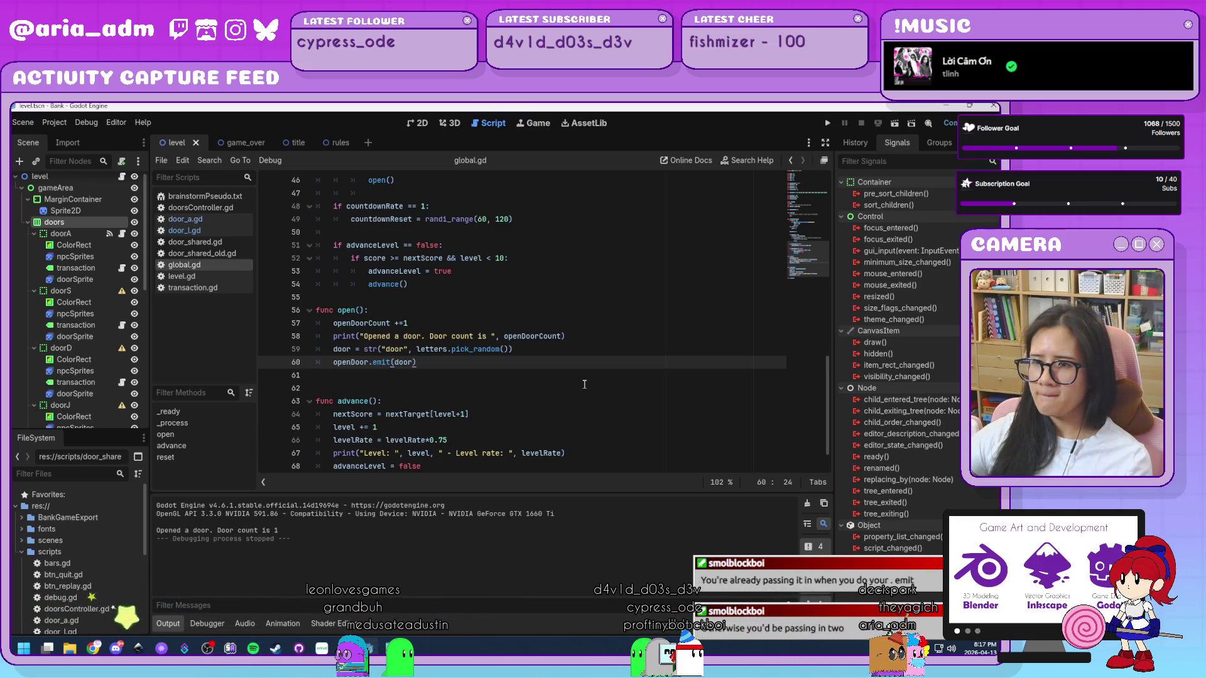
- Add var inGame = 0 below openDoorCount in global.gd
scroll(584, 384, "up", 5)
scroll(584, 384, "up", 2)
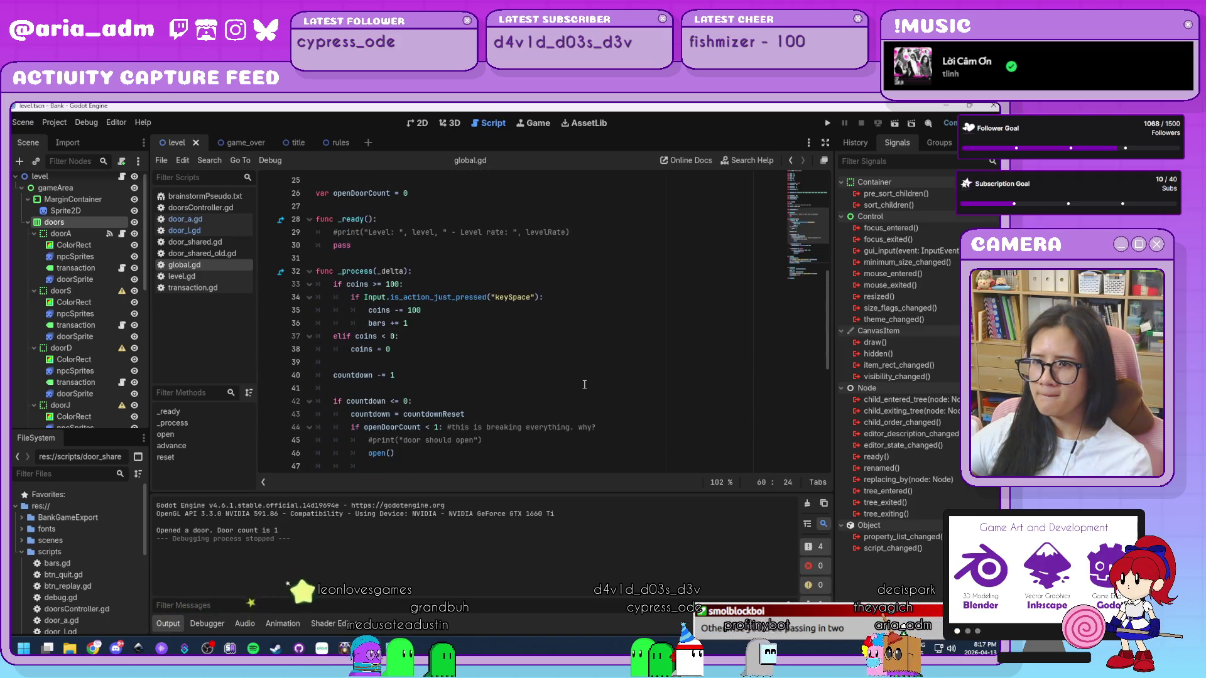
scroll(584, 384, "up", 4)
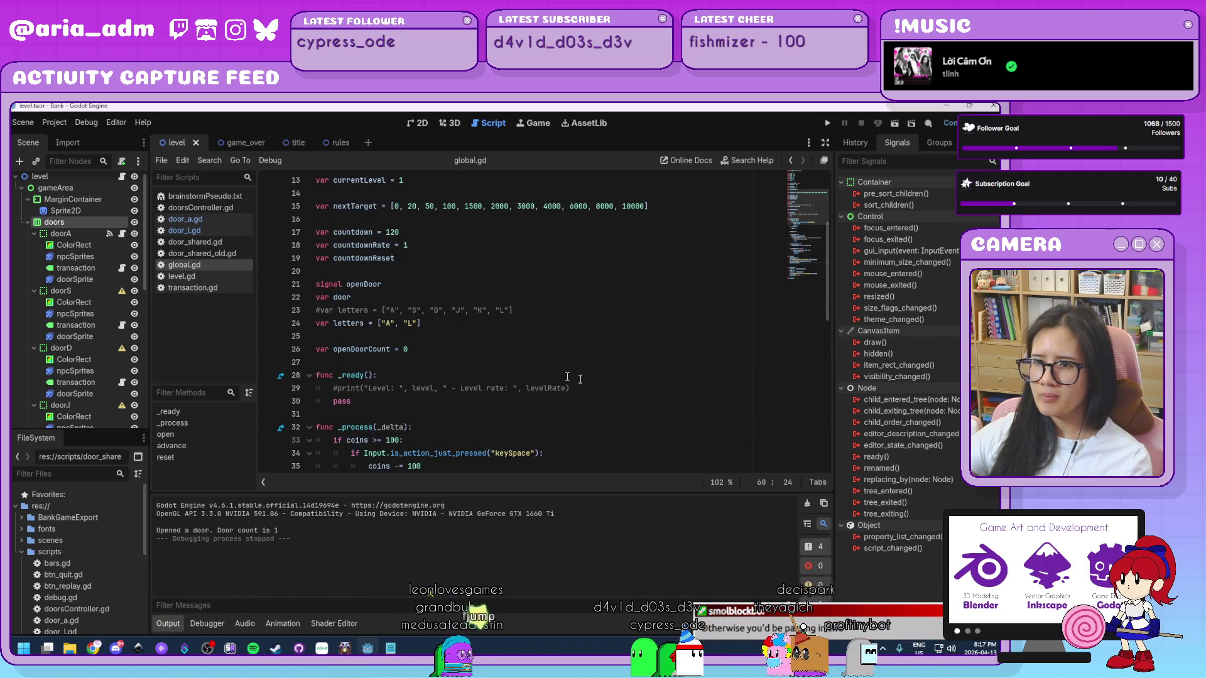
left_click(490, 350)
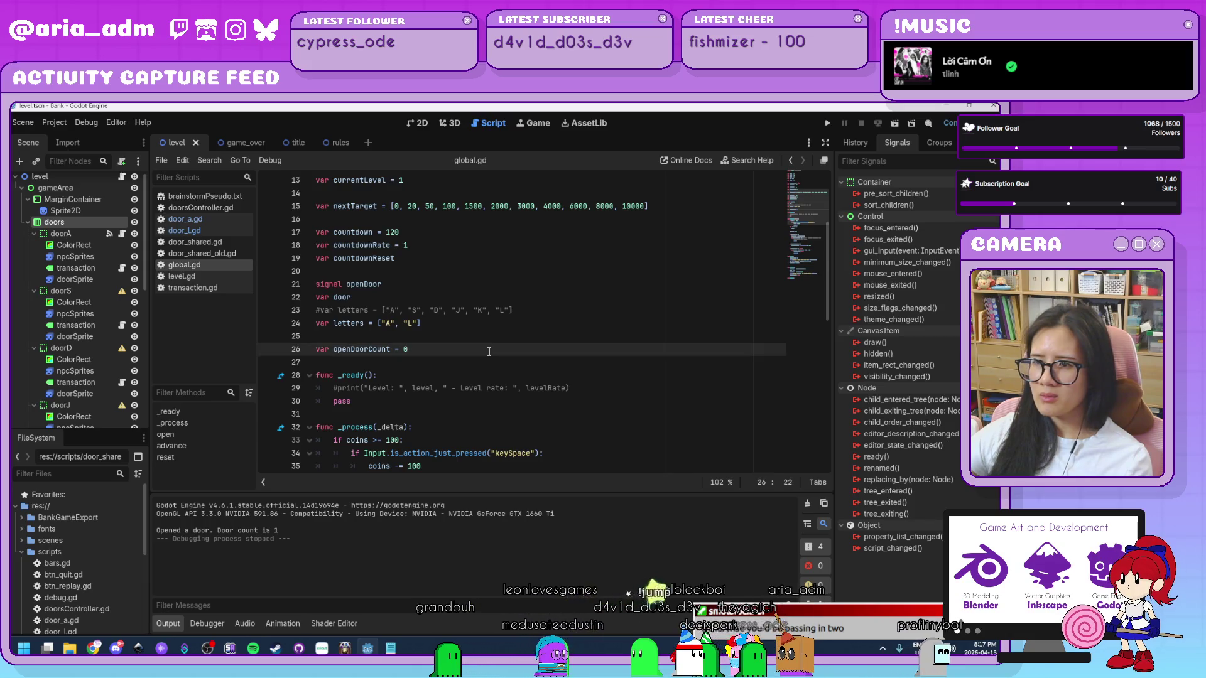
key("Return")
key("Return")
type("var inGame =")
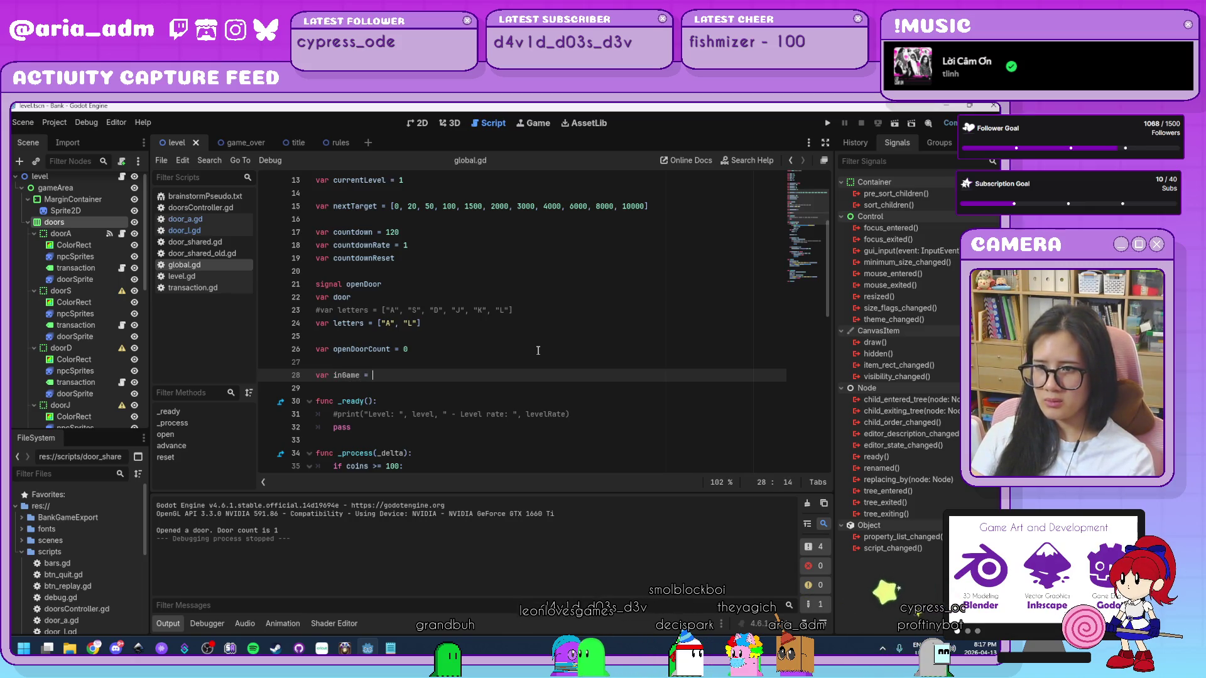
type("0")
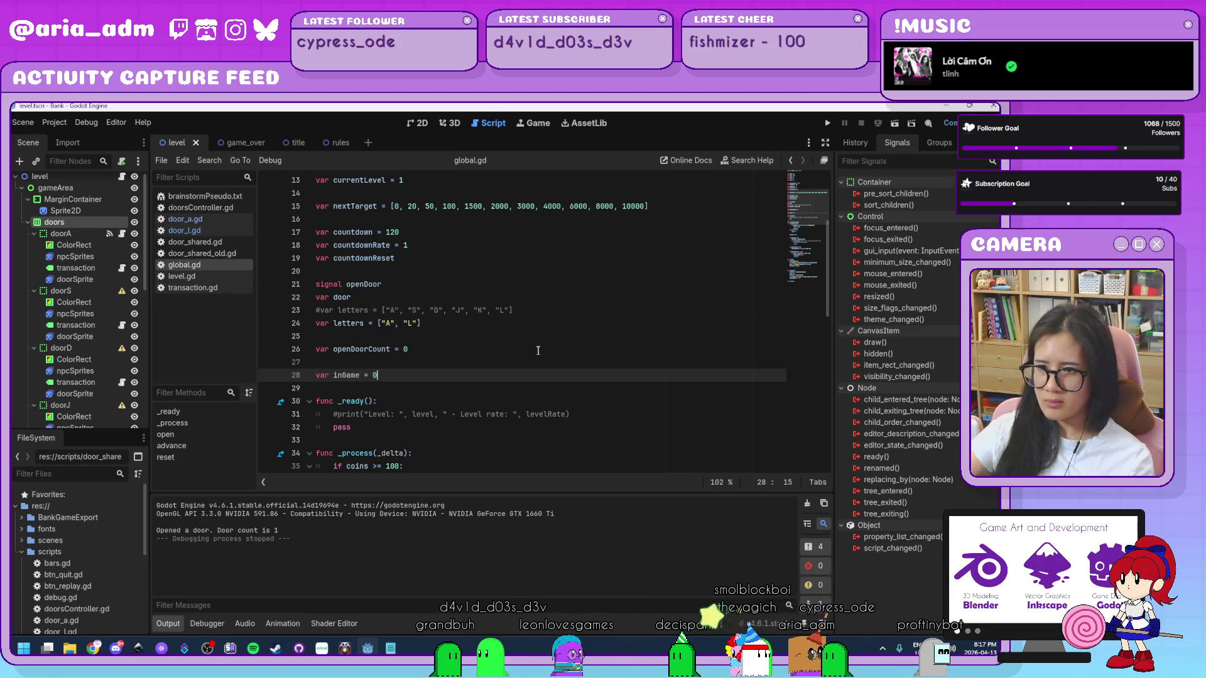
- Indent the _process body and wrap it in an if inGame == 1: condition
left_click(552, 439)
scroll(562, 408, "down", 5)
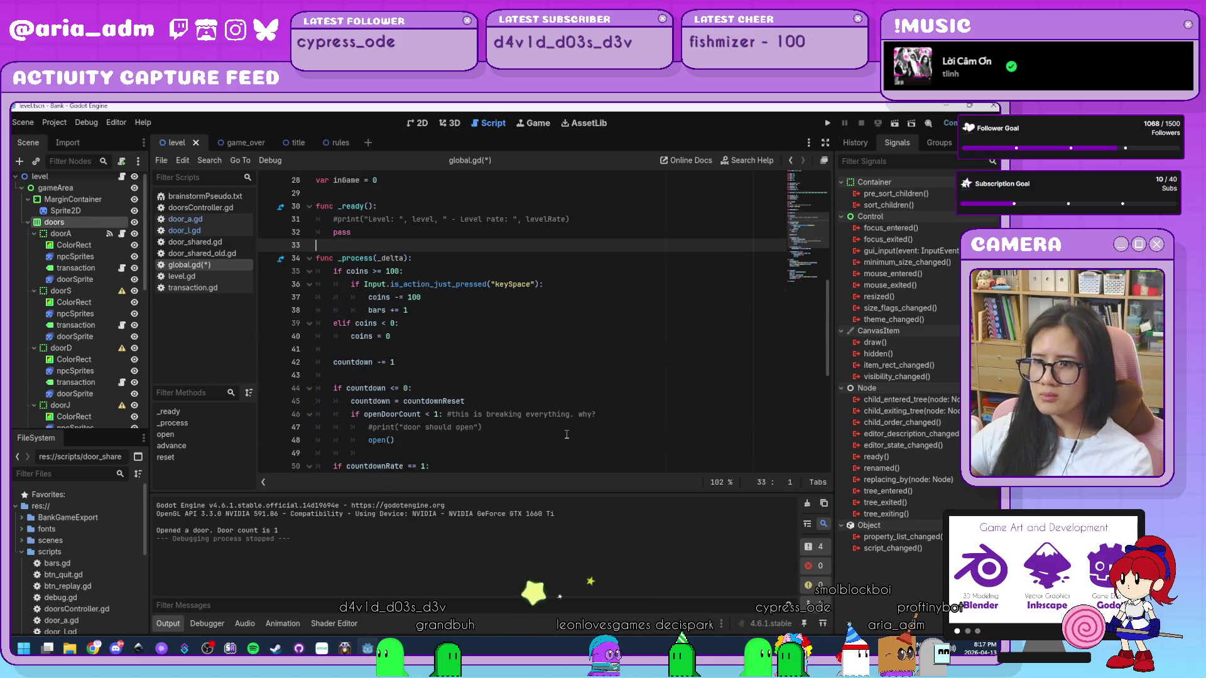
scroll(567, 434, "down", 8)
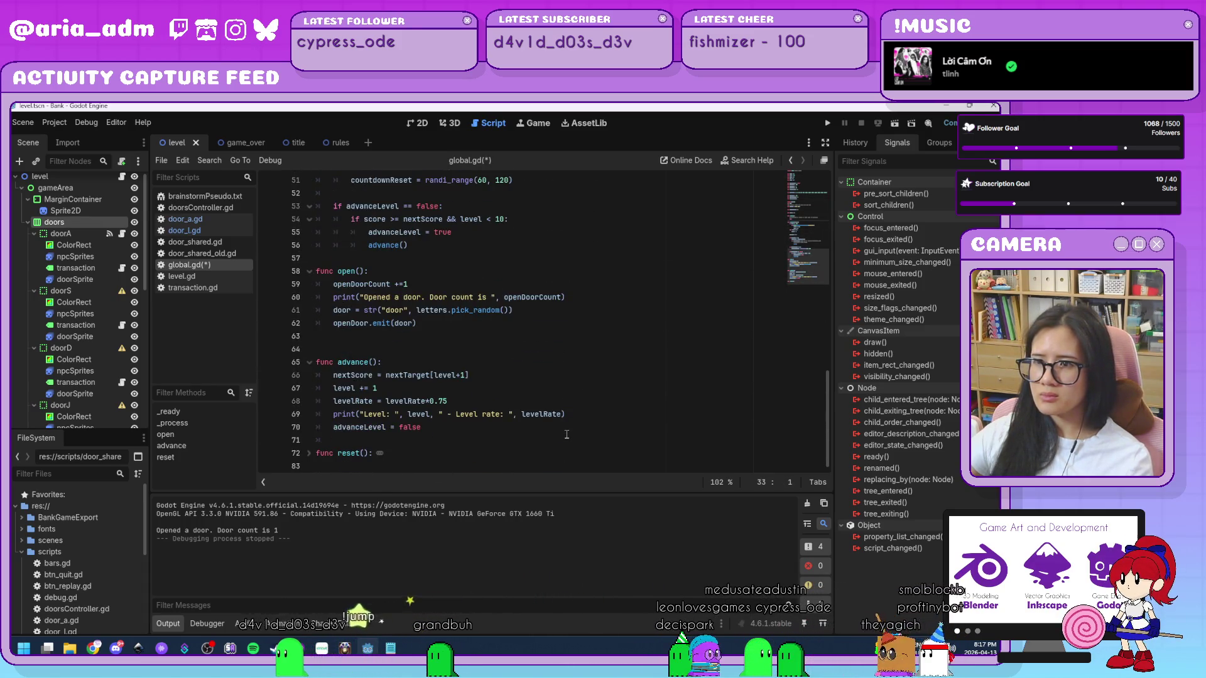
scroll(567, 435, "up", 5)
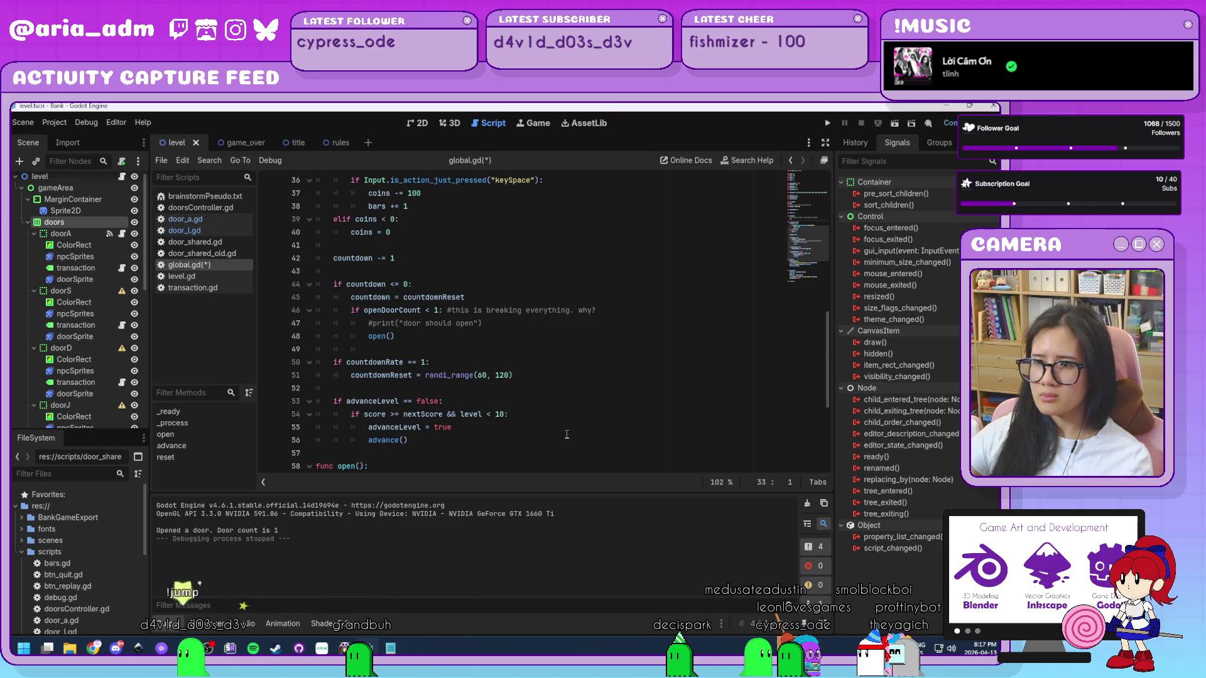
left_click(451, 441)
scroll(448, 440, "up", 2)
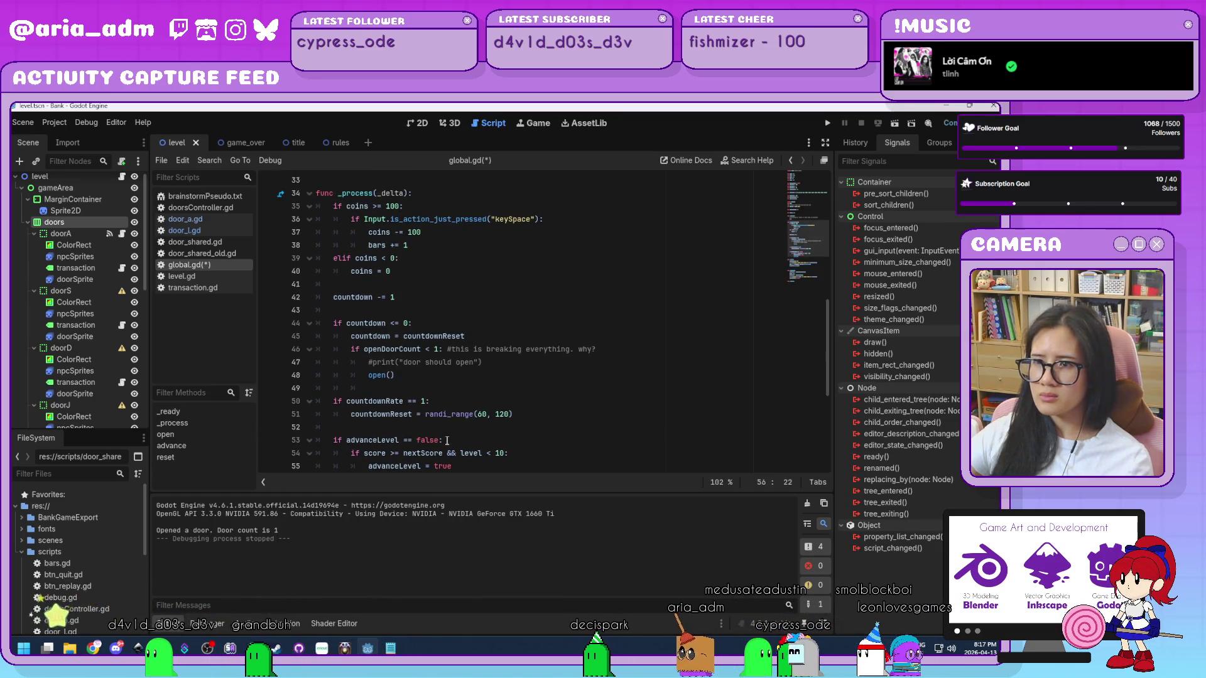
left_click(327, 245, "shift")
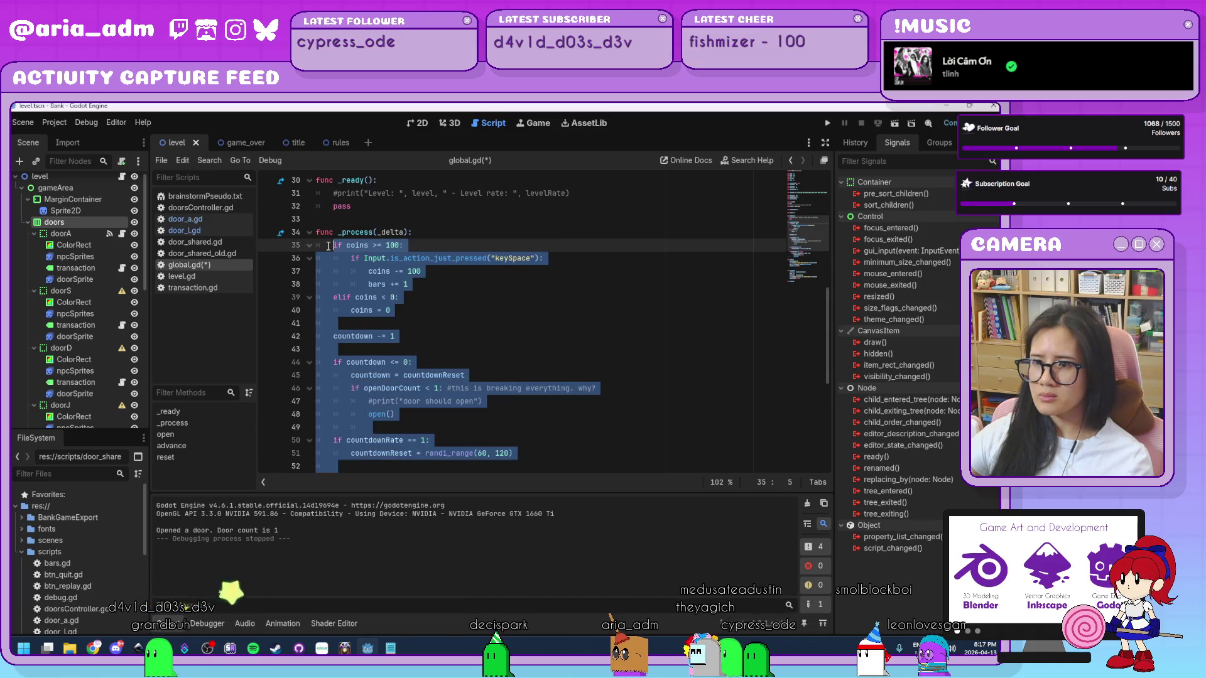
key("Tab")
left_click(457, 235)
key("Return")
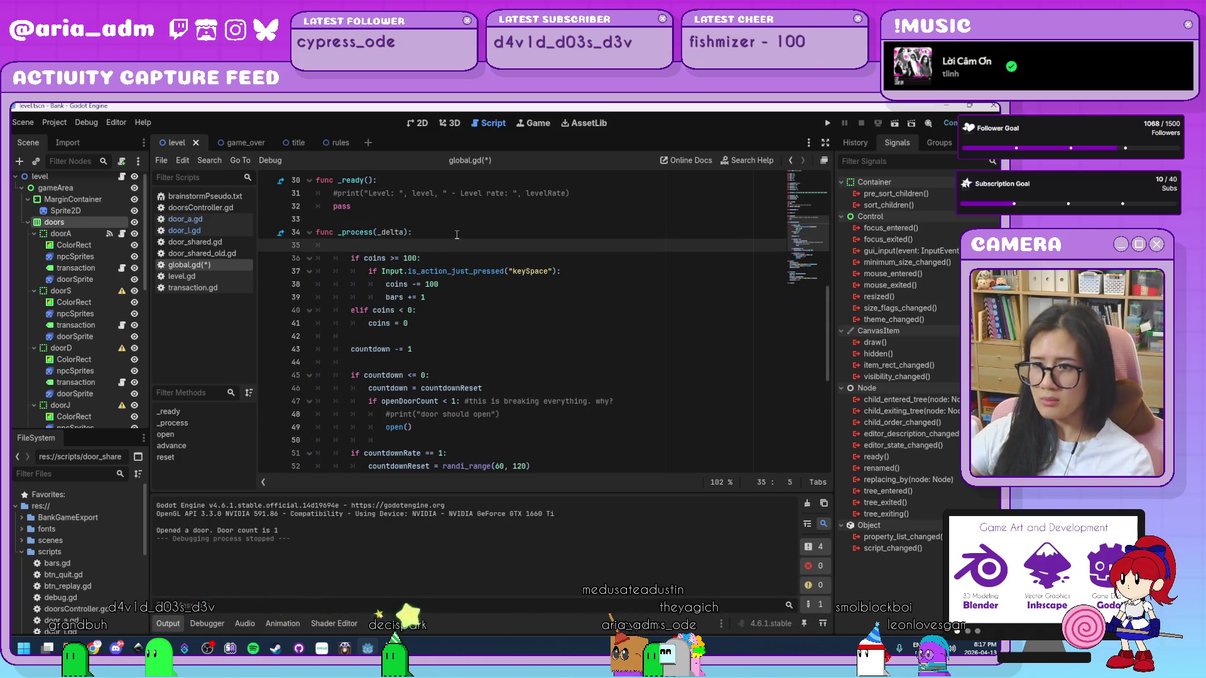
key("Return")
type("if in")
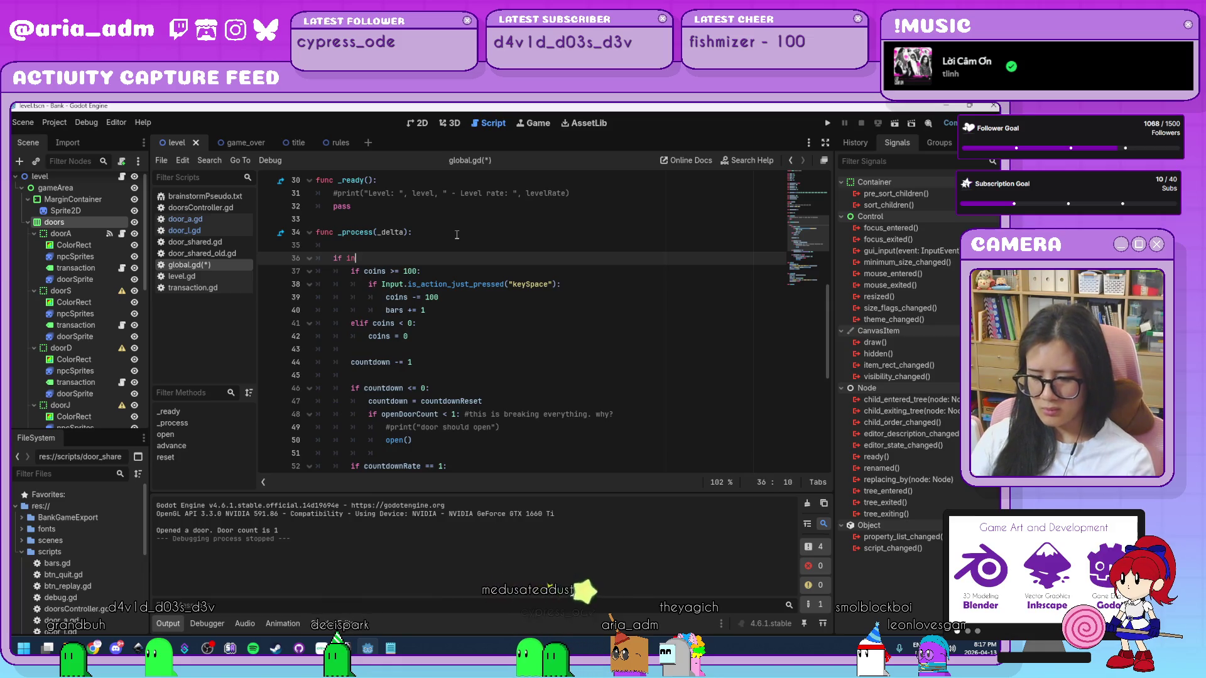
type("Game =")
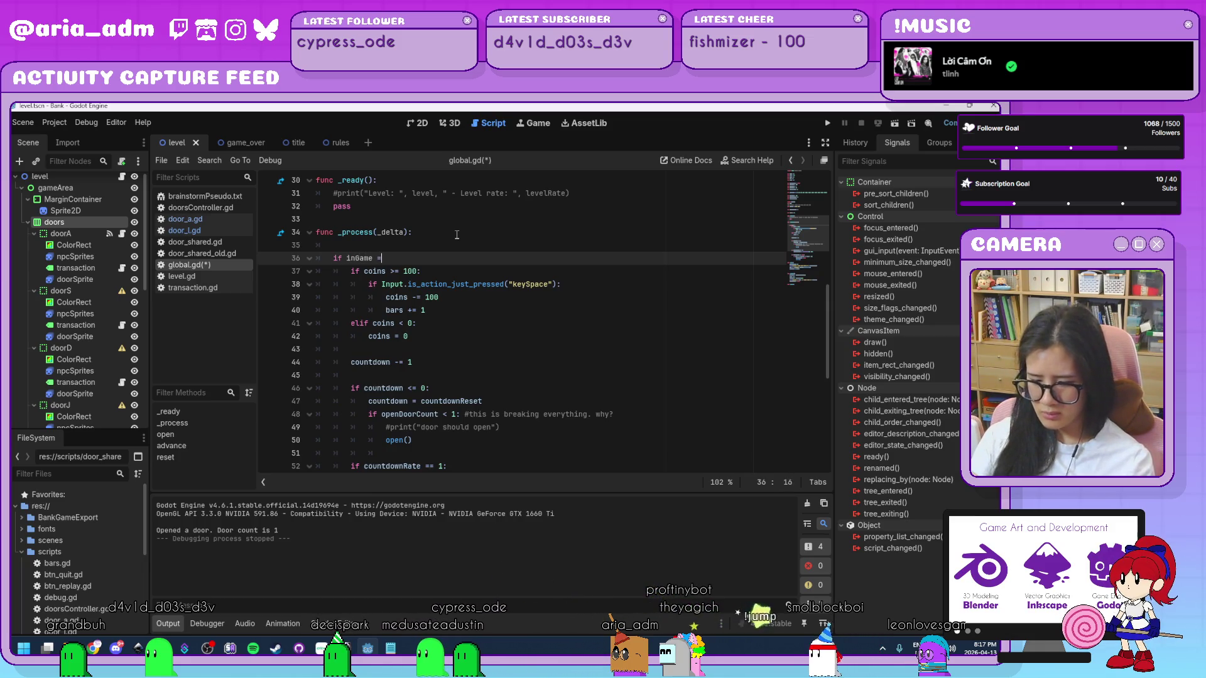
type(" 1:")
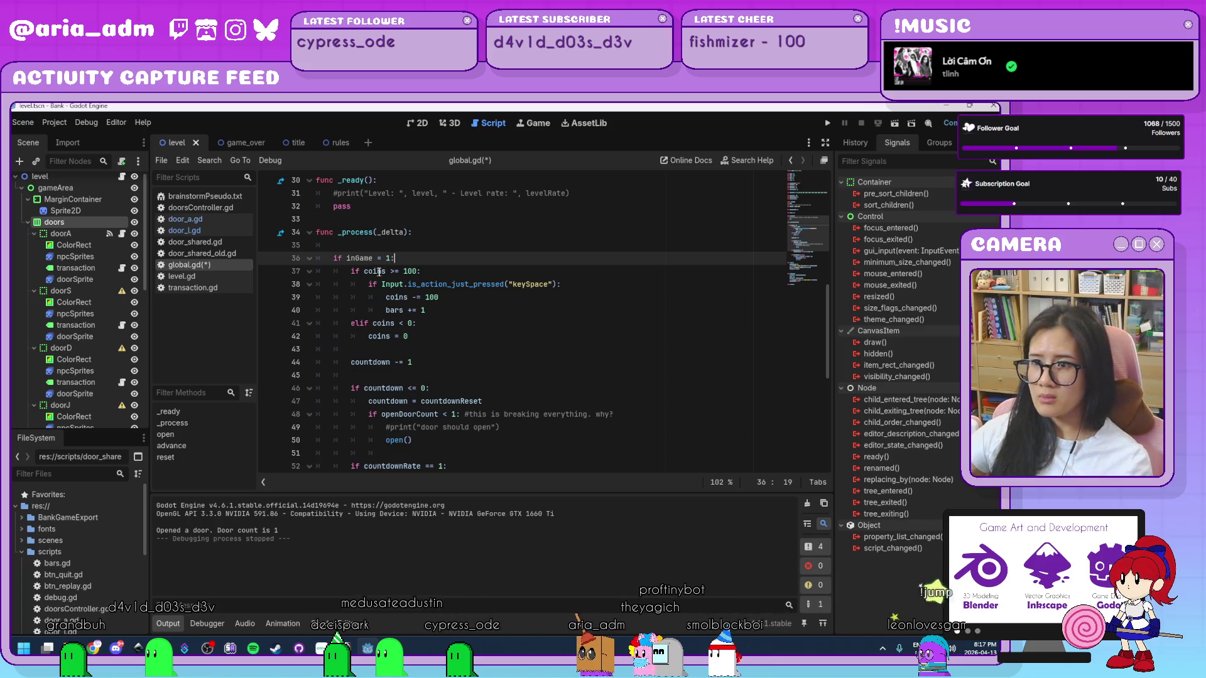
type("=")
- Check the countdown line in _process, then view the level scene in 2D
left_click(527, 366)
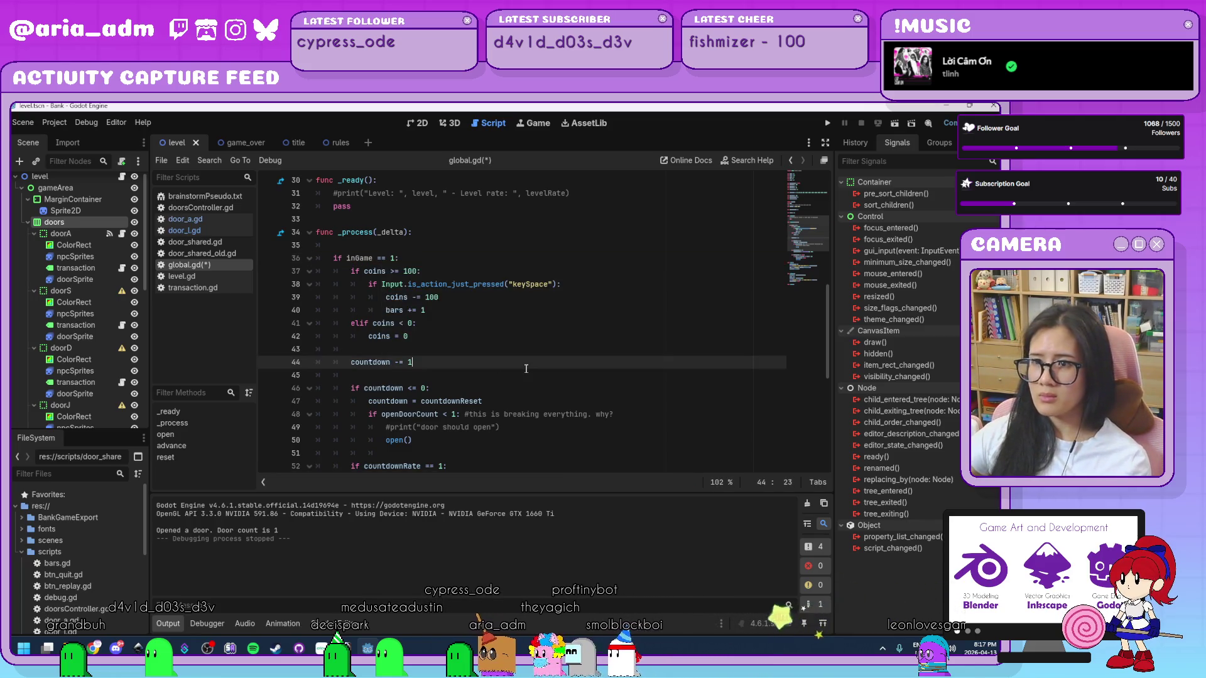
scroll(527, 369, "down", 7)
scroll(526, 369, "down", 1)
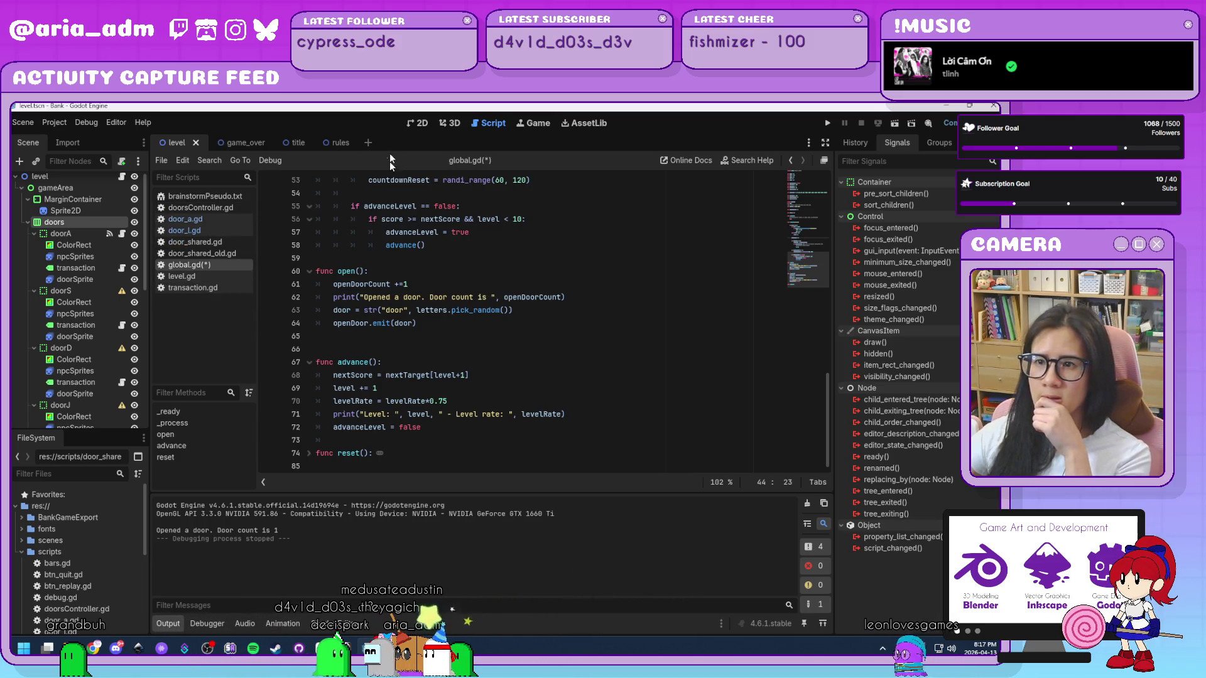
left_click(420, 124)
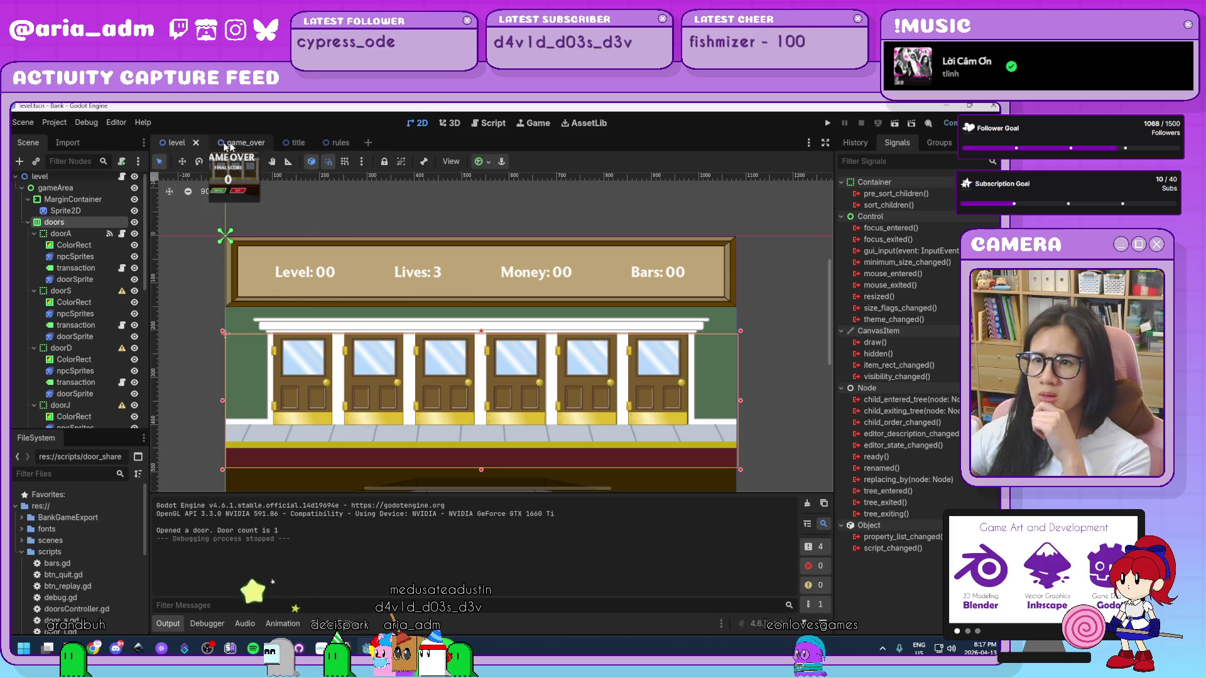
- Open btn_replay.gd, the Play button's script, from the title scene
left_click(282, 143)
scroll(426, 400, "up", 5)
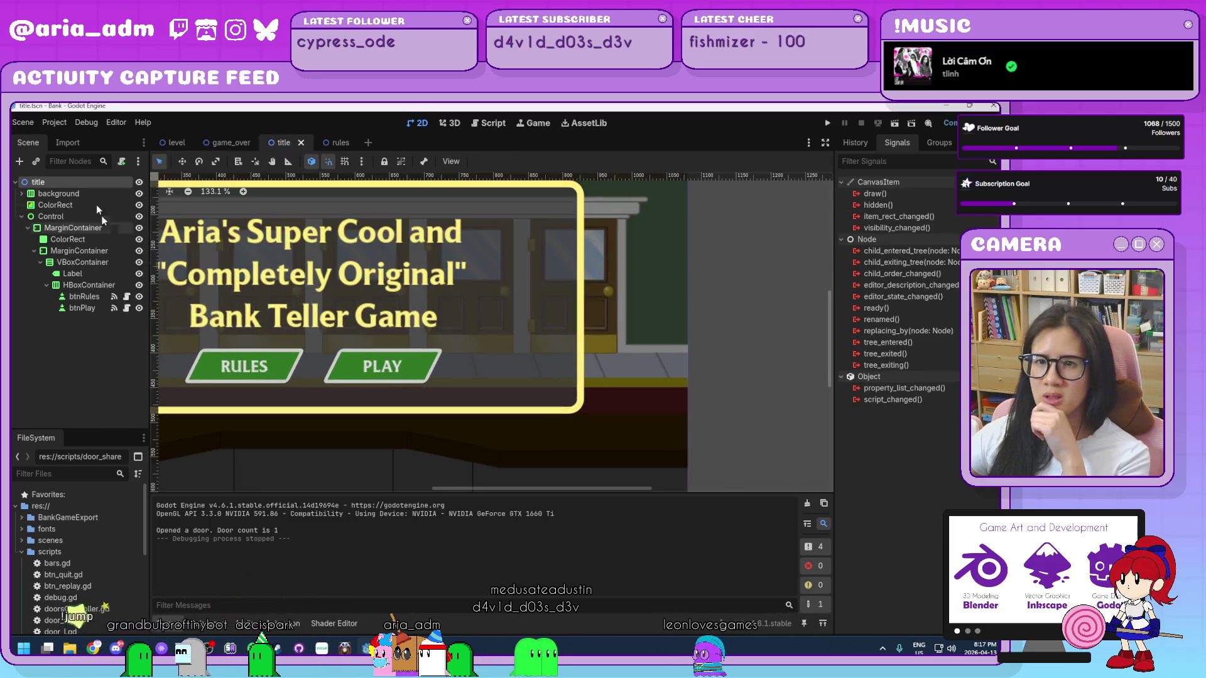
left_click(127, 311)
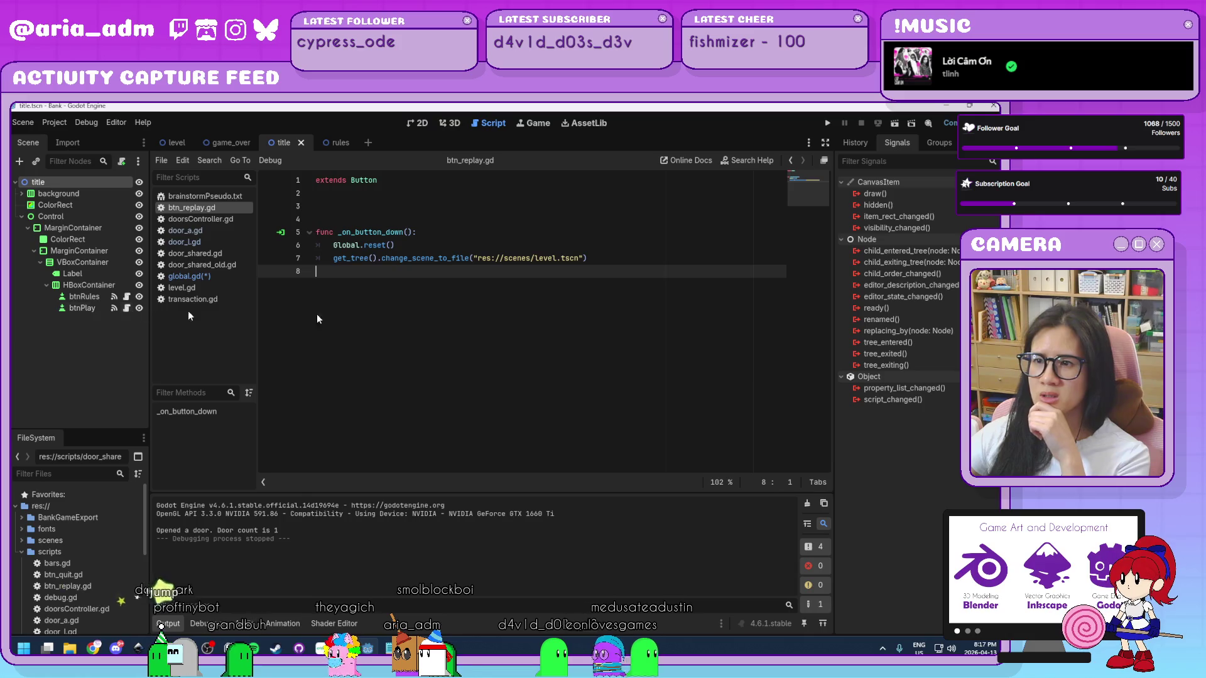
- Add a new line Global.InGame = 1 after the Global.reset() call
left_click(613, 253)
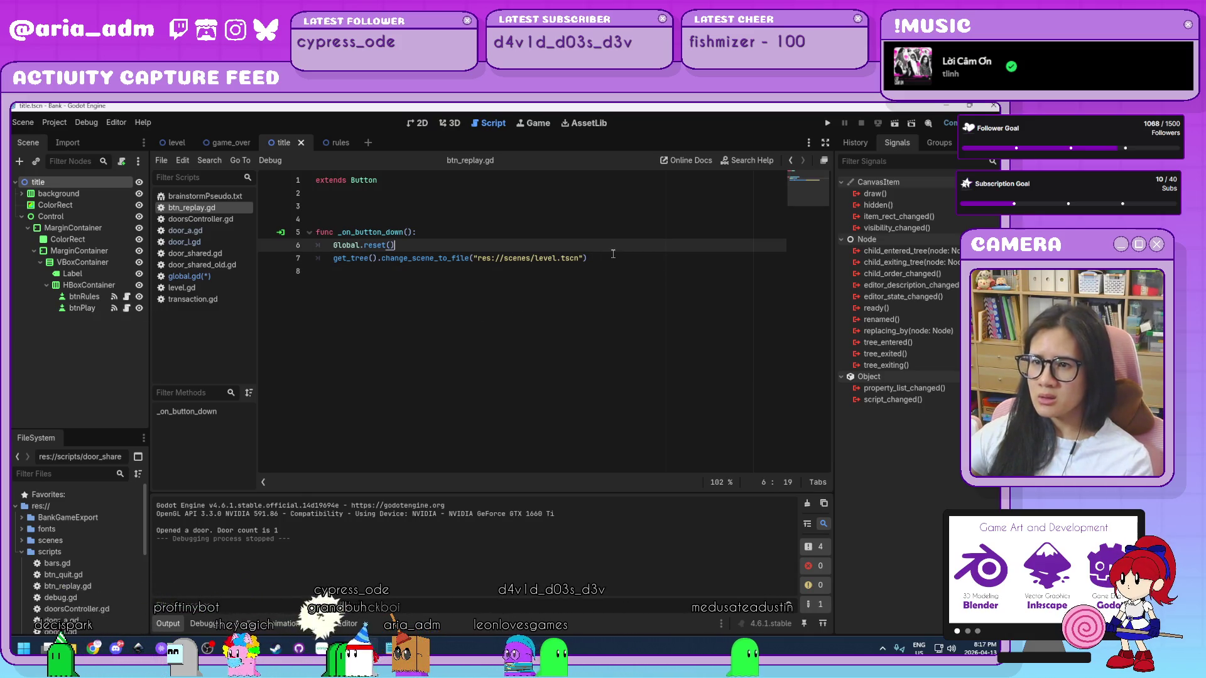
key("Return")
type("var in")
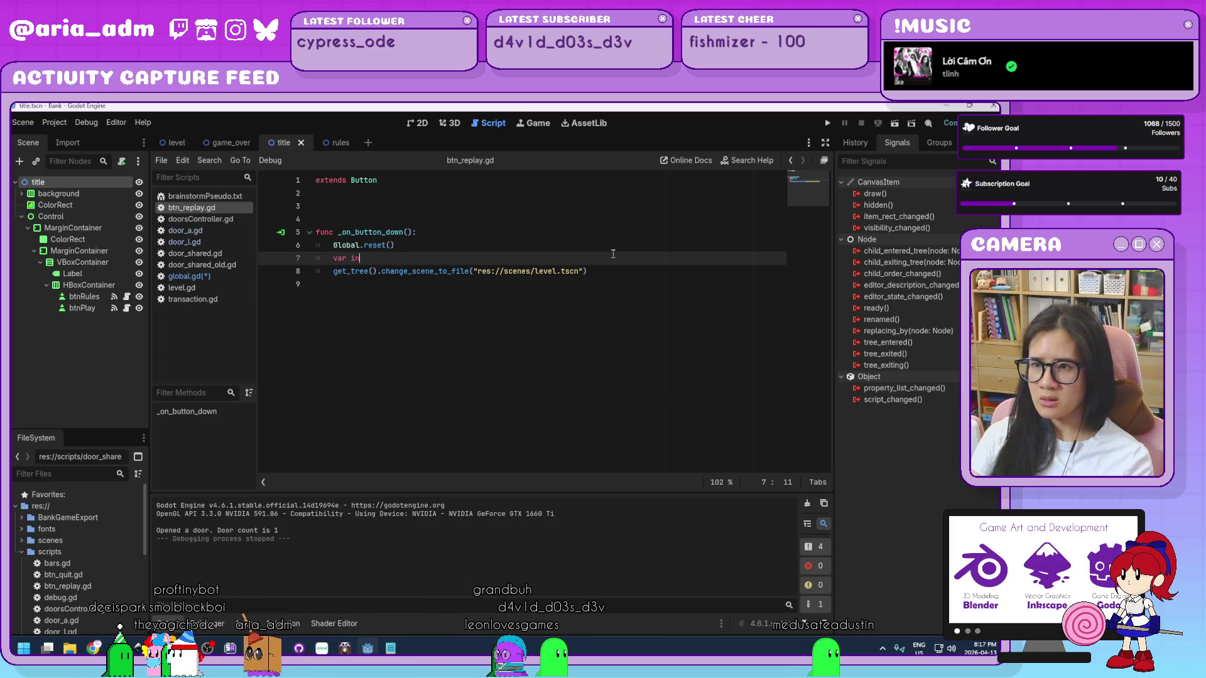
key("BackSpace")
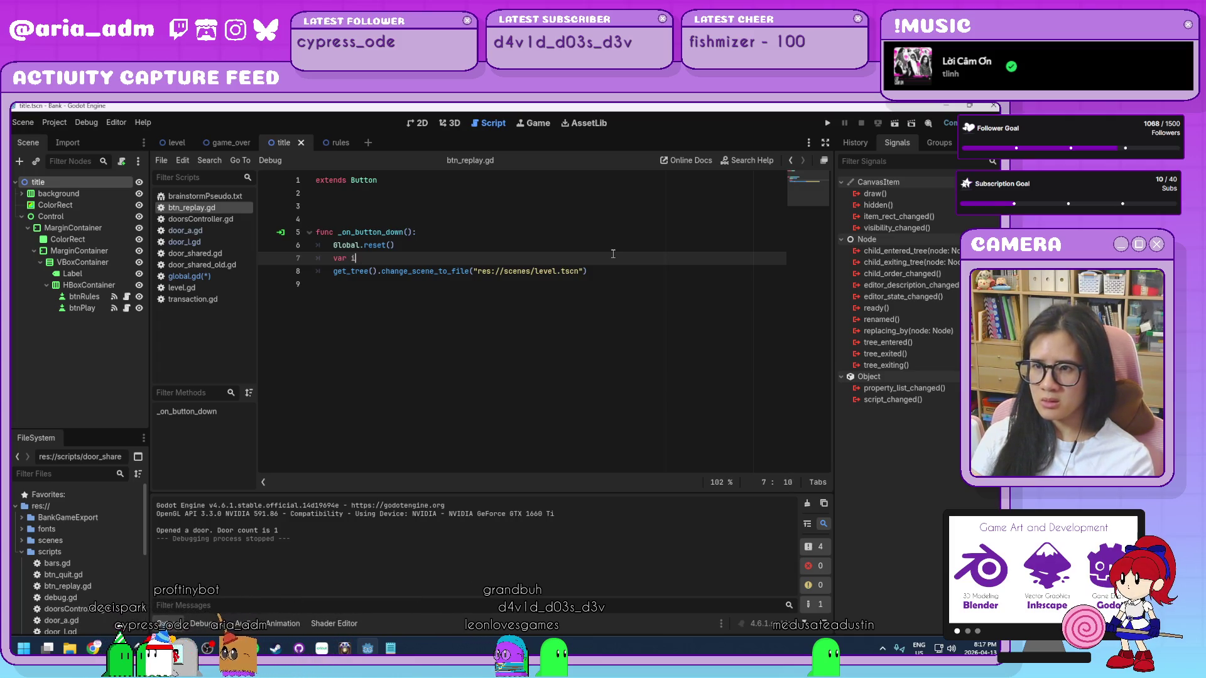
key("BackSpace")
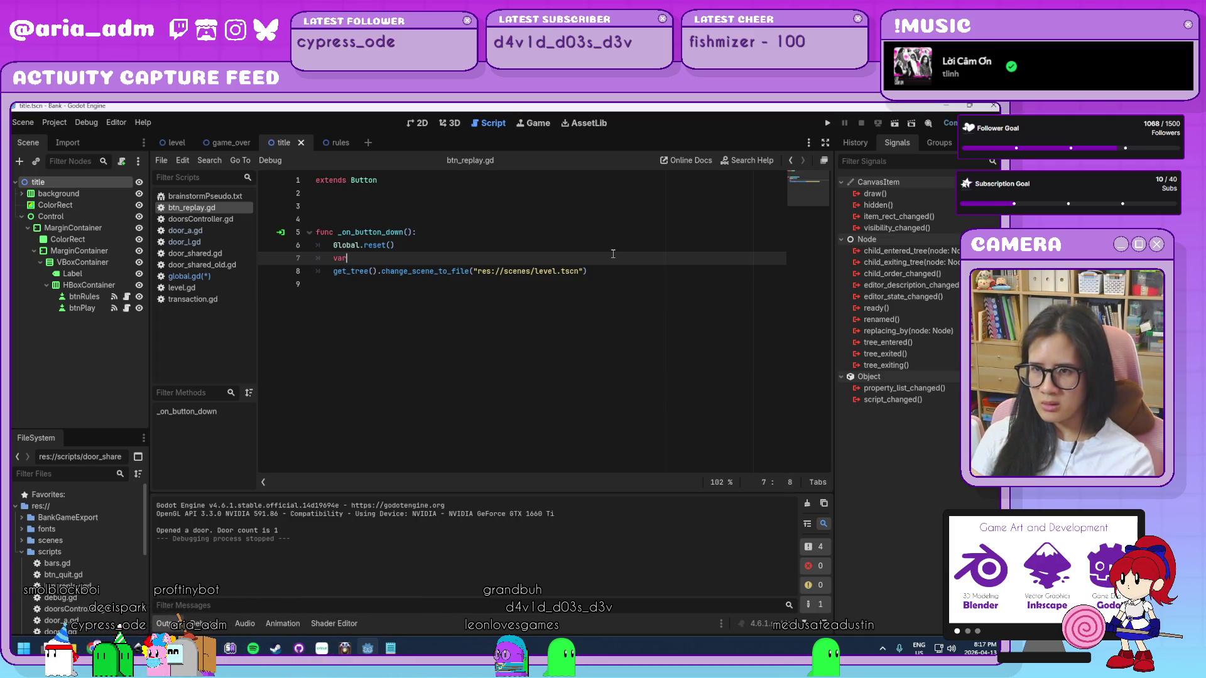
key("BackSpace")
type("bal.ing")
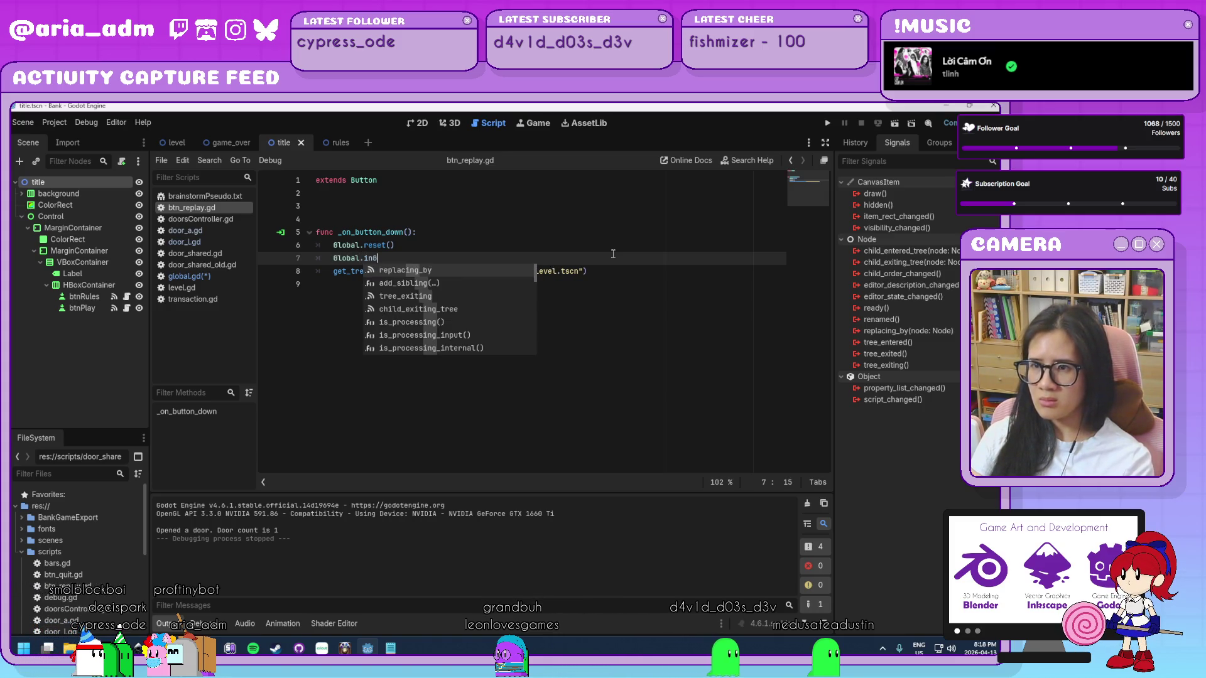
key("BackSpace")
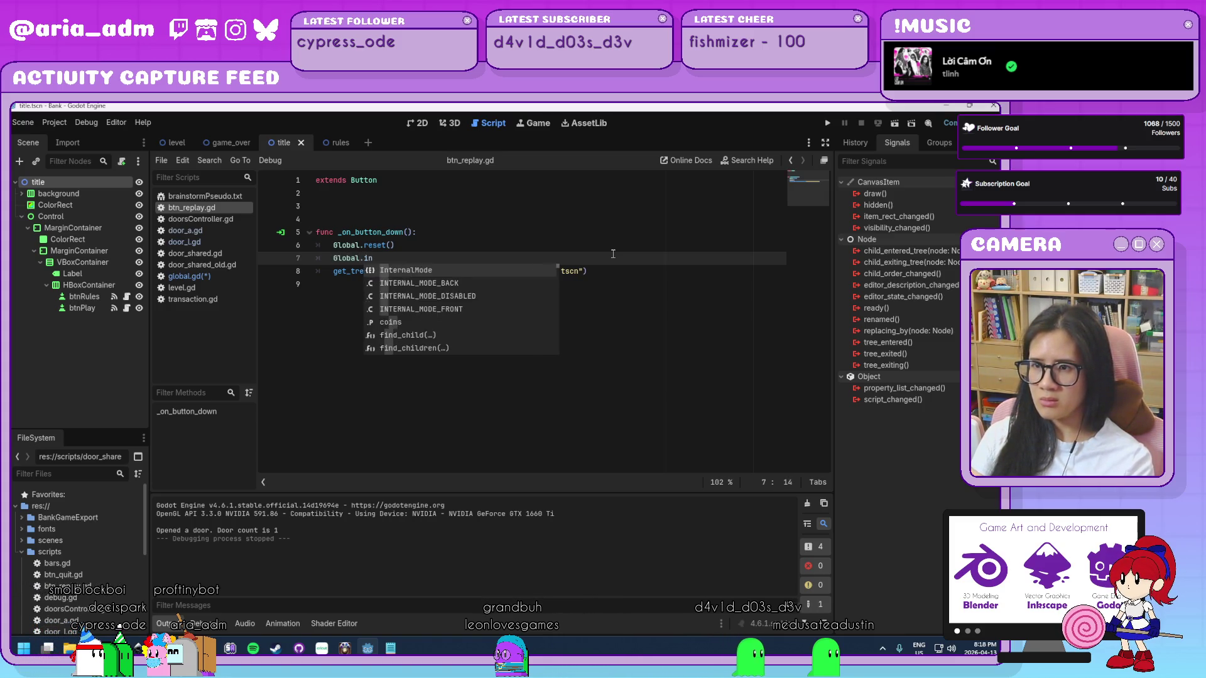
type("Gam")
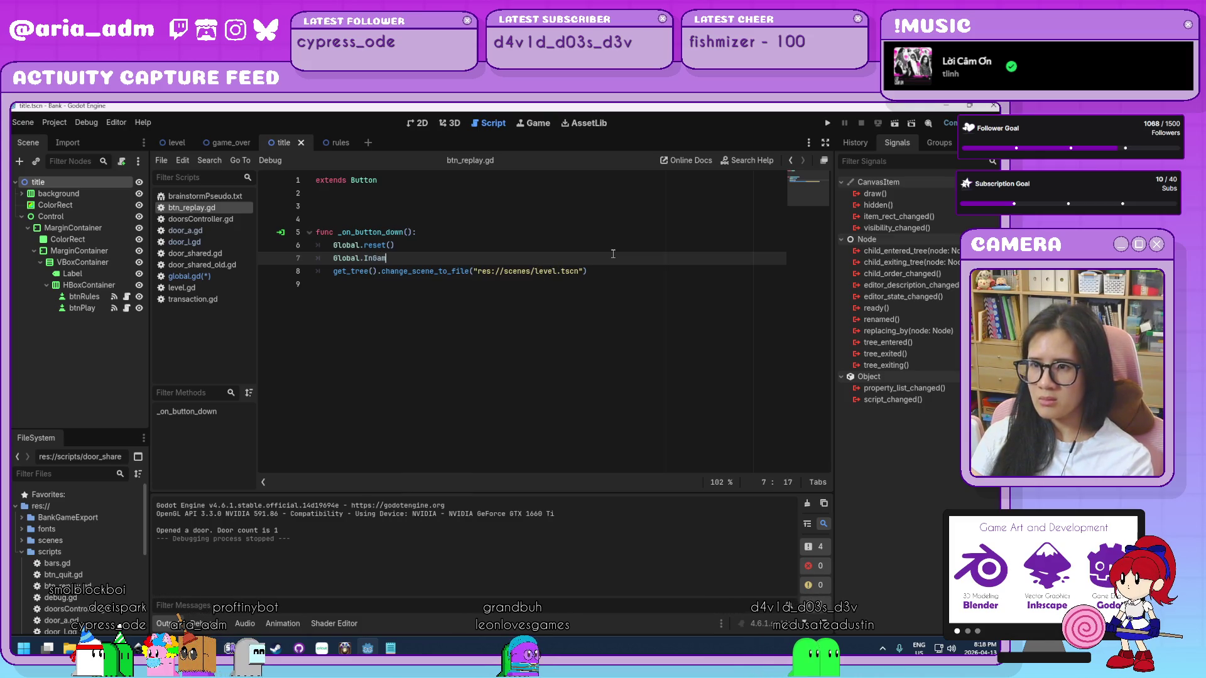
type("e ")
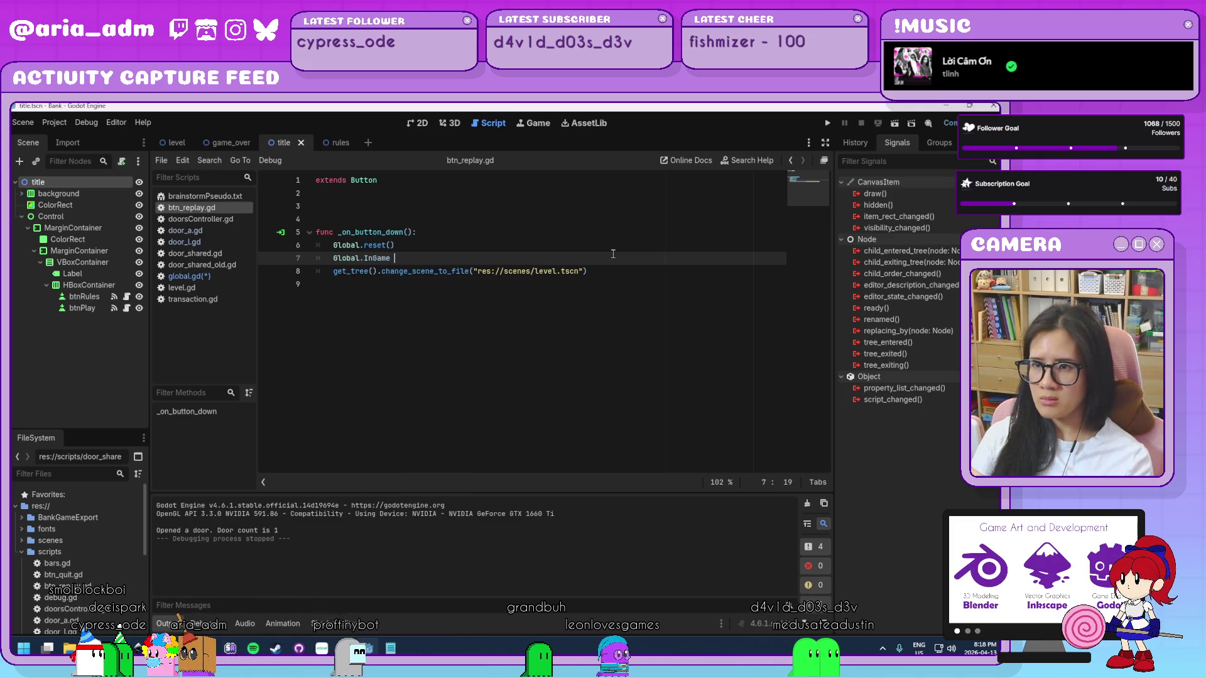
type("= 1")
key("Escape")
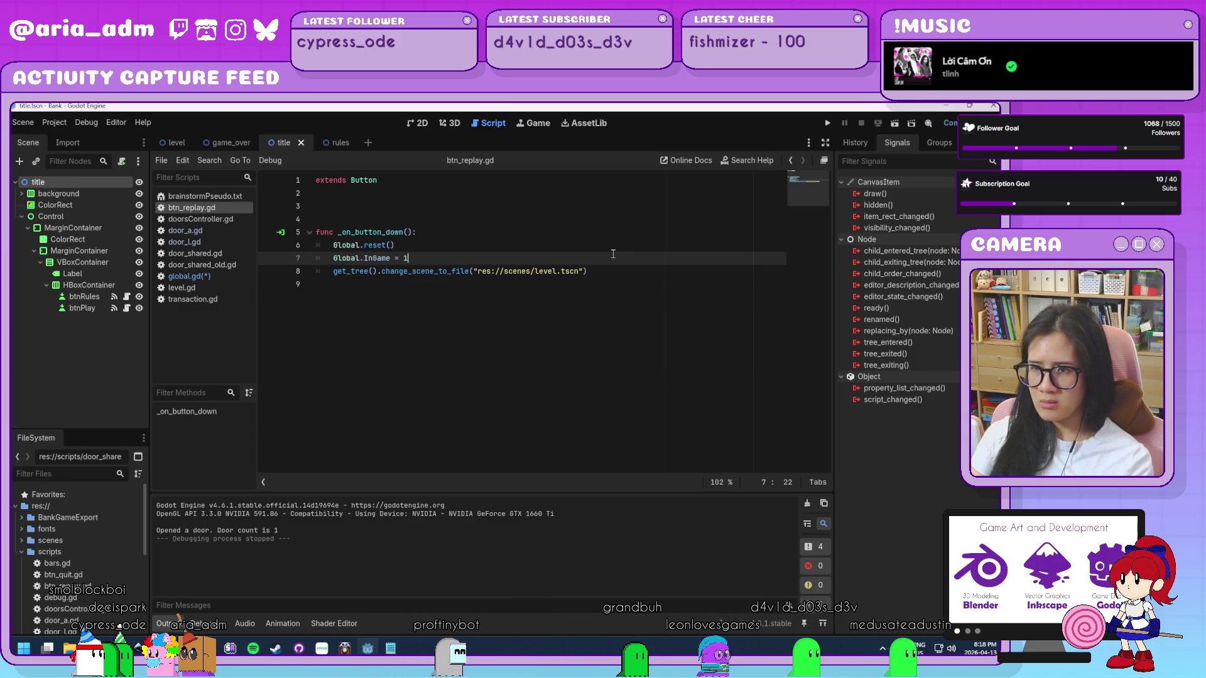
- Save the scripts and launch the game to test the change
left_click(619, 275)
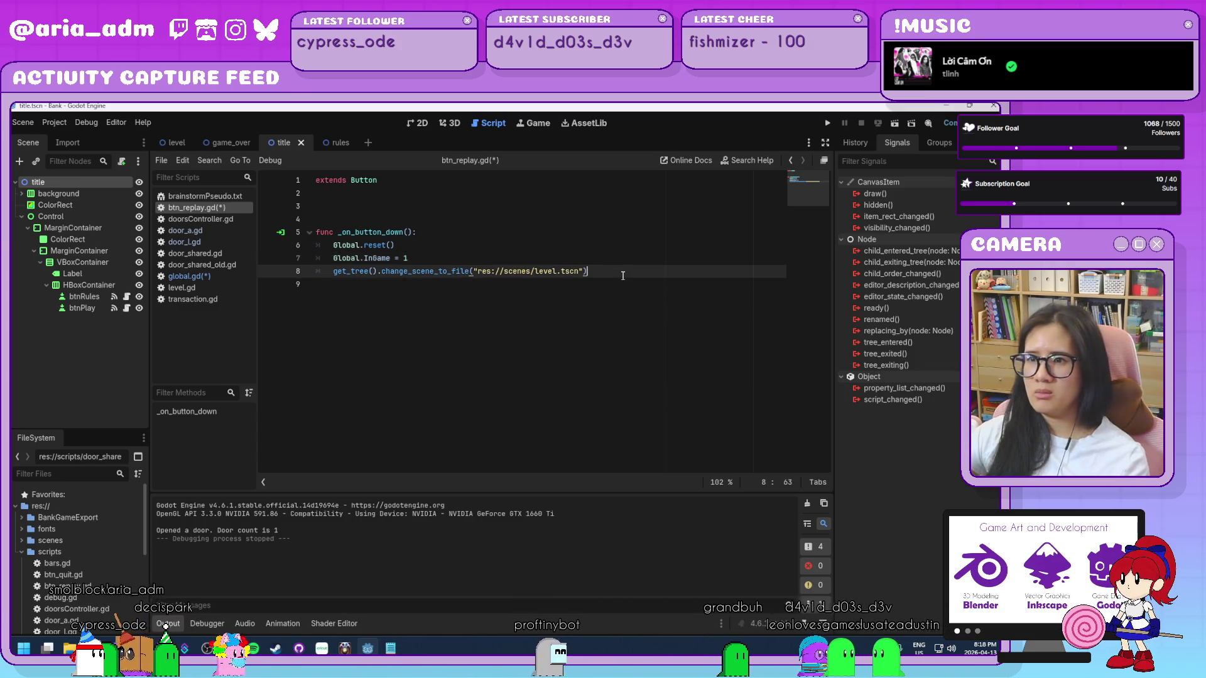
key("ctrl+s")
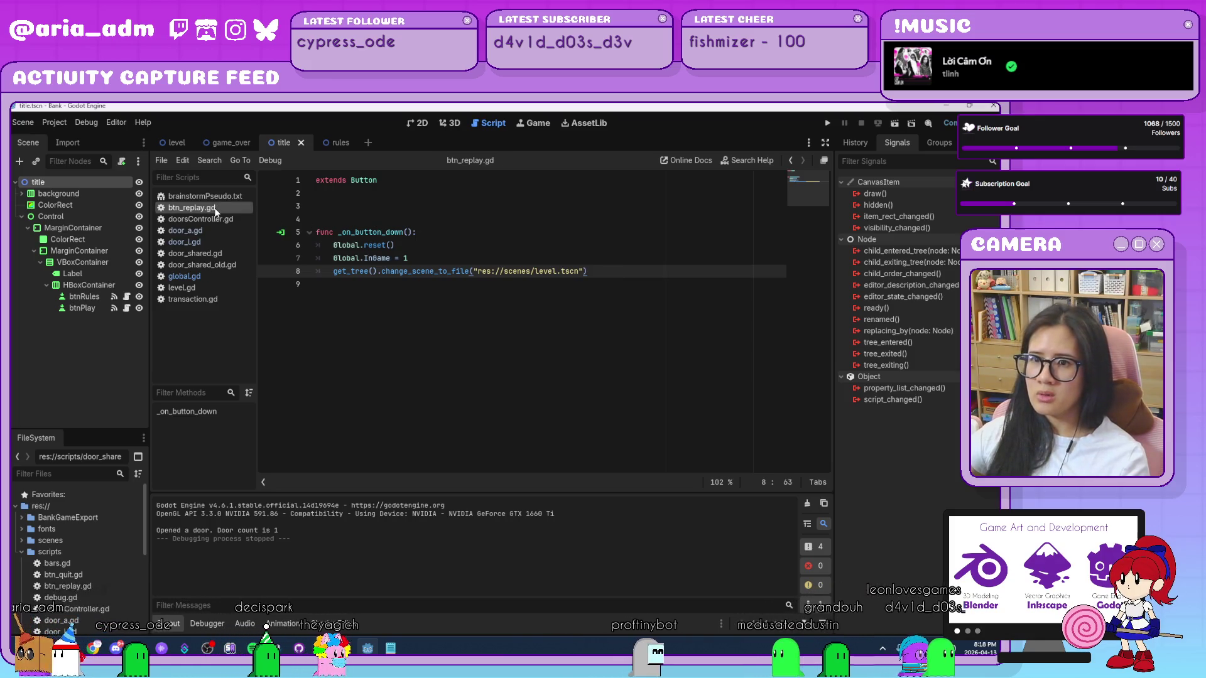
left_click(828, 123)
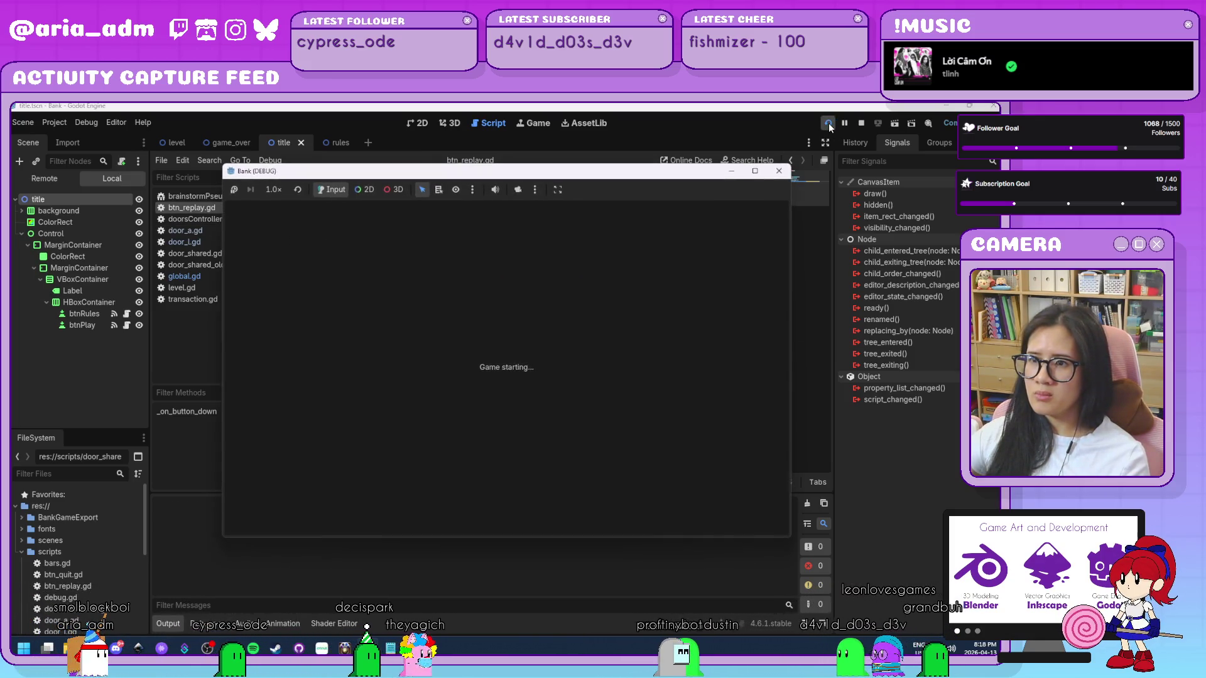
- Stop the running game and check the variable's exact name in global.gd
left_click(779, 170)
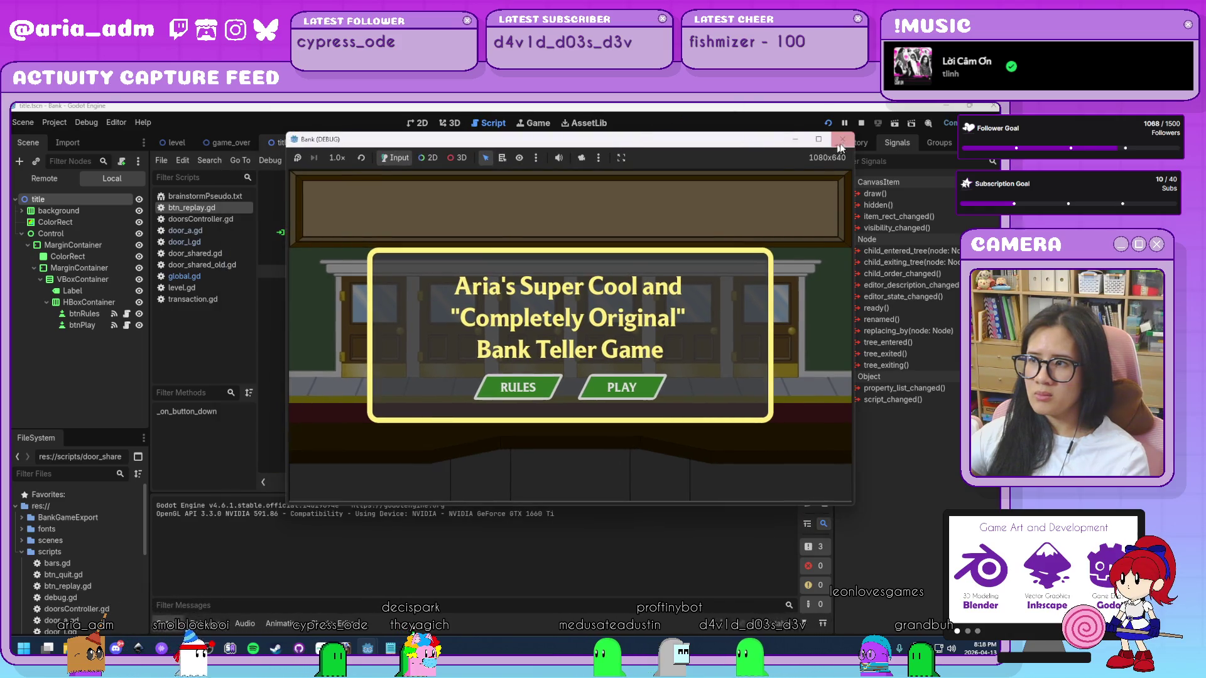
left_click(203, 277)
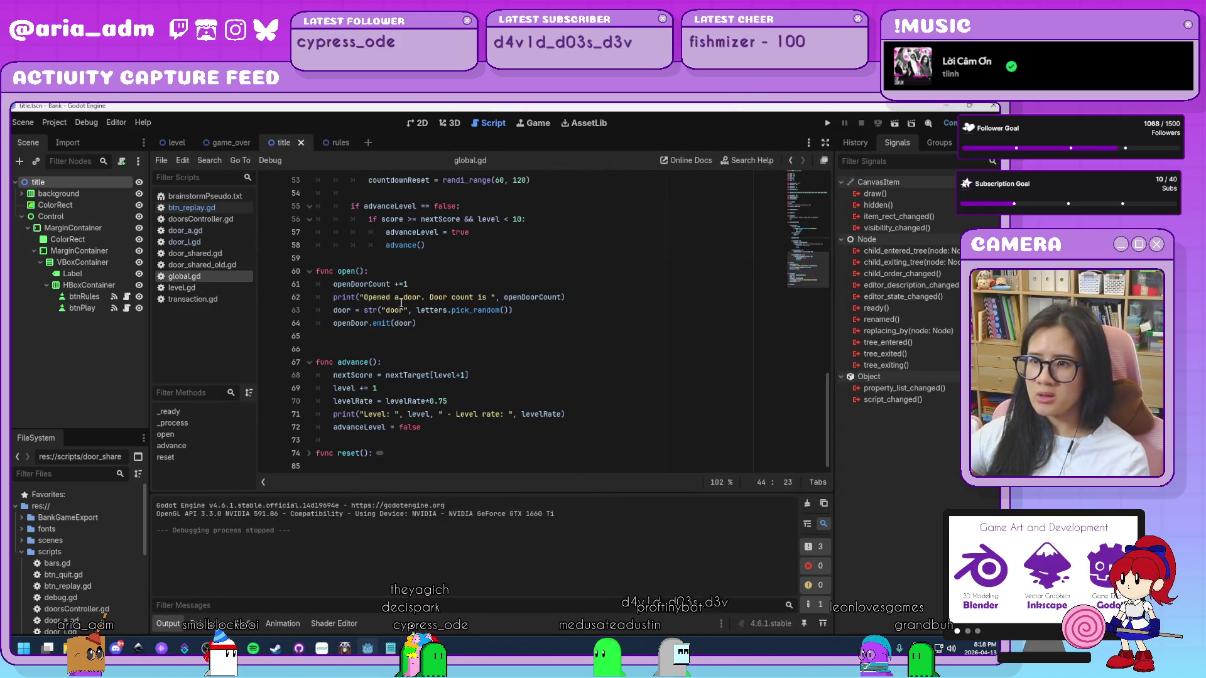
scroll(439, 314, "up", 10)
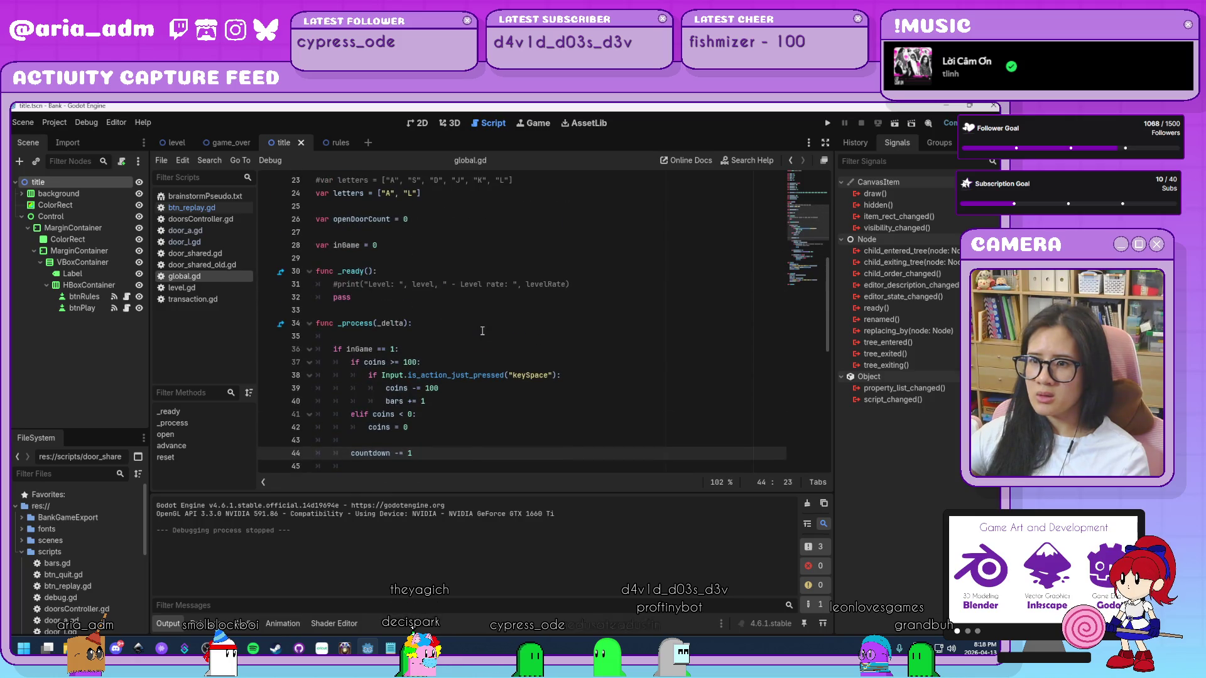
- Correct InGame to inGame in btn_replay.gd, then rerun the game and press PLAY
left_click(216, 205)
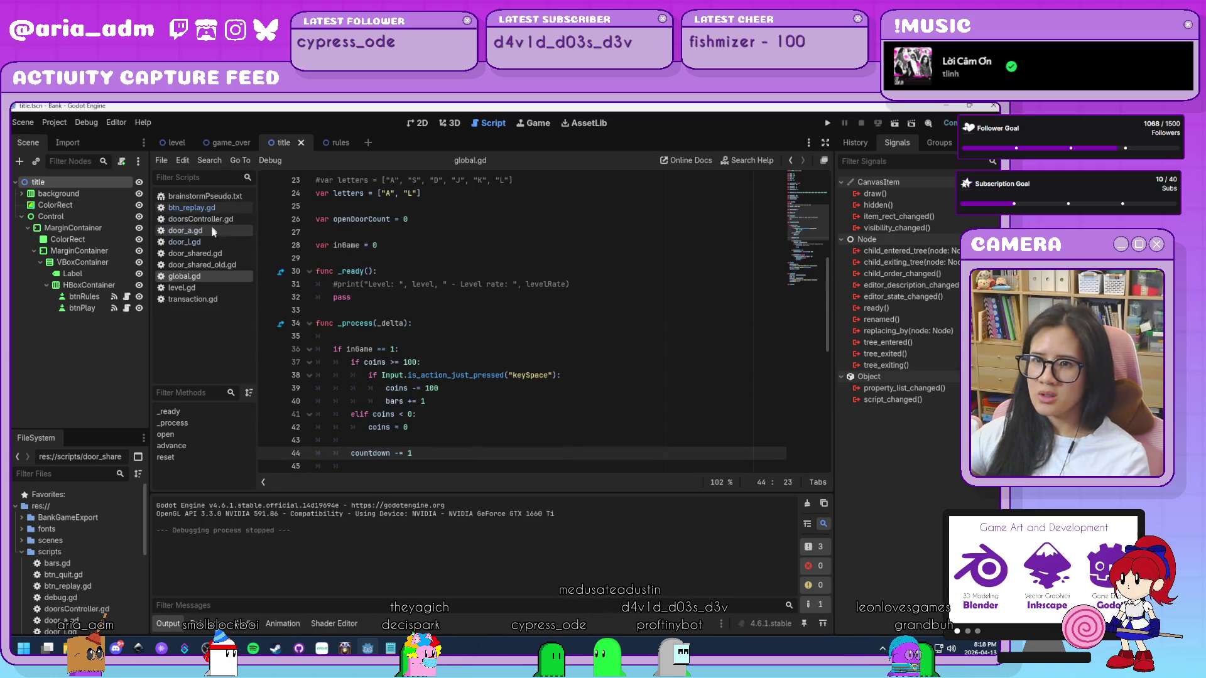
left_click(373, 258)
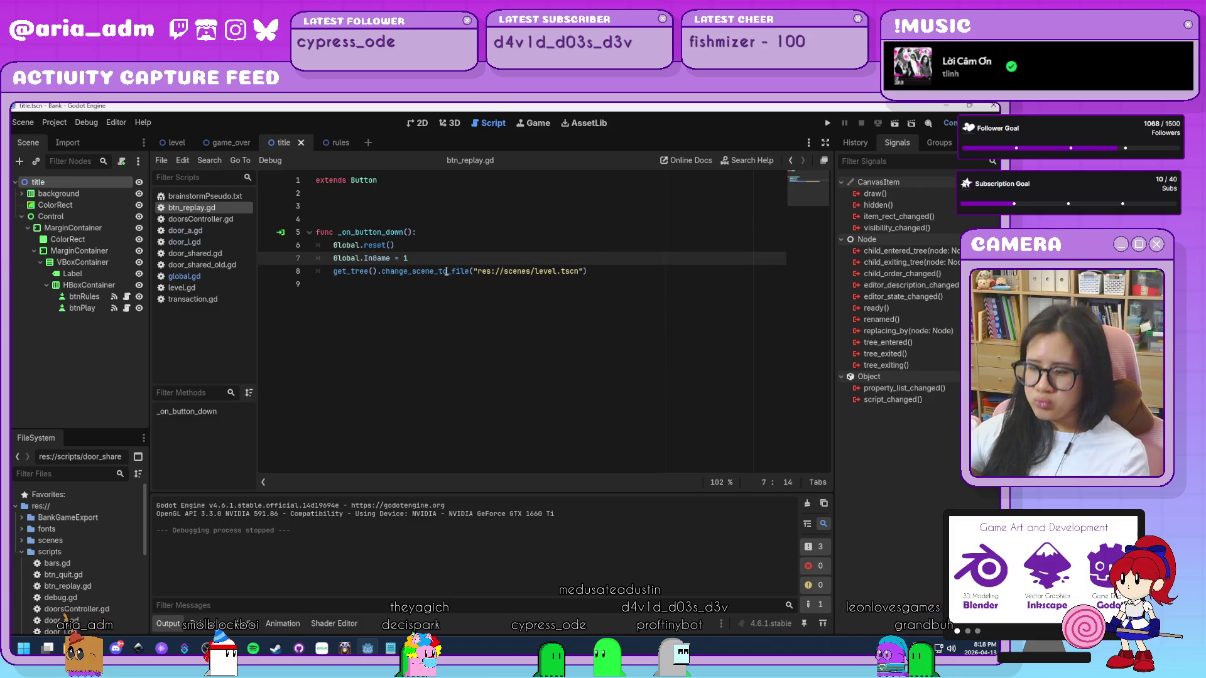
key("BackSpace")
type("i")
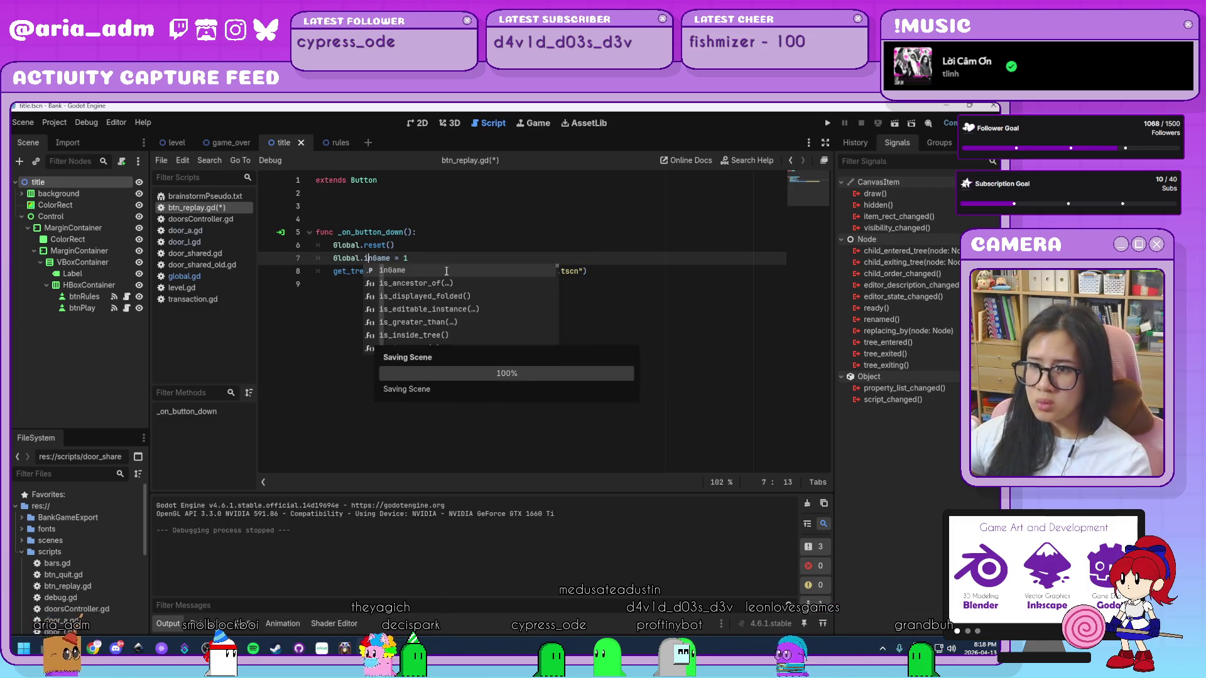
left_click(831, 125)
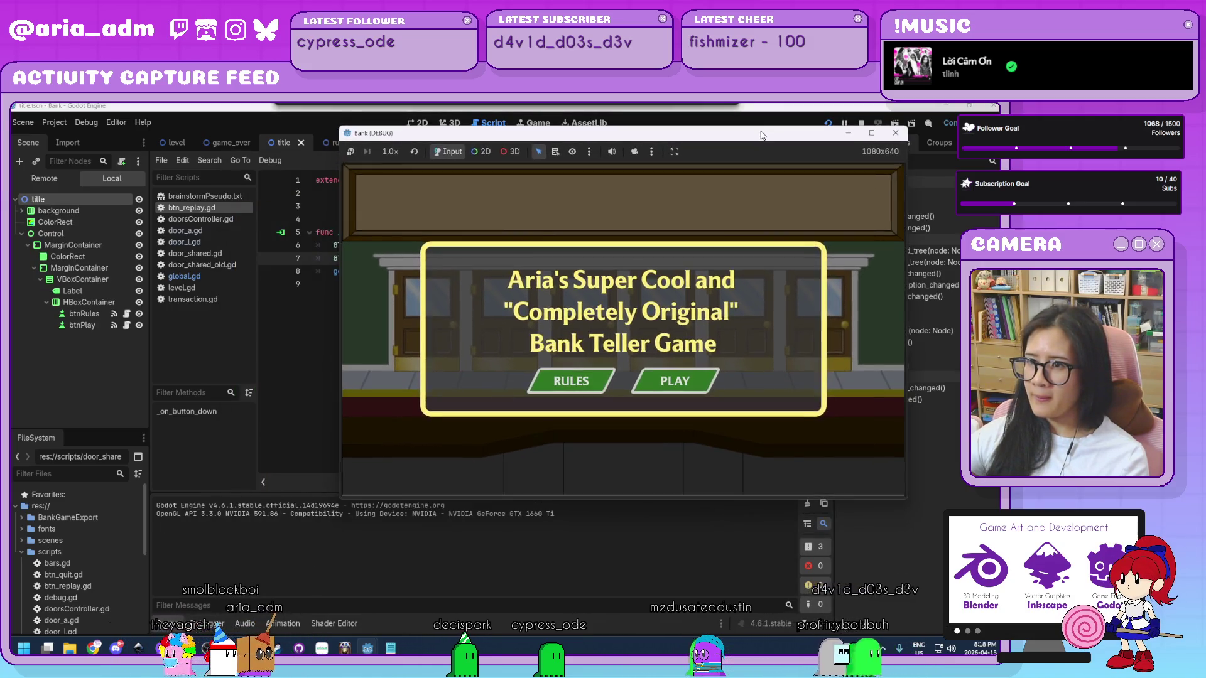
left_click(674, 381)
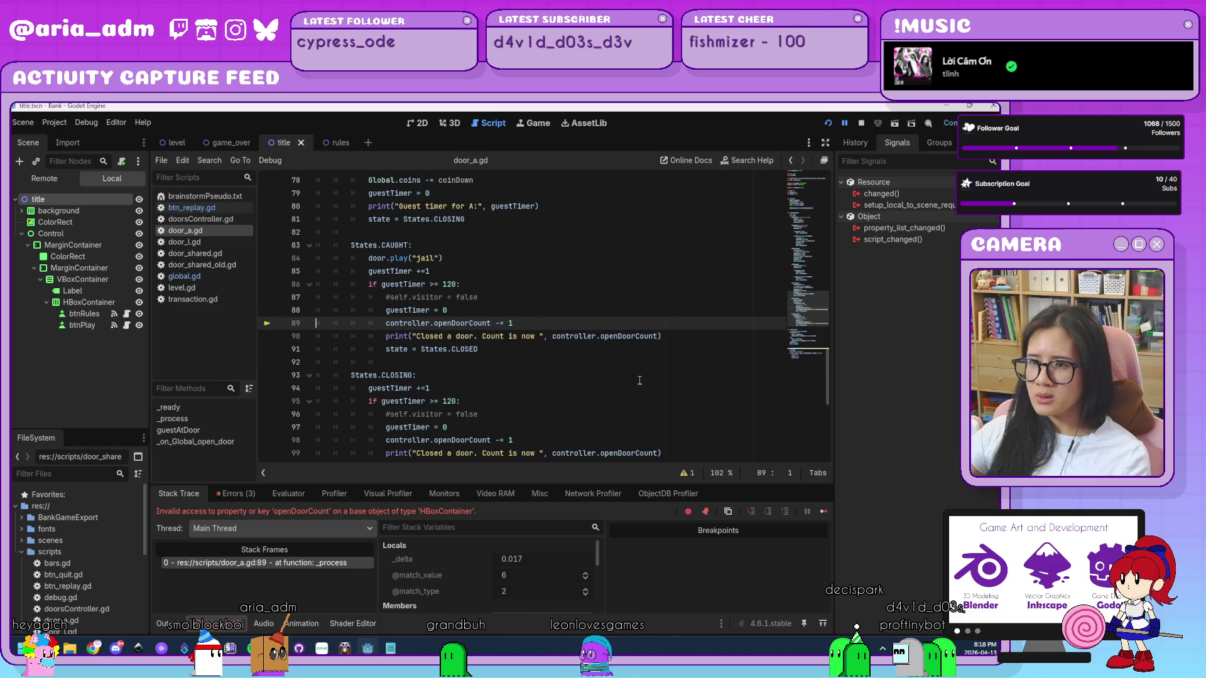
- Replace controller with Global on door_a.gd line 89 so it decrements Global.openDoorCount
double_click(387, 324)
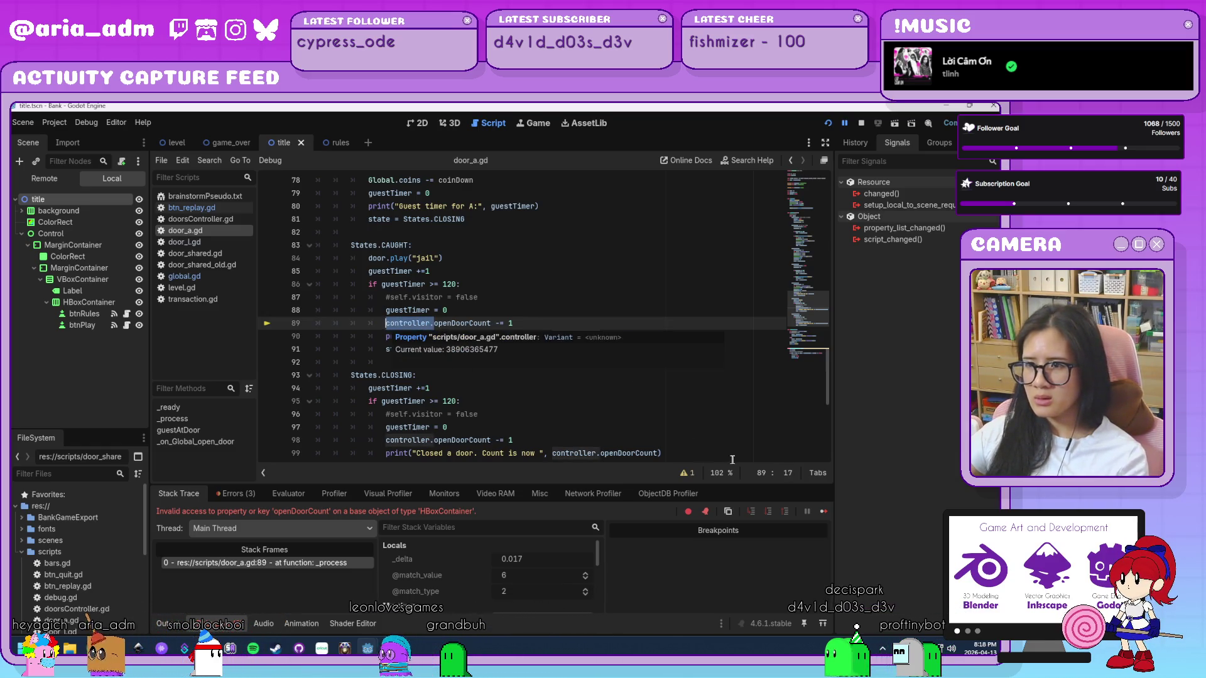
type("Global.")
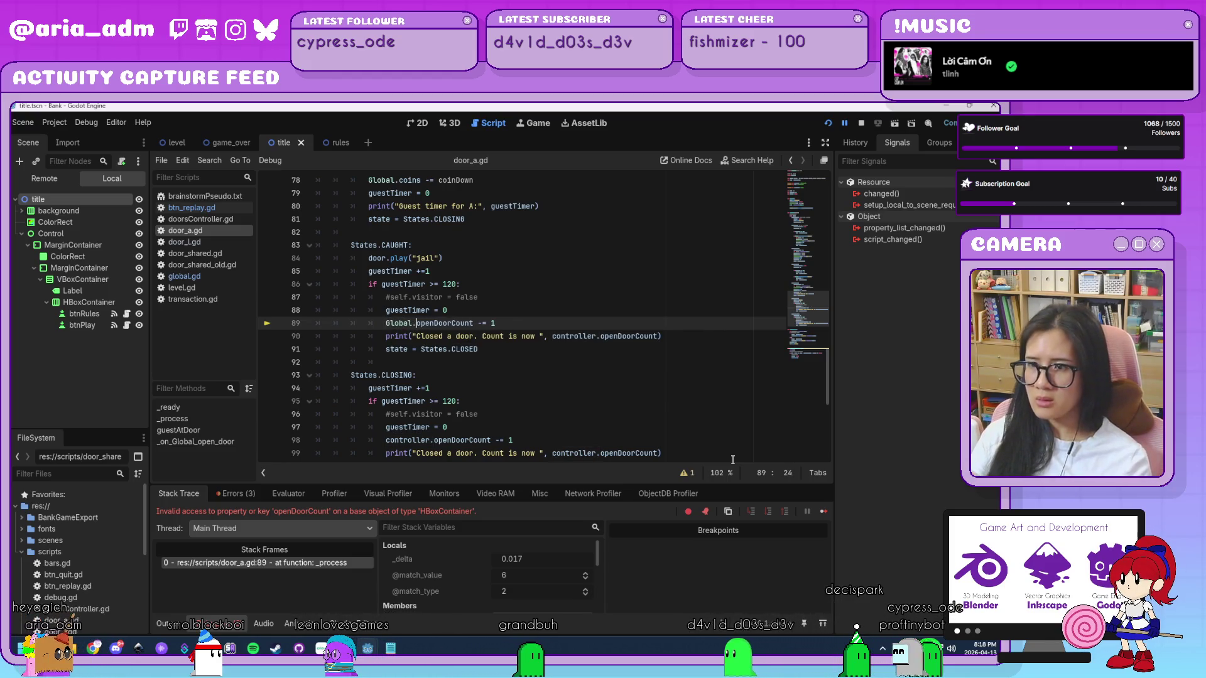
left_click(477, 362)
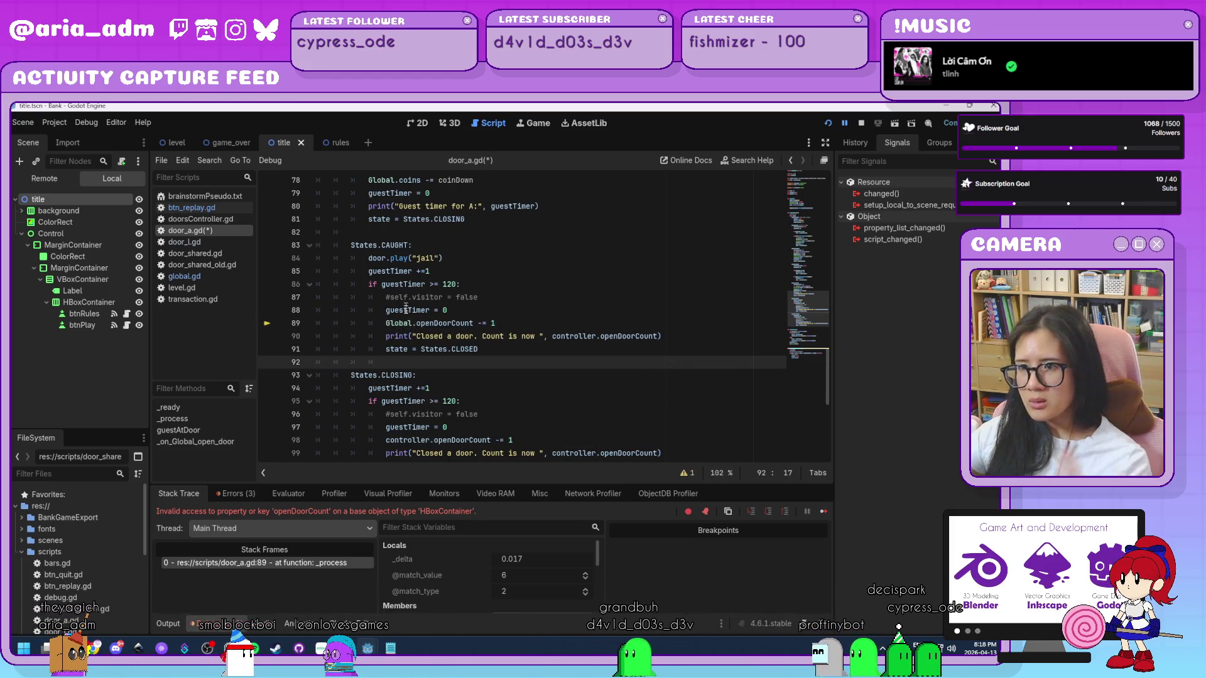
left_click_drag(412, 323, 385, 324)
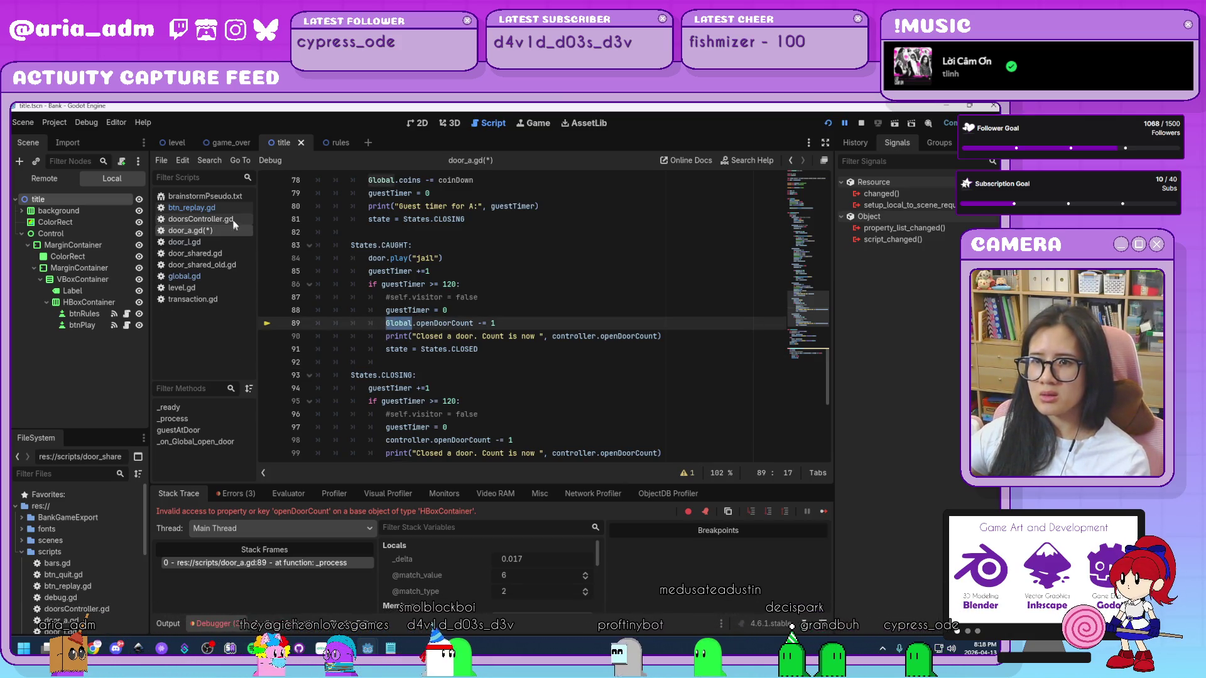
- In door_l.gd, replace controller with Global on line 89 and select line 98's reference
left_click(229, 240)
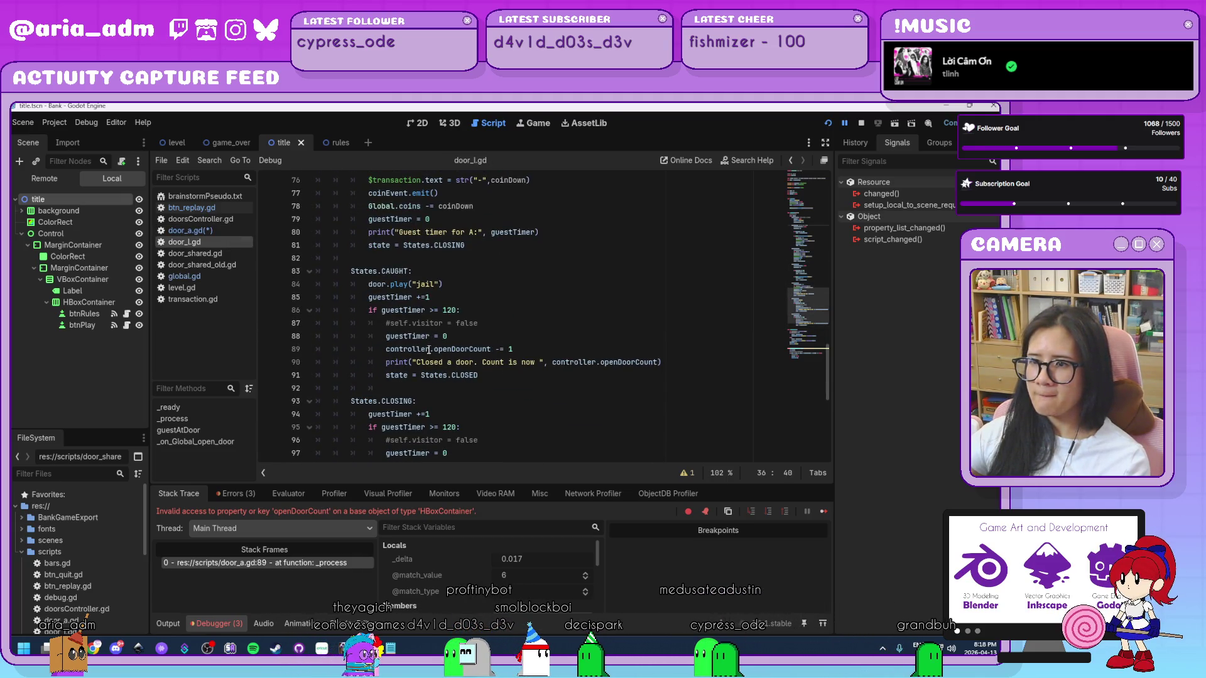
mouse_move(430, 349)
left_mouse_down()
mouse_move(376, 343)
mouse_move(385, 350)
left_mouse_up()
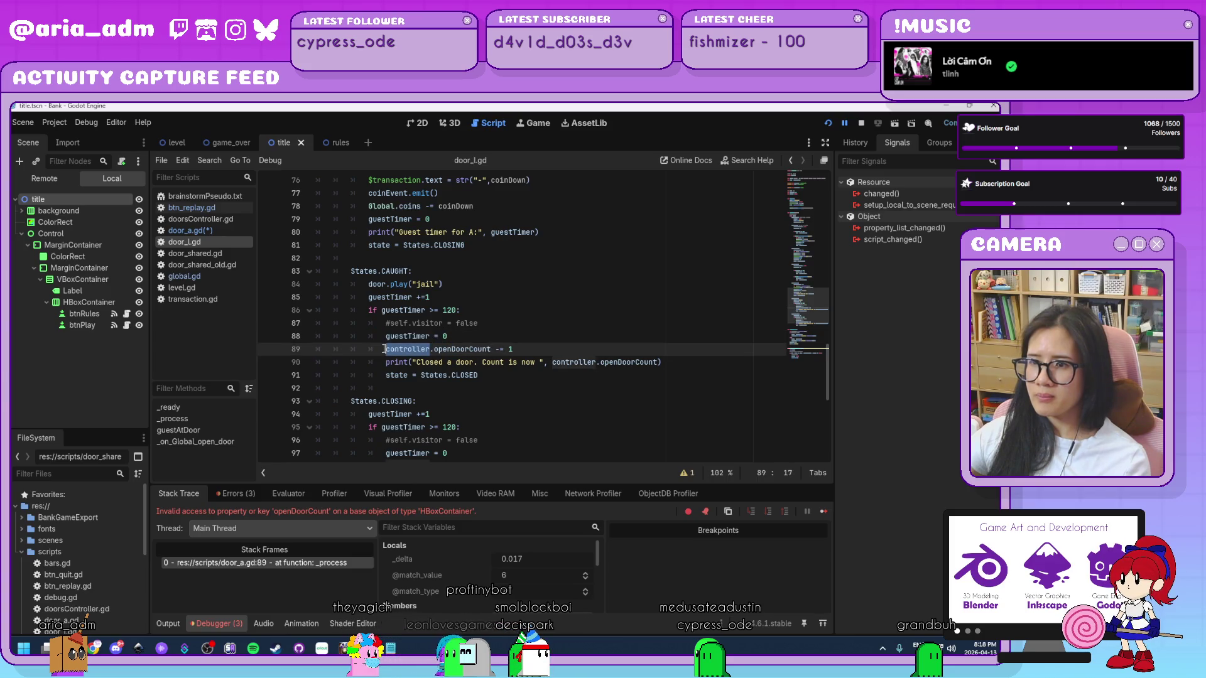
type("Global")
scroll(457, 355, "down", 4)
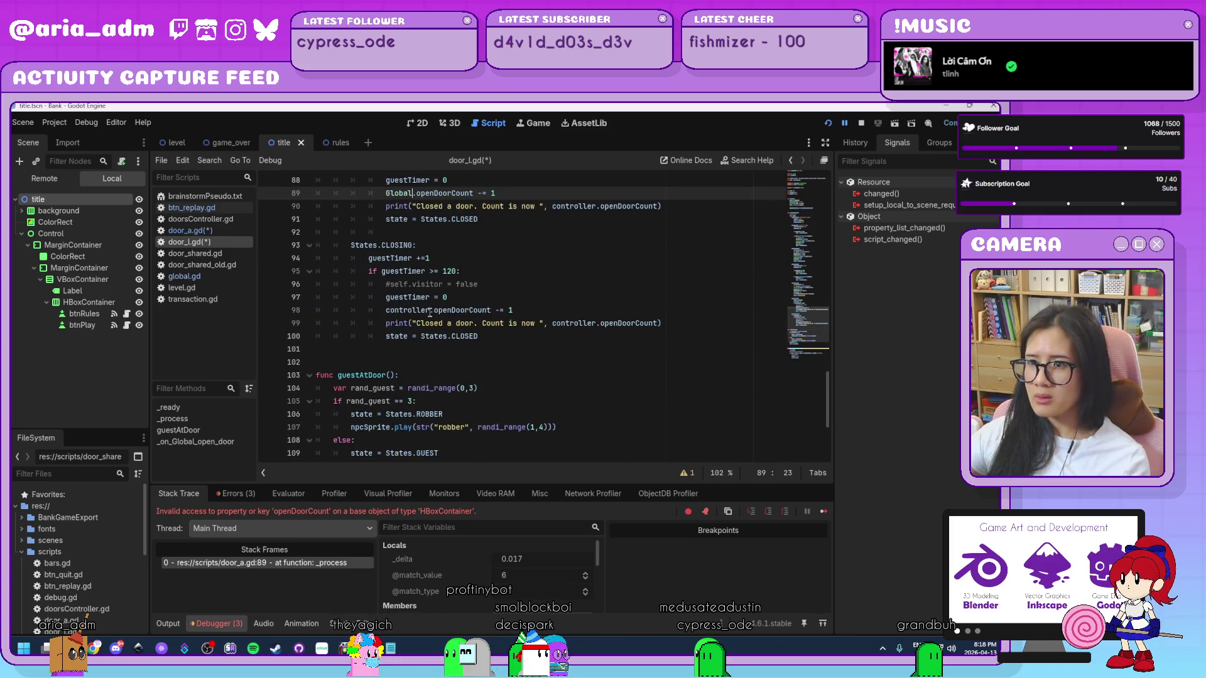
left_click_drag(429, 312, 385, 310)
type("Globa")
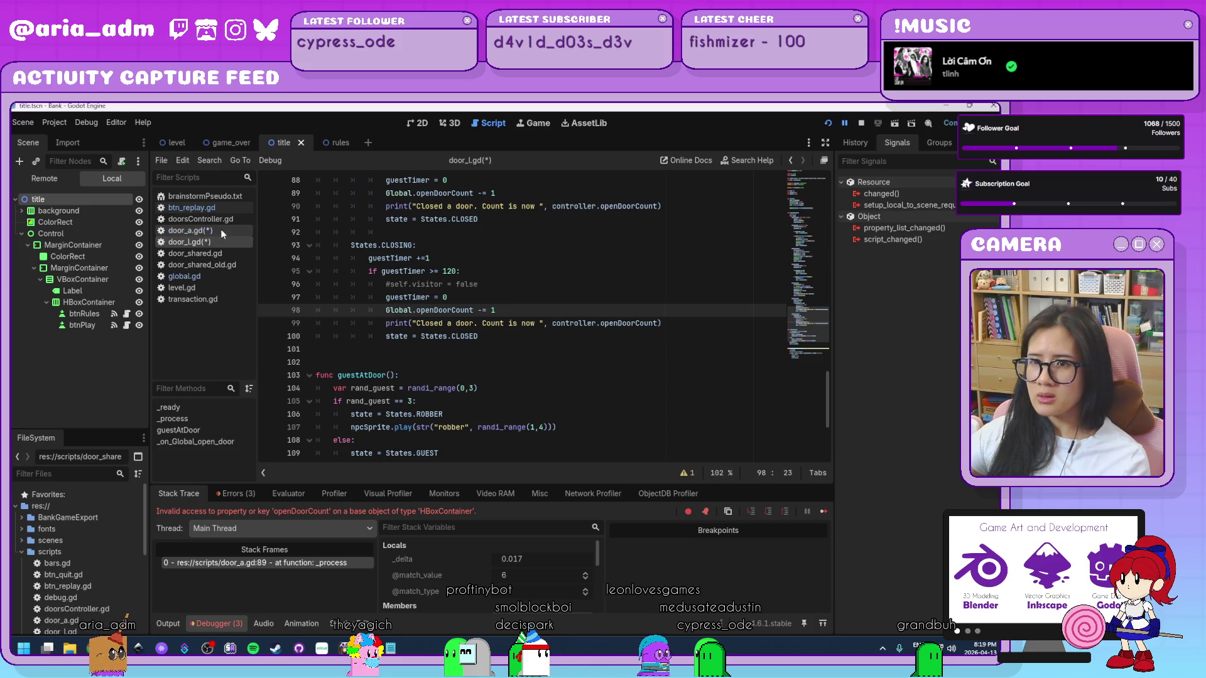
- Change door_a.gd line 98 to use Global.openDoorCount, save, and run the game
left_click(220, 230)
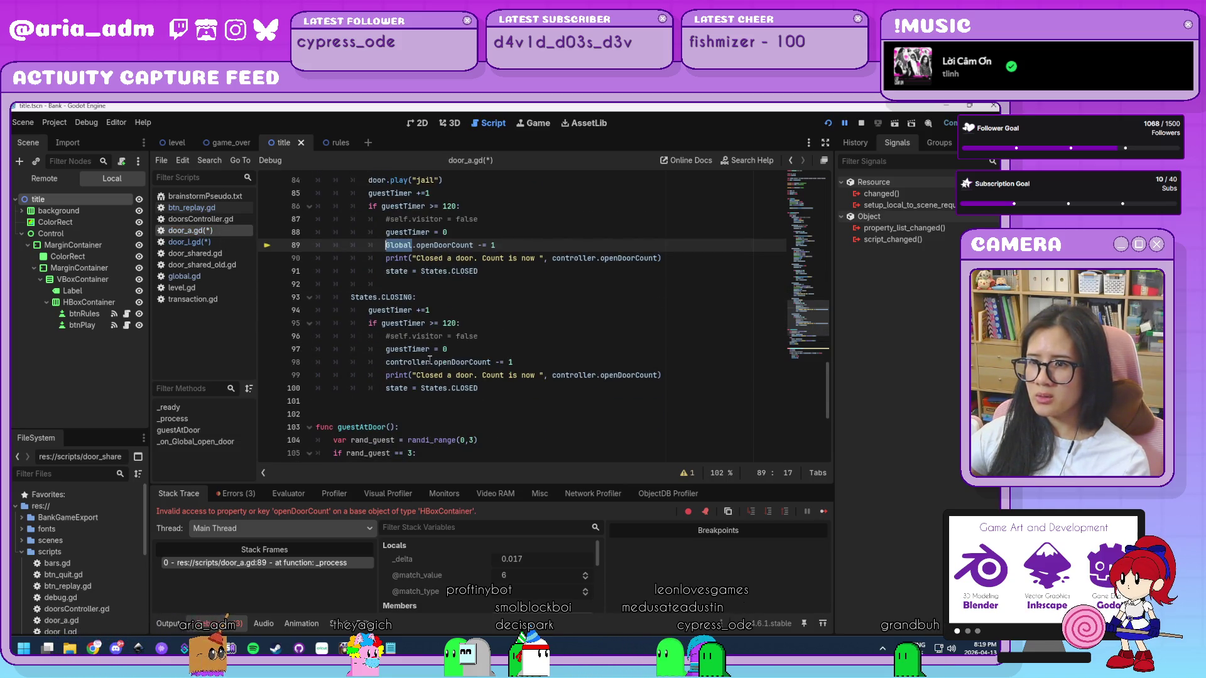
double_click(430, 362)
type("Global")
key("ctrl+s")
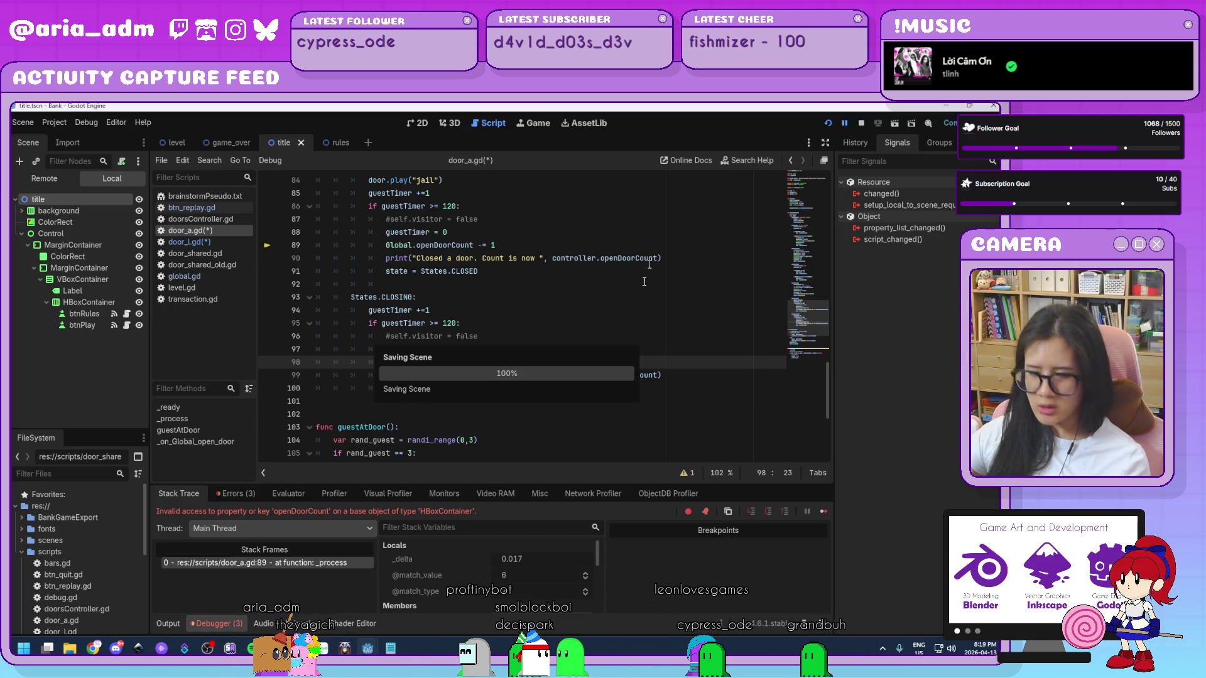
left_click(829, 122)
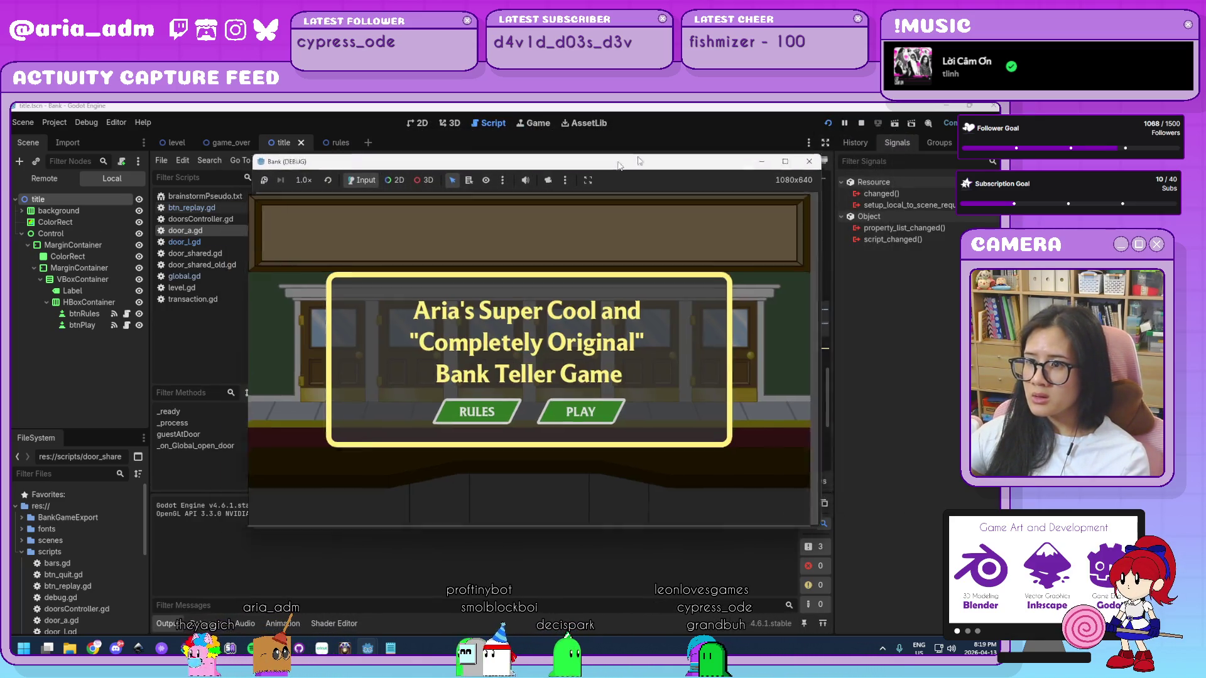
- Start the level and serve the guest at door L with the L key
left_click_drag(638, 159, 748, 117)
left_click(691, 372)
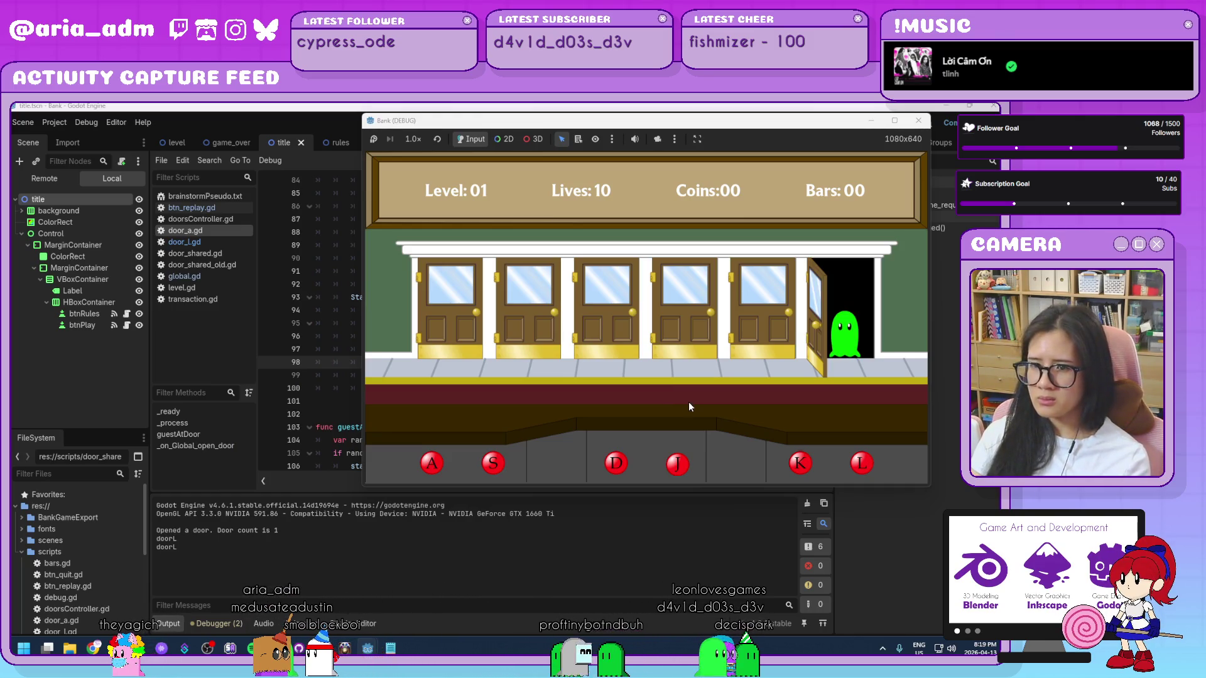
key("l")
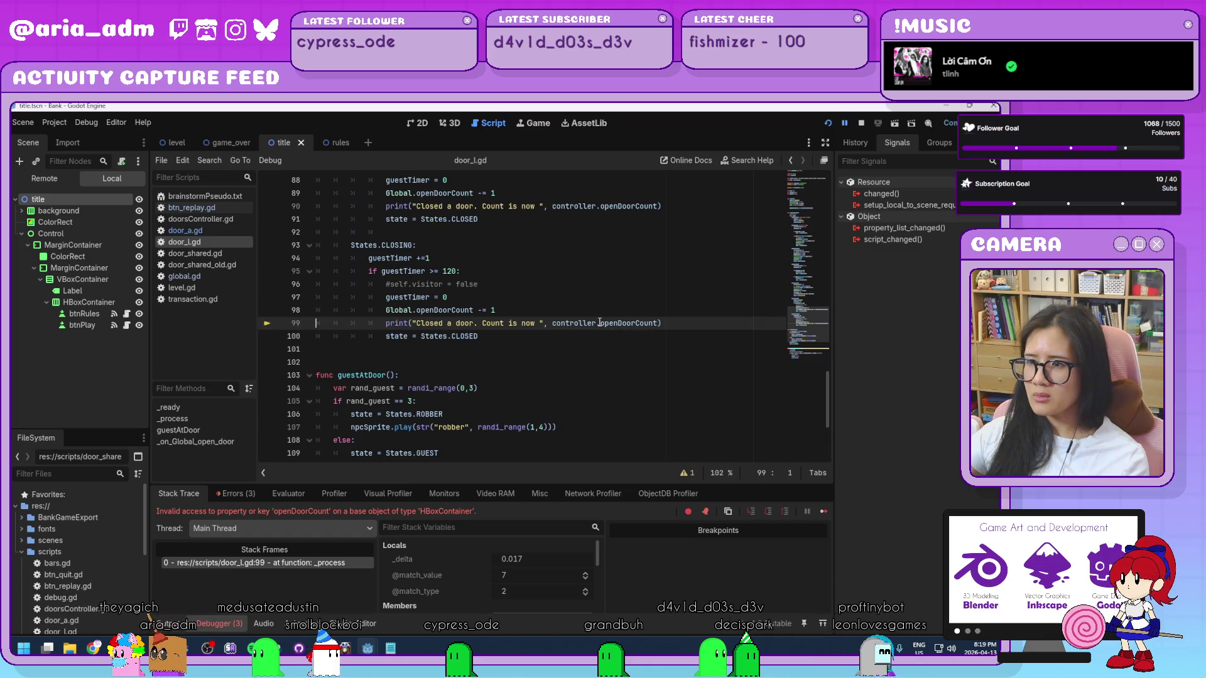
- In door_l.gd, make line 99 print Global.openDoorCount and select line 90's controller reference
left_click_drag(554, 318, 553, 318)
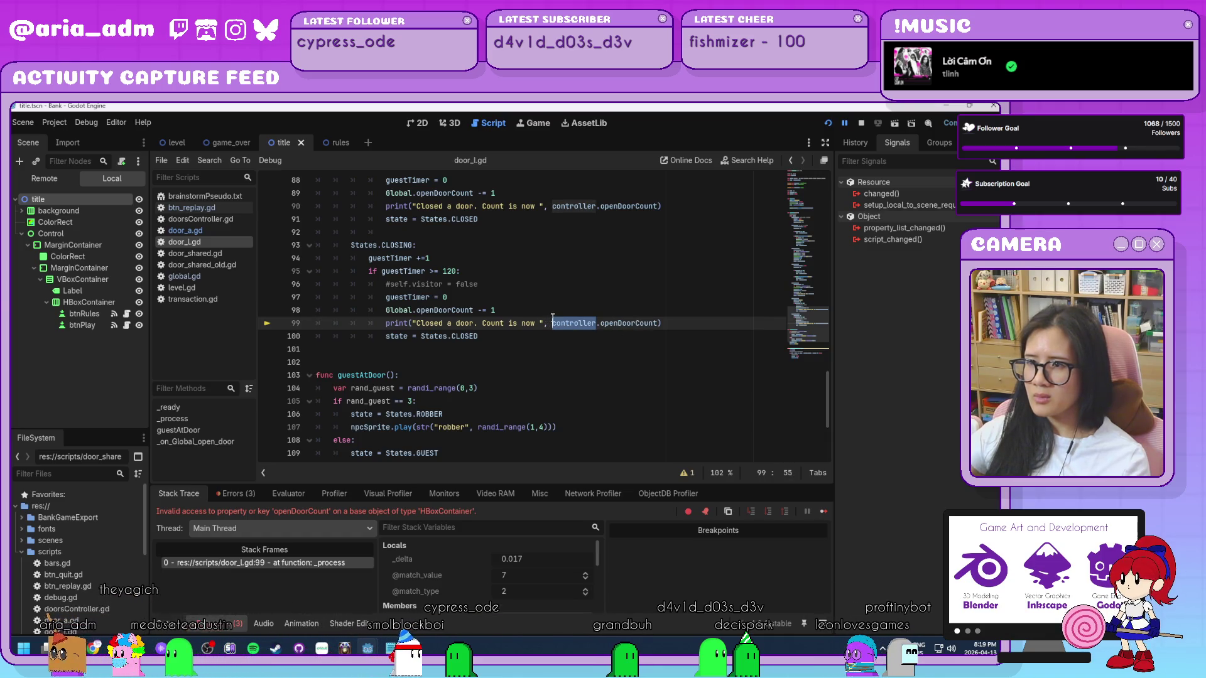
type("Global")
left_click(588, 206)
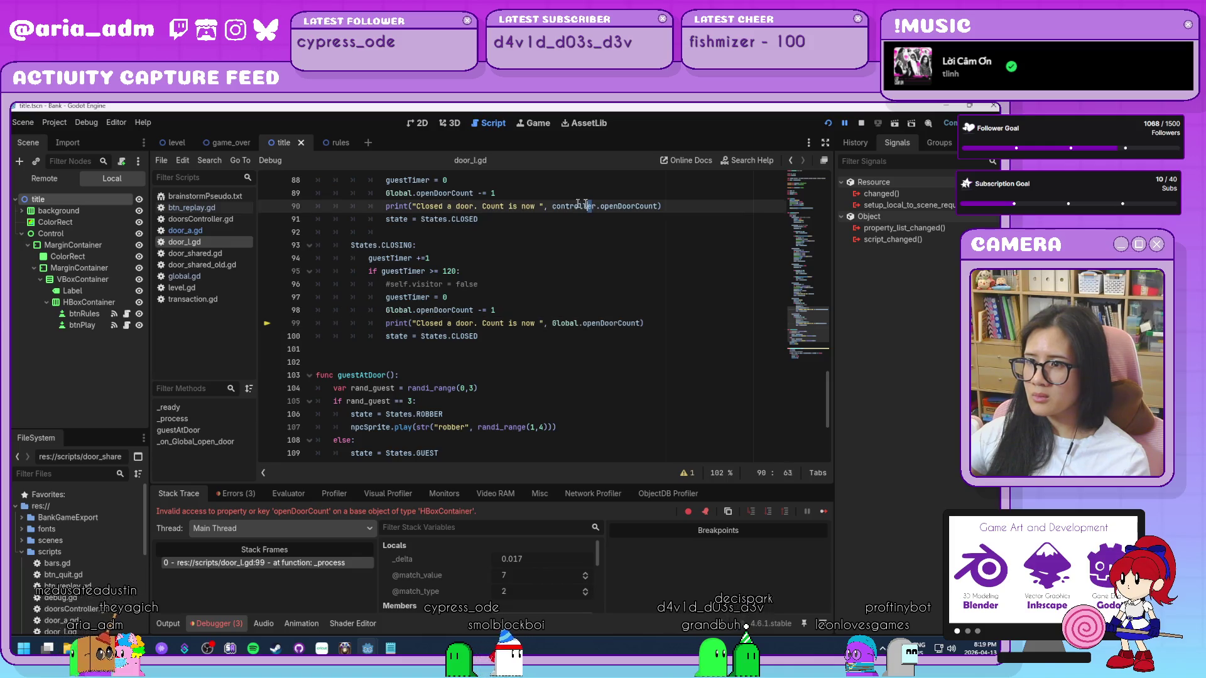
left_click_drag(554, 206, 600, 208)
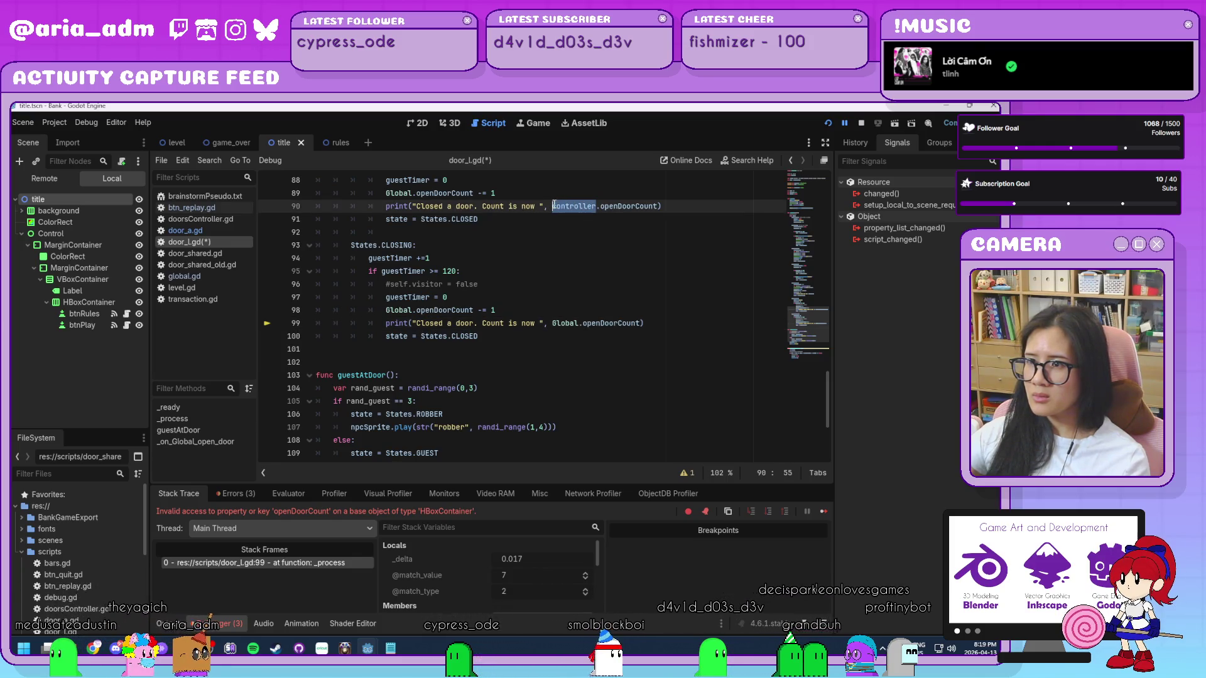
type("Globa")
- Replace controller with Global on door_a.gd lines 90 and 99, then save and run
left_click(186, 231)
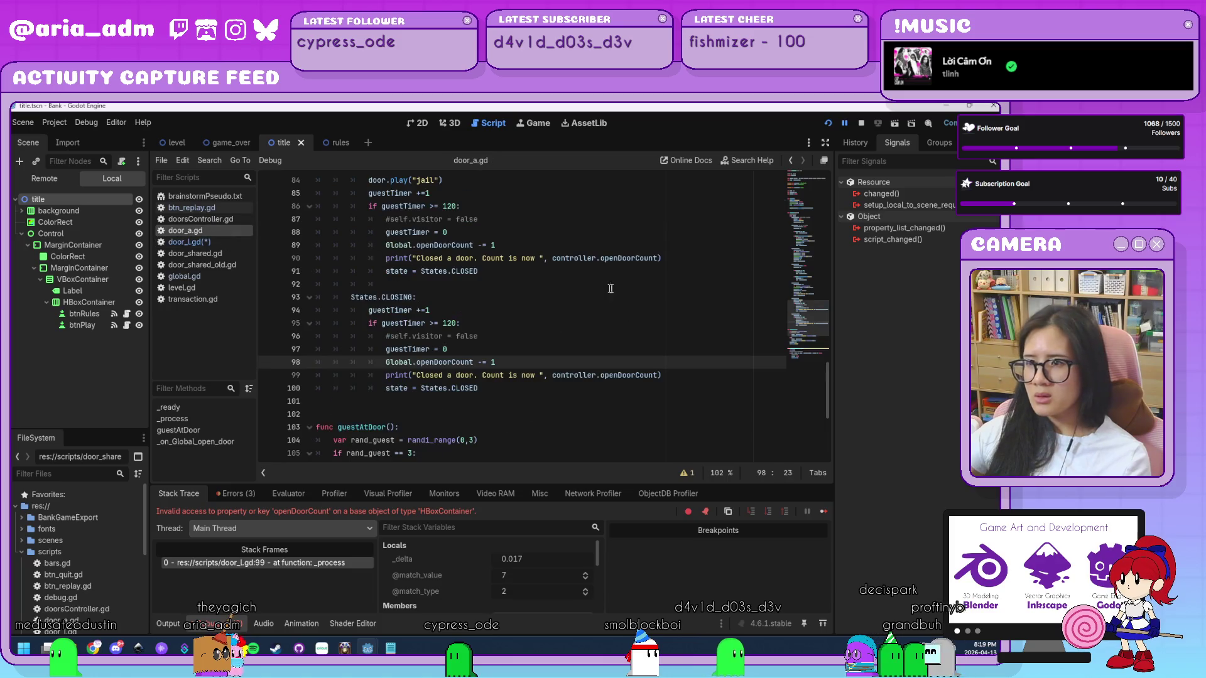
double_click(597, 258)
type("Global")
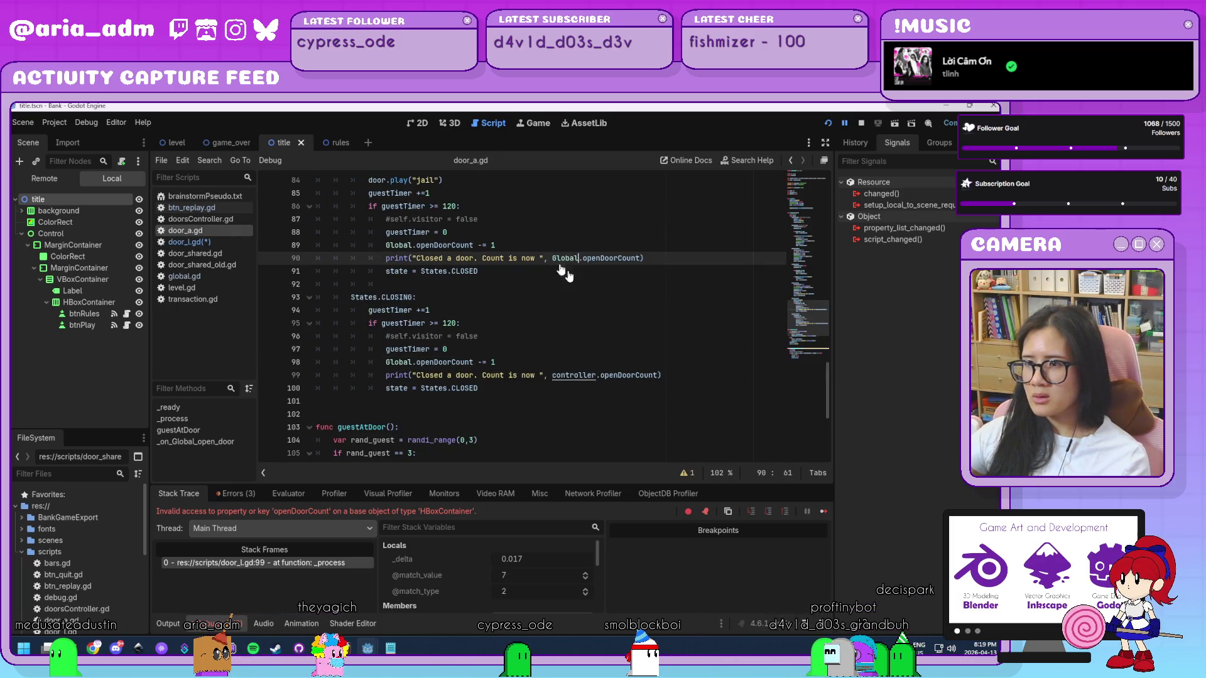
double_click(592, 374)
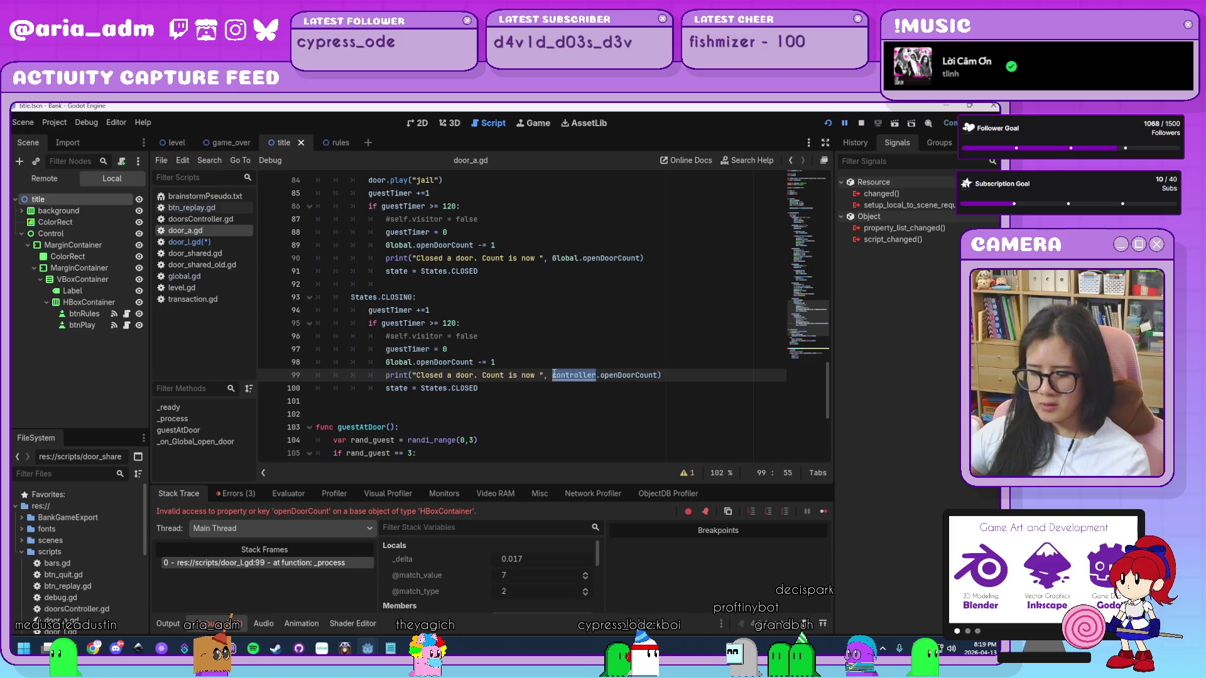
type("Global")
key("F5")
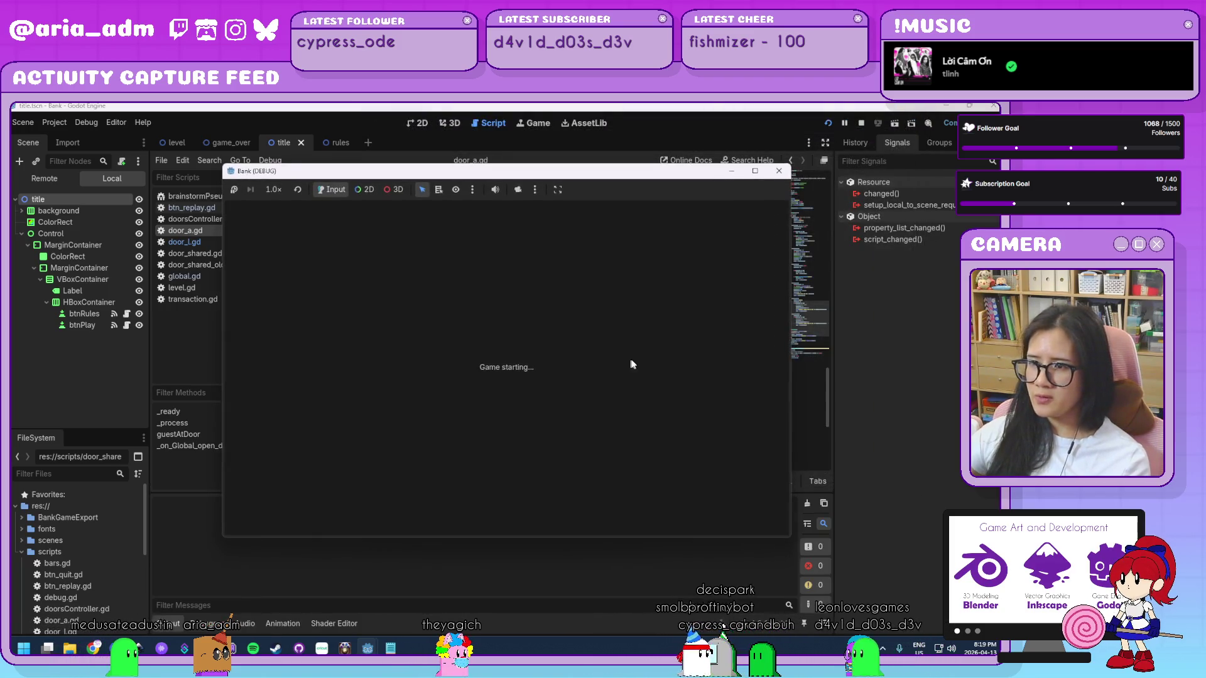
- Play a round serving guests at door A, watch the open/close counts, then close the game
left_click_drag(596, 171, 727, 129)
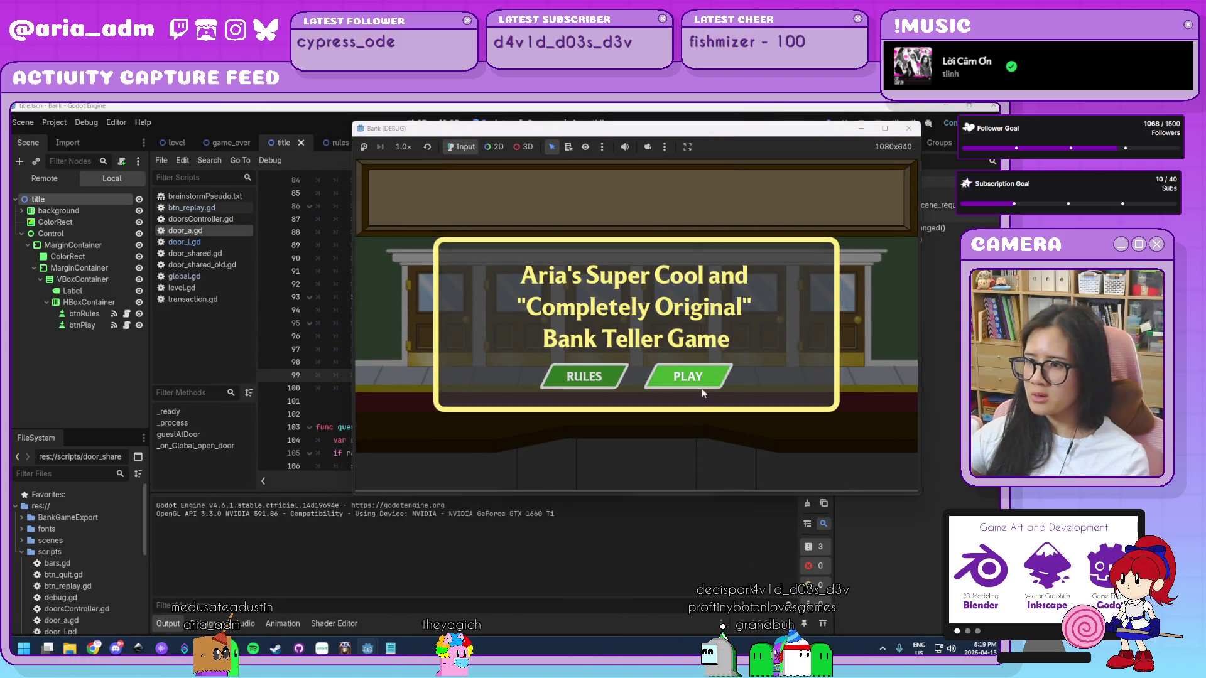
left_click(688, 377)
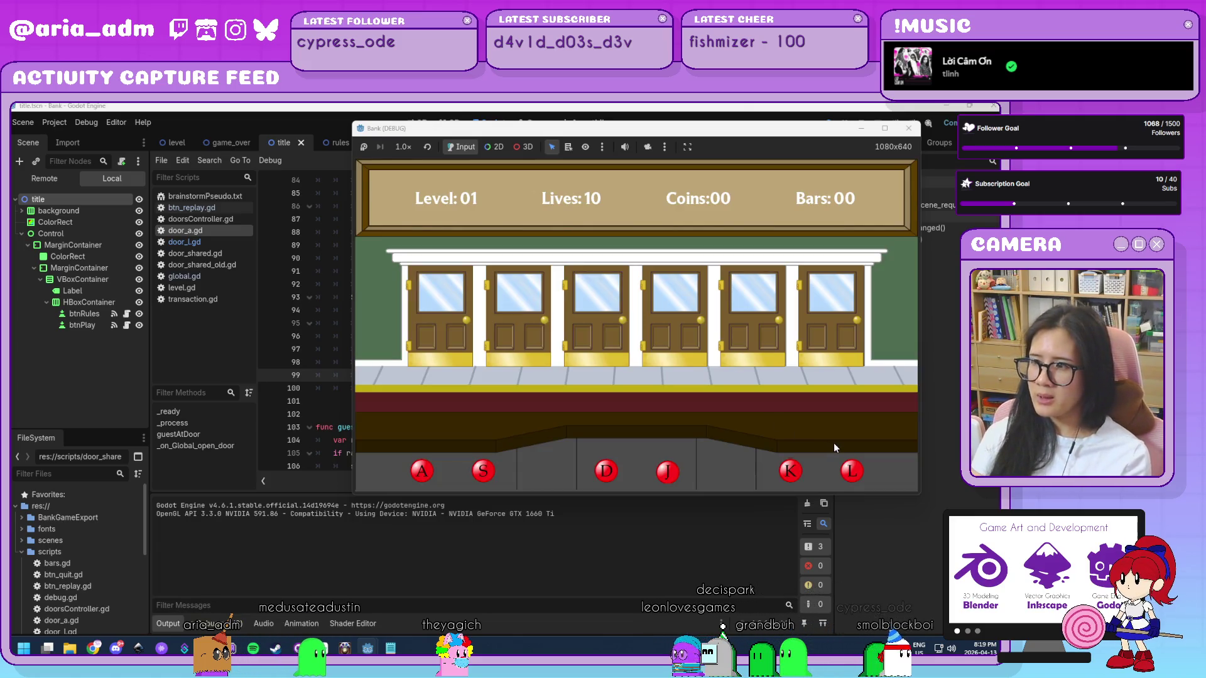
key("a")
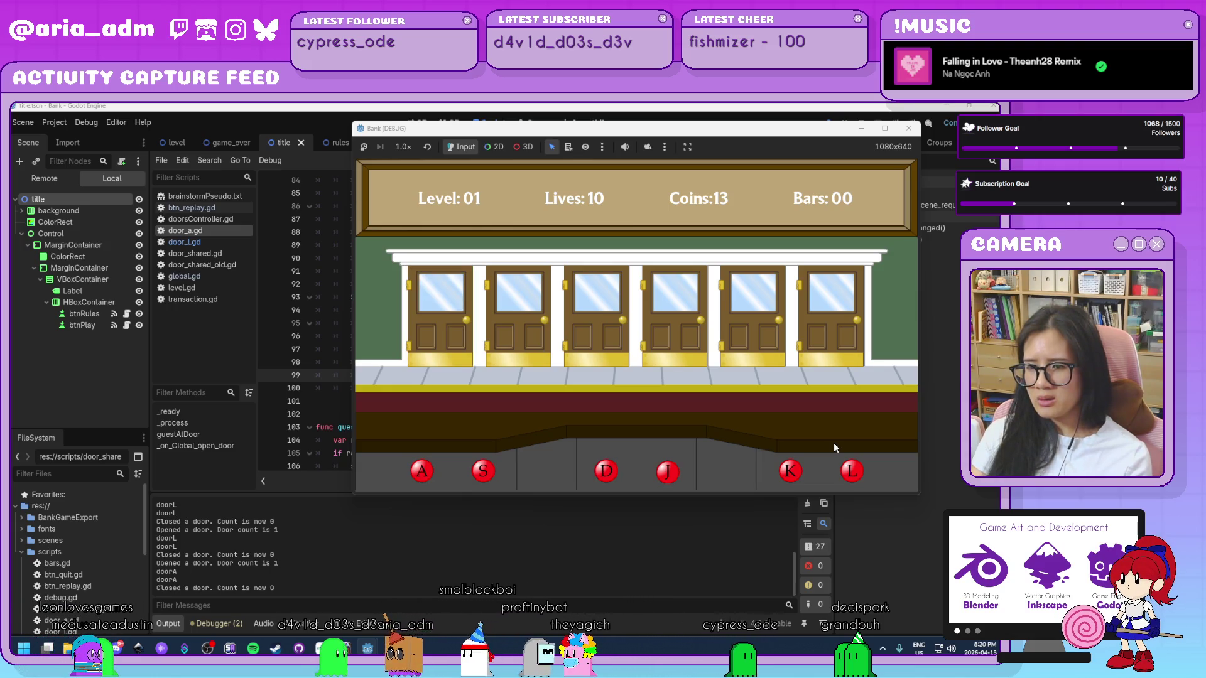
key("a")
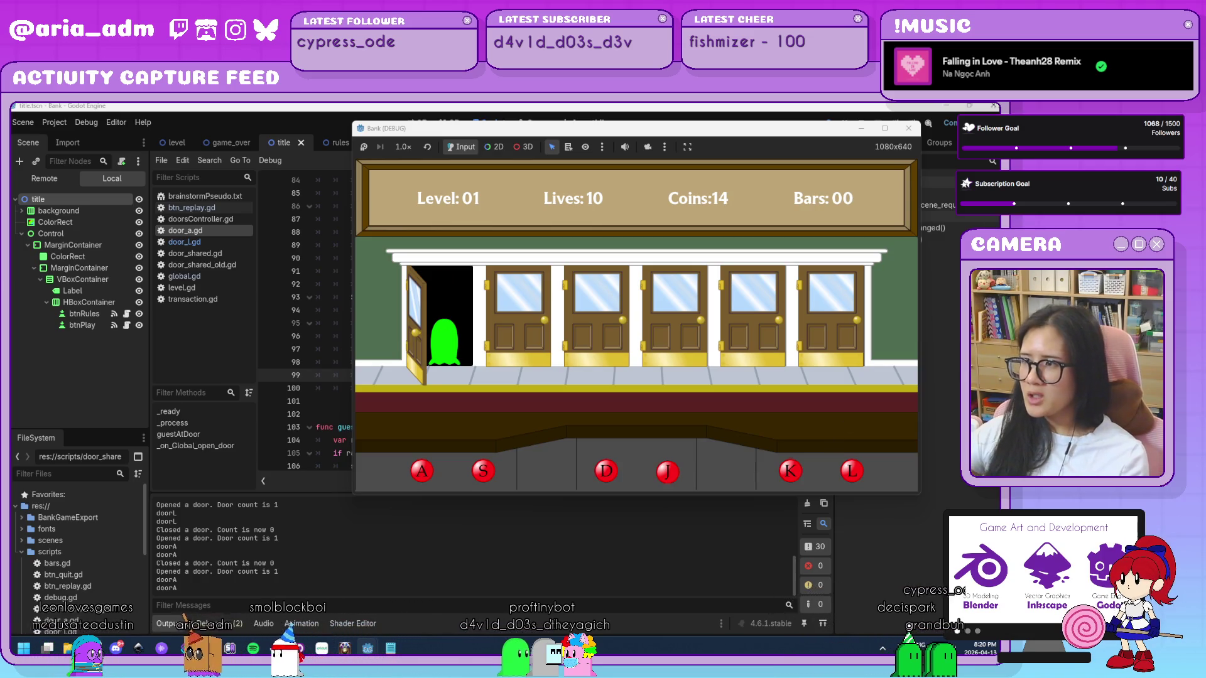
left_click(909, 129)
scroll(534, 314, "up", 12)
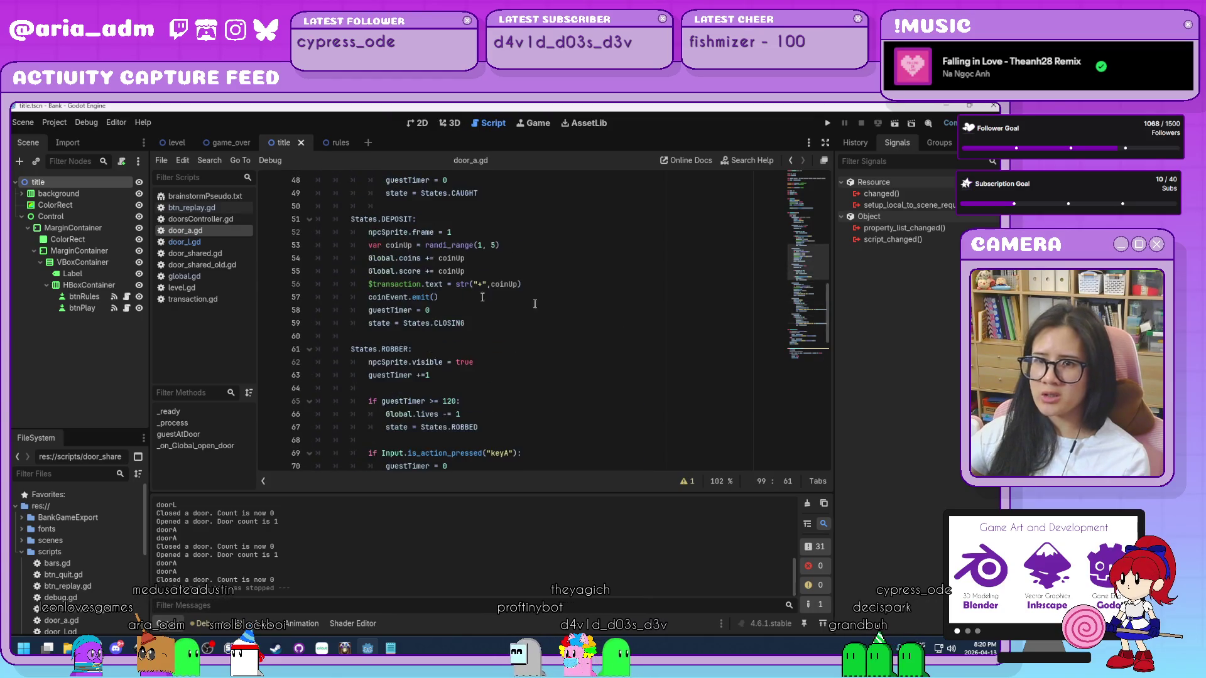
- Change global.gd line 48 to if openDoorCount <= level, then save and run the game
left_click(215, 277)
scroll(539, 345, "down", 4)
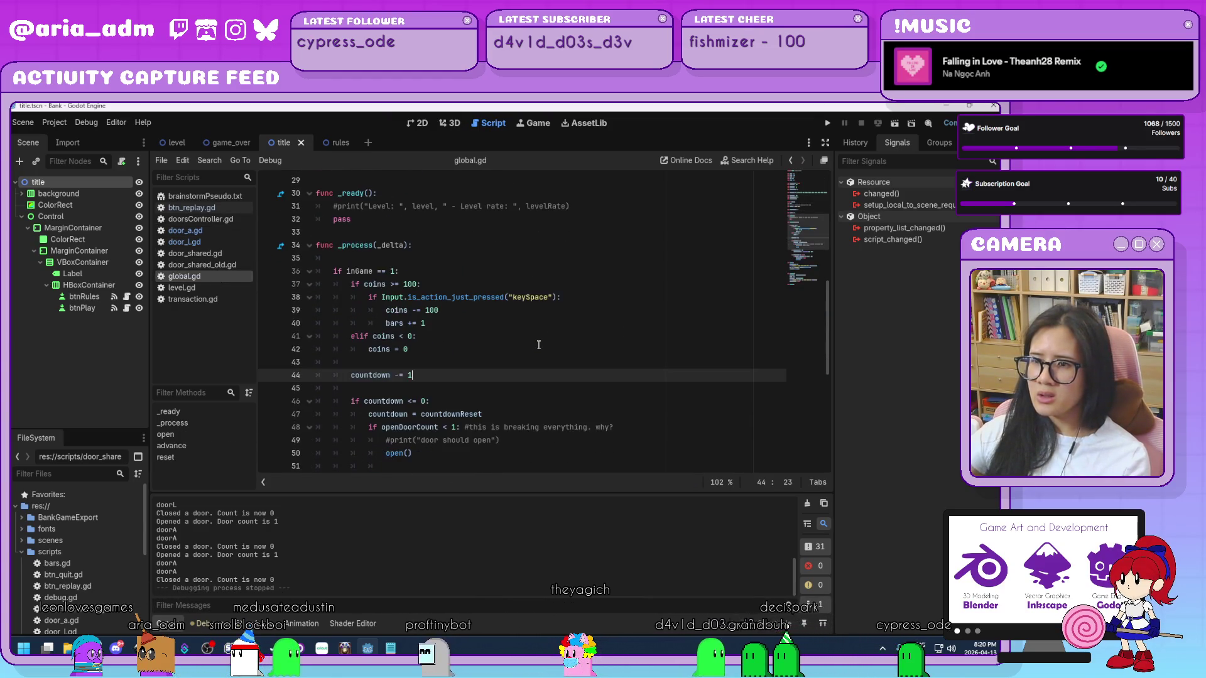
scroll(538, 345, "down", 1)
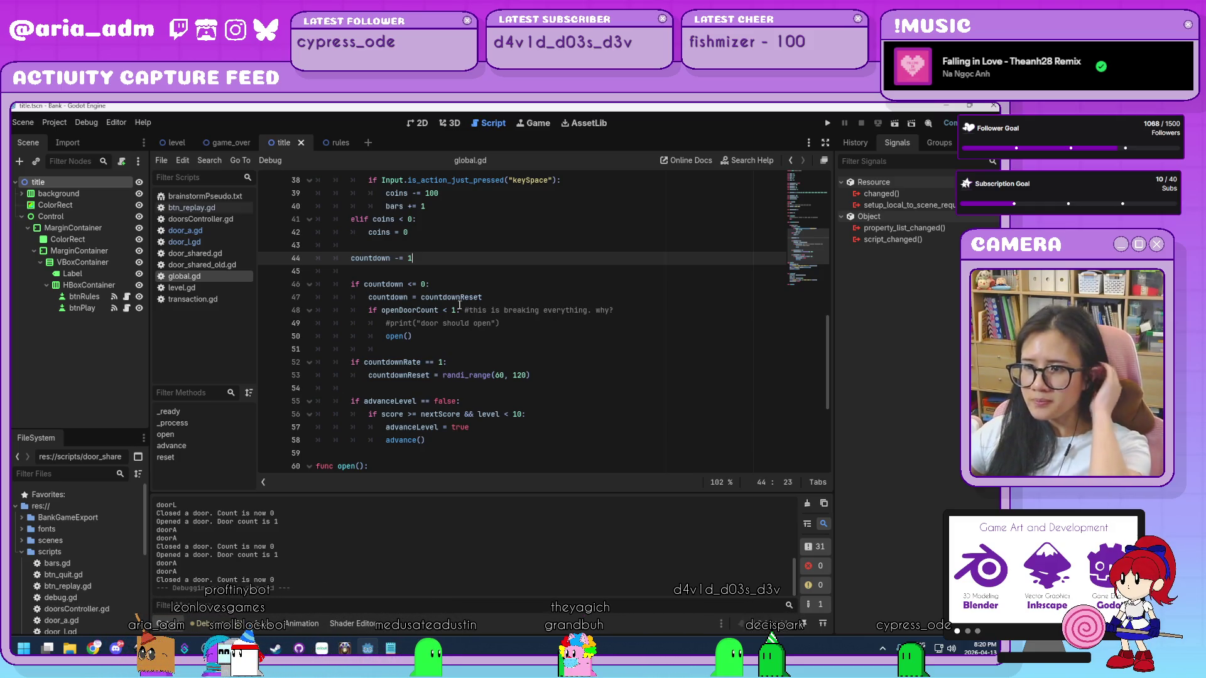
left_click(455, 310)
key("BackSpace")
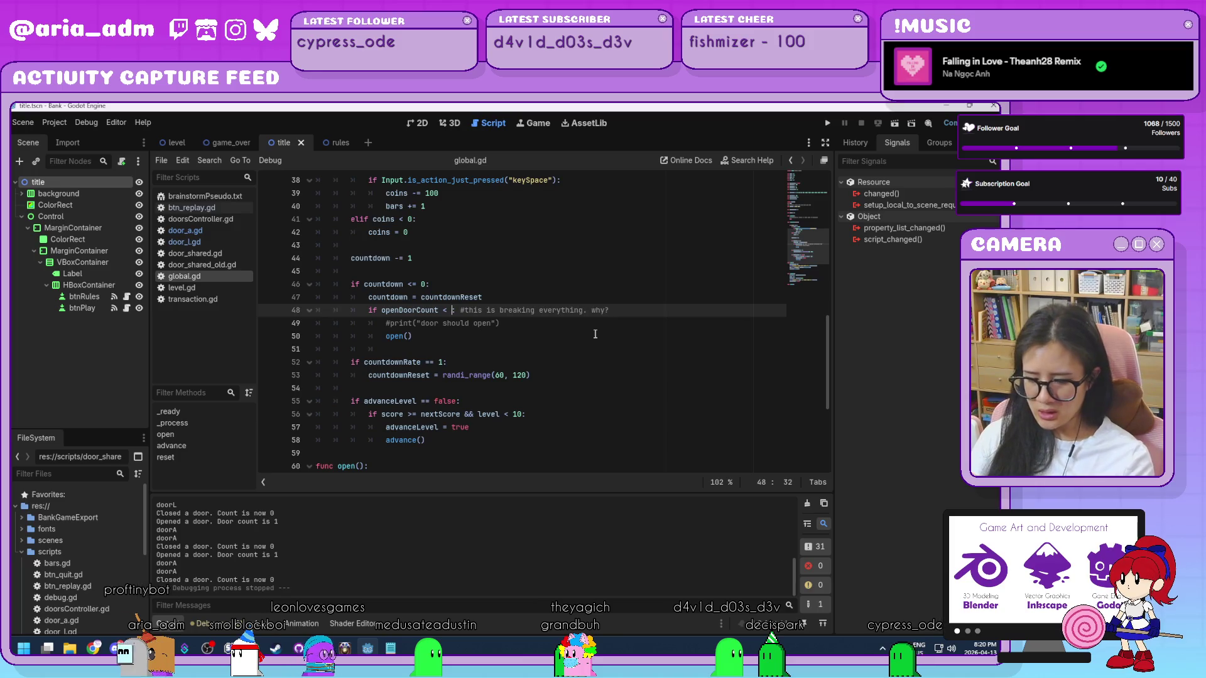
type("level")
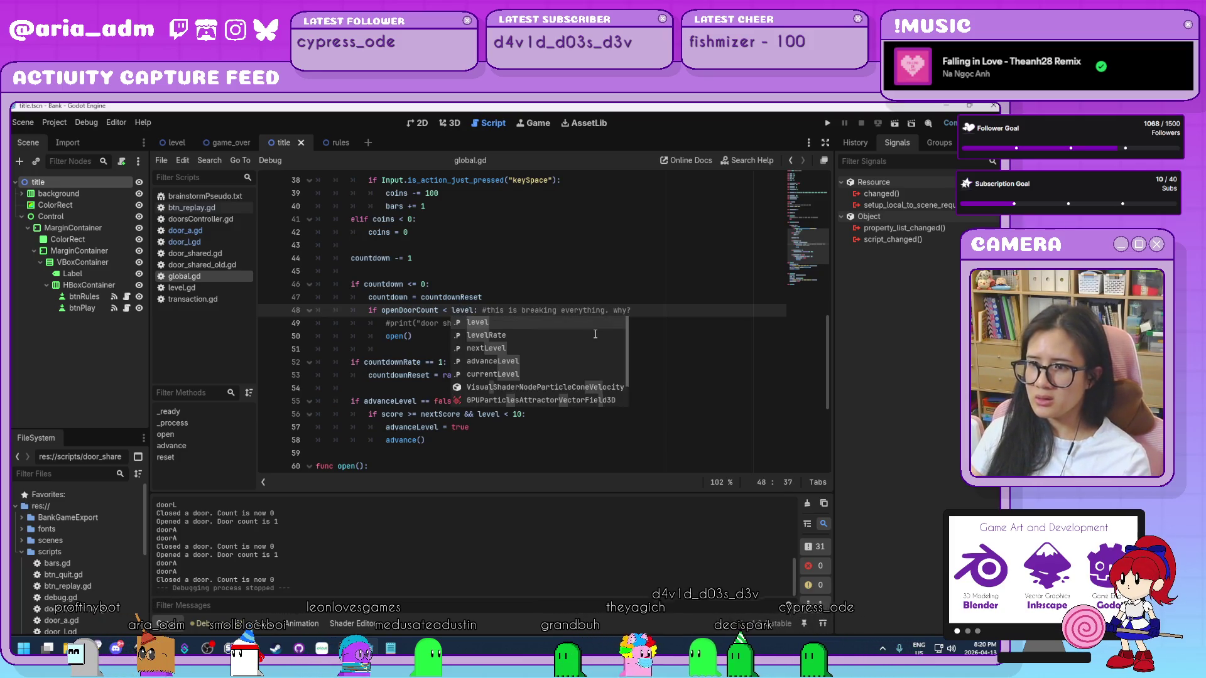
key("Left")
key("Left")
key("Left")
type("=")
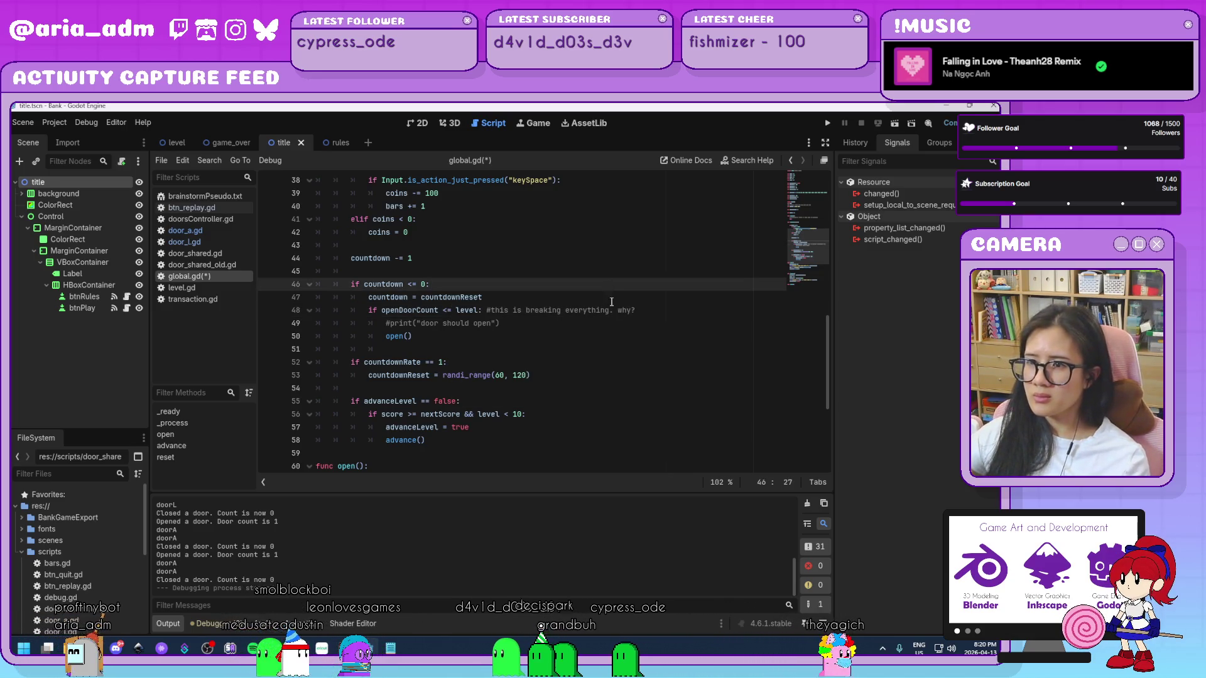
left_click(606, 349)
key("F5")
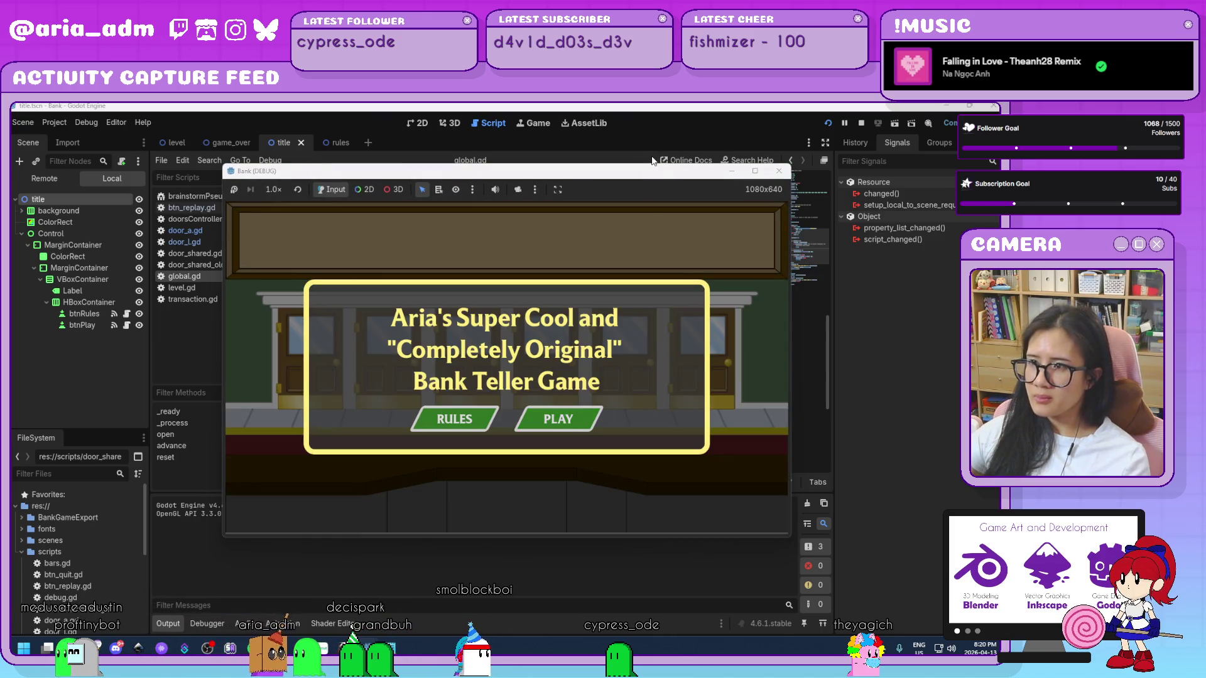
- Play a round opening doors A and L together, confirm 'Door count is 2', then close the game
left_click_drag(658, 174, 744, 131)
left_click(652, 380)
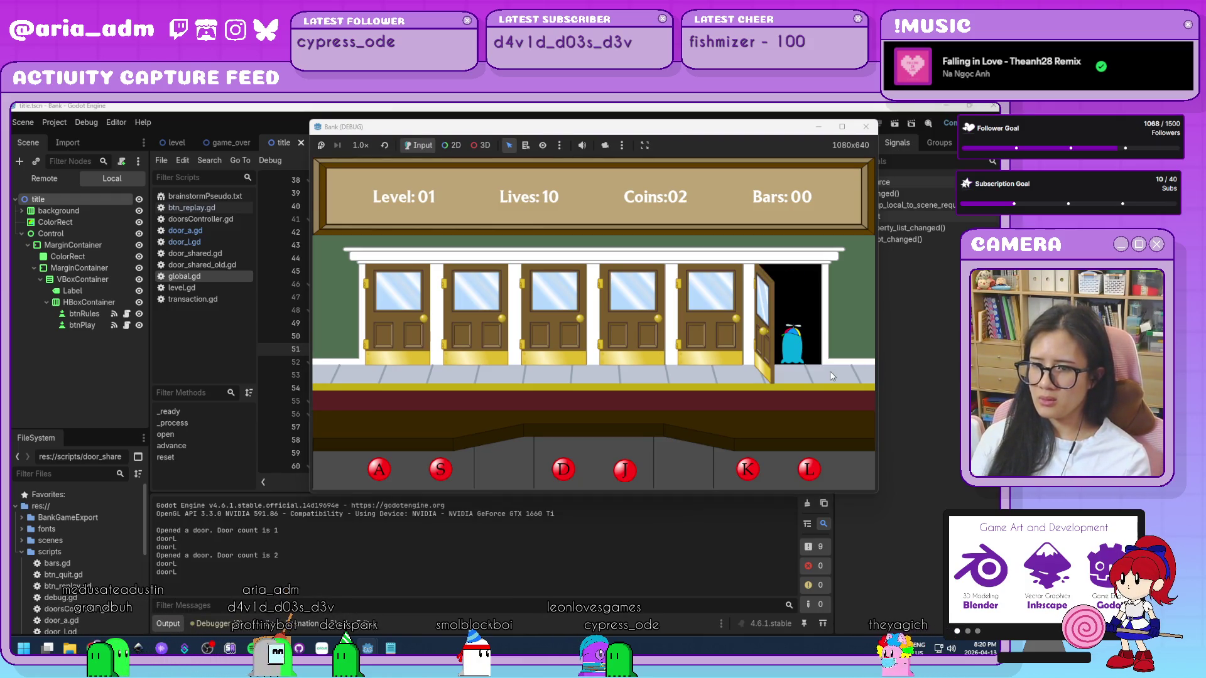
key("a")
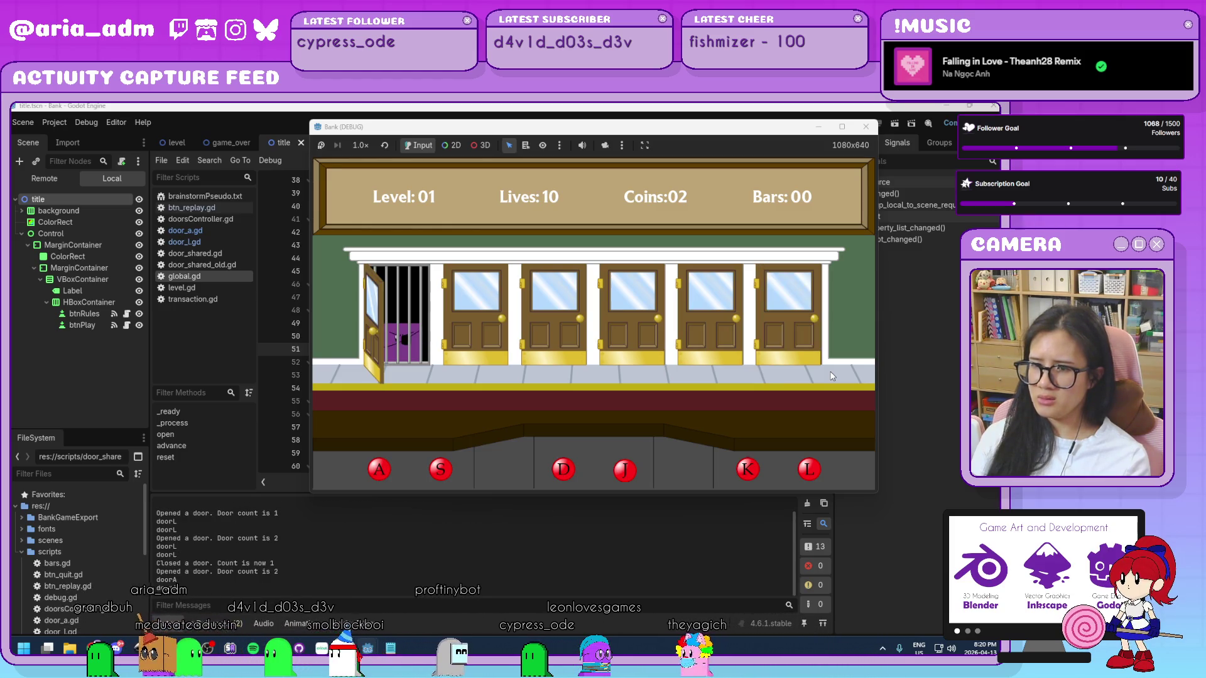
key("l")
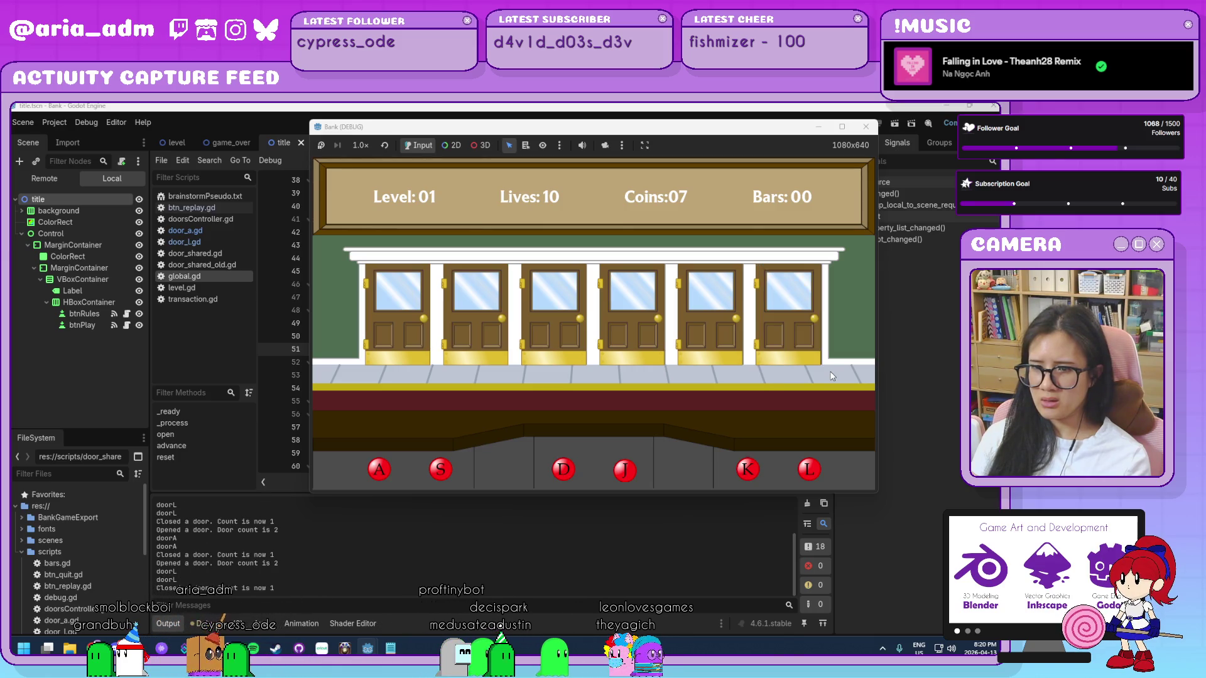
key("a")
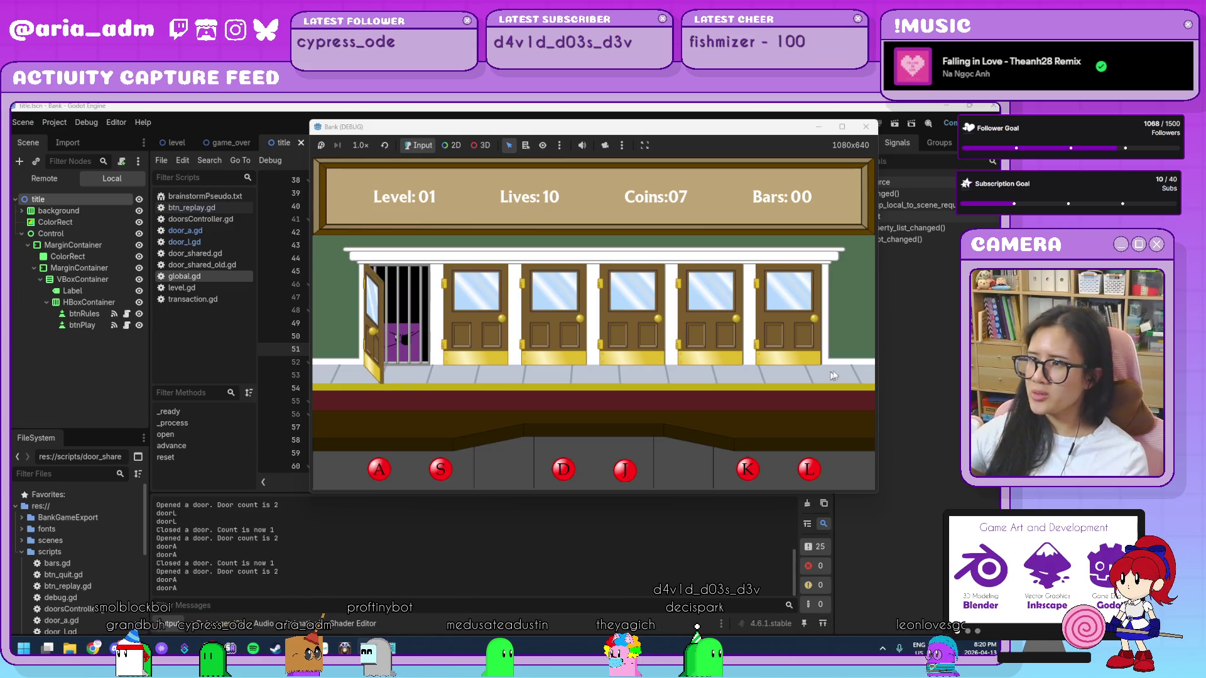
left_click(866, 126)
scroll(554, 370, "up", 10)
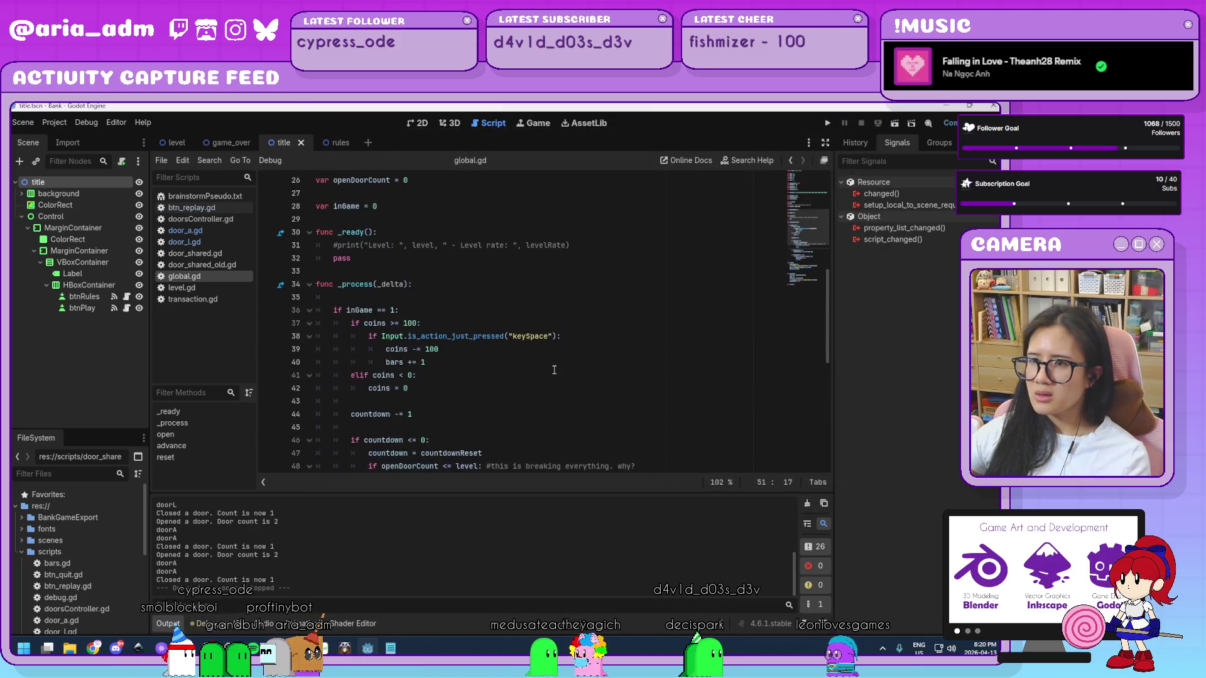
- Delete the print(door) debug line from door_a.gd
left_click(186, 230)
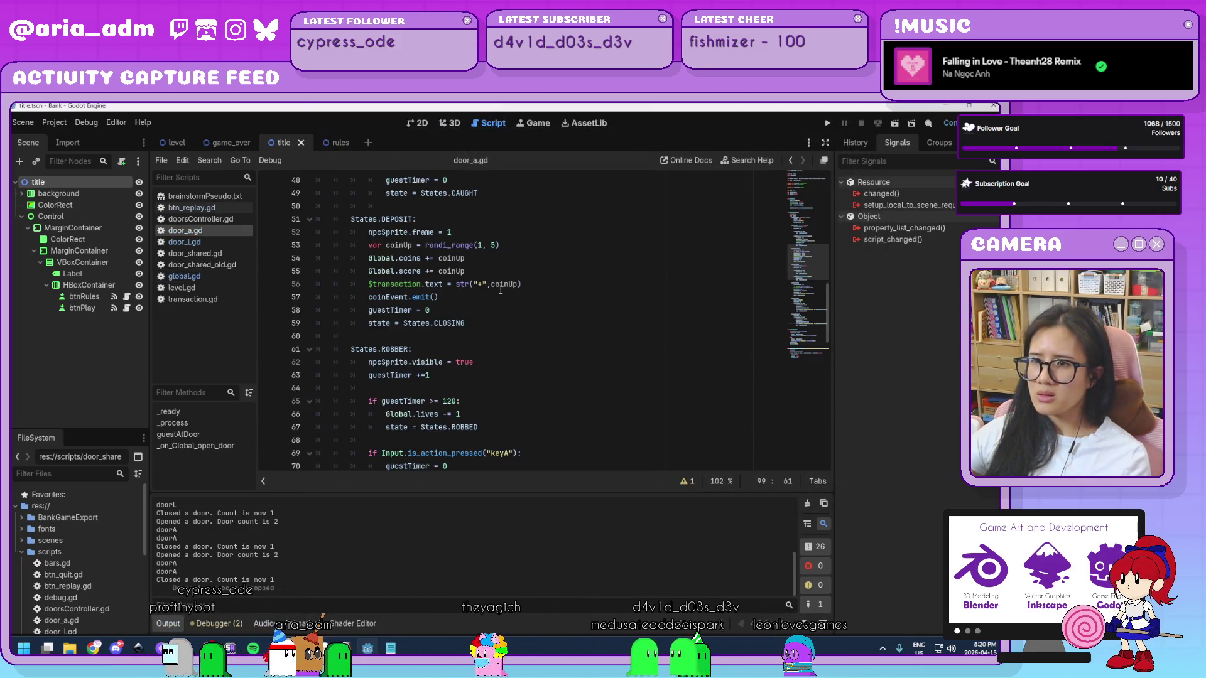
scroll(500, 290, "down", 12)
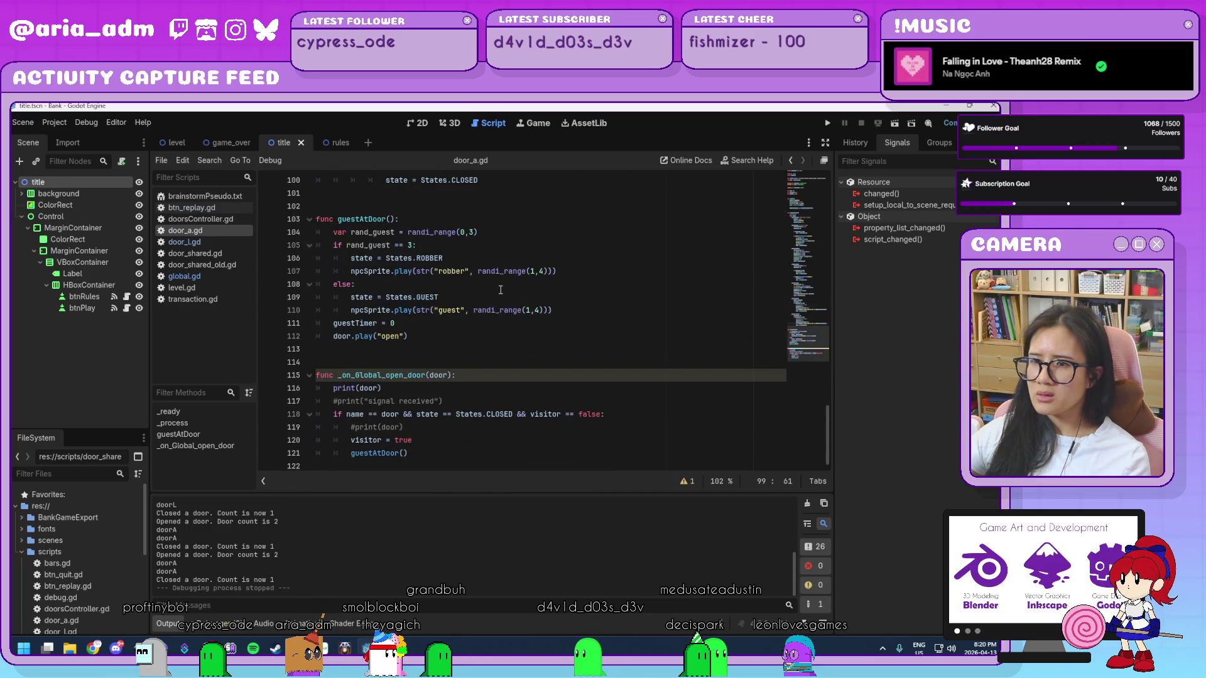
left_click_drag(381, 388, 299, 388)
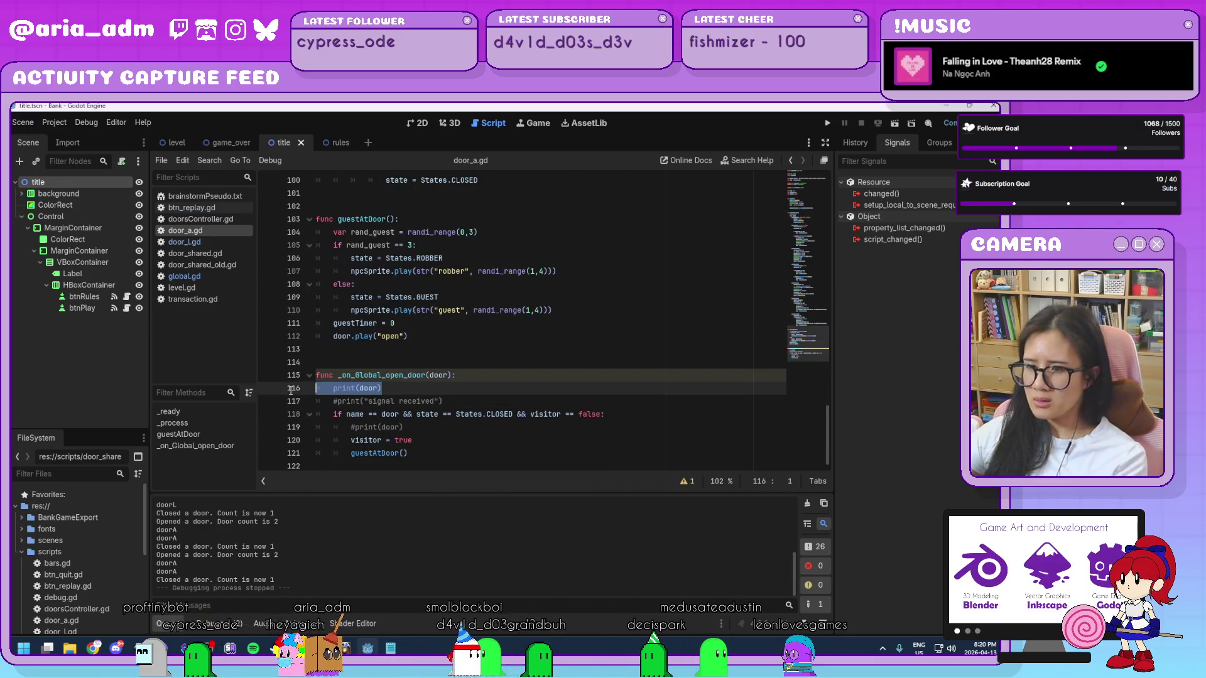
key("BackSpace")
- Delete the print(door) debug line from door_l.gd and save the door scripts
left_click(218, 239)
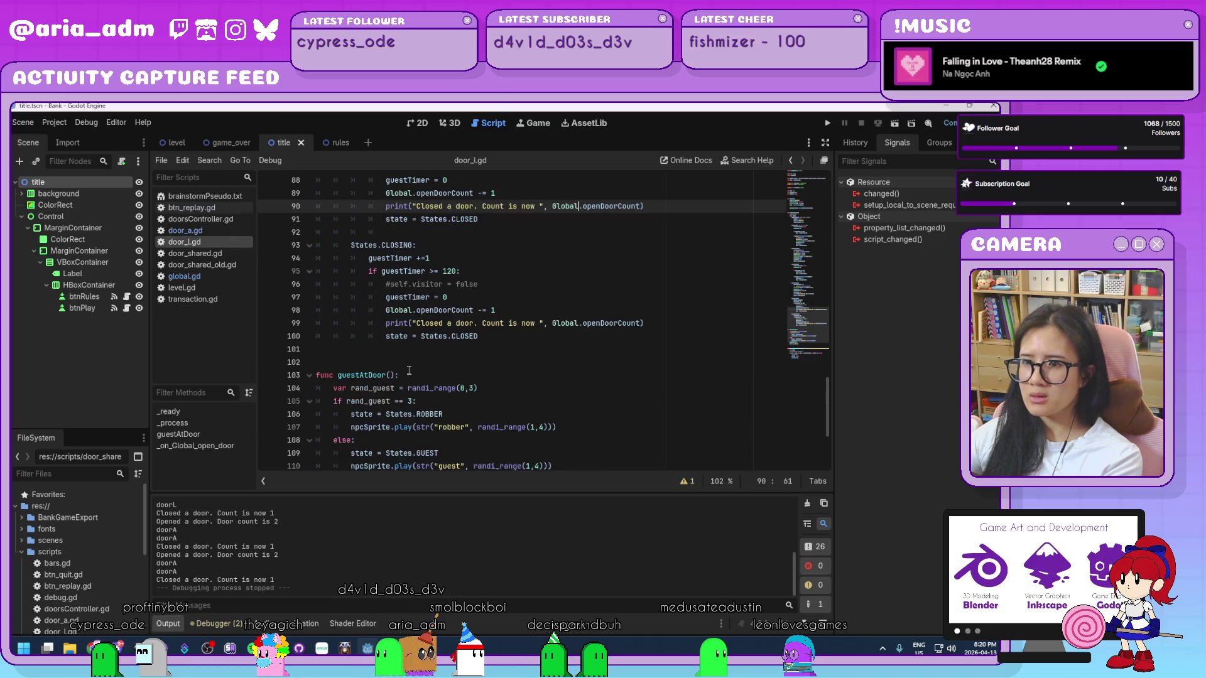
scroll(409, 372, "down", 4)
left_click_drag(384, 389, 323, 397)
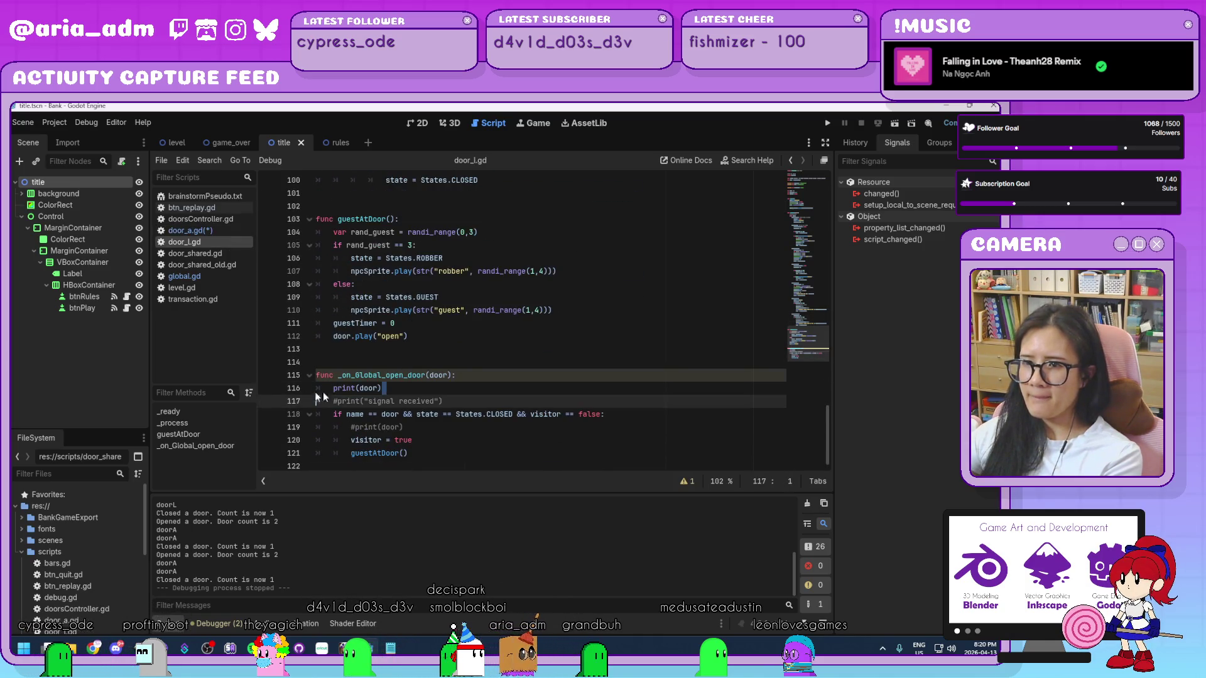
left_click_drag(400, 391, 275, 389)
key("BackSpace")
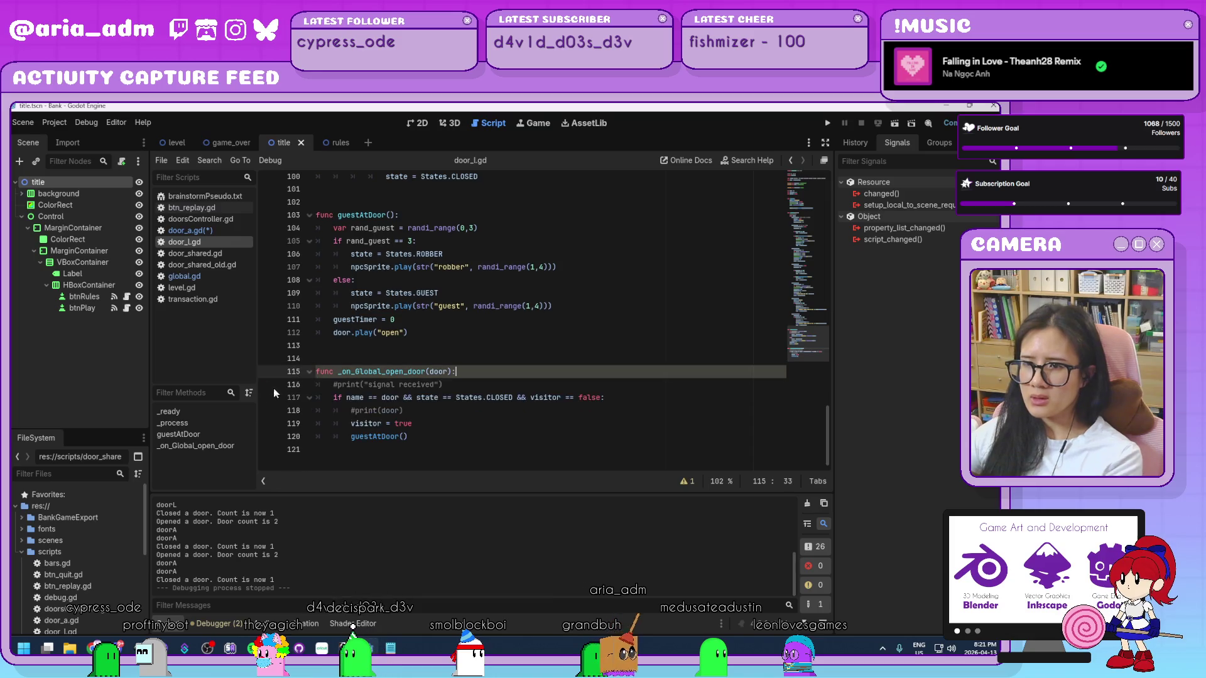
key("ctrl+s")
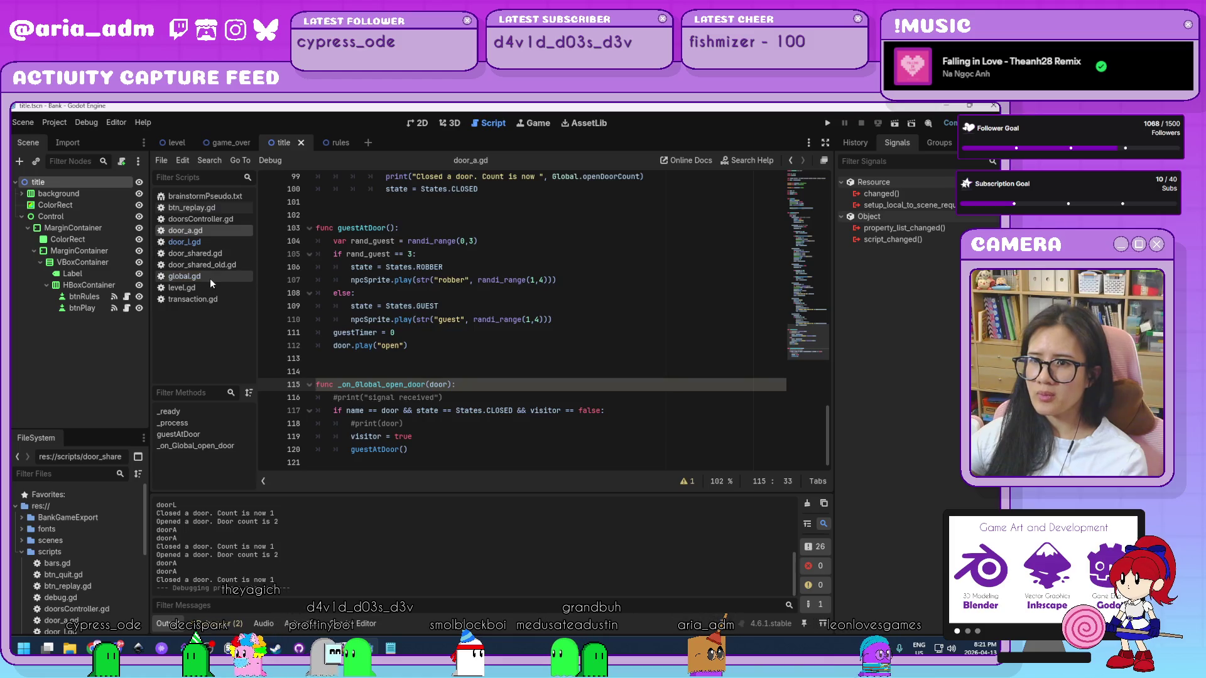
- Change global.gd line 48 to if openDoorCount <= 1 and run the project
left_click(210, 277)
scroll(488, 358, "down", 2)
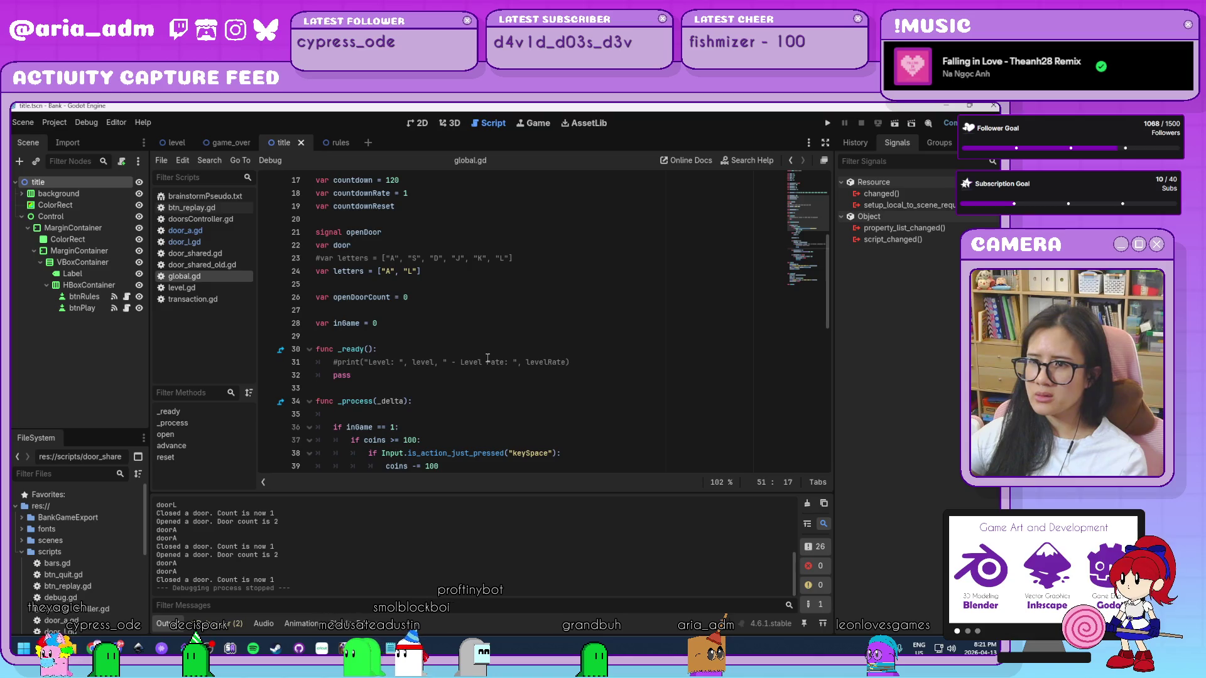
scroll(487, 358, "down", 2)
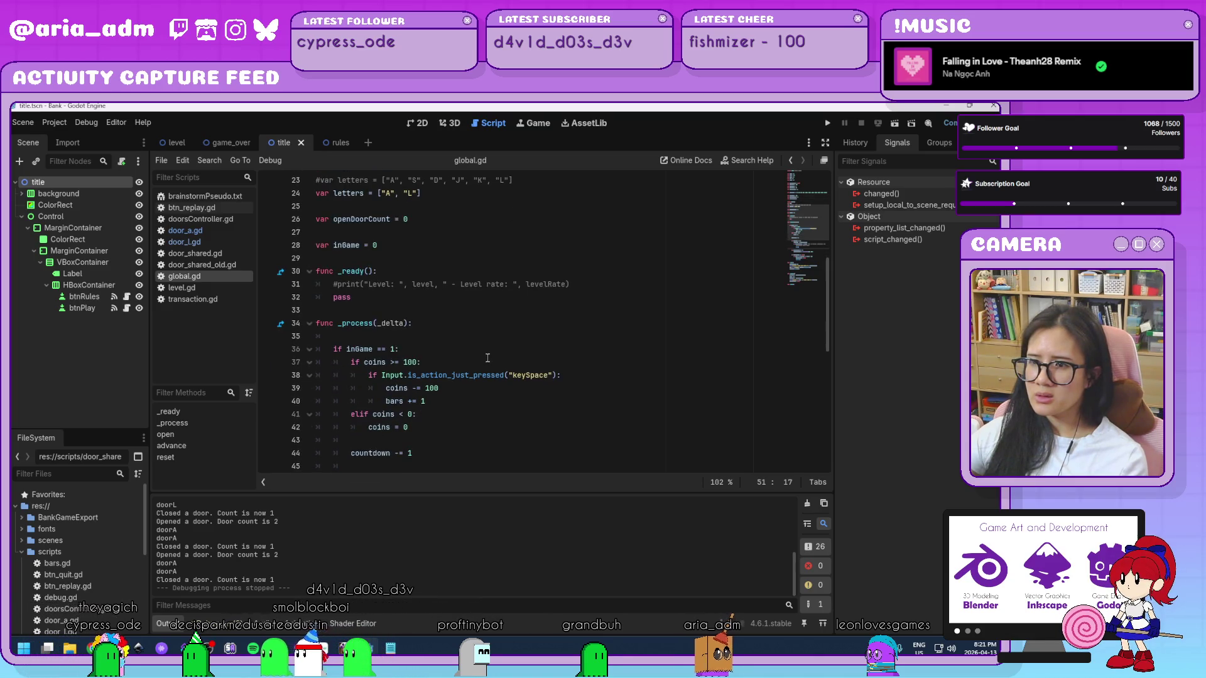
scroll(487, 358, "down", 4)
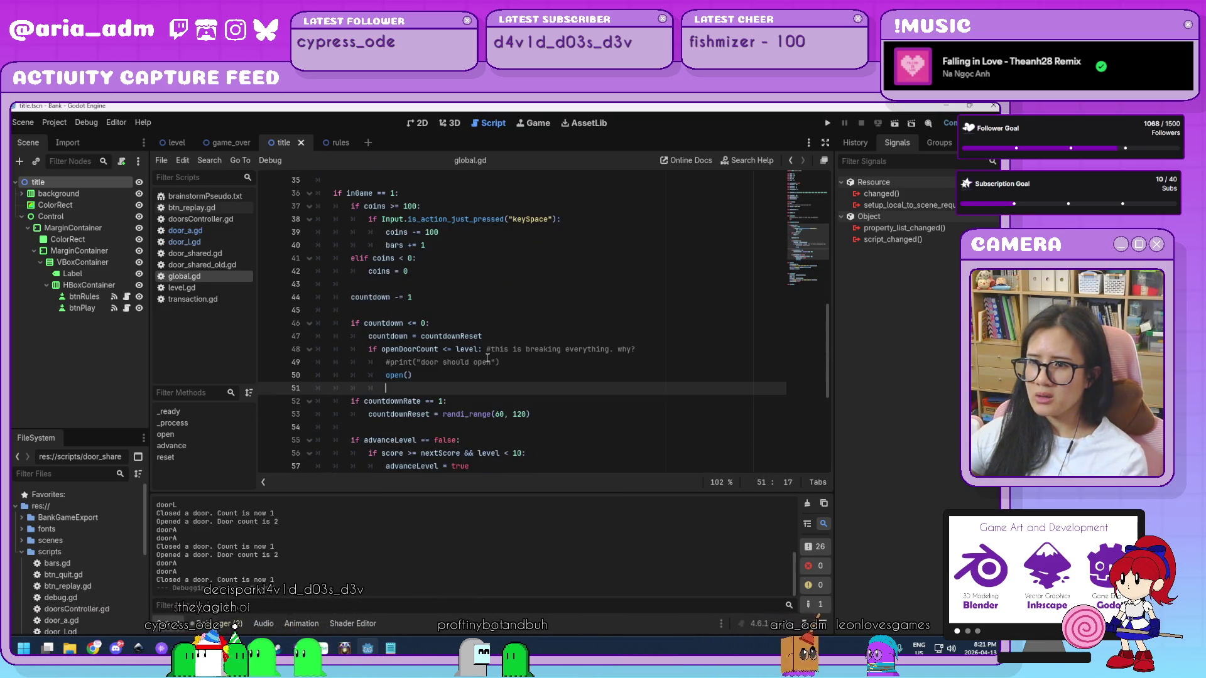
left_click(514, 368)
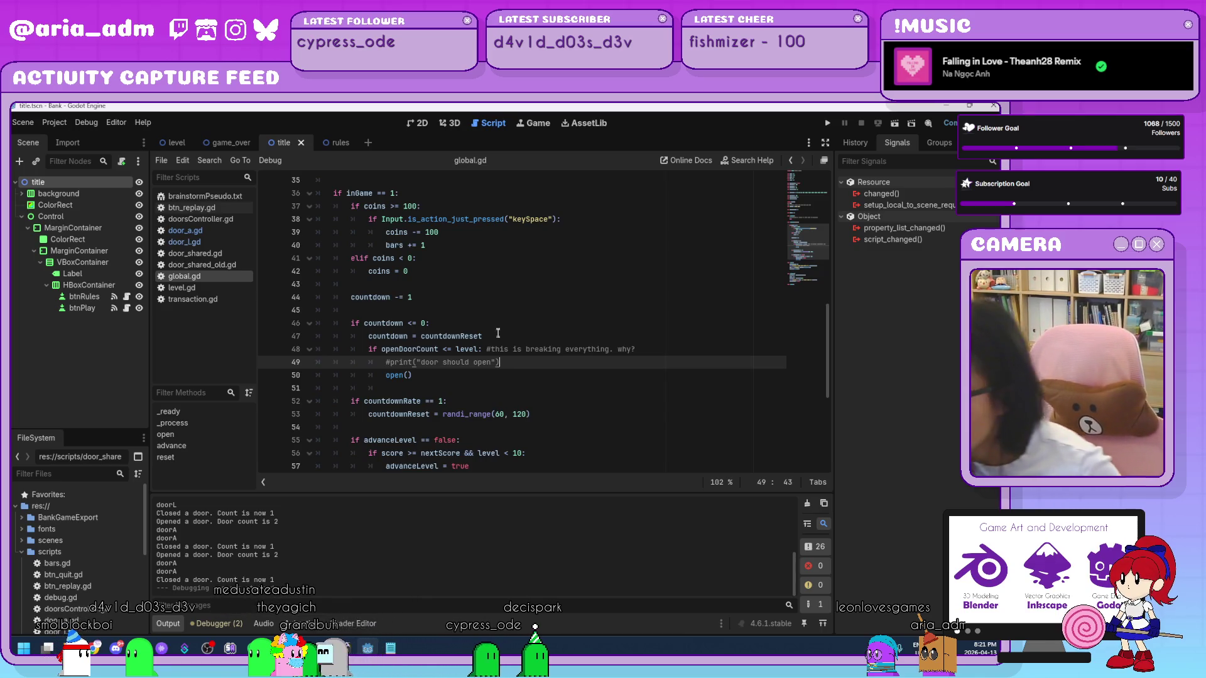
double_click(457, 350)
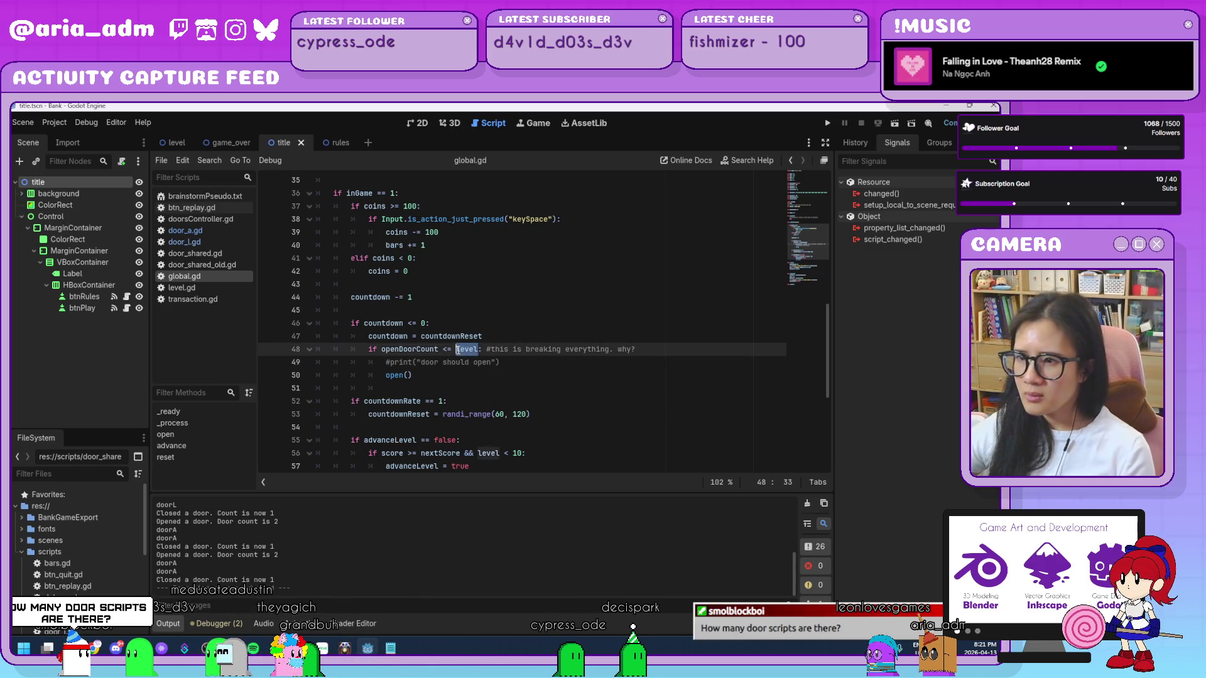
type("1")
left_click(562, 382)
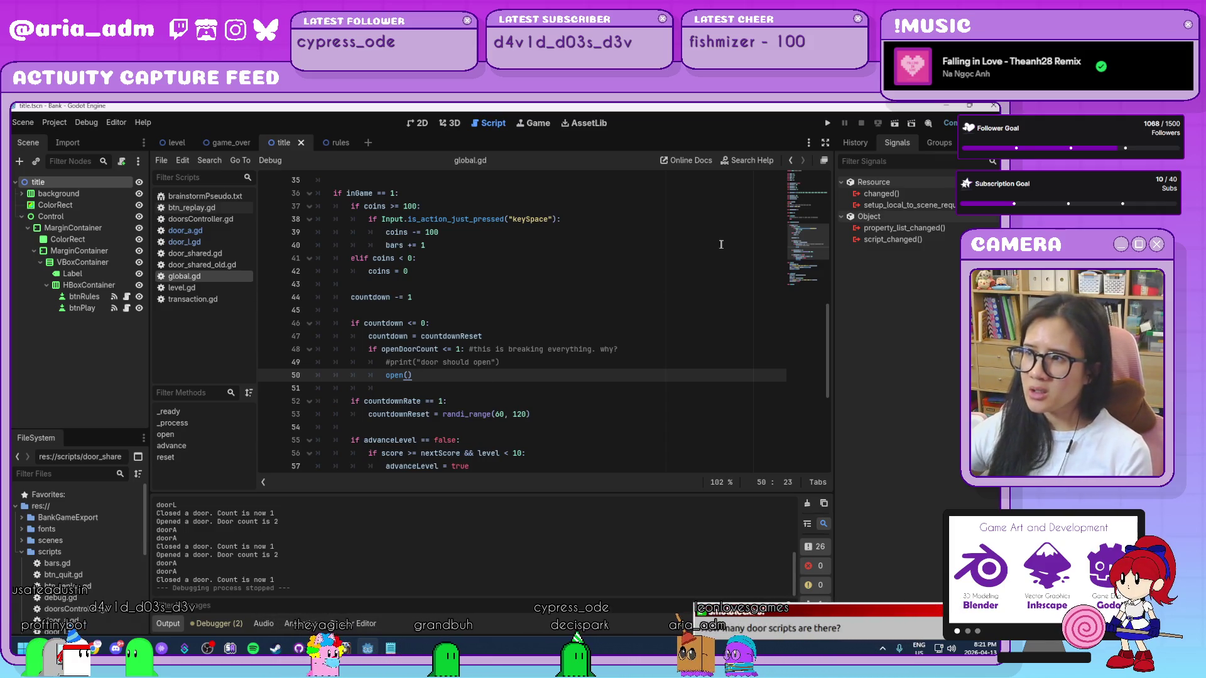
left_click(826, 124)
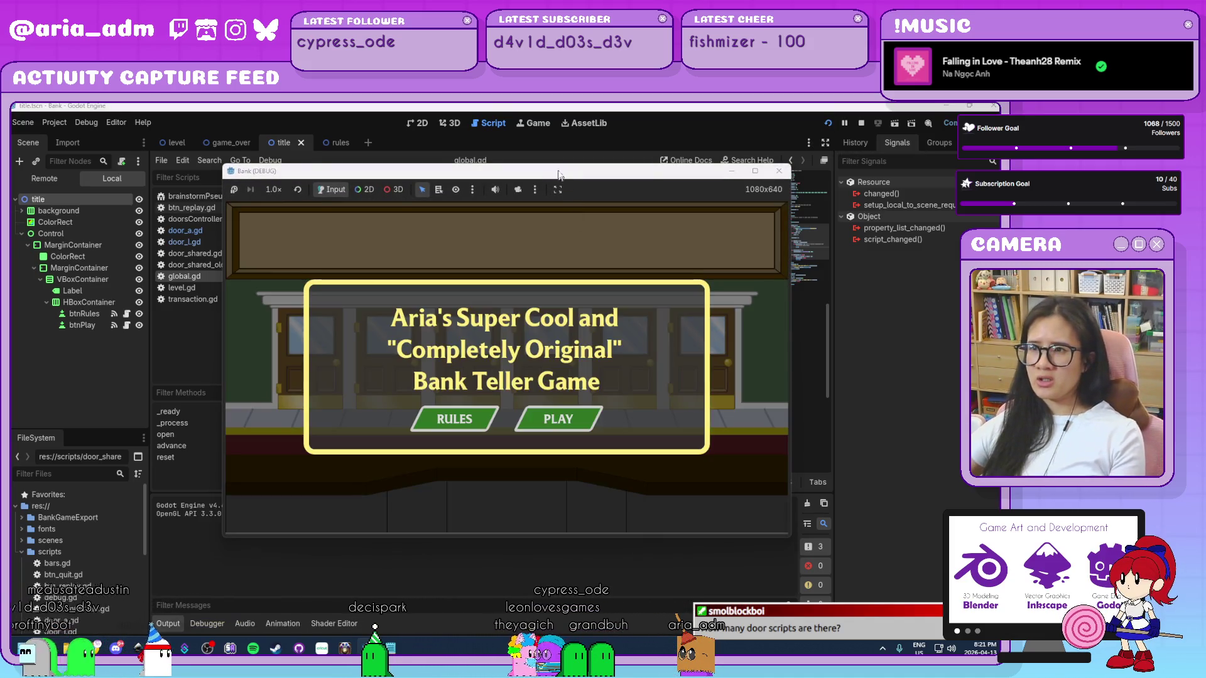
- Move the game window aside, start a round, serve doors A, L and A, then stop with F8
left_click_drag(559, 177, 733, 133)
left_click(737, 371)
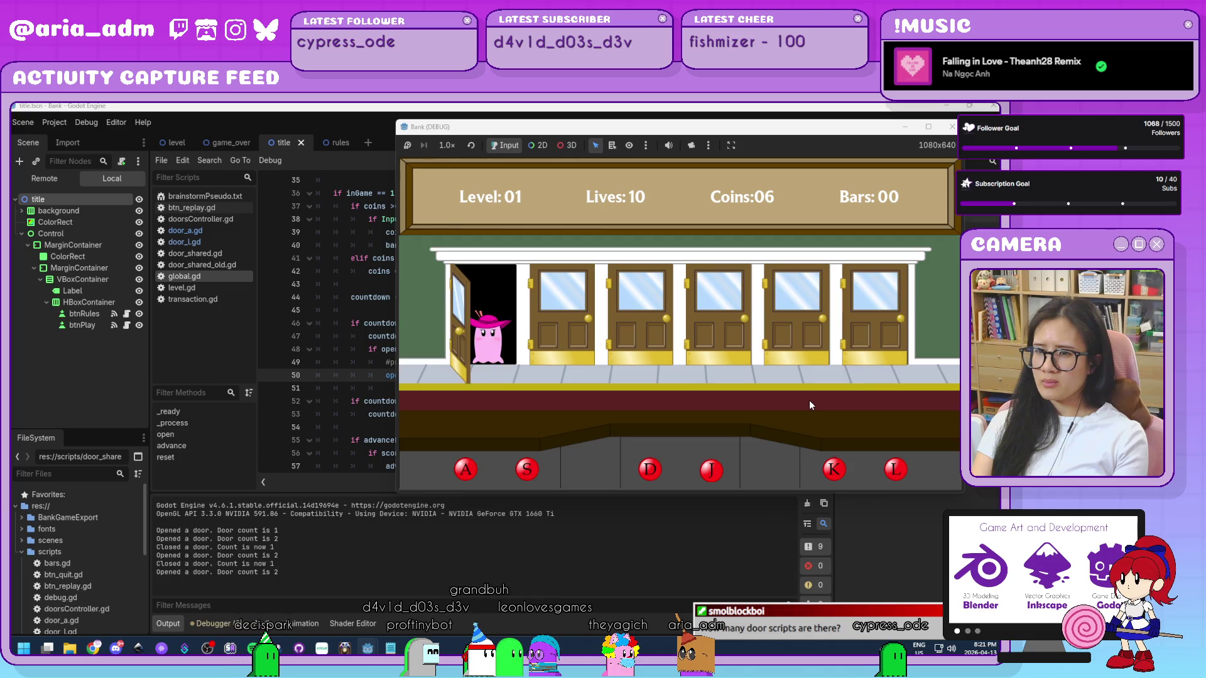
key("a")
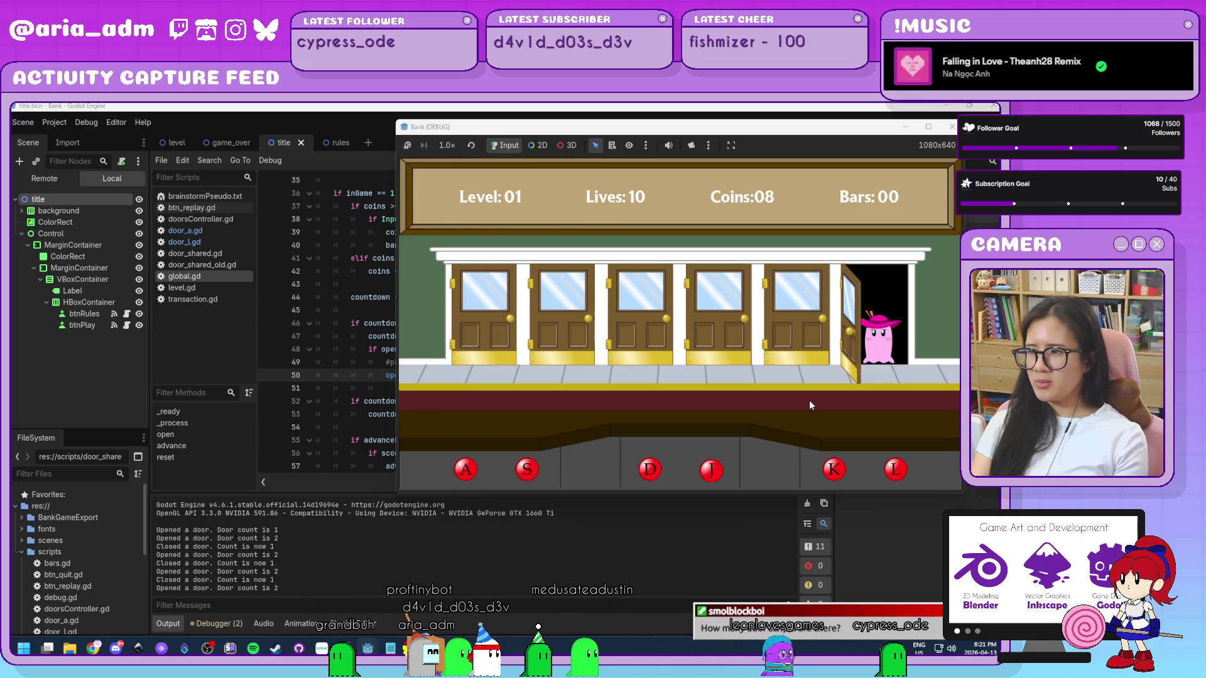
key("l")
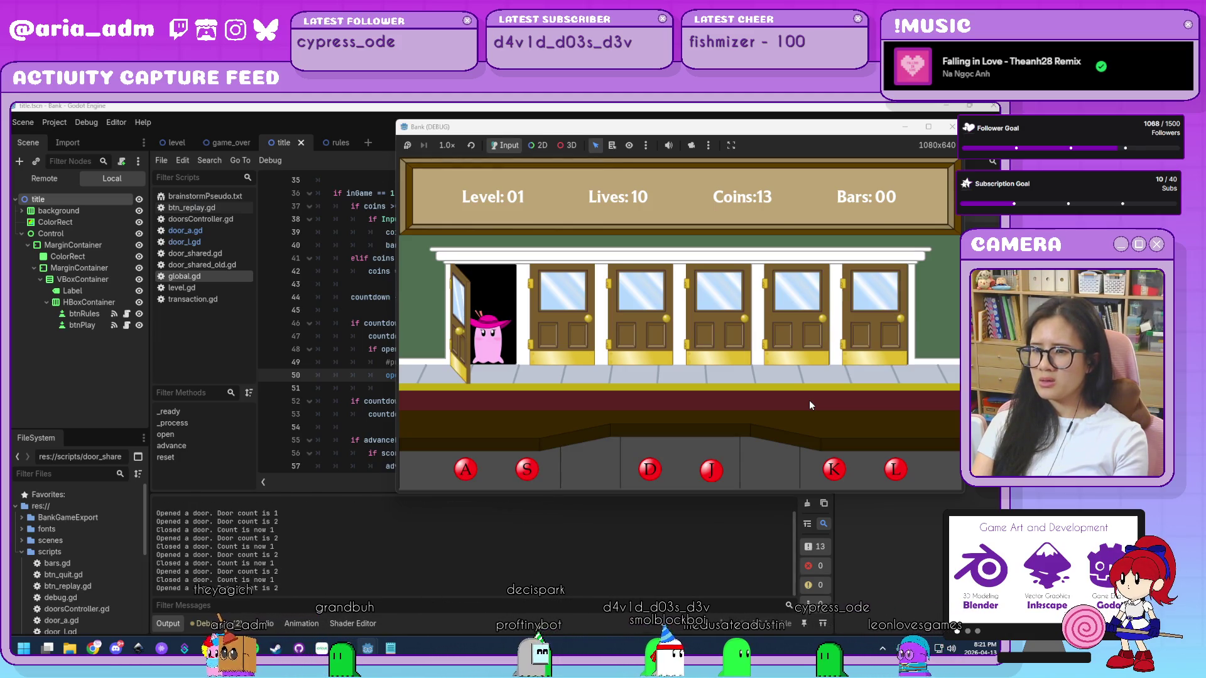
key("a")
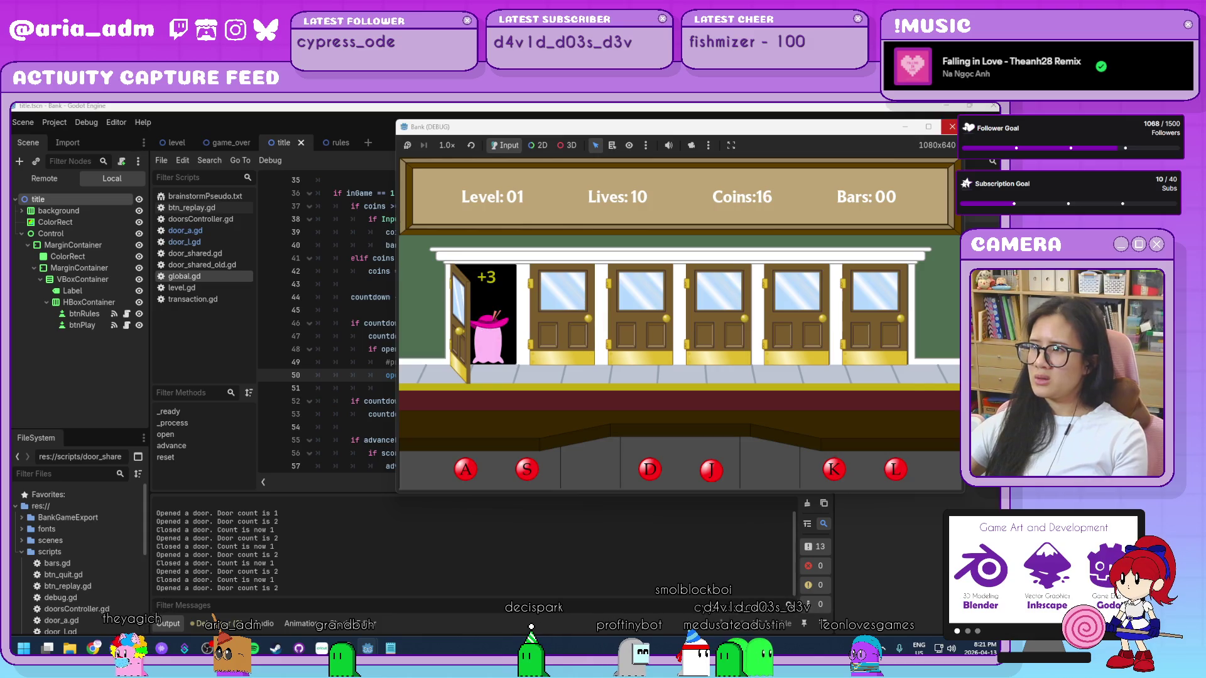
key("F8")
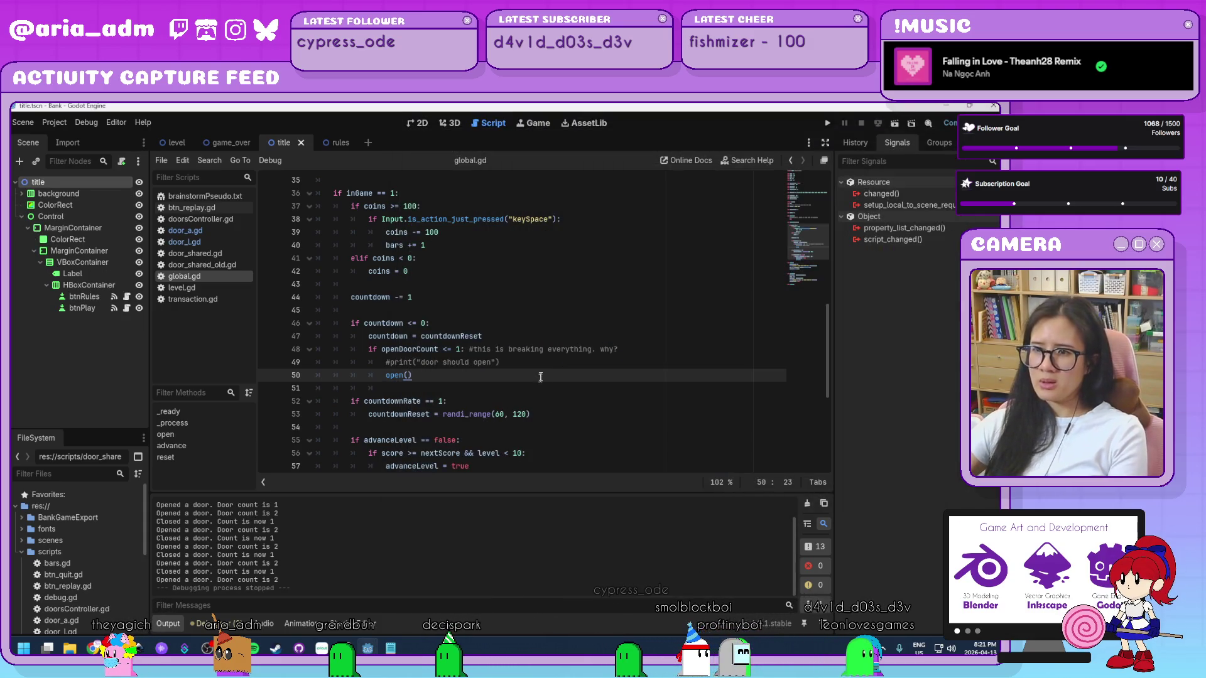
left_click(545, 368)
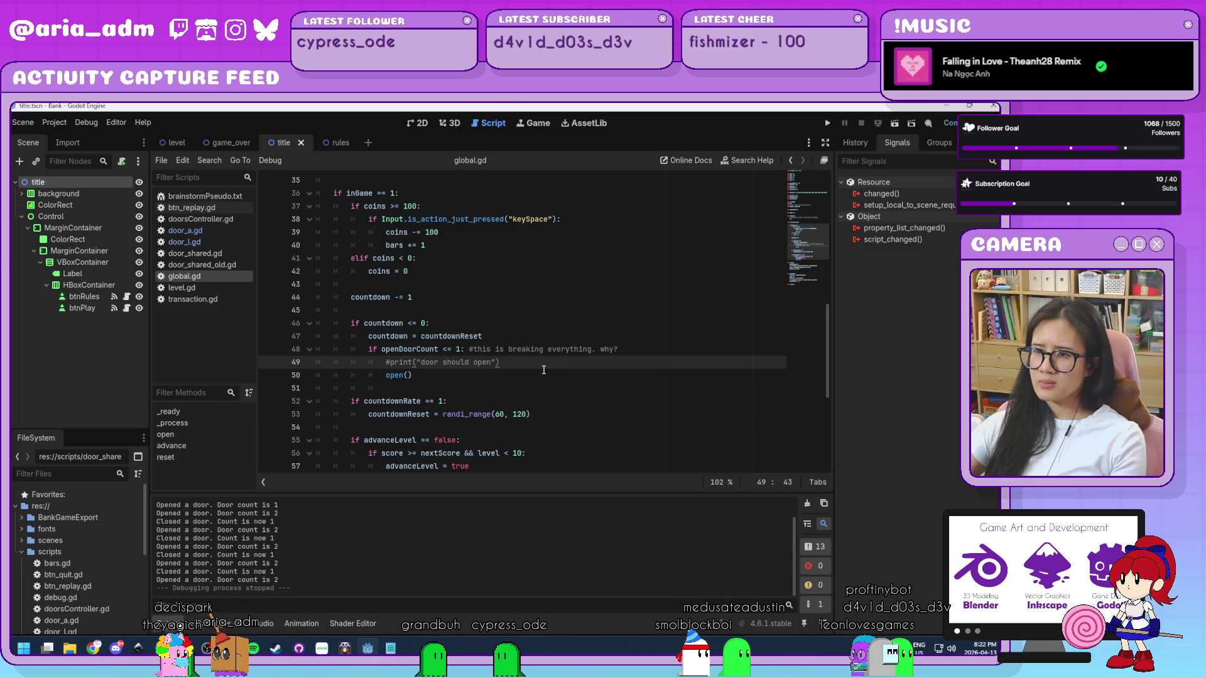
scroll(544, 370, "down", 1)
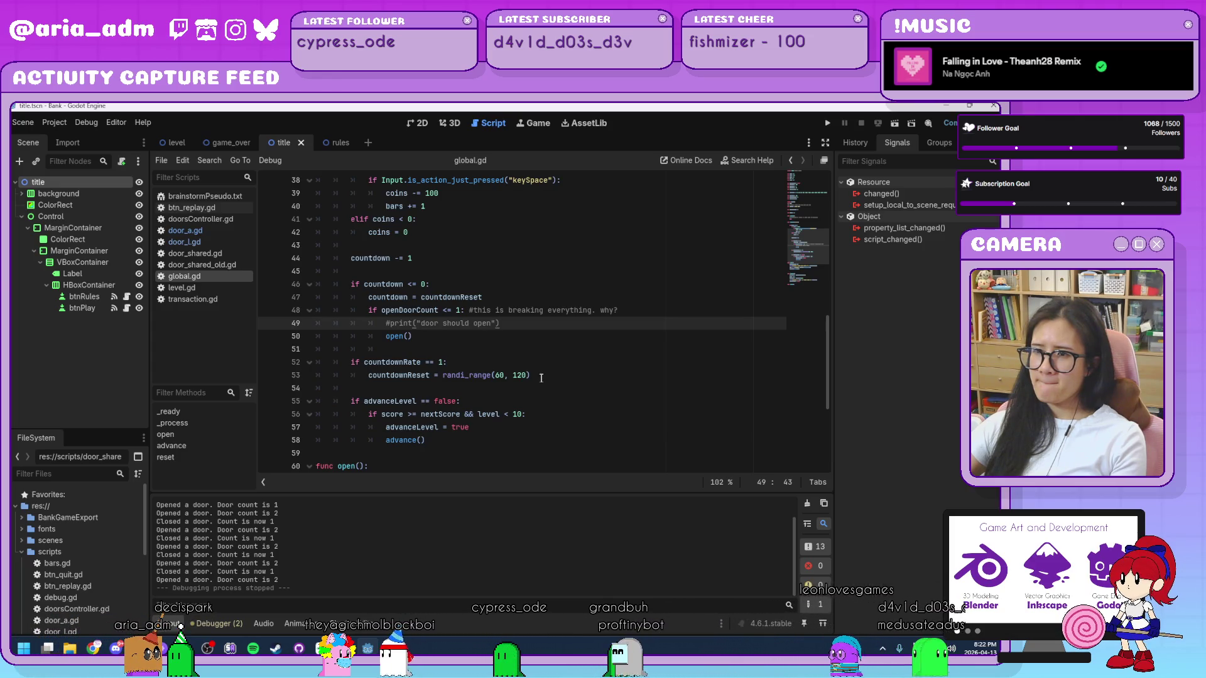
left_click_drag(543, 374, 444, 380)
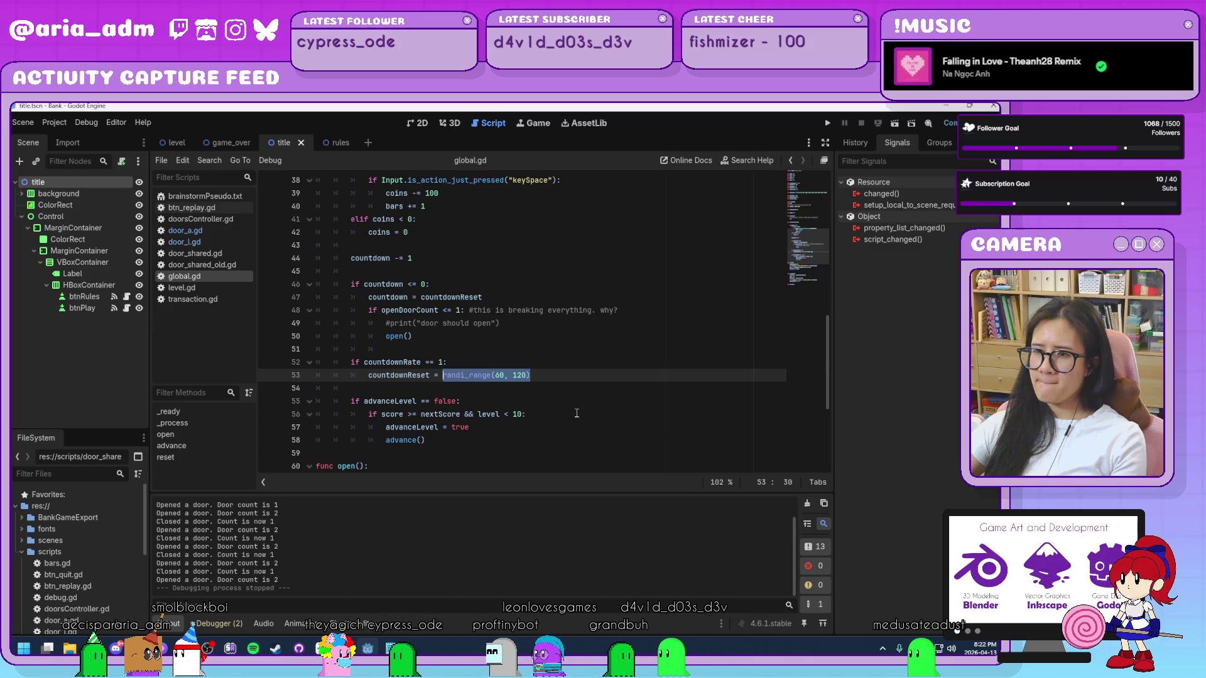
left_click(545, 378)
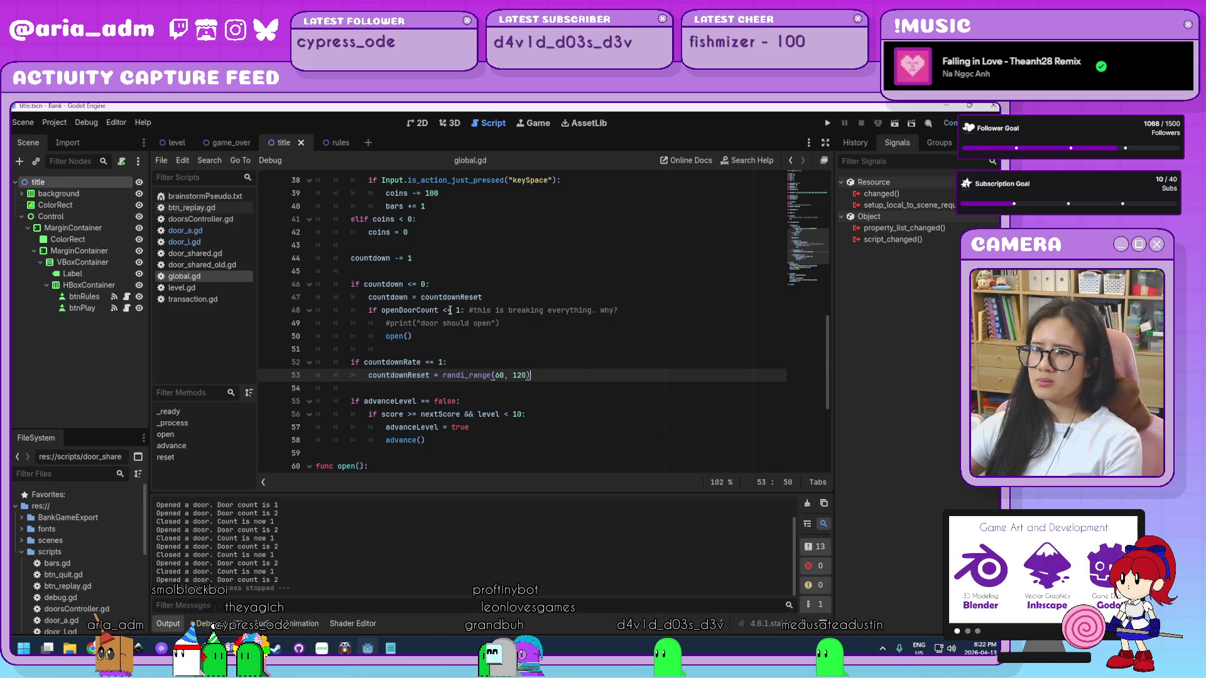
left_click(452, 311)
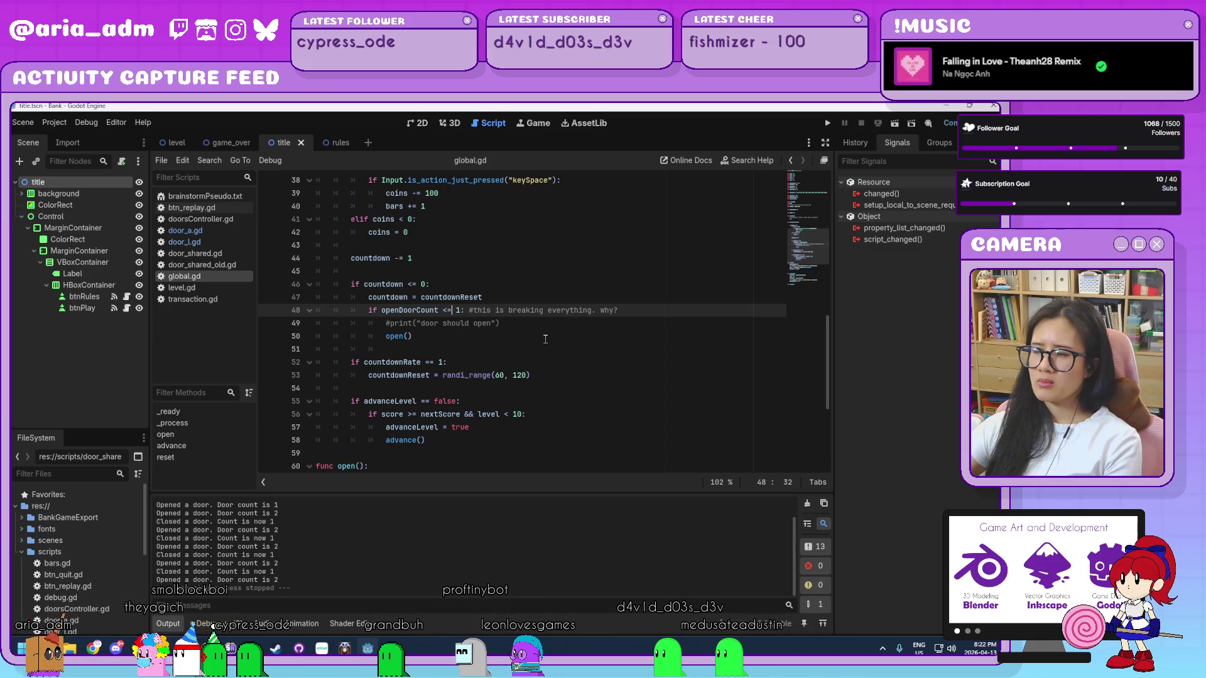
scroll(545, 338, "down", 1)
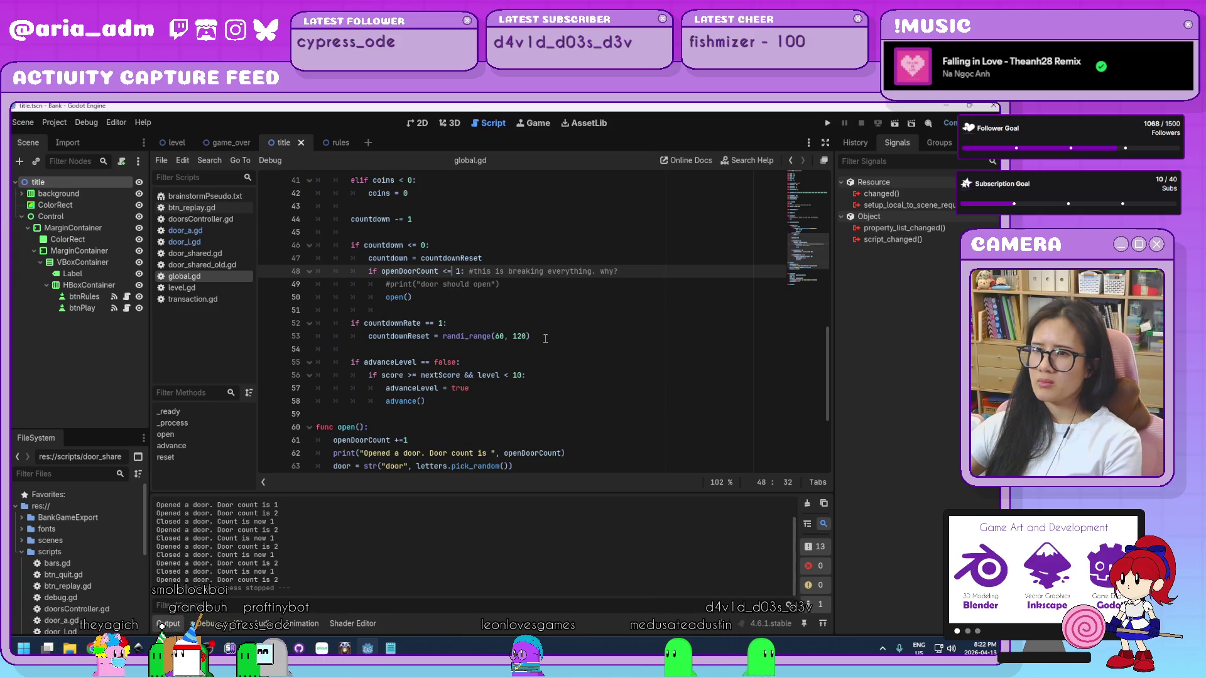
scroll(545, 339, "up", 2)
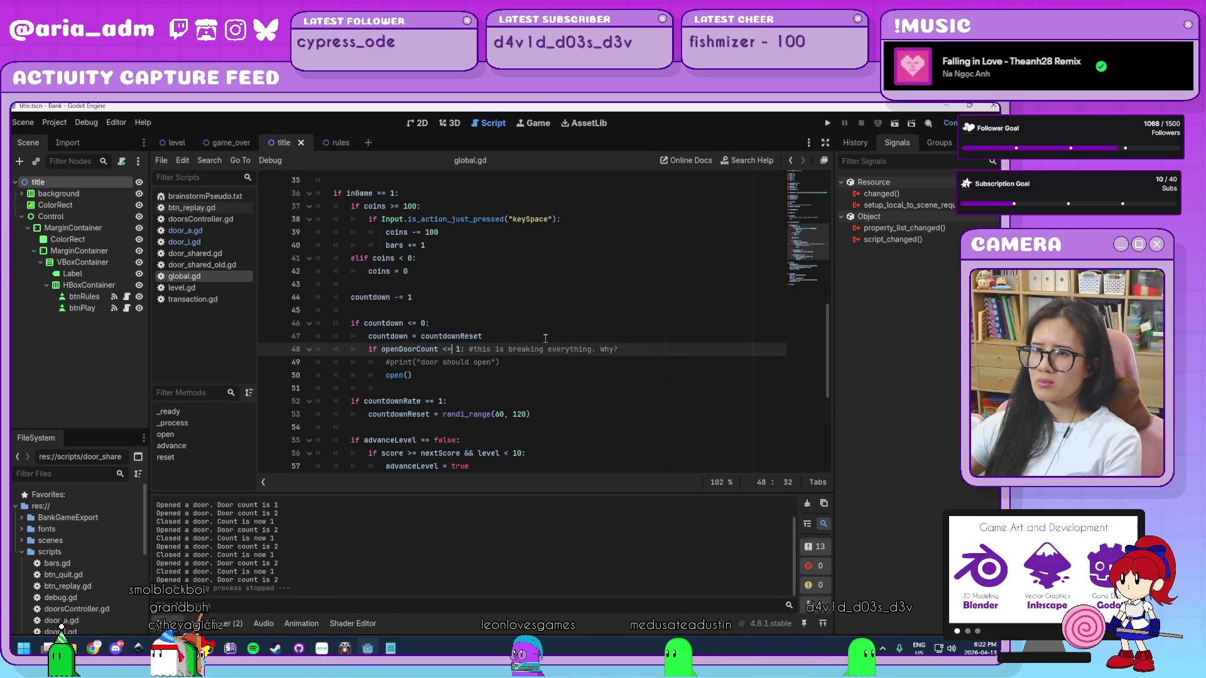
scroll(545, 338, "up", 1)
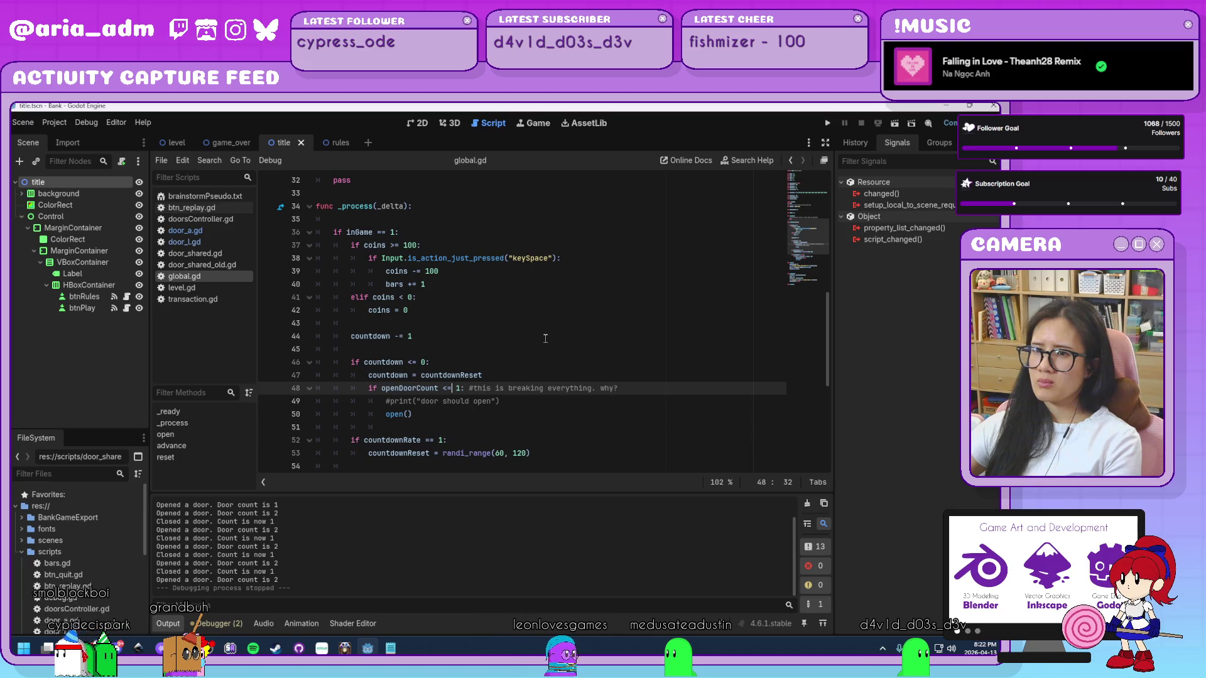
scroll(546, 339, "down", 3)
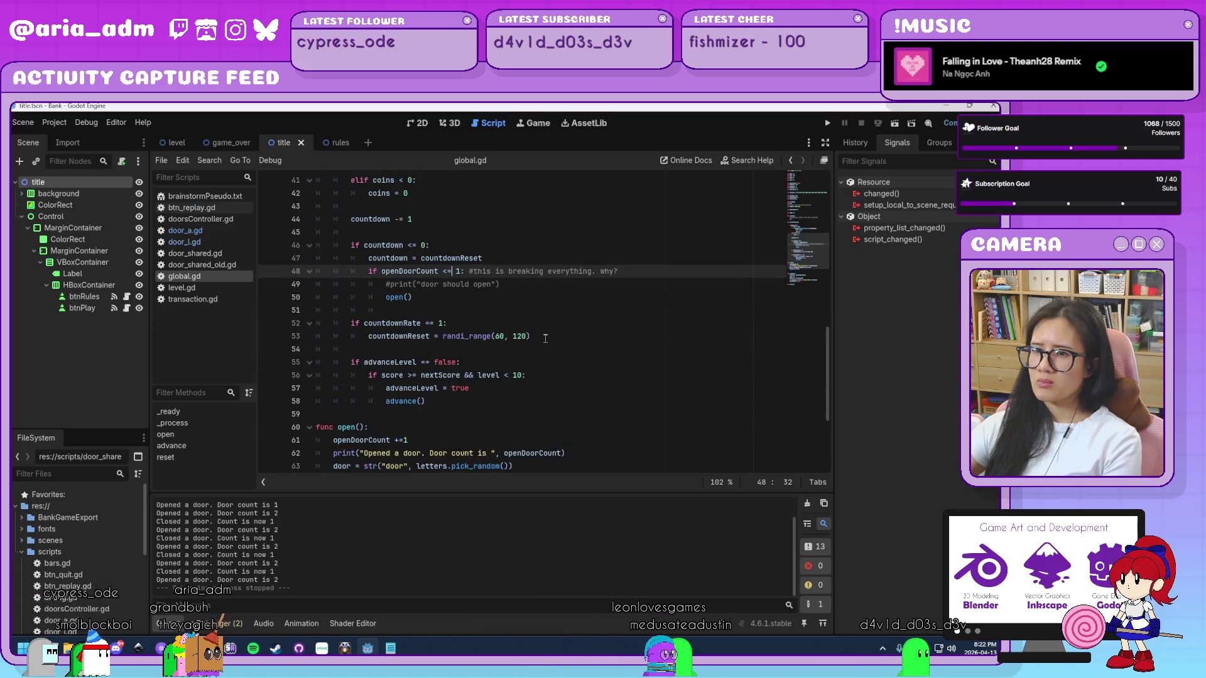
scroll(546, 338, "down", 2)
scroll(545, 338, "up", 1)
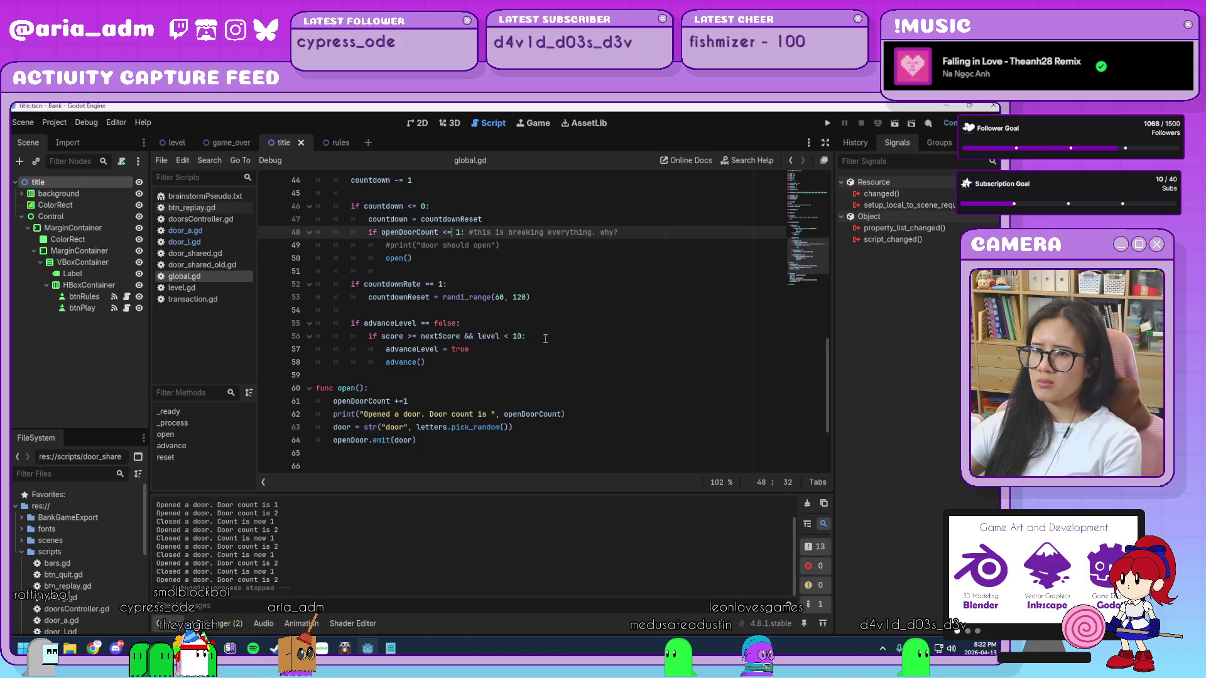
scroll(489, 334, "up", 3)
double_click(483, 336)
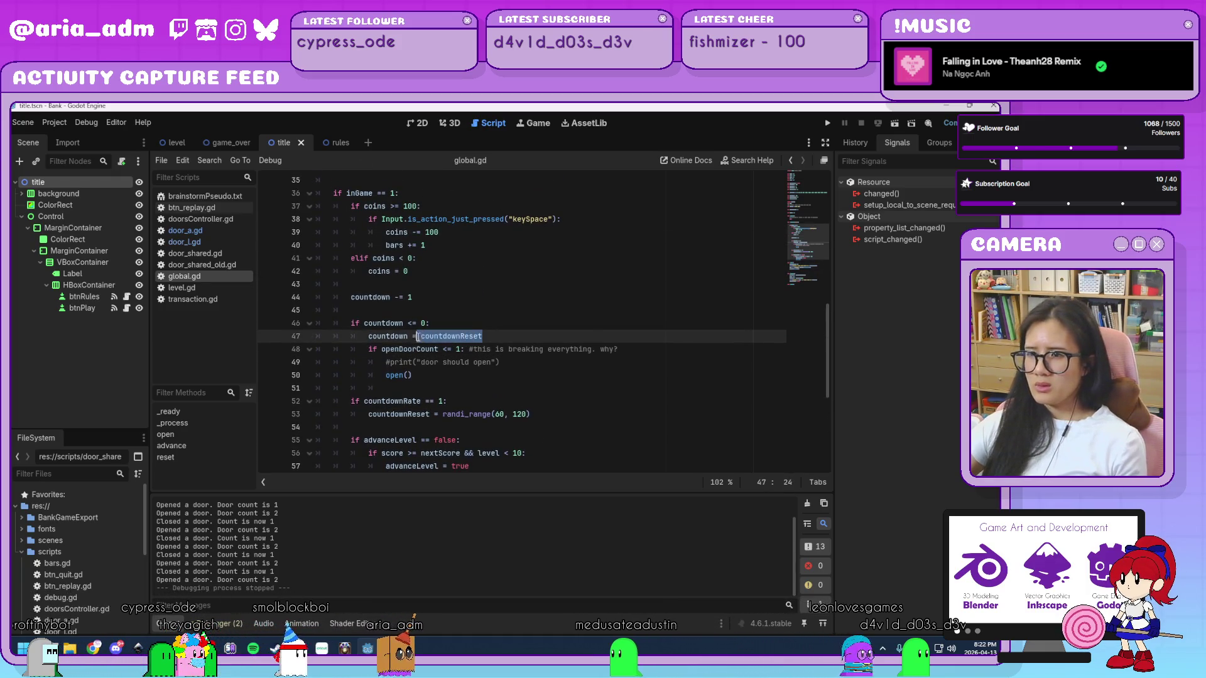
left_click(474, 361)
mouse_move(628, 348)
left_mouse_down()
mouse_move(458, 348)
mouse_move(404, 336)
mouse_move(363, 347)
left_mouse_up()
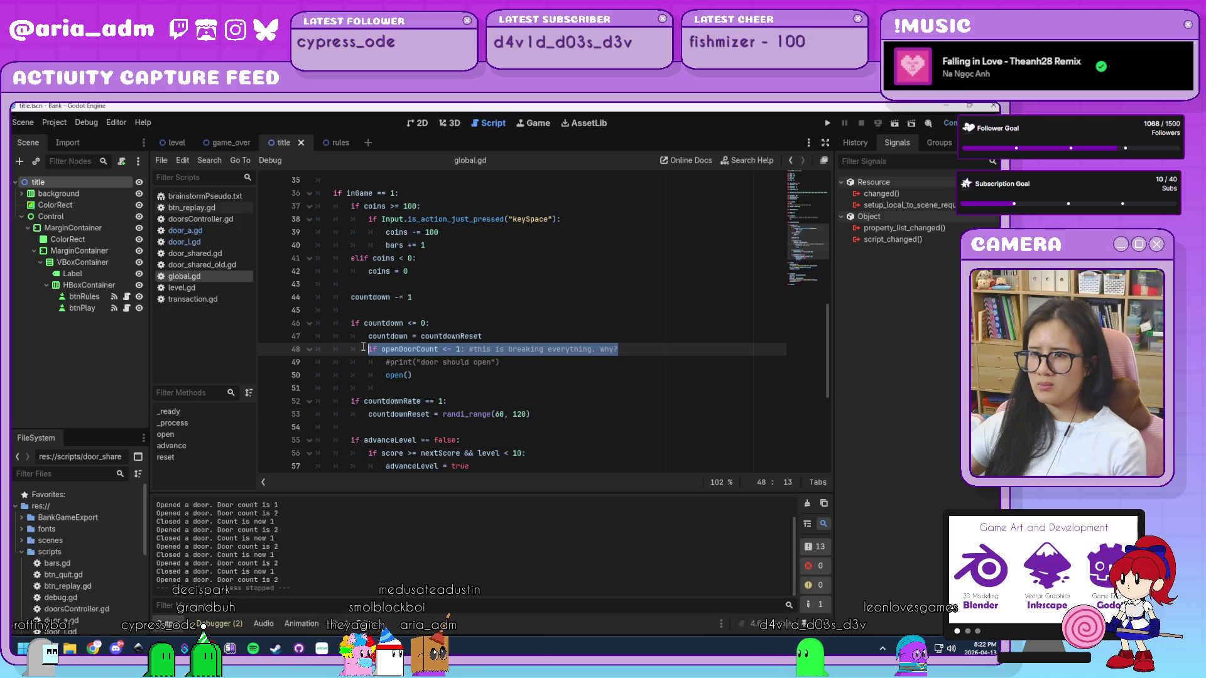
left_click(463, 373)
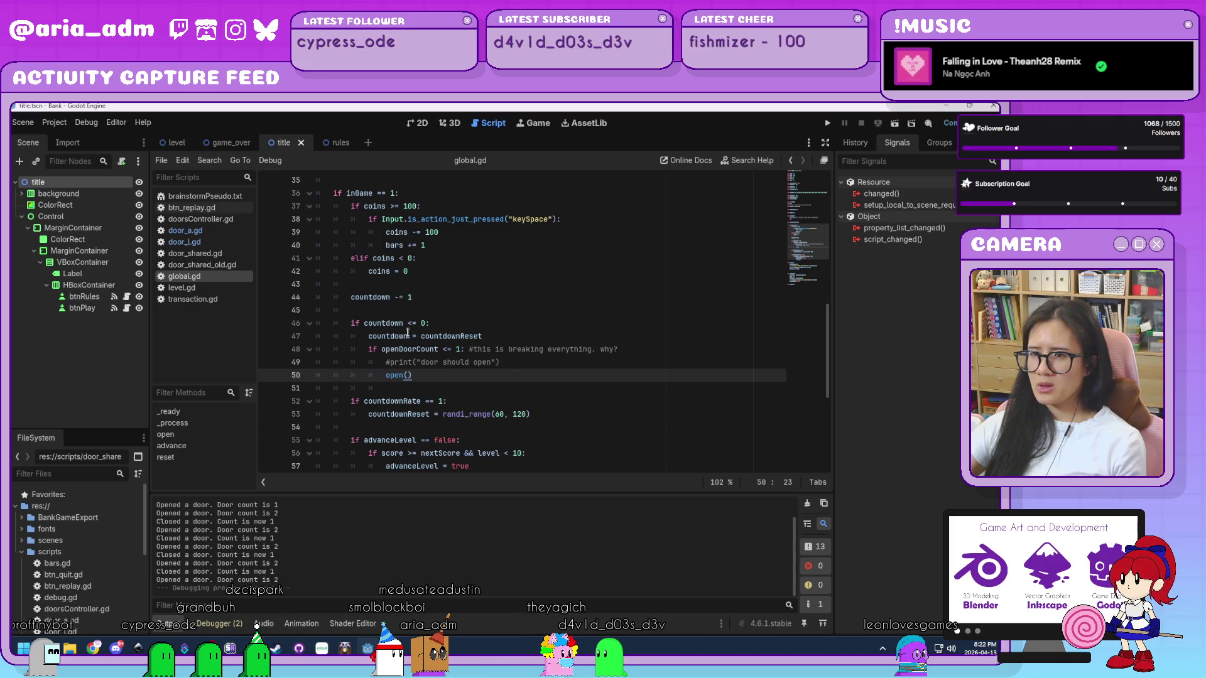
left_click_drag(483, 337, 478, 328)
key("ctrl+c")
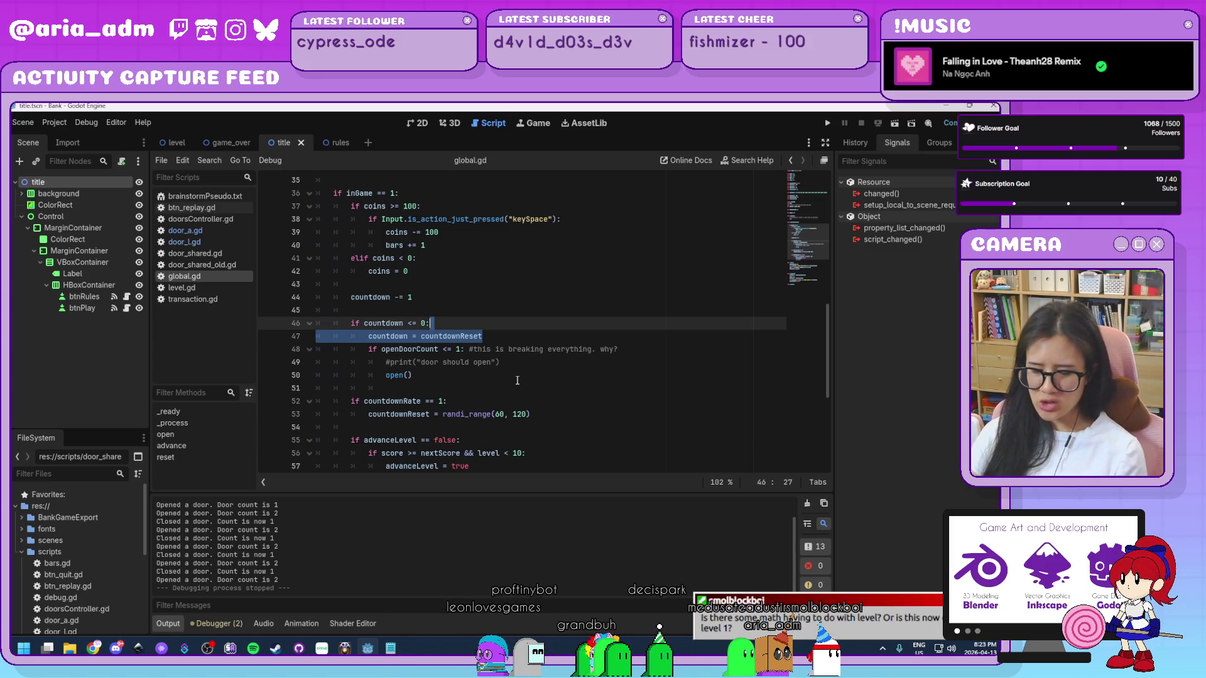
- Move the countdown reset line, indented, under the openDoorCount <= 1 check and run the project
key("Delete")
left_click(659, 337)
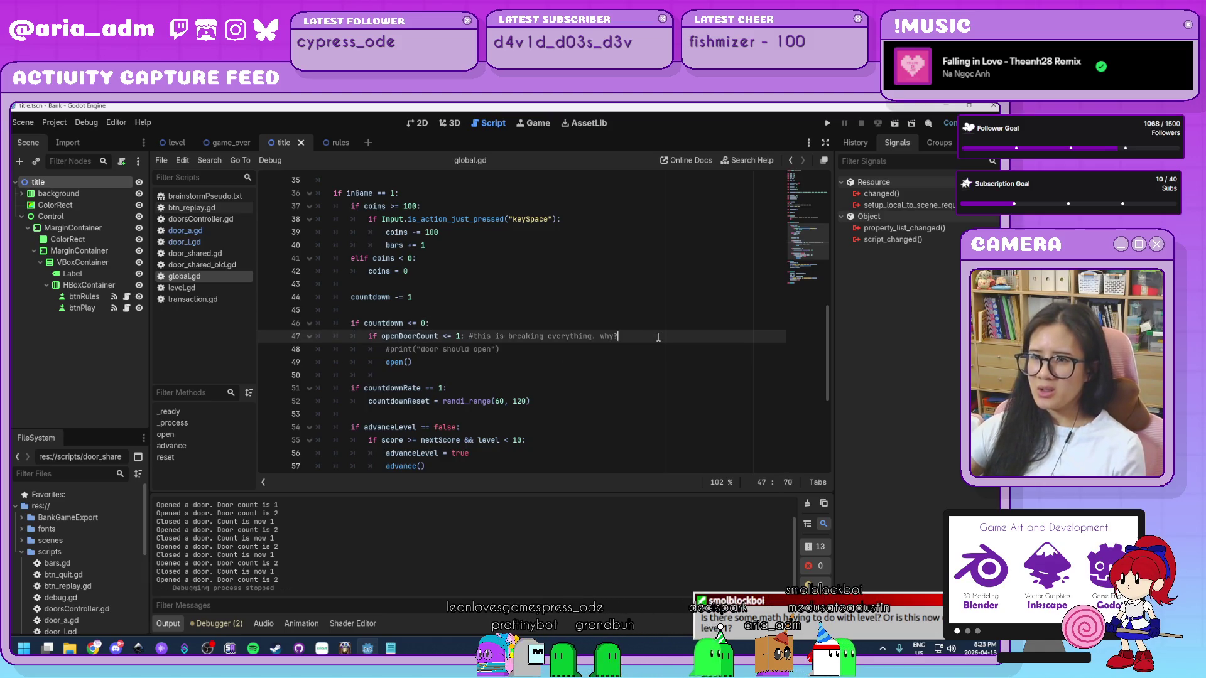
key("Return")
key("Return")
key("ctrl+v")
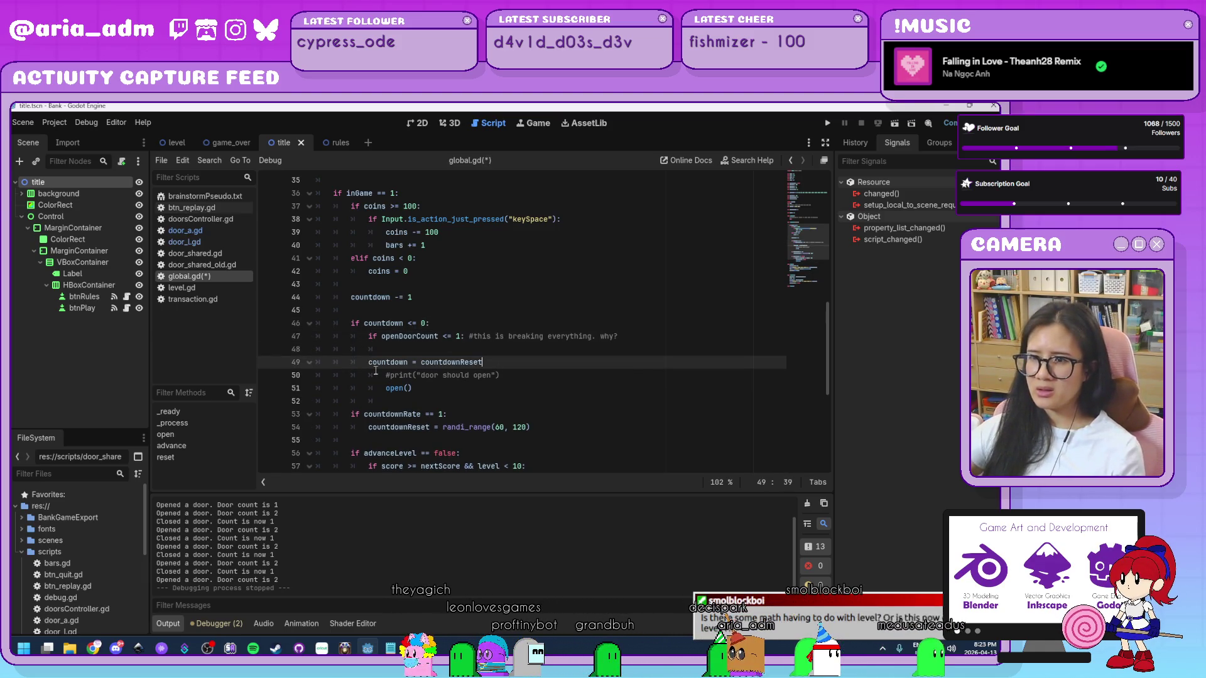
key("Tab")
key("Up")
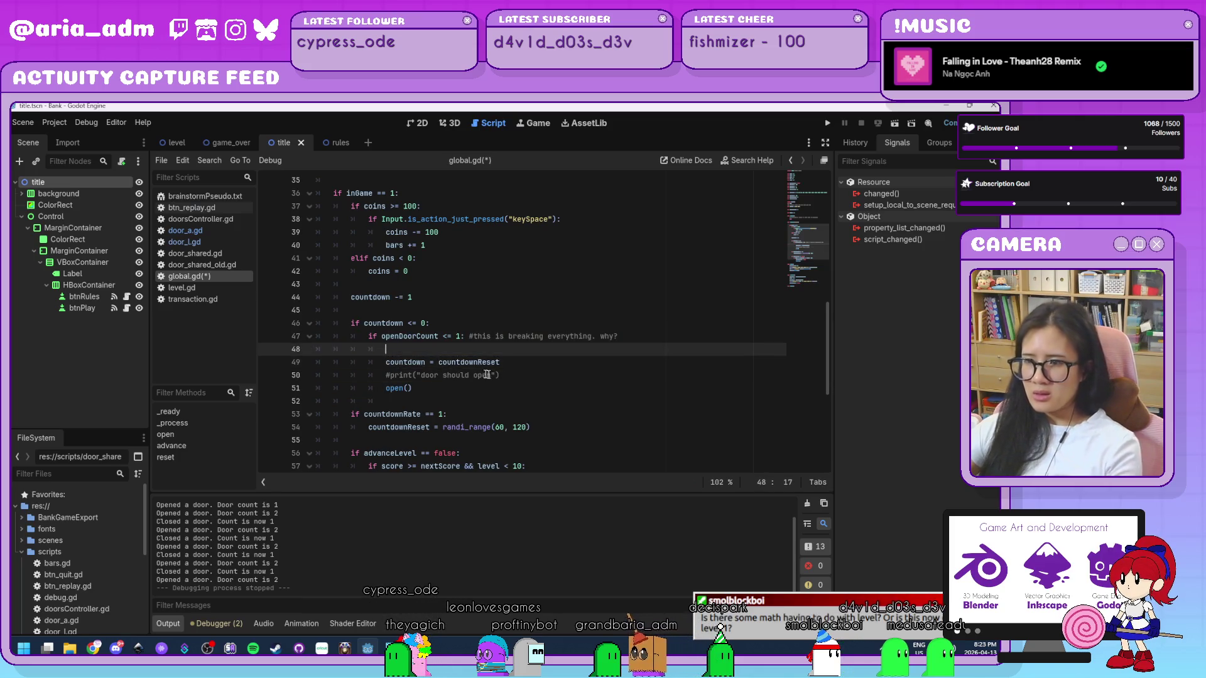
key("BackSpace")
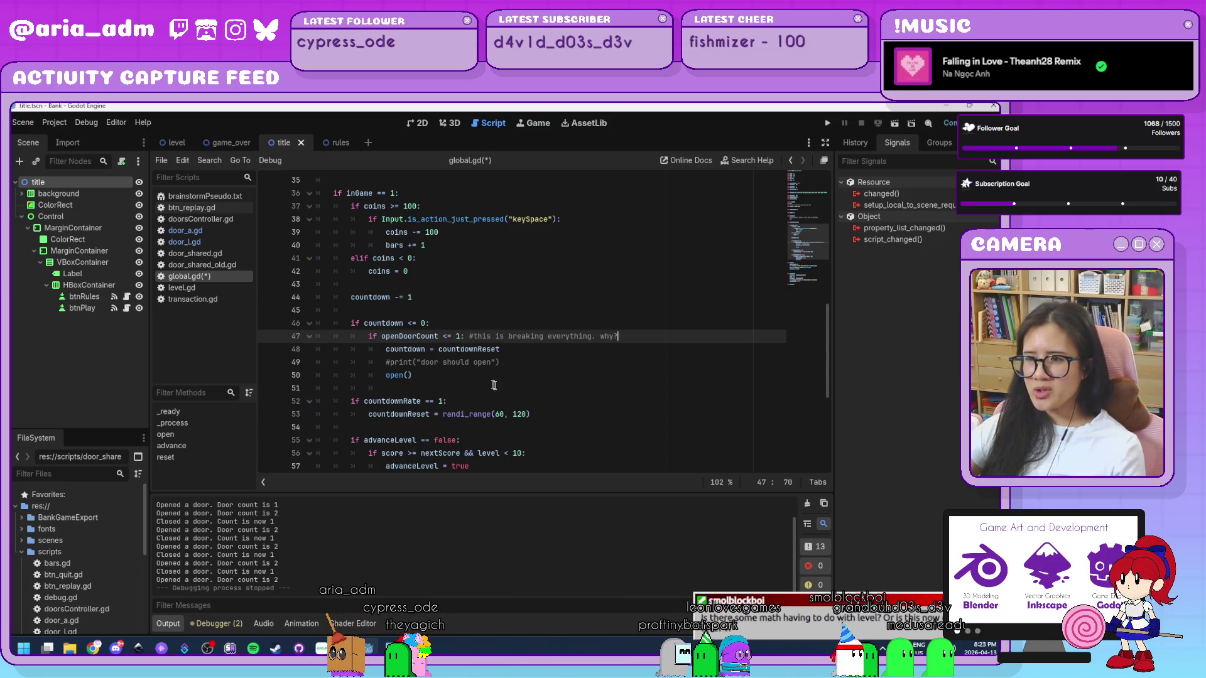
left_click(505, 362)
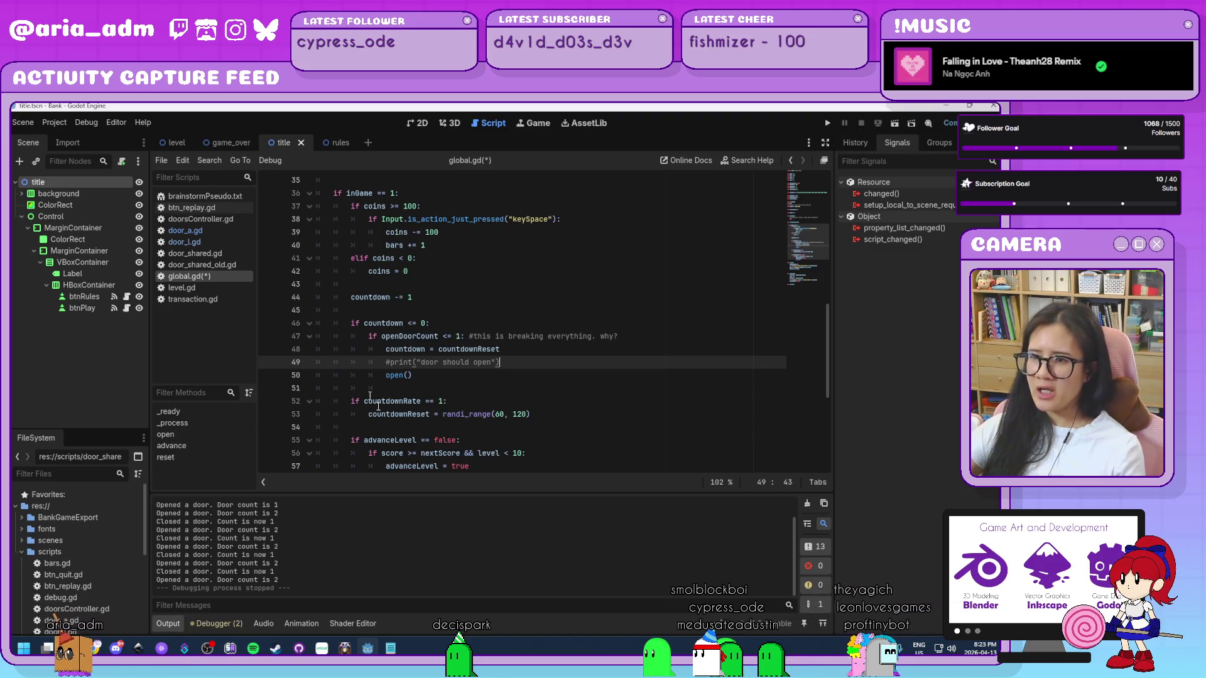
left_click(830, 123)
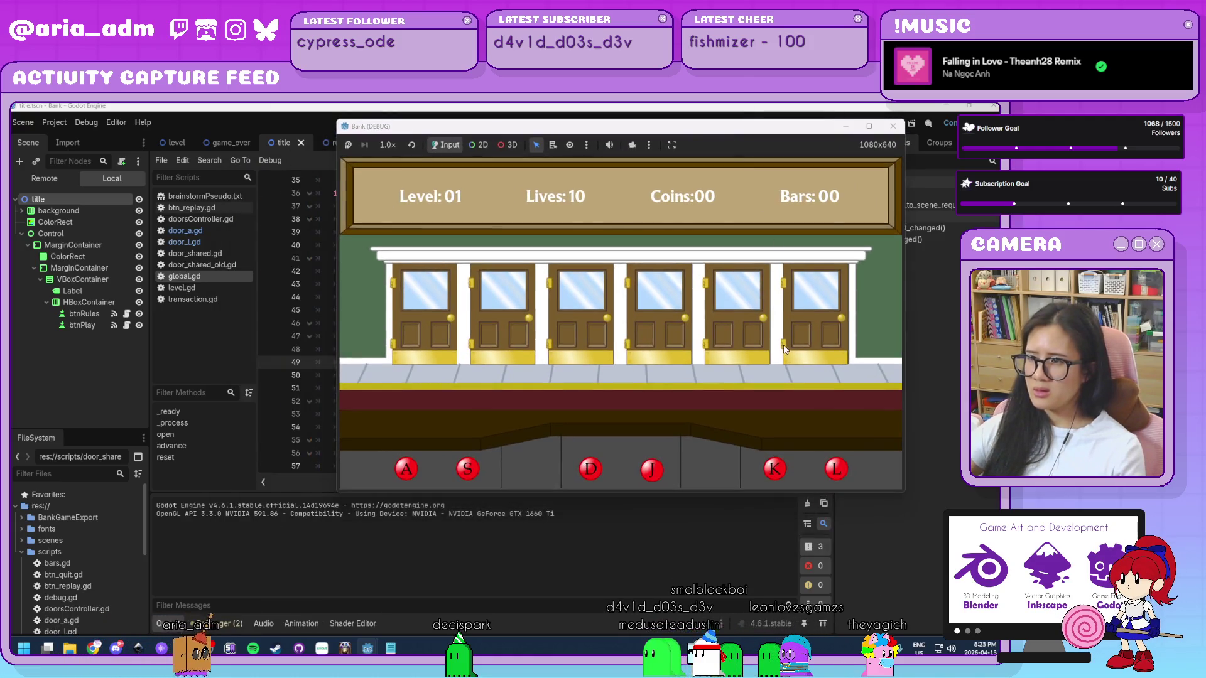
- Play a round serving doors A, A and L up to 10 coins, then stop with F8
left_click(788, 378)
key("a")
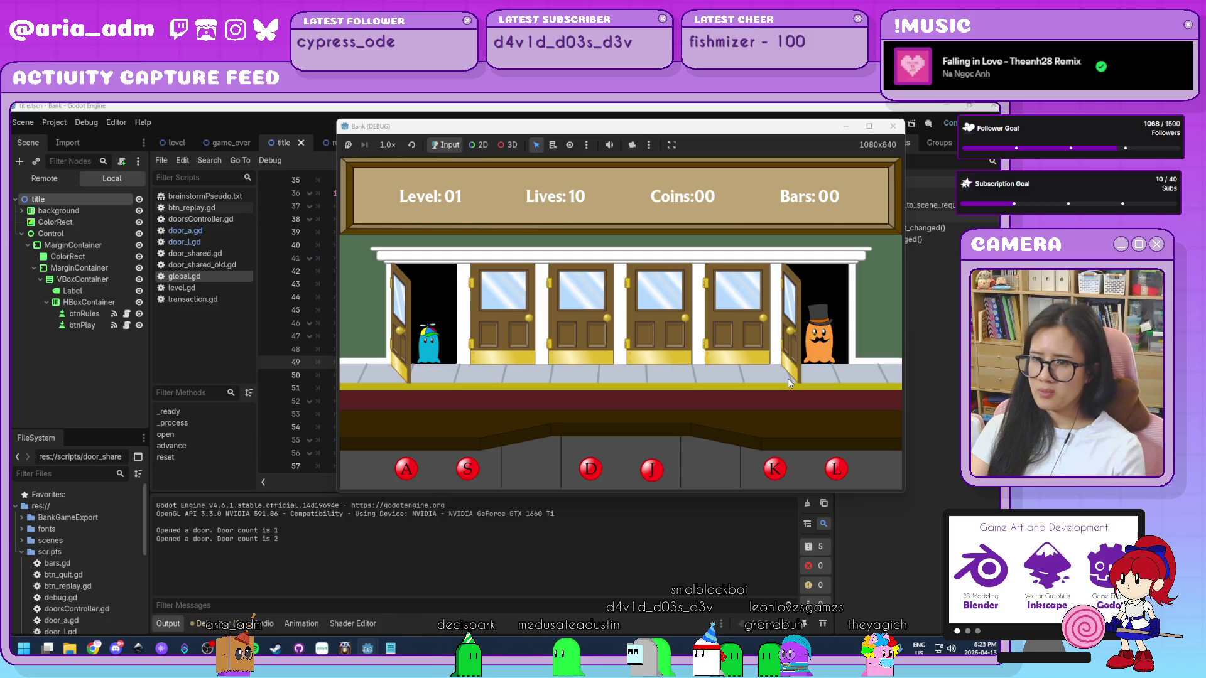
key("a")
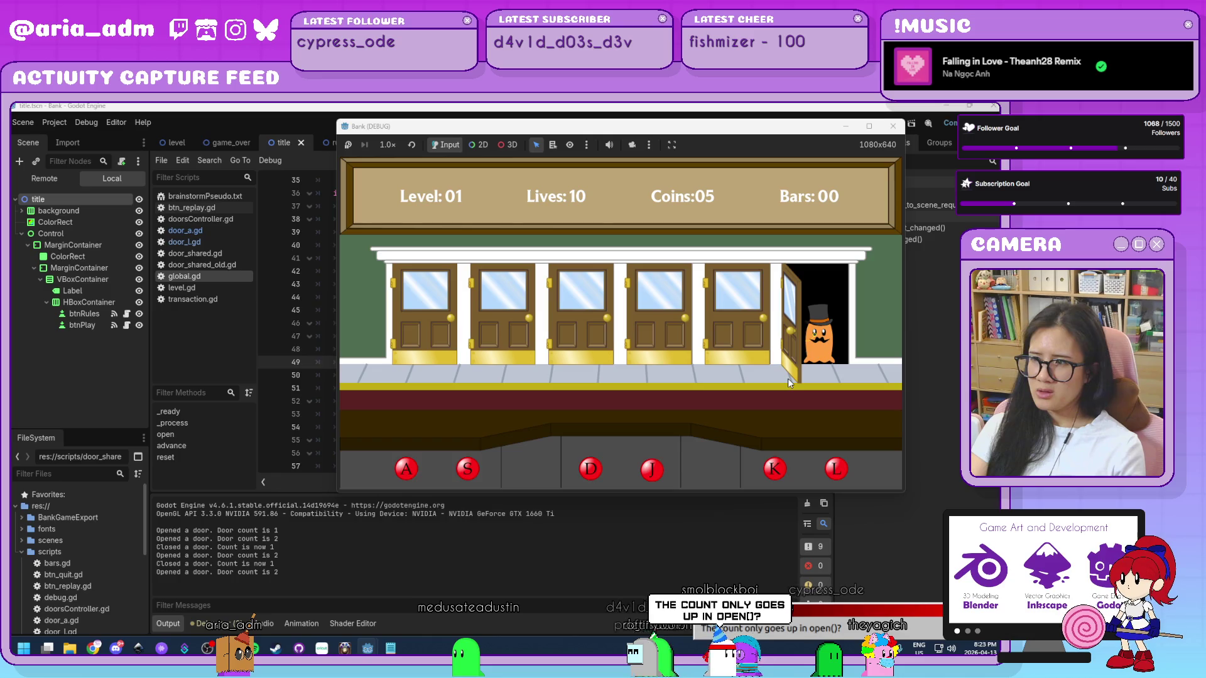
key("l")
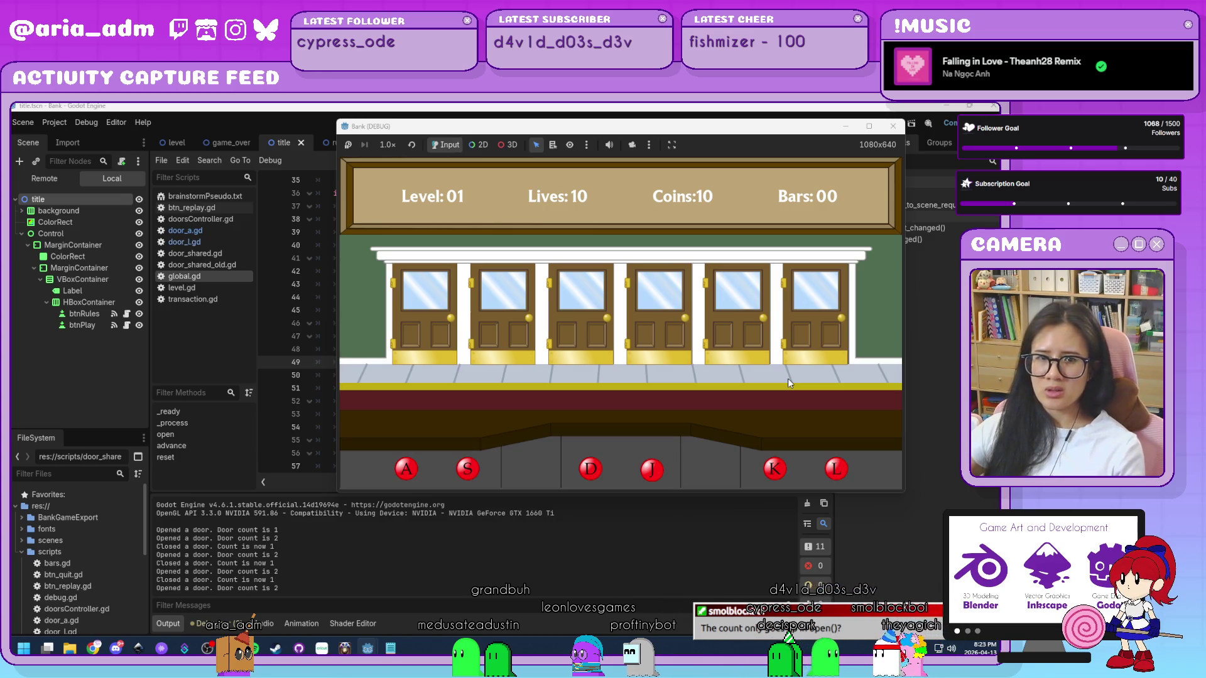
key("F8")
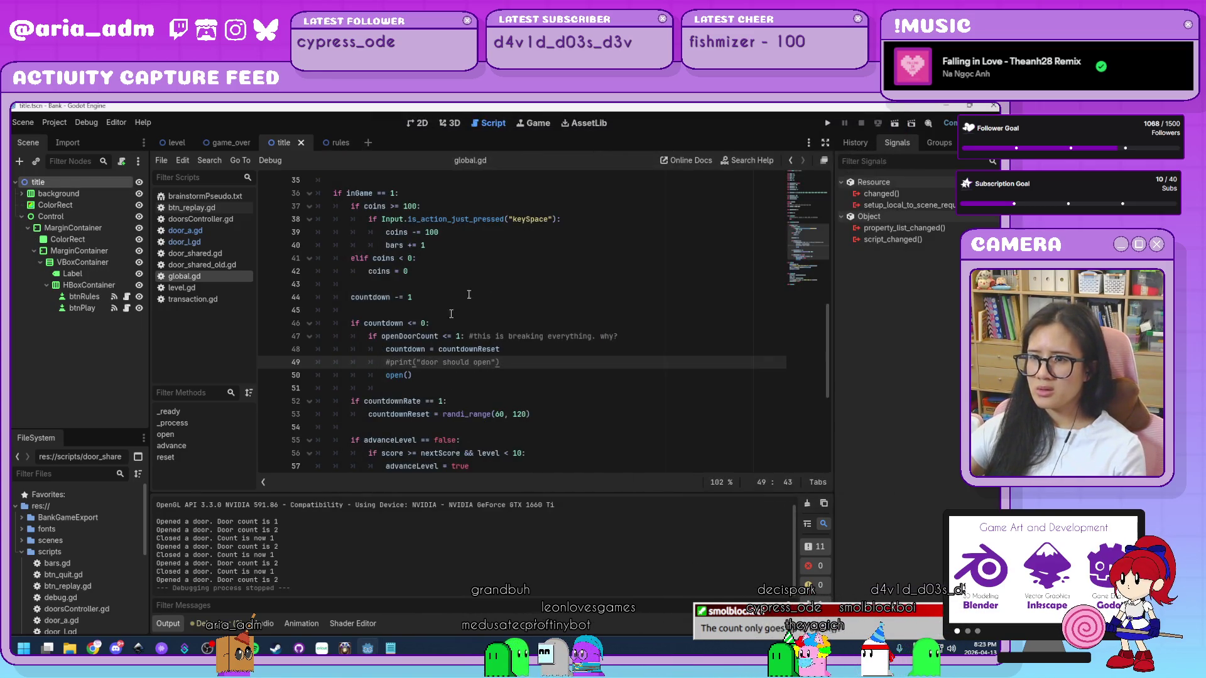
- Select the openDoorCount increment inside open() and launch the game with Run Project
scroll(428, 369, "down", 2)
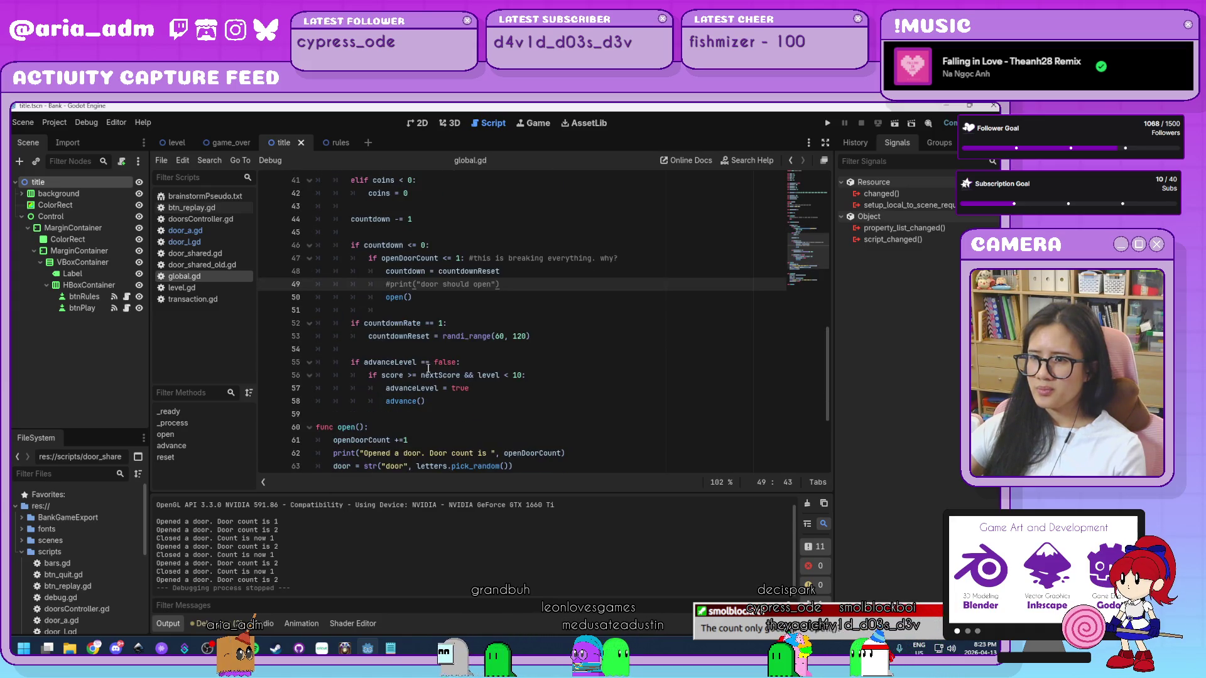
scroll(425, 358, "up", 1)
scroll(424, 349, "down", 2)
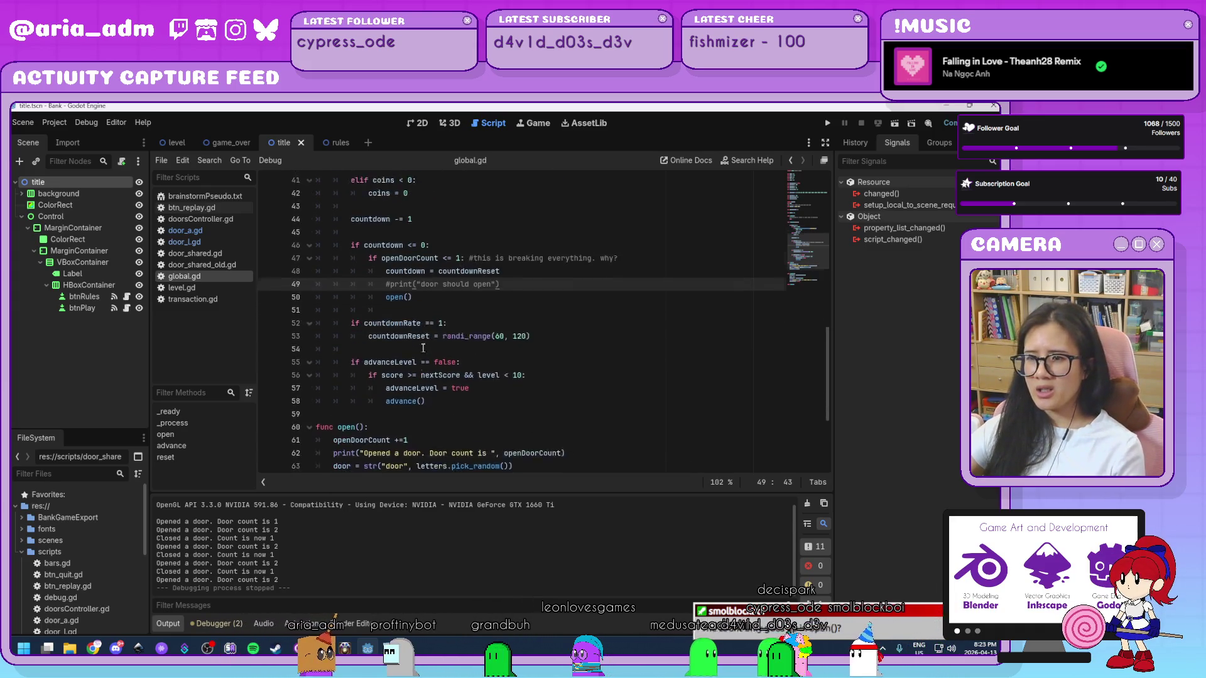
left_click_drag(334, 402, 401, 402)
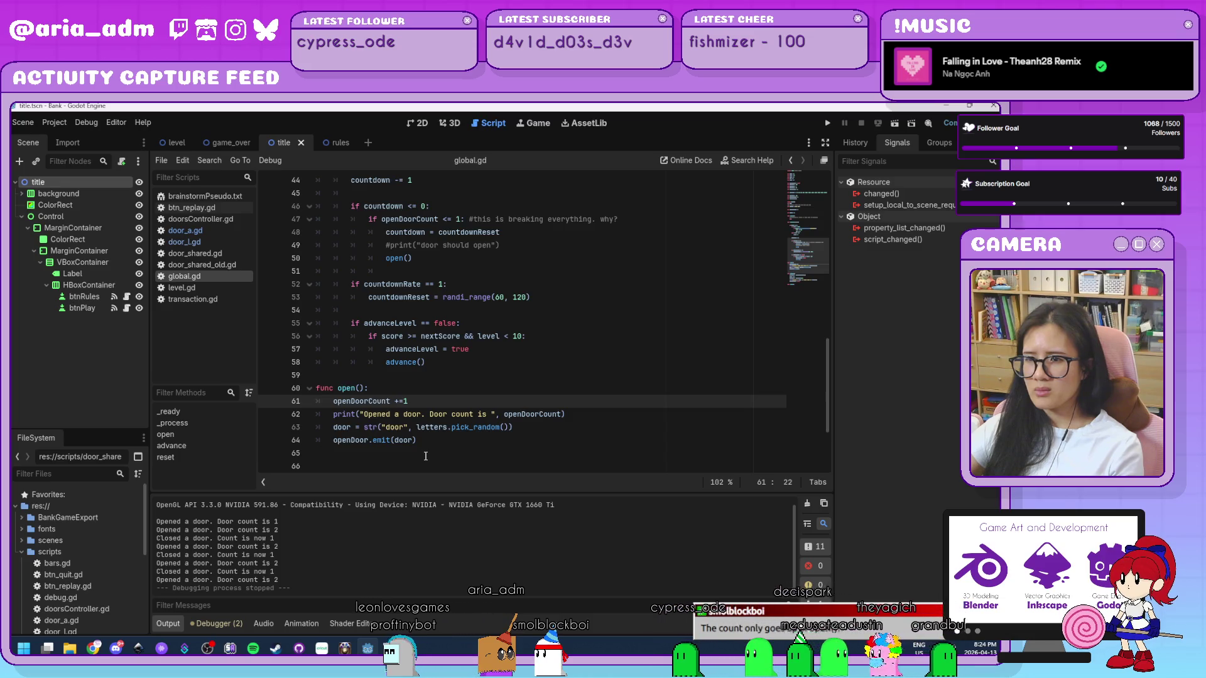
scroll(425, 456, "up", 1)
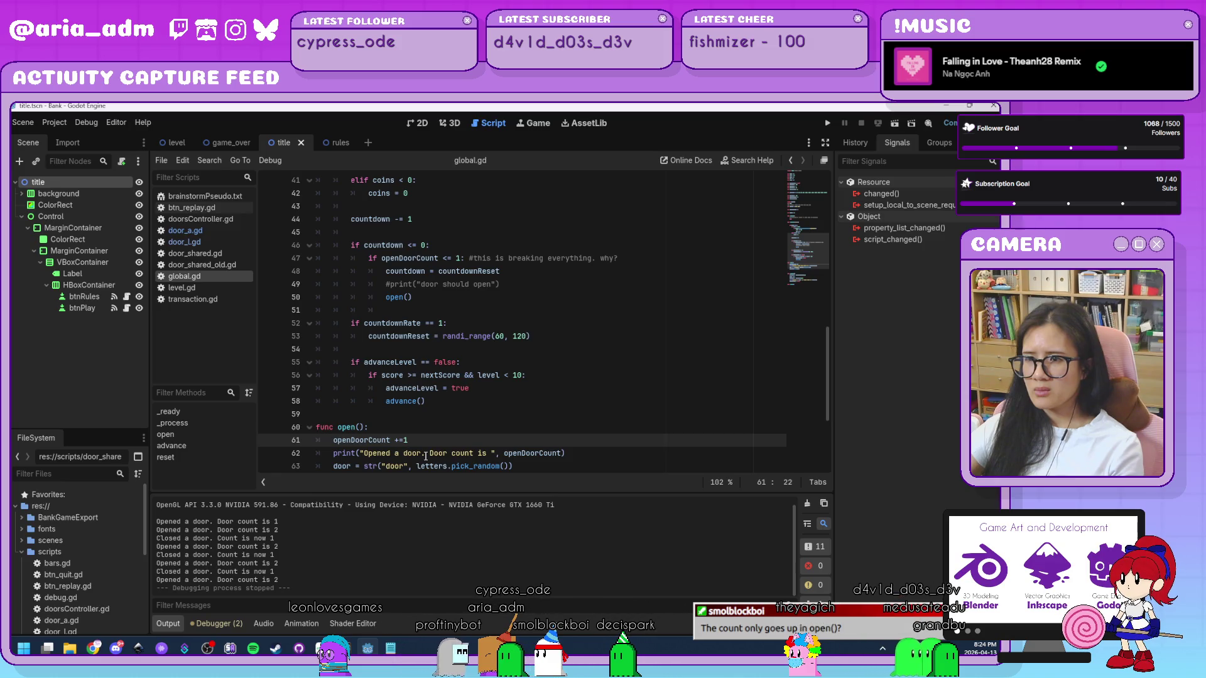
scroll(425, 457, "down", 1)
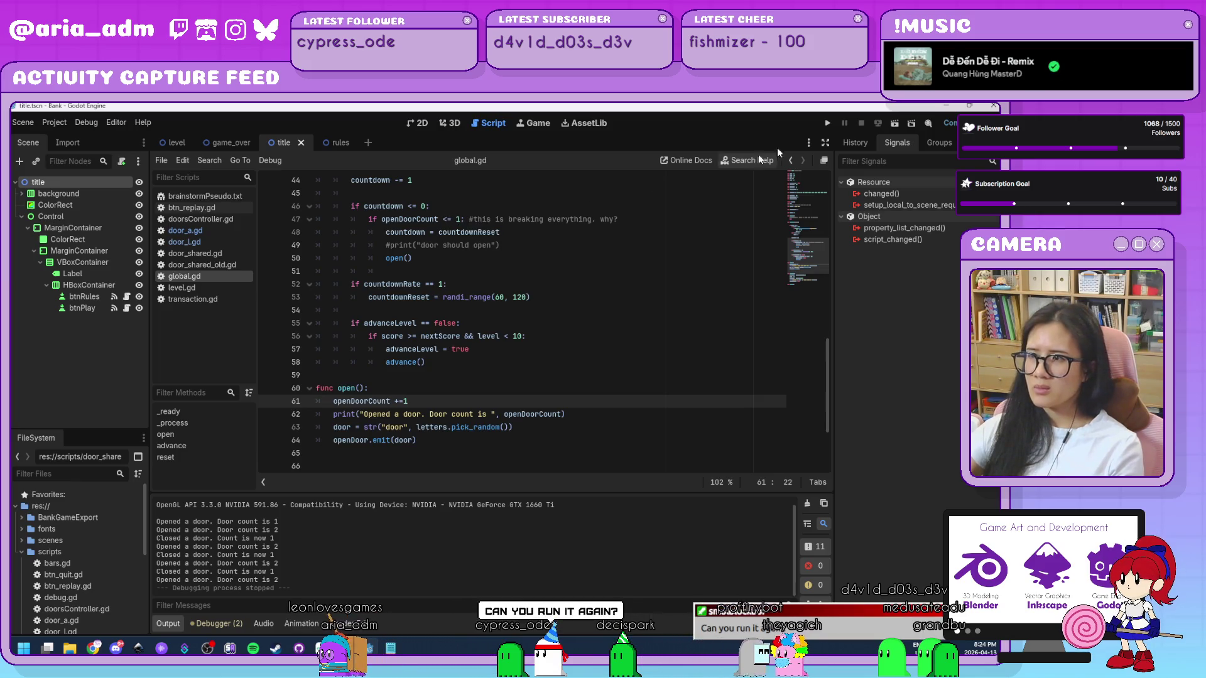
left_click(828, 122)
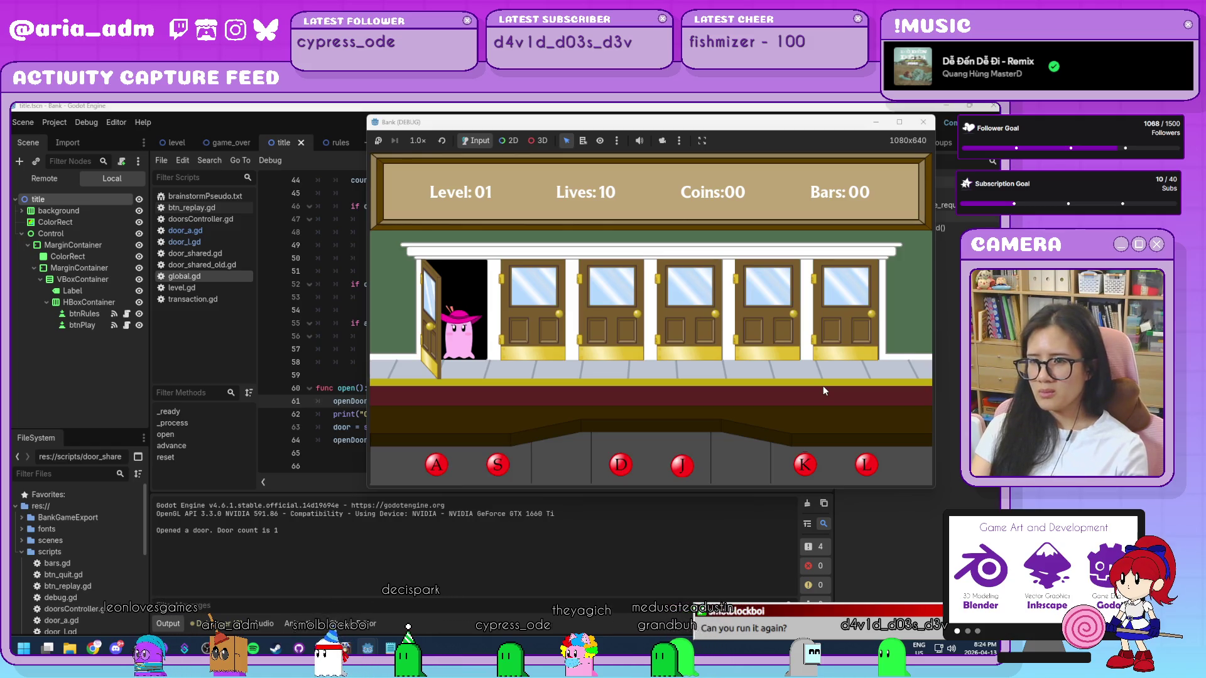
- Serve the guest at door A, stop the game with F8, and place the caret on line 64
key("a")
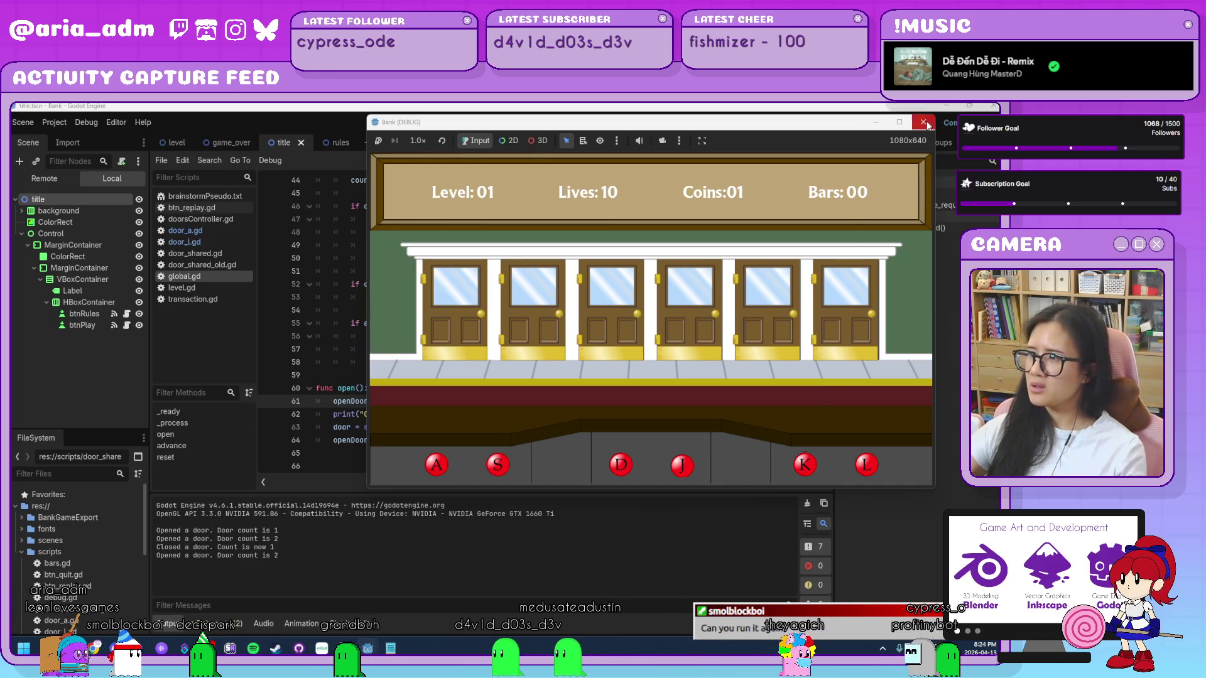
key("F8")
left_click(548, 437)
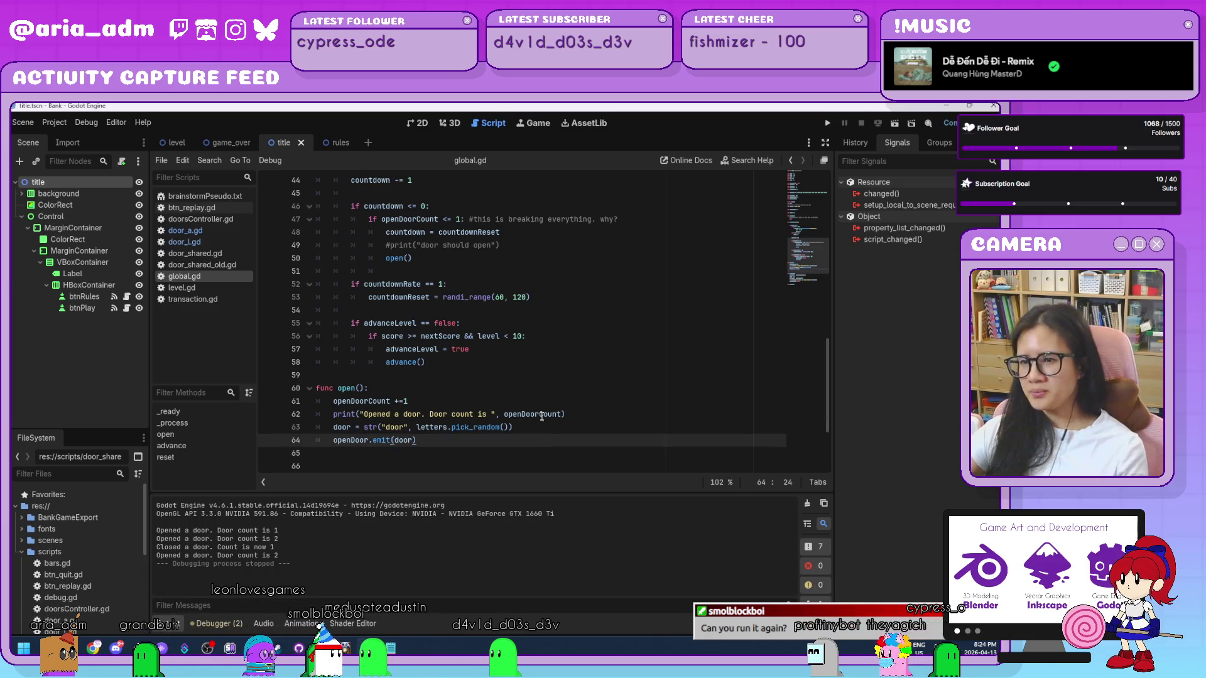
- Drag 'openDoorCount +=1' from open() into the countdown block, remove the blank line, and relaunch
mouse_move(535, 417)
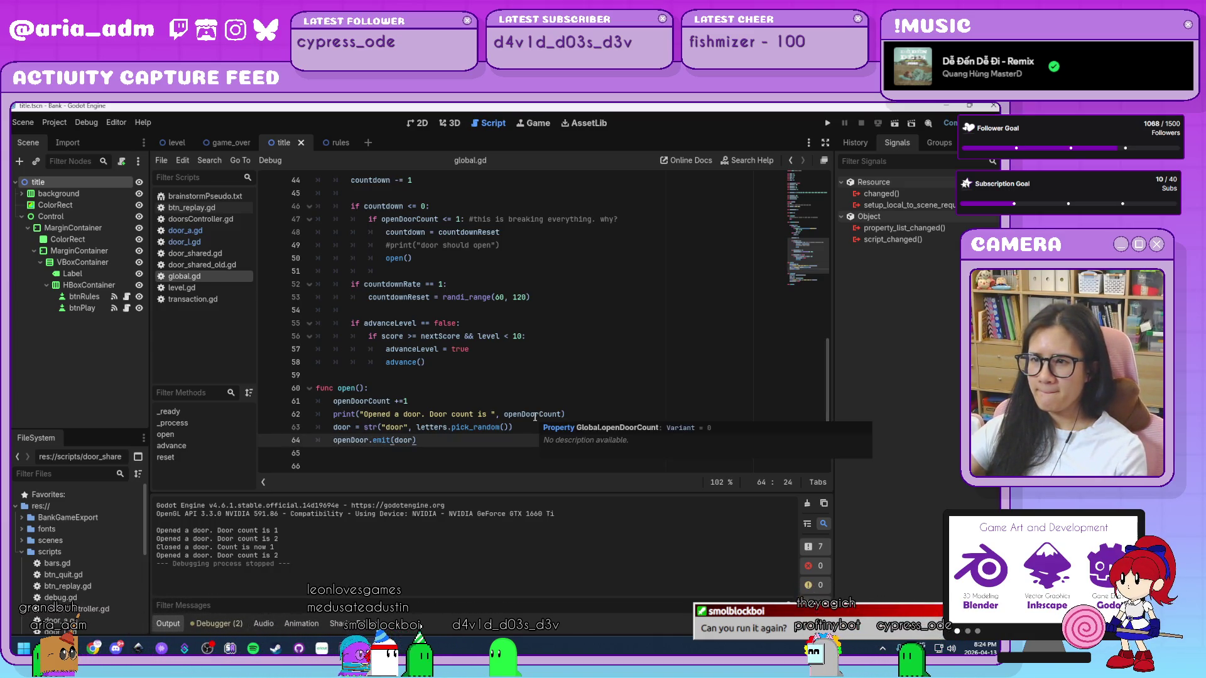
left_click_drag(416, 400, 487, 259)
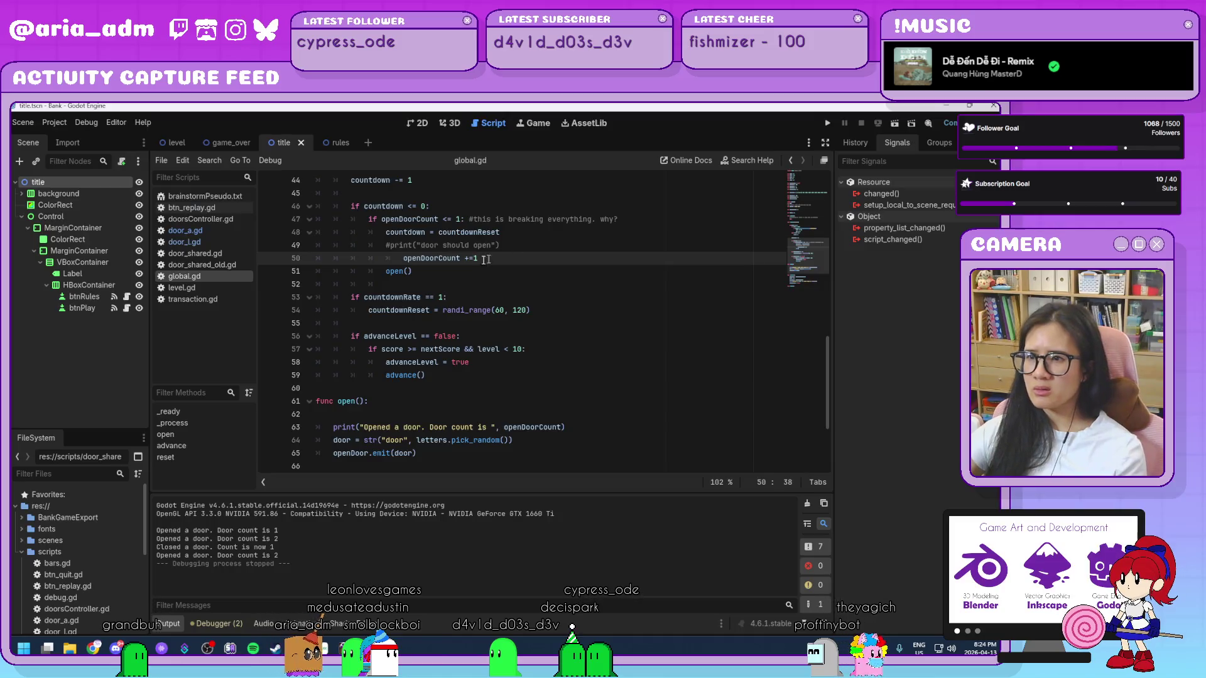
key("Down")
key("Down")
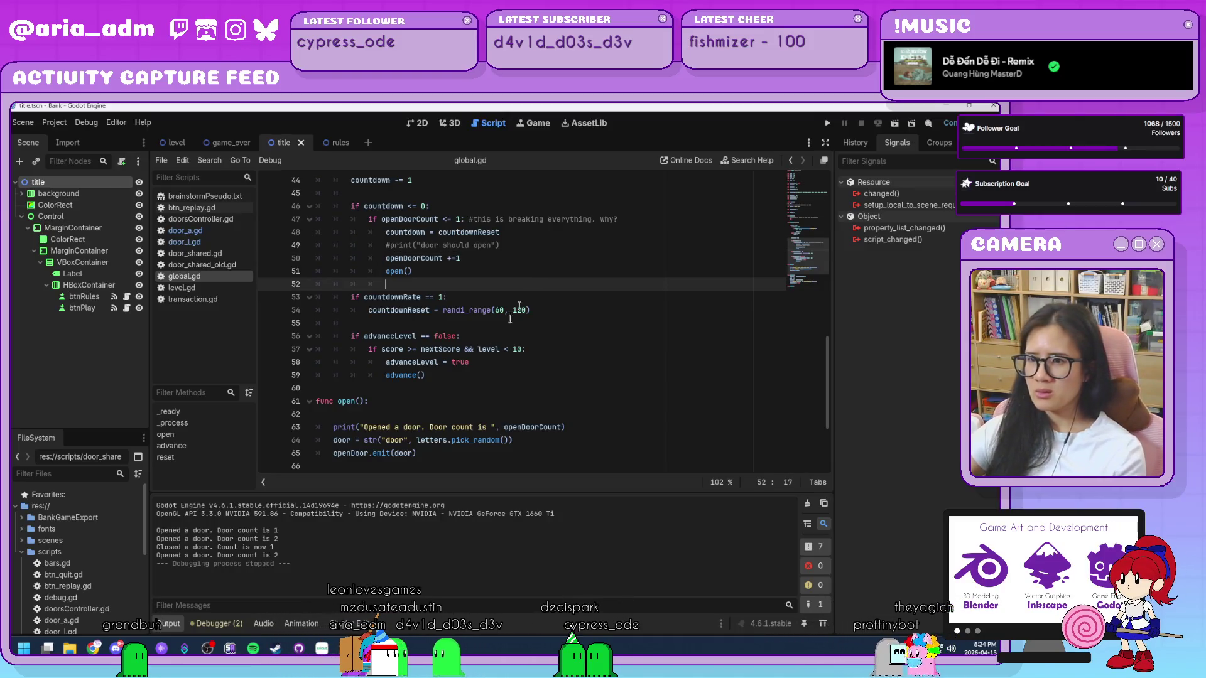
left_click(404, 419)
key("BackSpace")
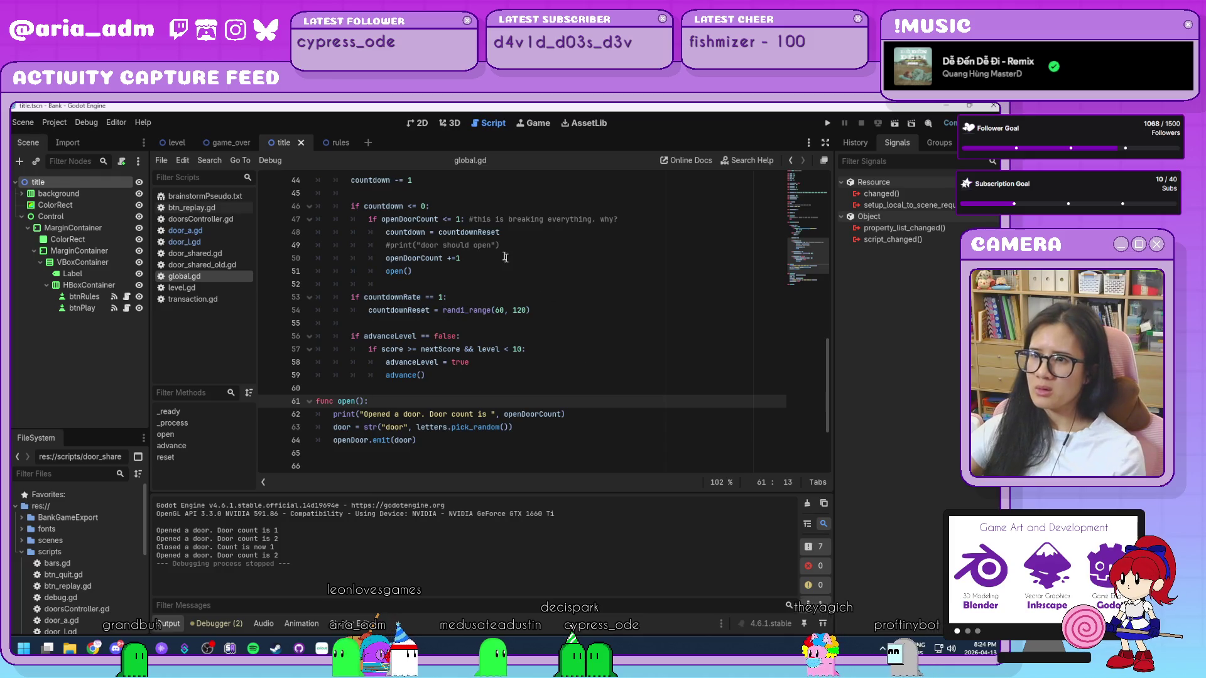
left_click(503, 257)
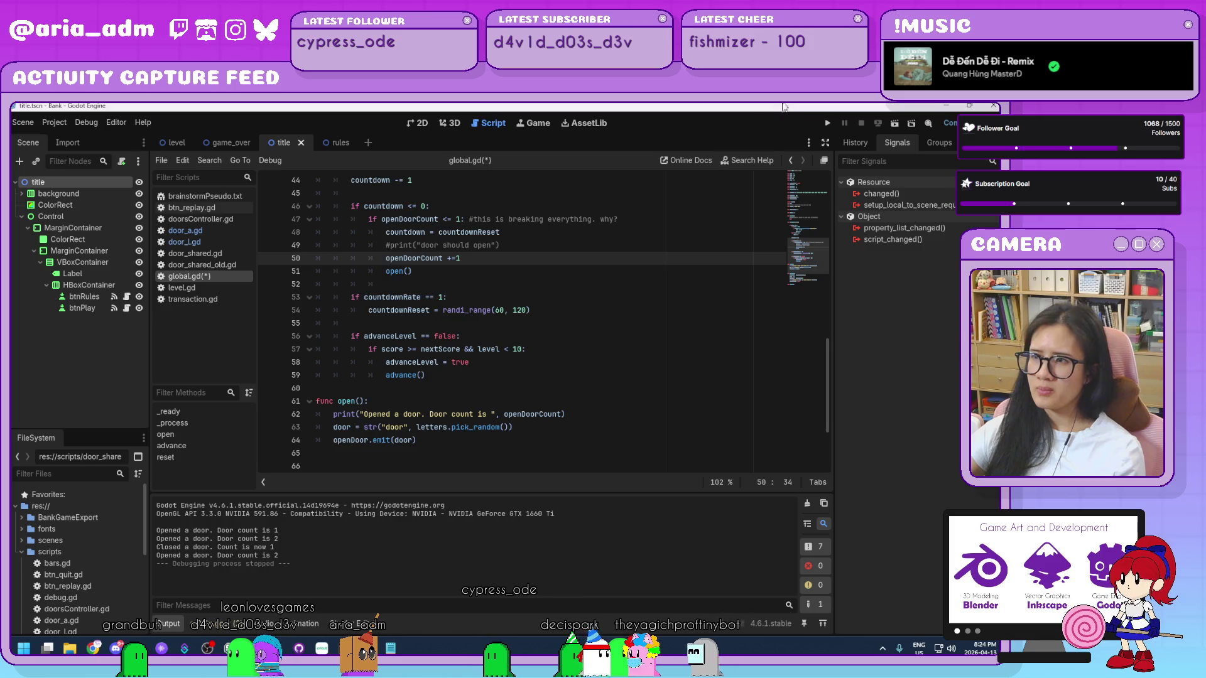
left_click(828, 123)
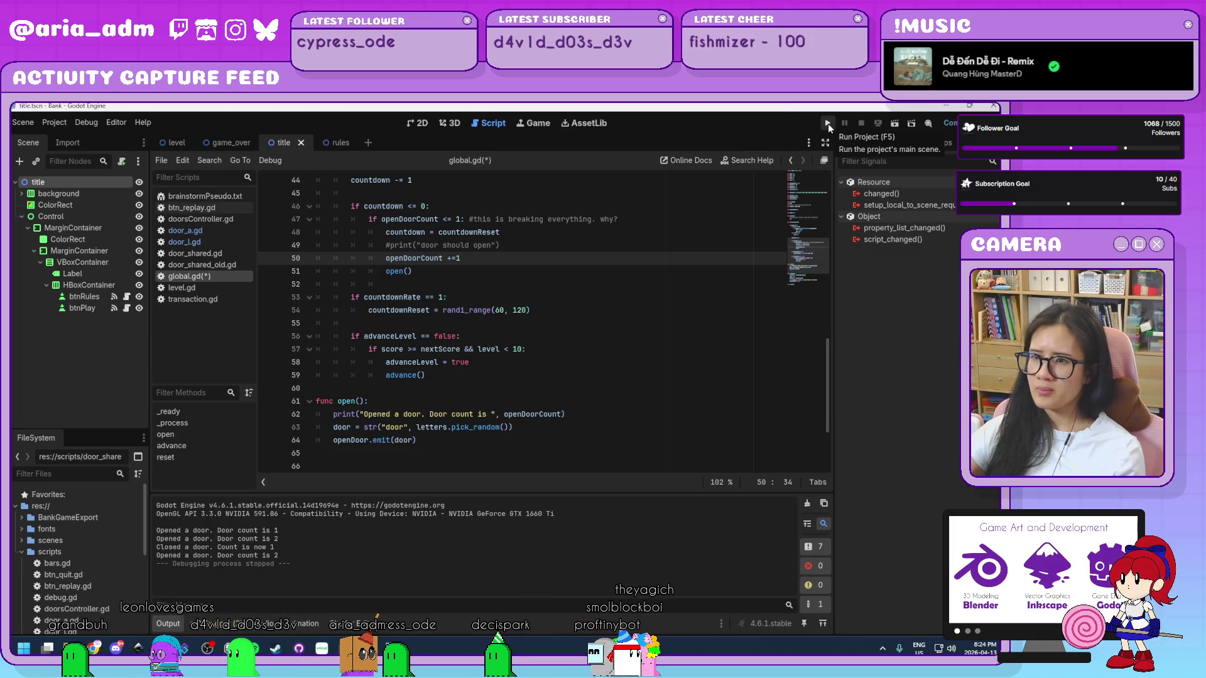
left_click(579, 415)
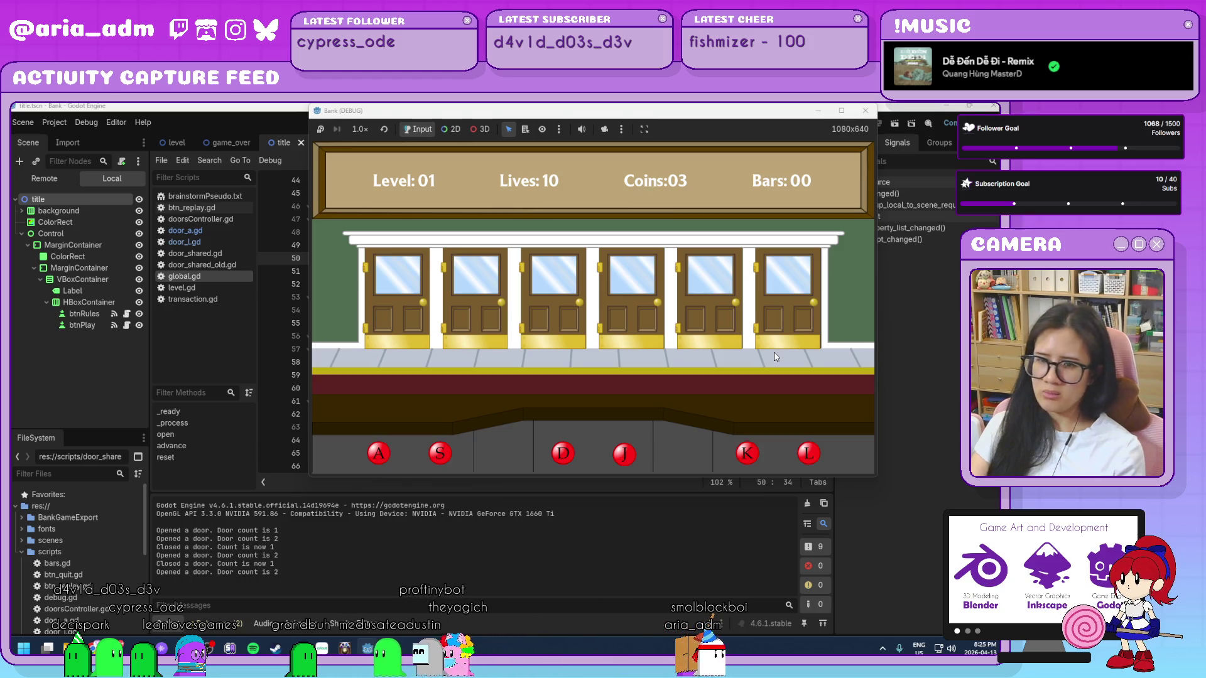
- Close the Bank (DEBUG) window and place the caret on empty line 60
left_click(864, 111)
left_click(570, 385)
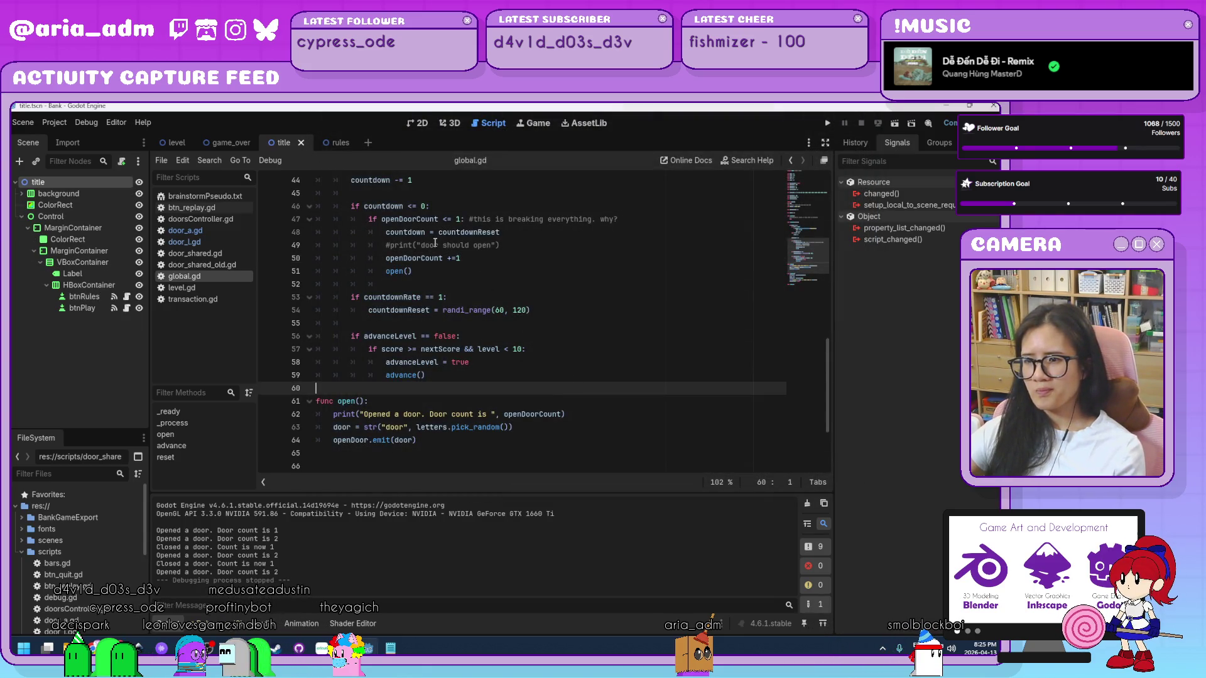
- Change the line 47 condition to openDoorCount < 1, save global.gd, and run the game
left_click_drag(476, 258, 413, 258)
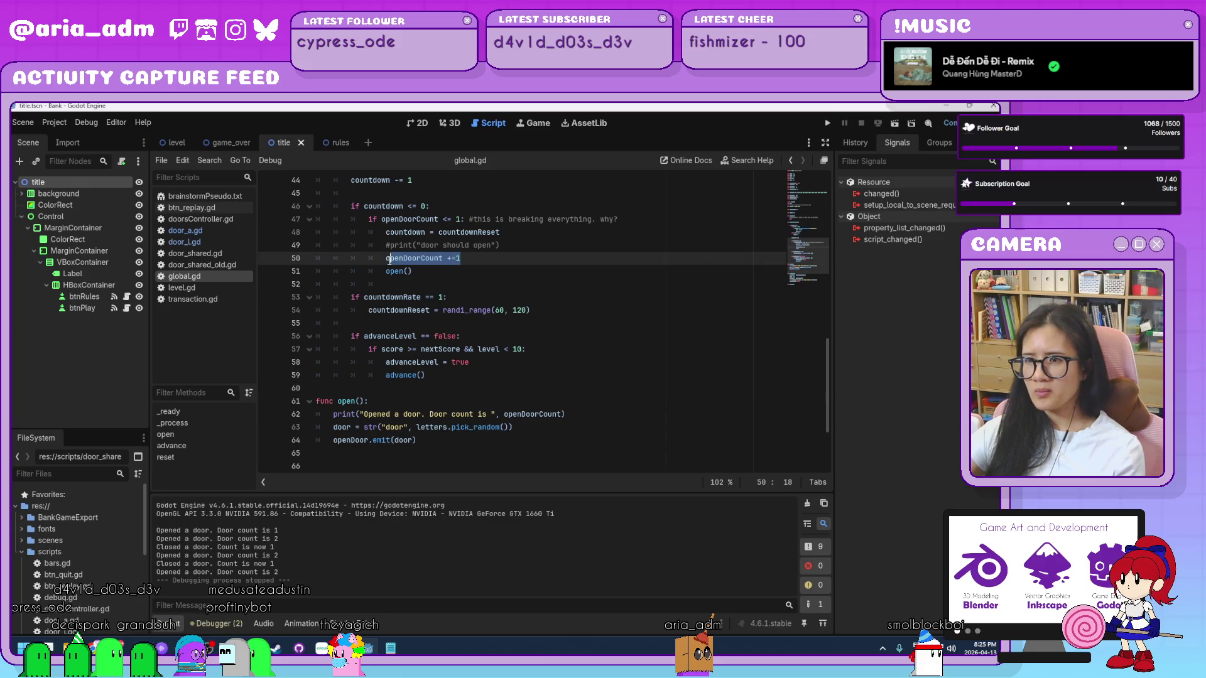
left_click(447, 220)
key("BackSpace")
key("ctrl+s")
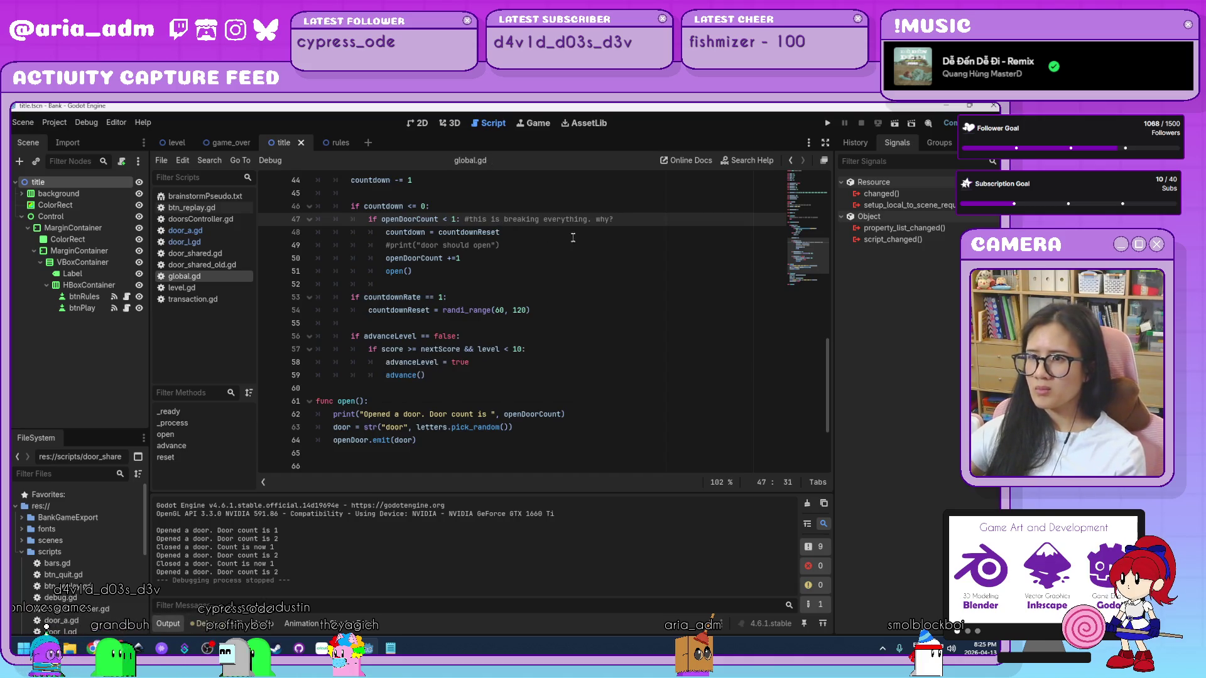
left_click(600, 259)
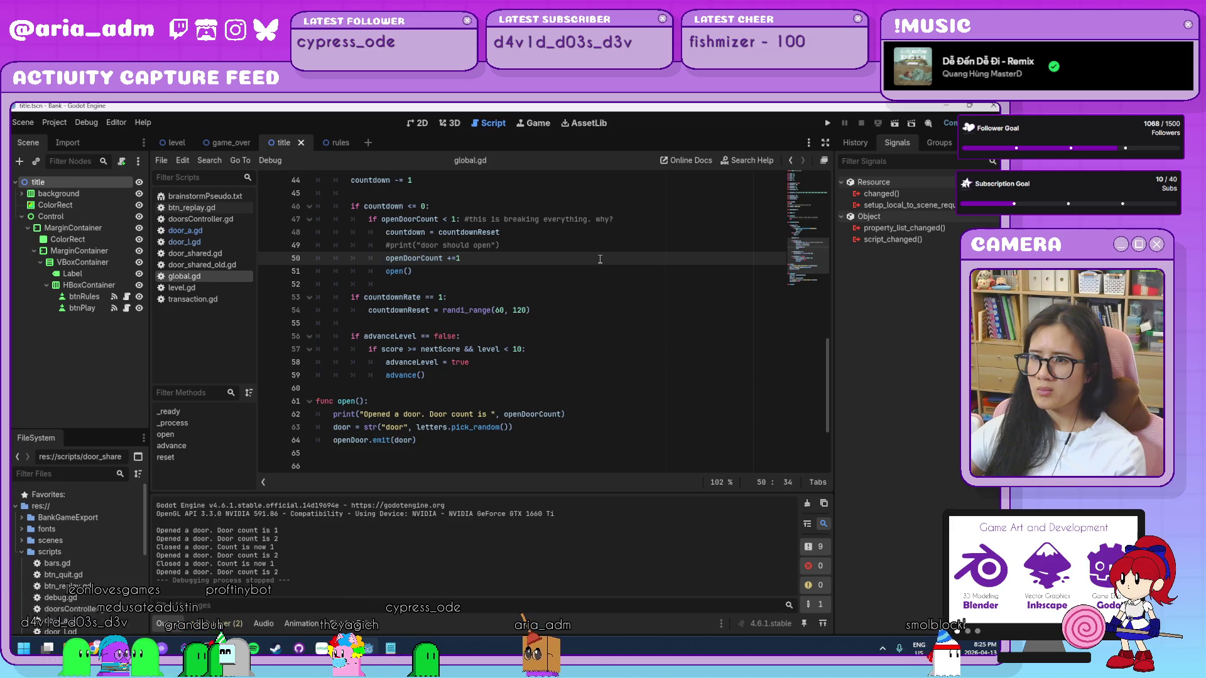
left_click(828, 123)
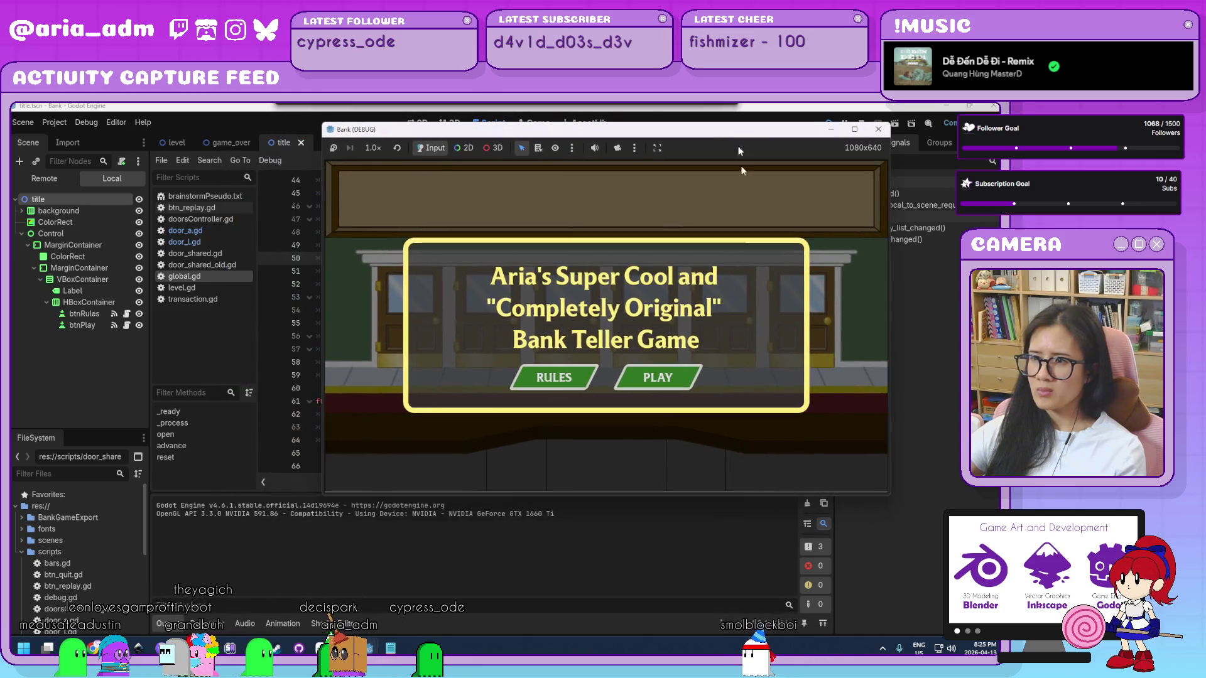
- Start a level, serve the guest at door A for coins, then close the Bank (DEBUG) window
left_click(658, 378)
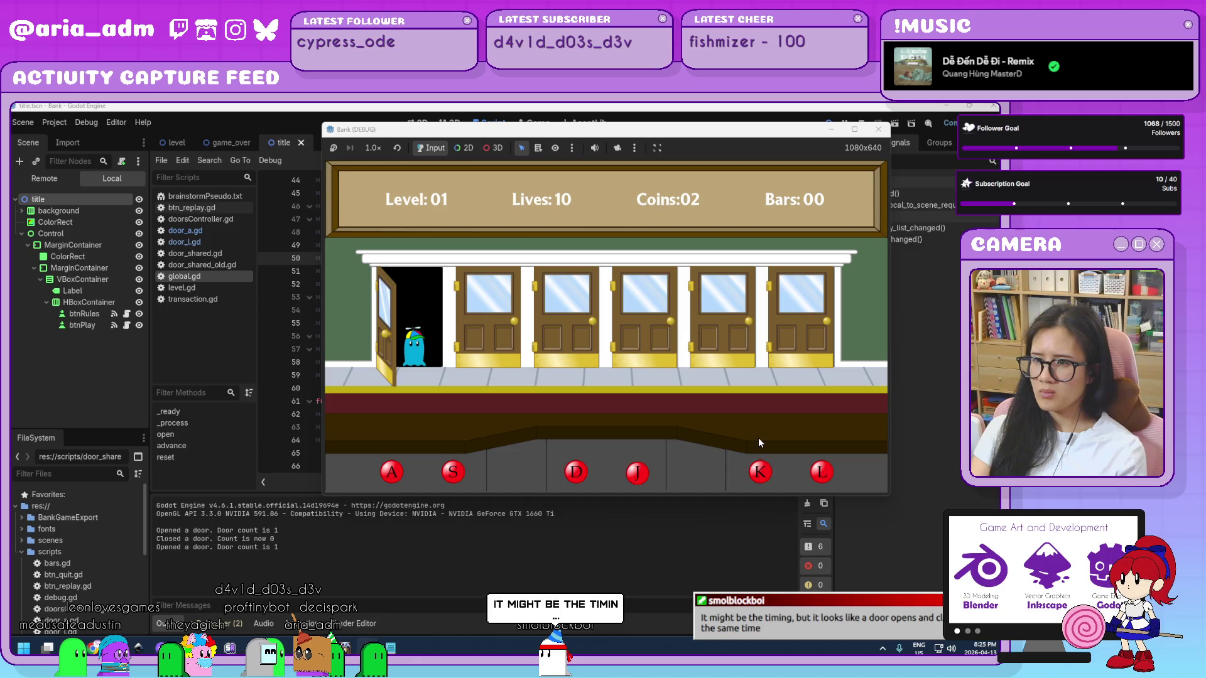
key("a")
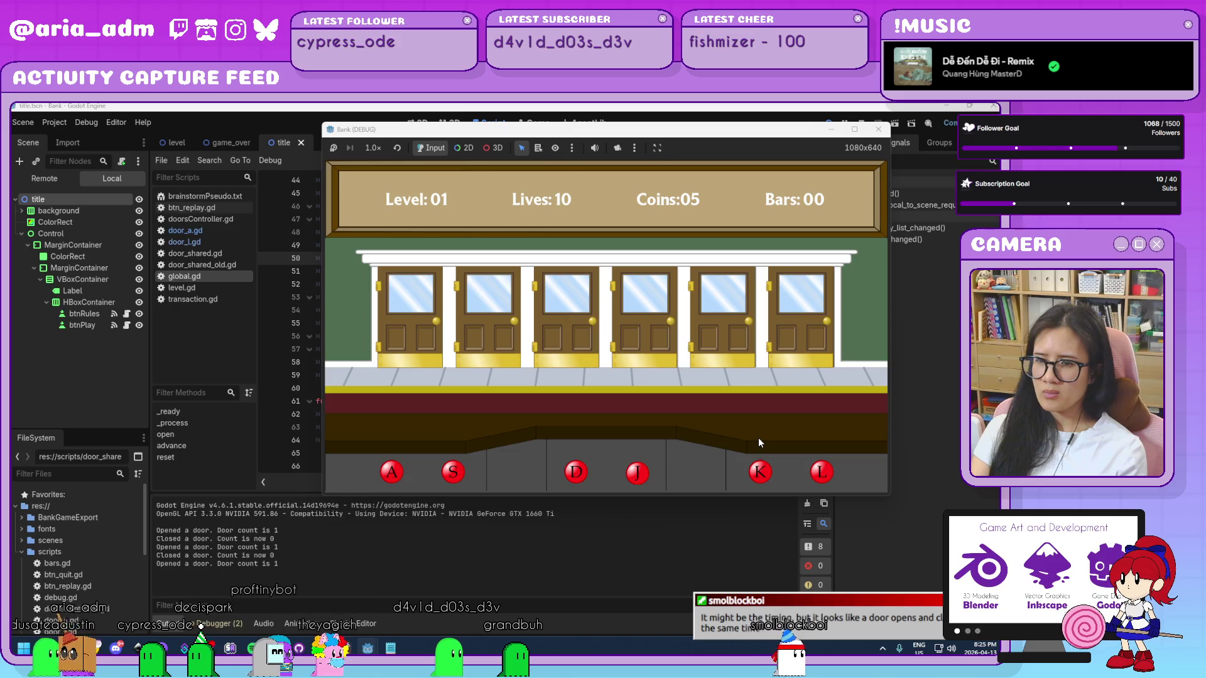
left_click(878, 129)
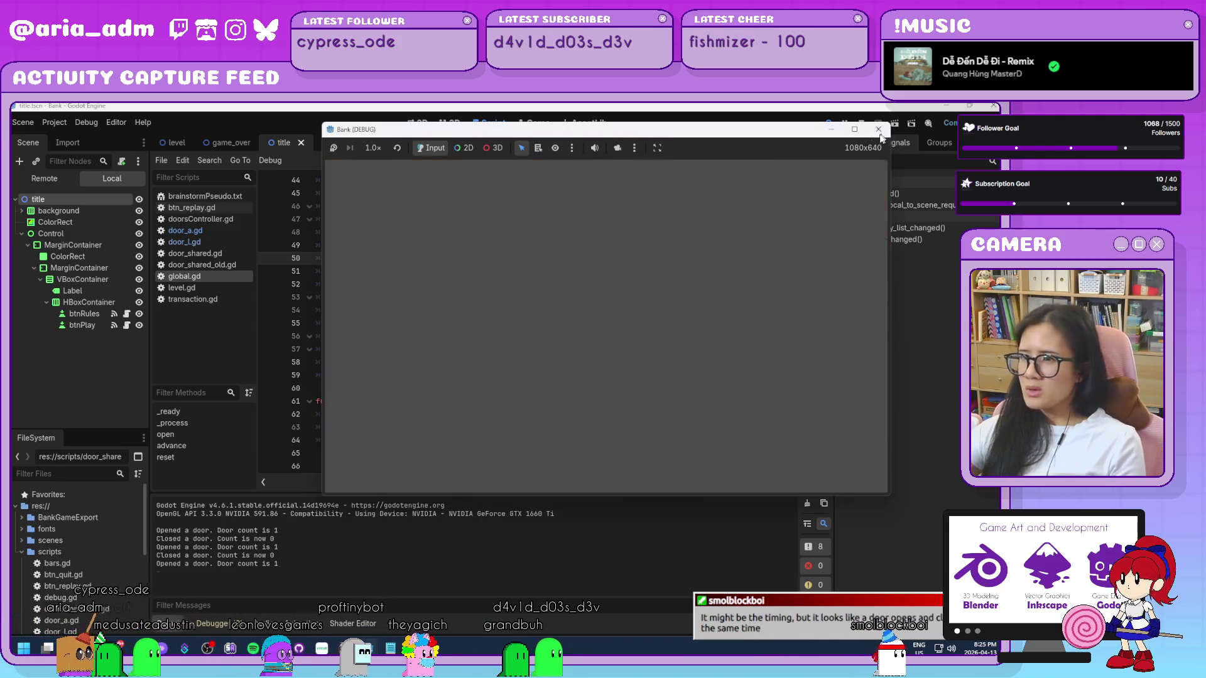
scroll(463, 351, "down", 3)
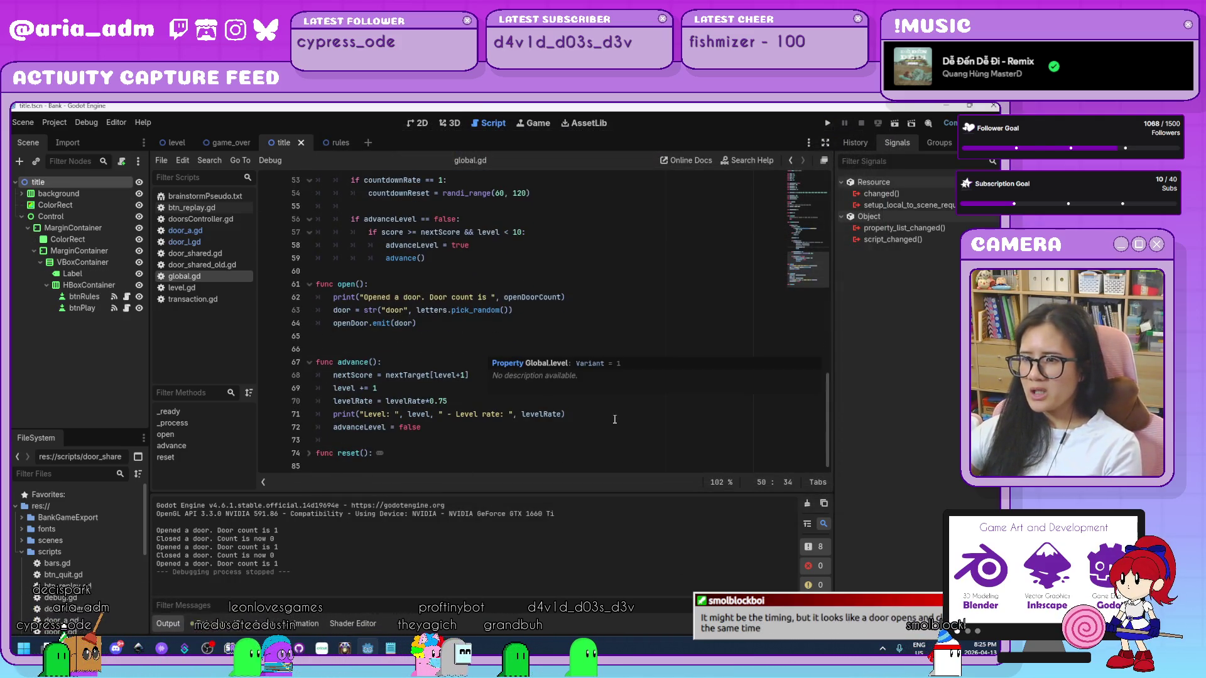
- Review the updated door check in global.gd, then open door_a.gd from the Scripts list
scroll(615, 420, "up", 2)
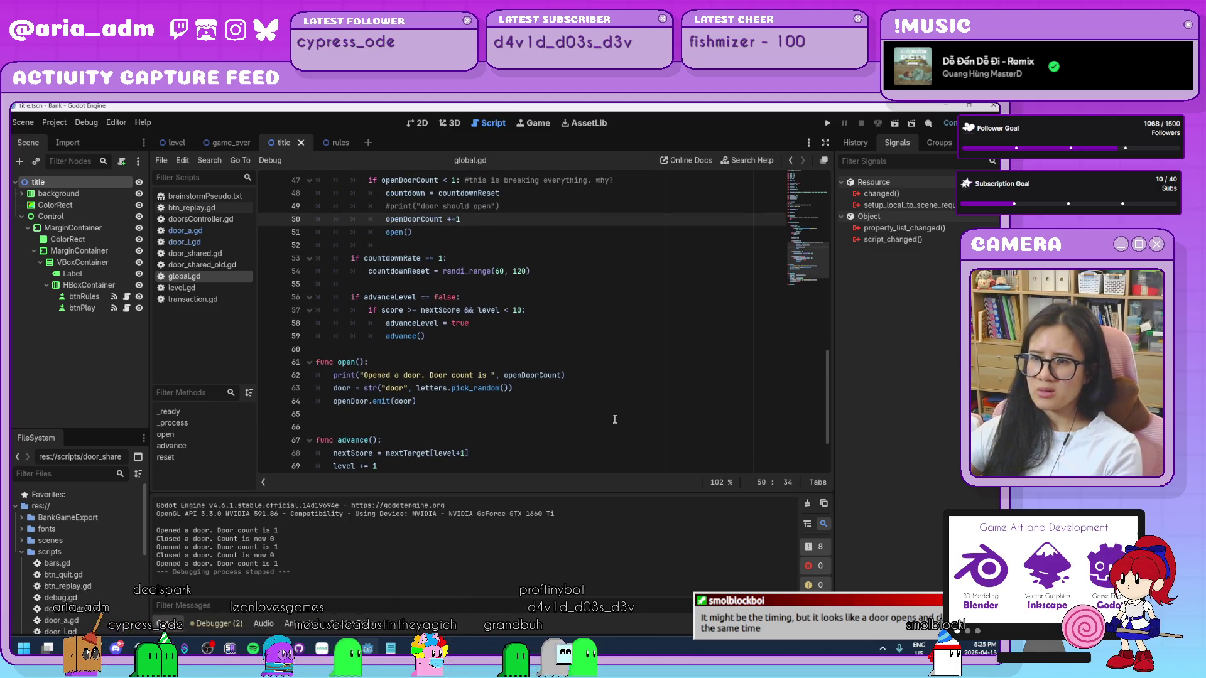
scroll(615, 419, "down", 2)
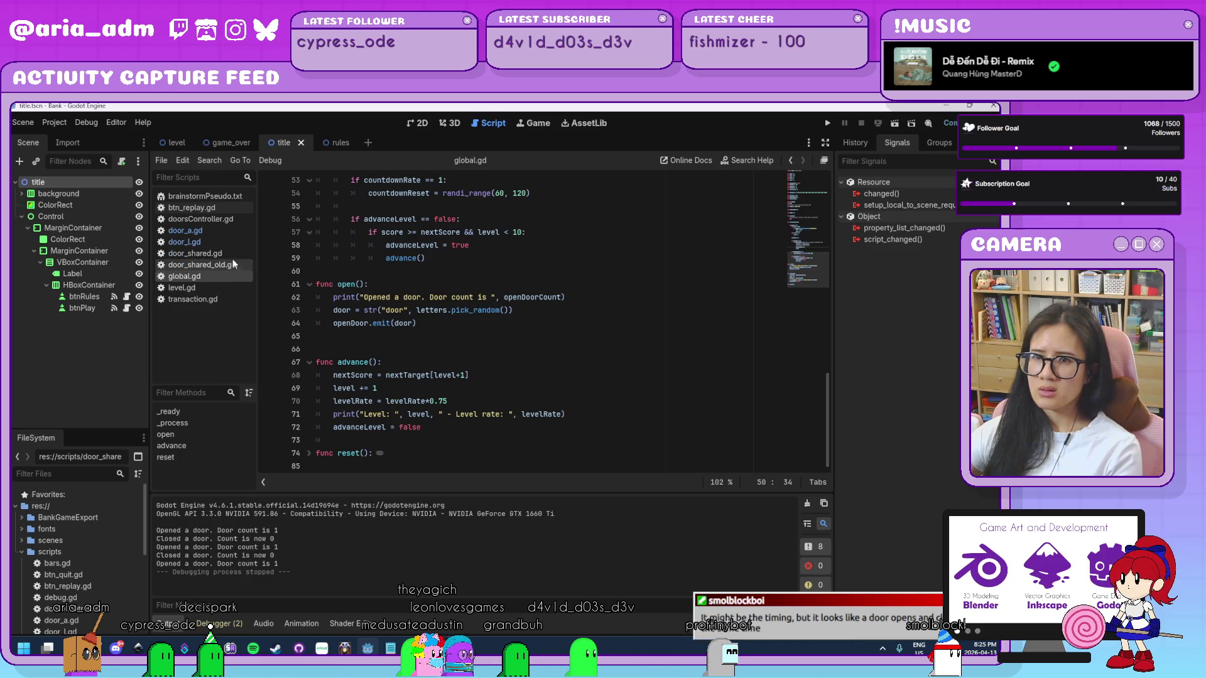
left_click(229, 230)
- Check the coin penalty block near line 45, then review guestAtDoor and _on_Global_open_door at lines 99–121
scroll(608, 399, "up", 15)
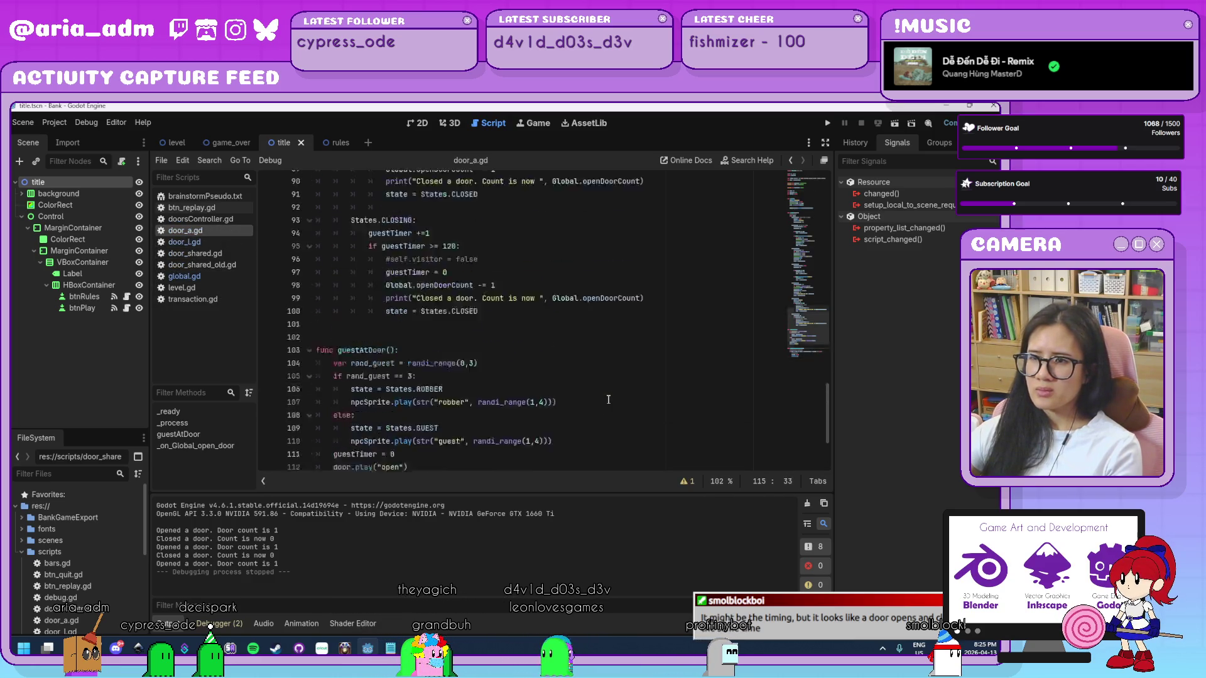
scroll(608, 399, "up", 12)
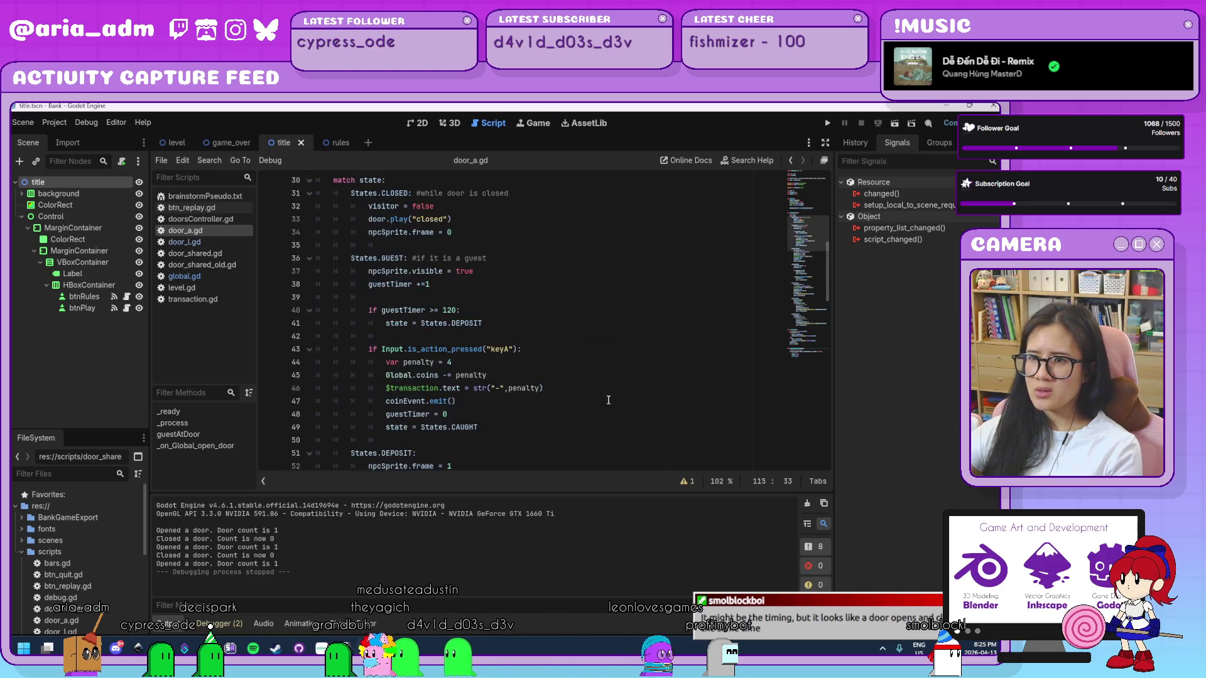
scroll(608, 400, "down", 4)
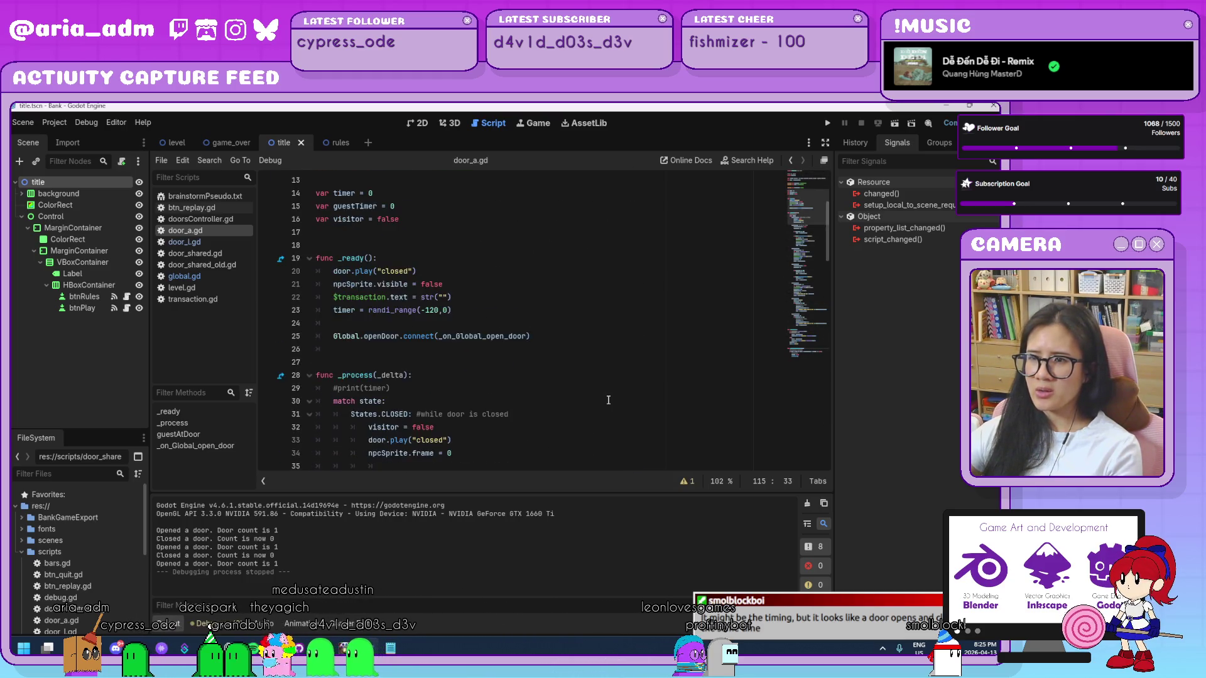
scroll(608, 400, "down", 5)
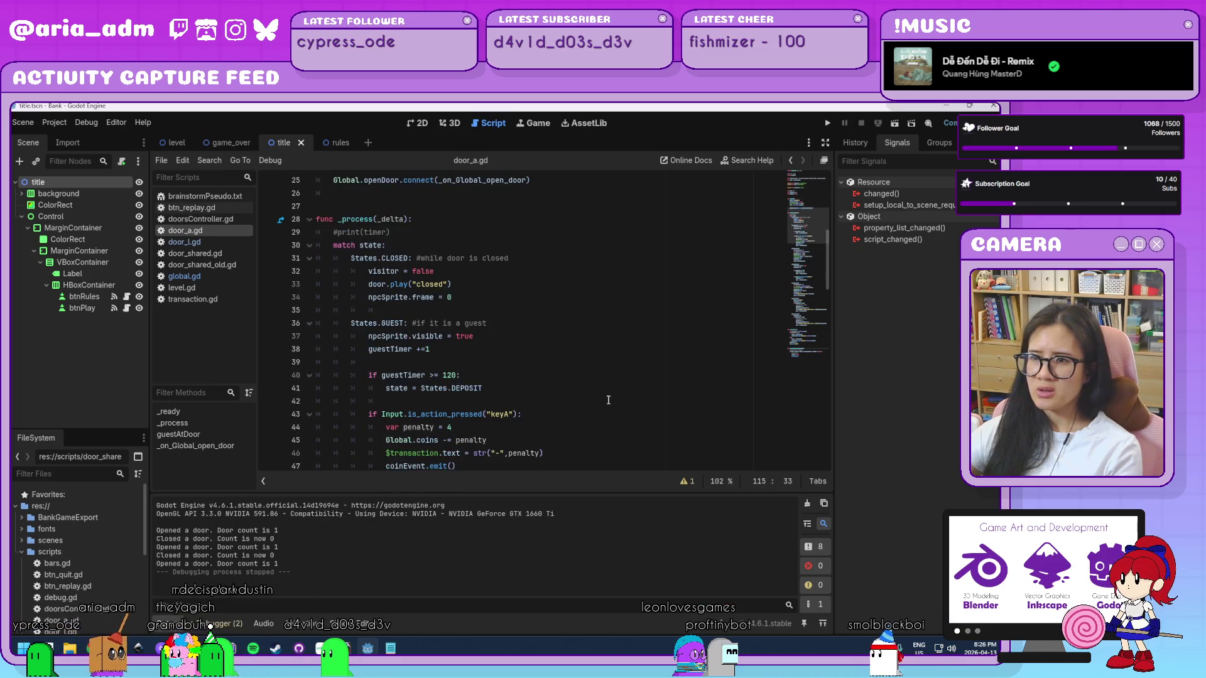
left_click(600, 400)
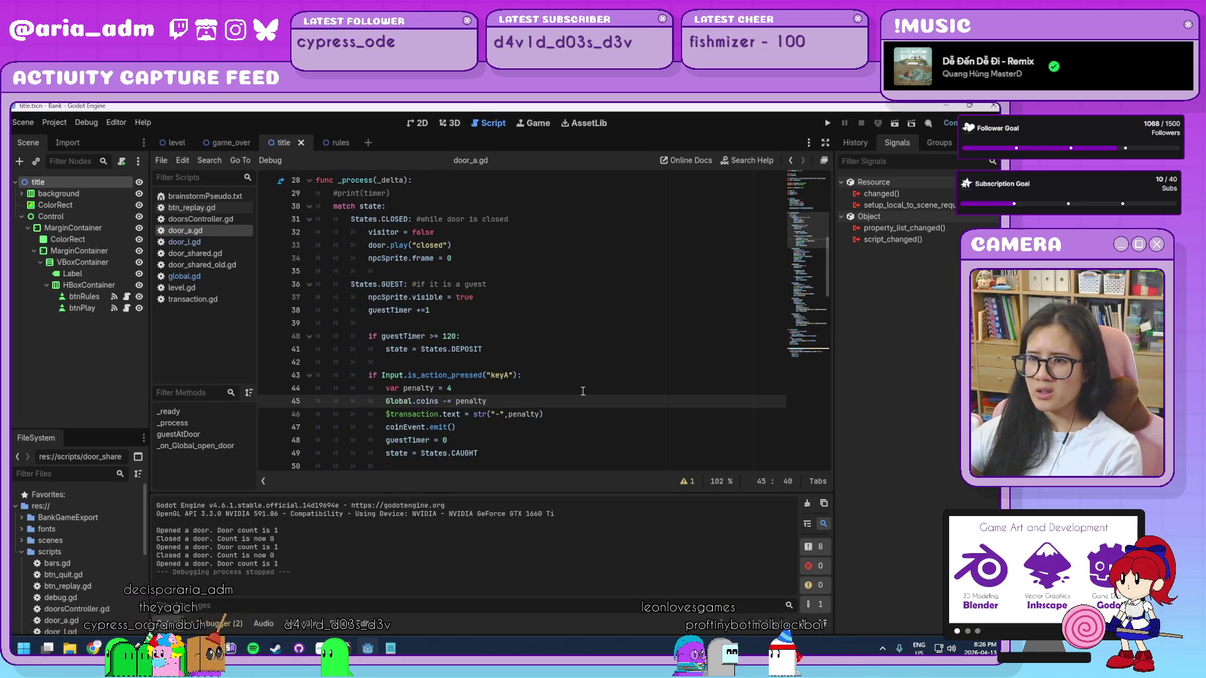
scroll(583, 391, "down", 1)
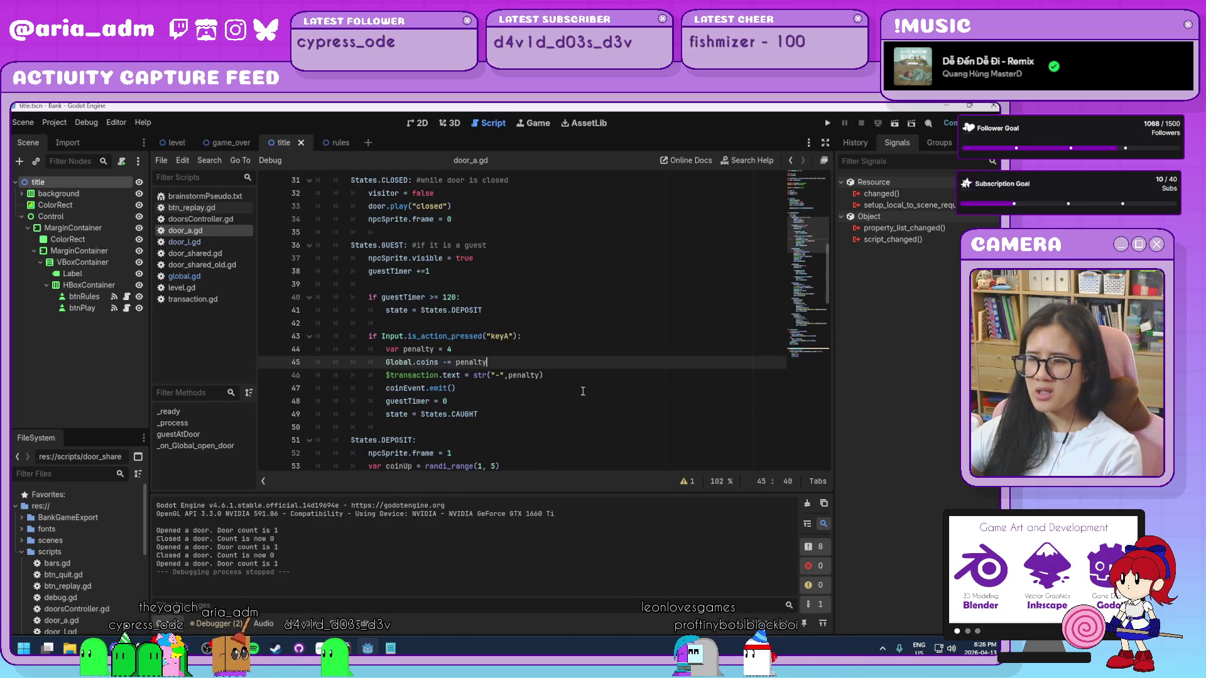
left_click(586, 426)
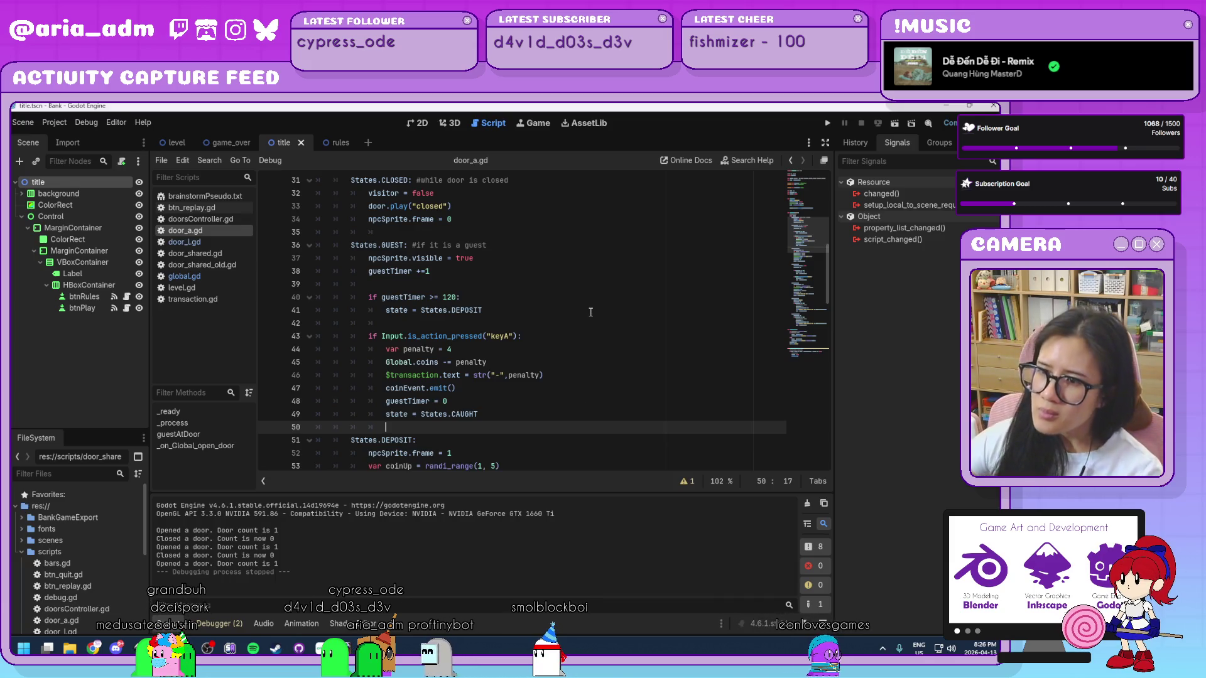
scroll(590, 312, "down", 15)
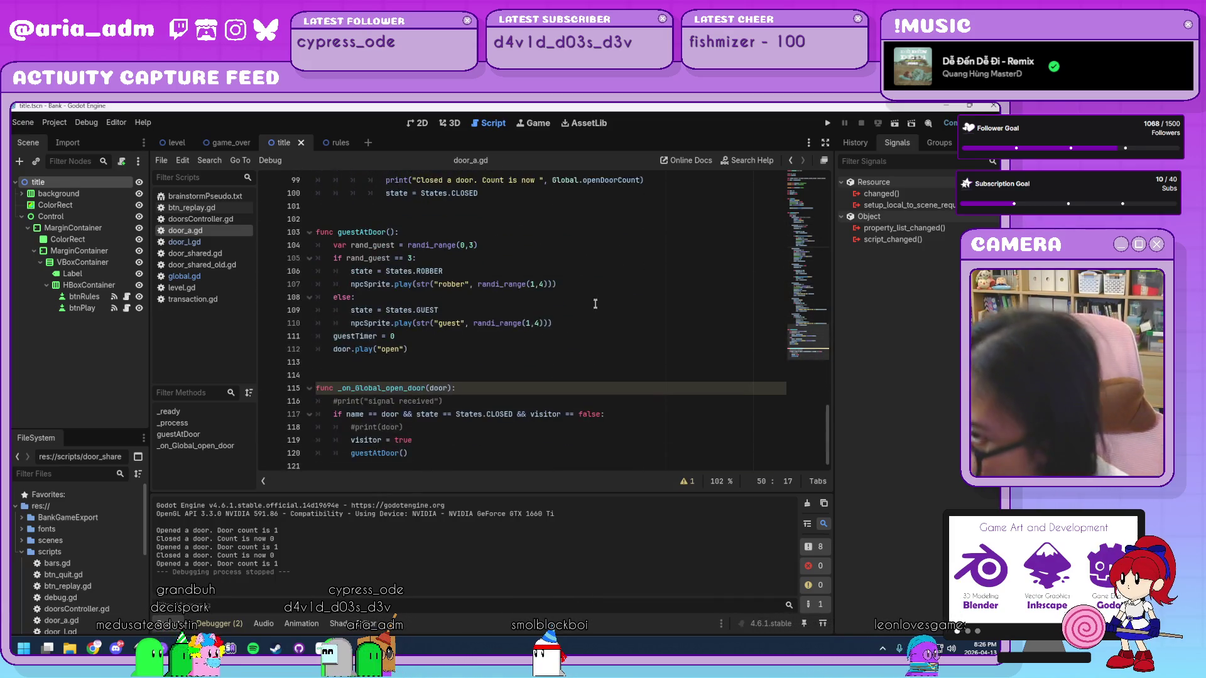
left_click(479, 437)
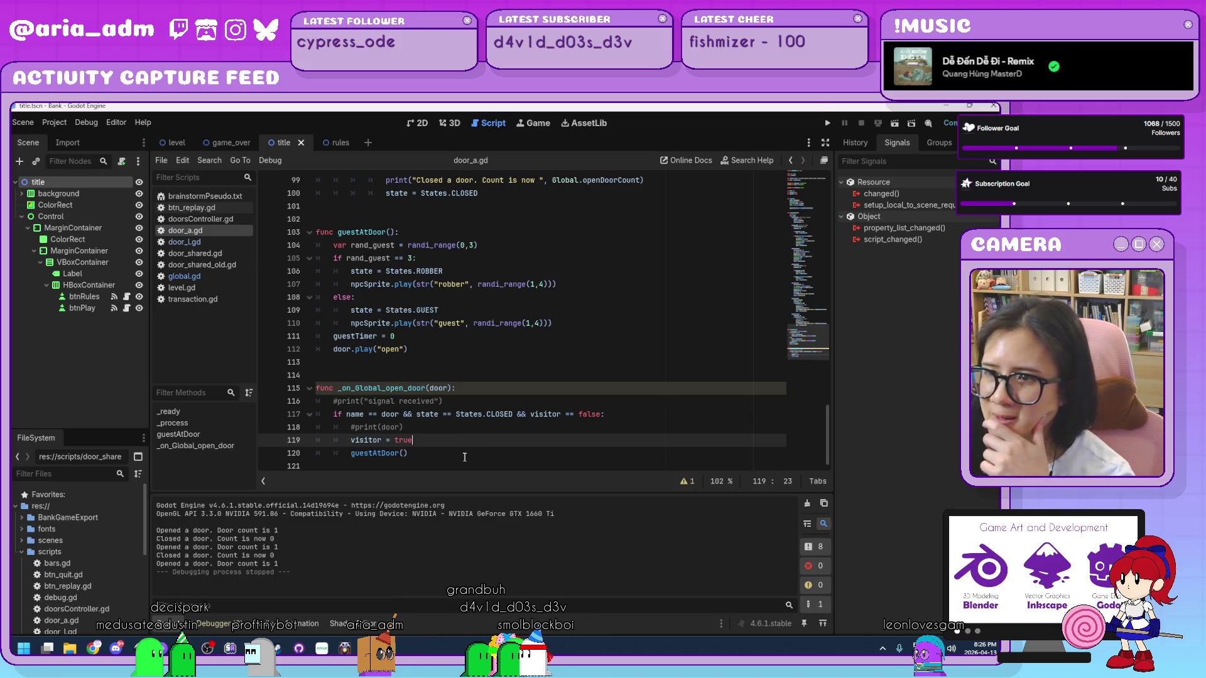
left_click(435, 447)
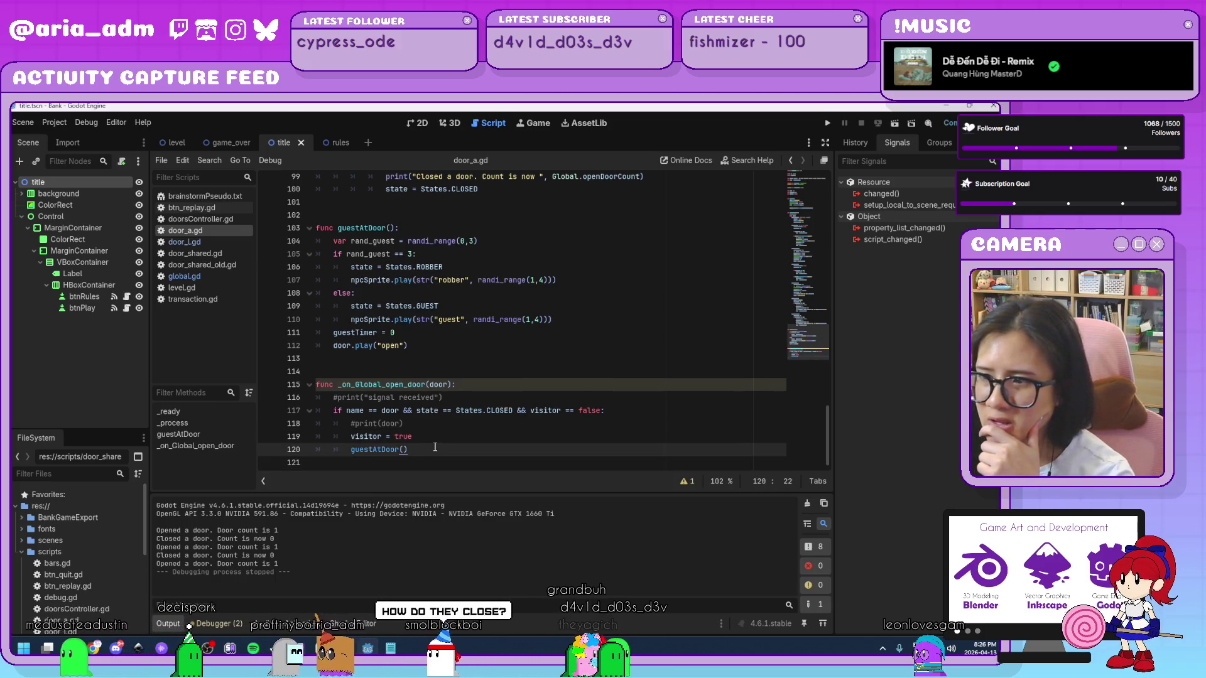
scroll(508, 305, "up", 1)
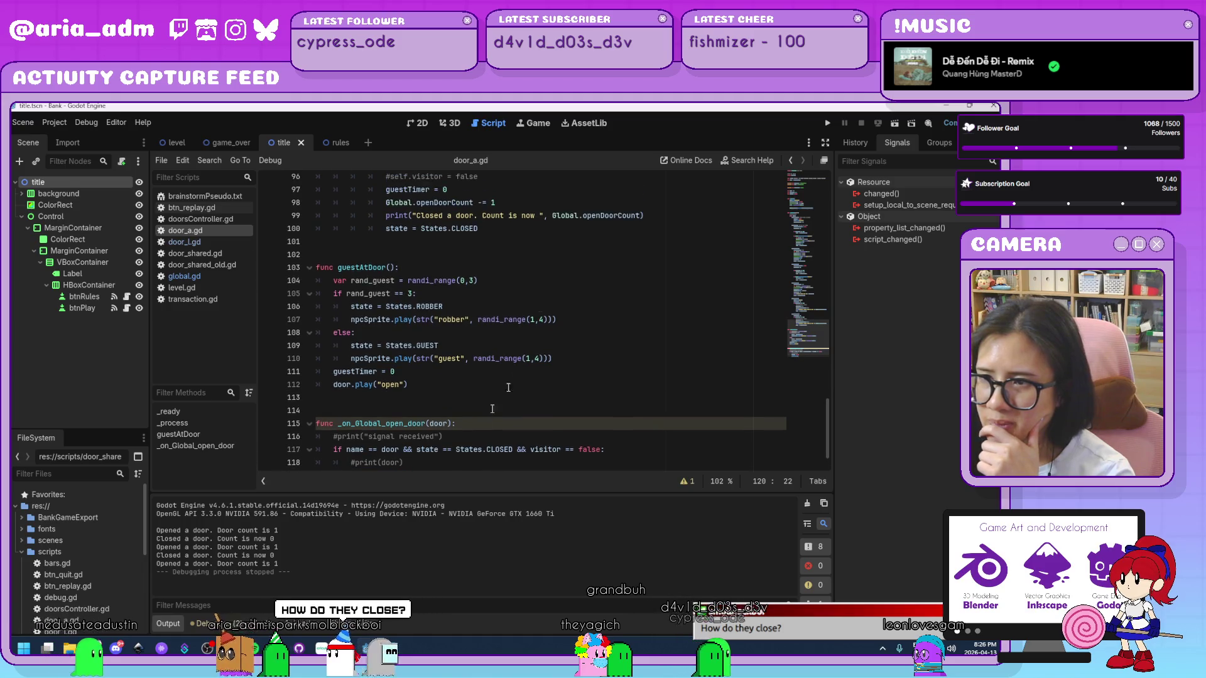
left_click(502, 282)
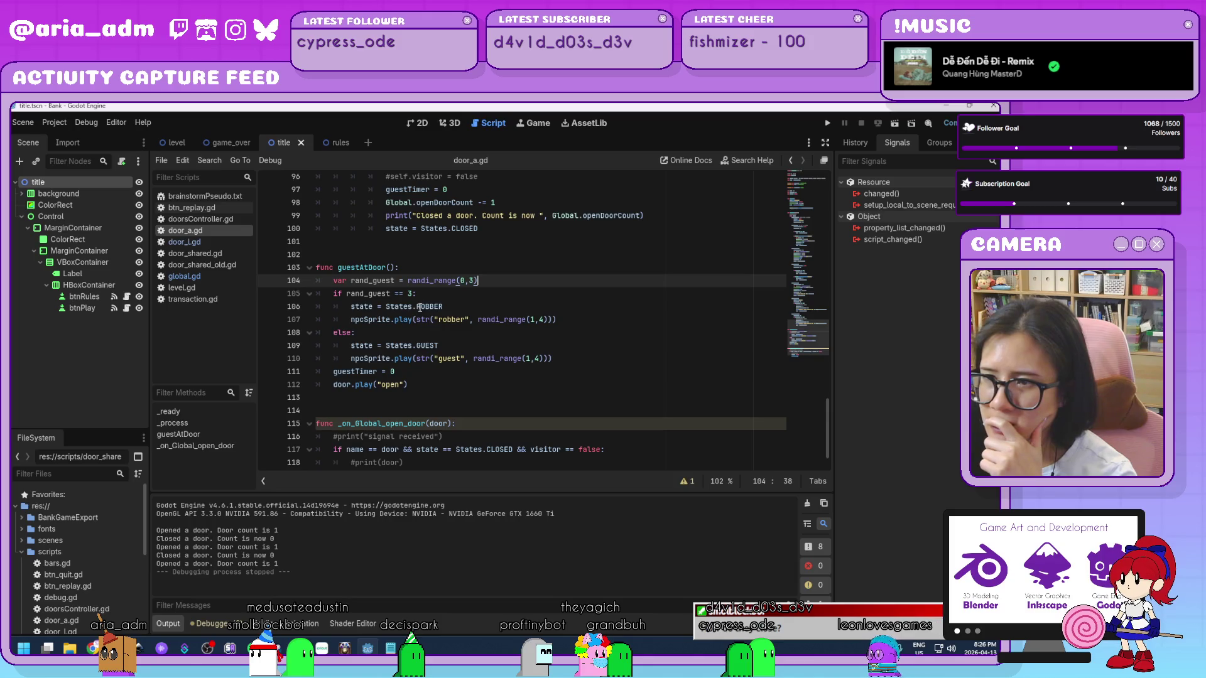
left_click(582, 375)
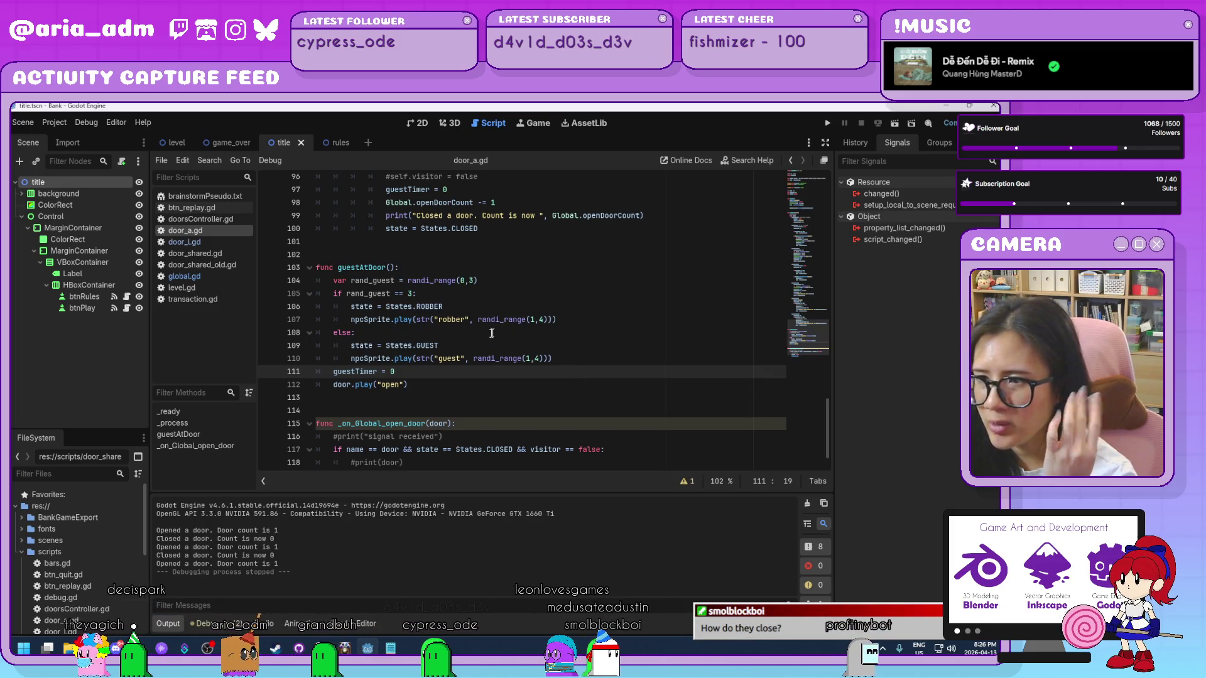
left_click(484, 384)
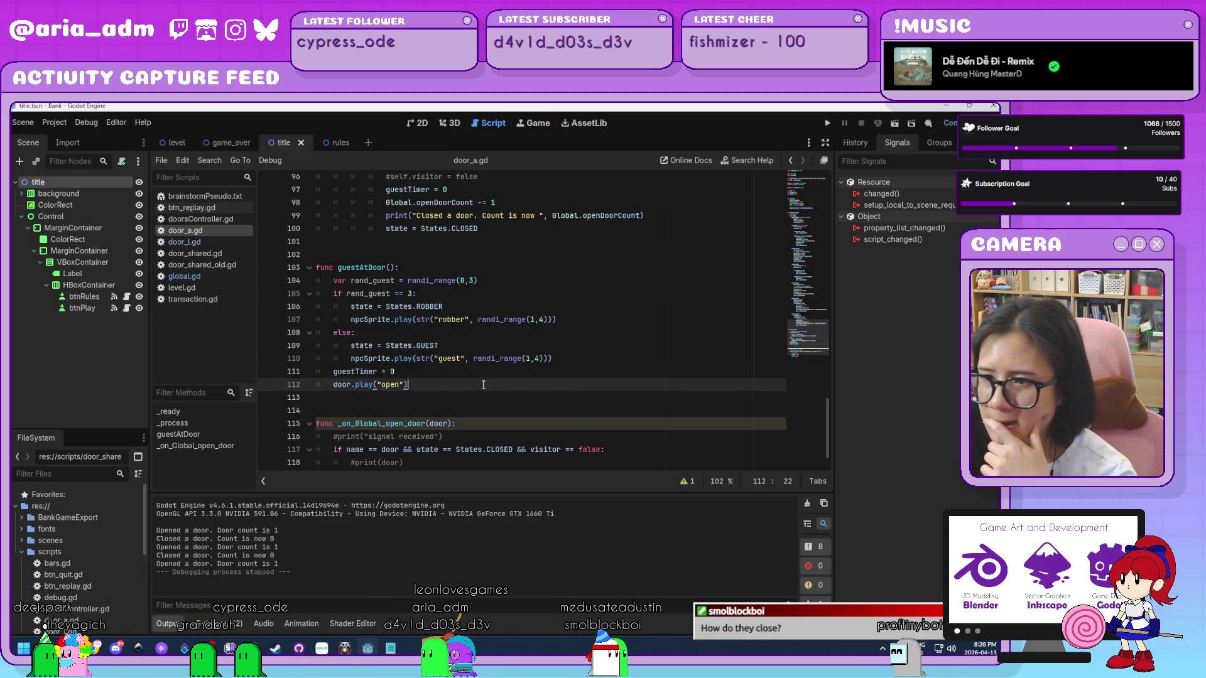
left_click(464, 373)
left_click(470, 385)
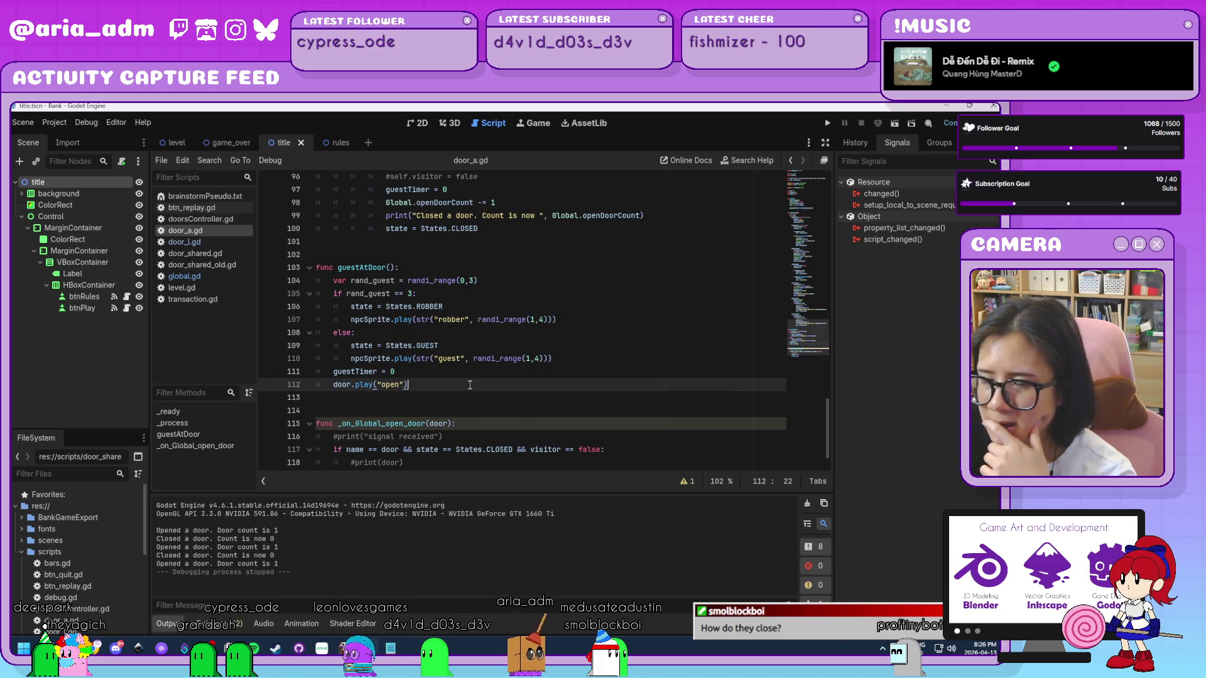
left_click(426, 372)
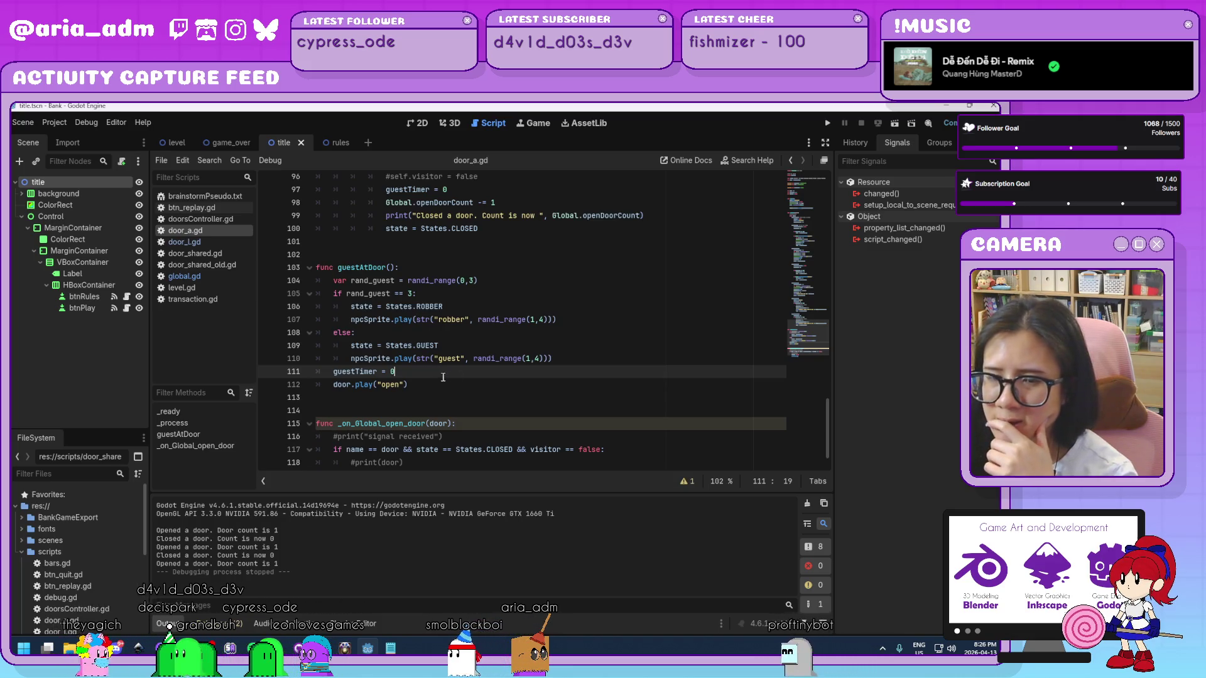
scroll(502, 388, "up", 7)
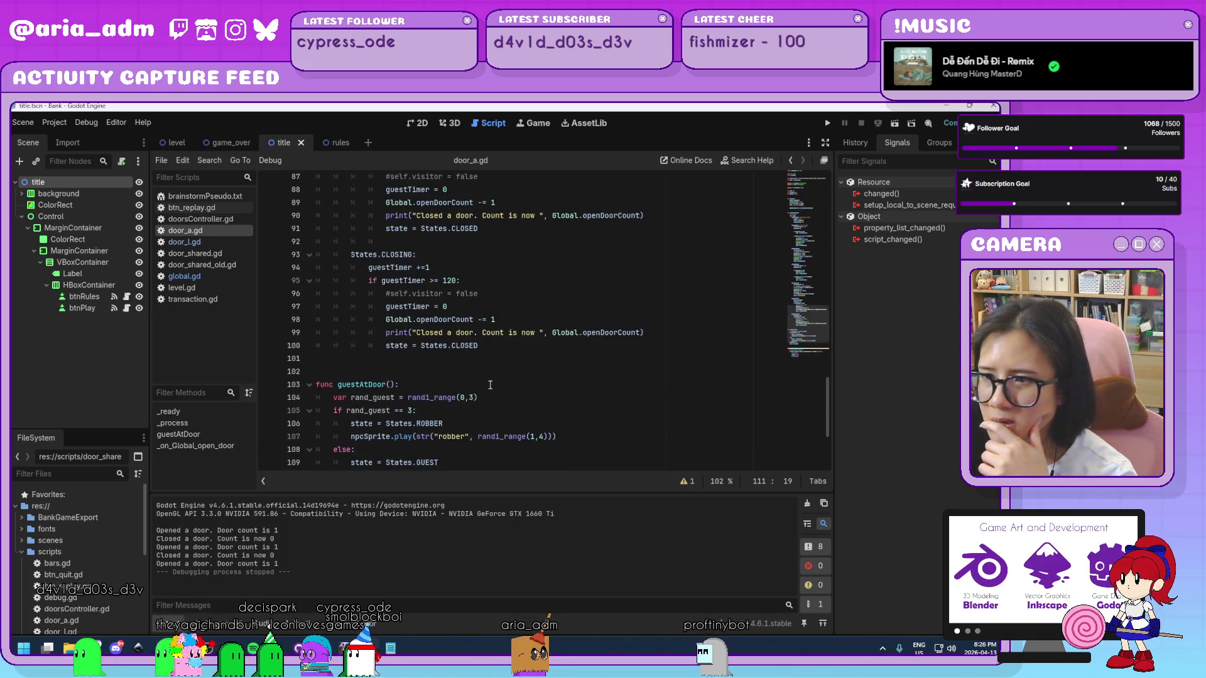
scroll(532, 396, "up", 9)
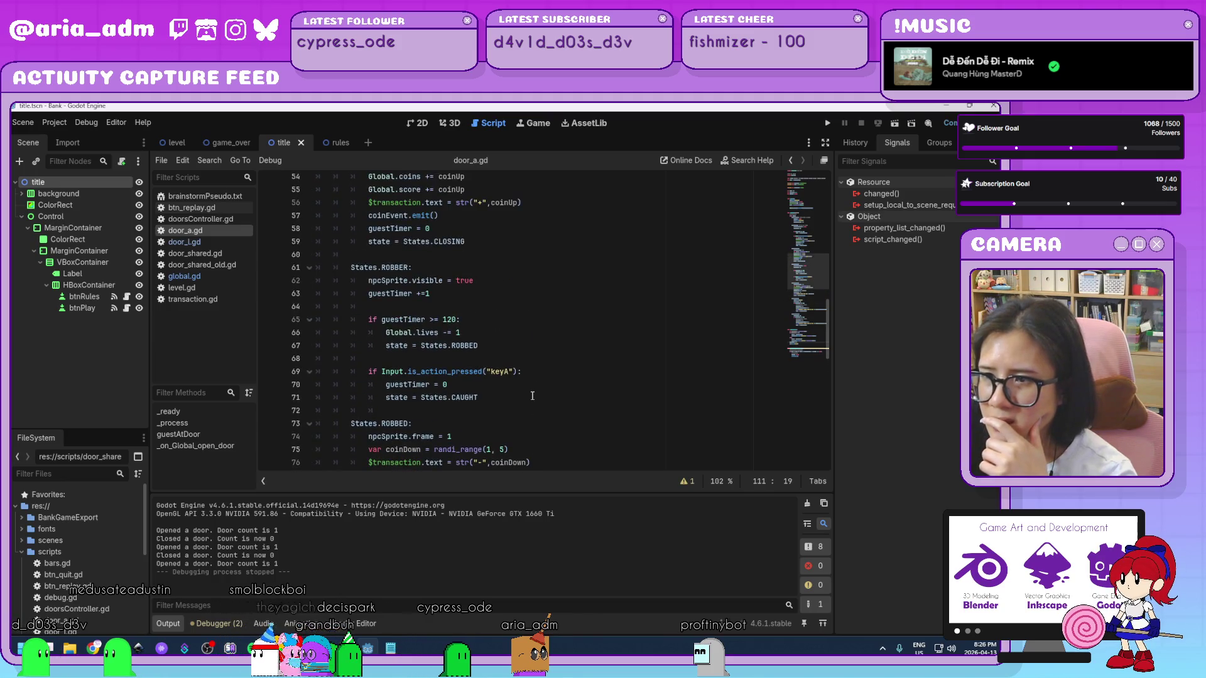
scroll(532, 396, "up", 7)
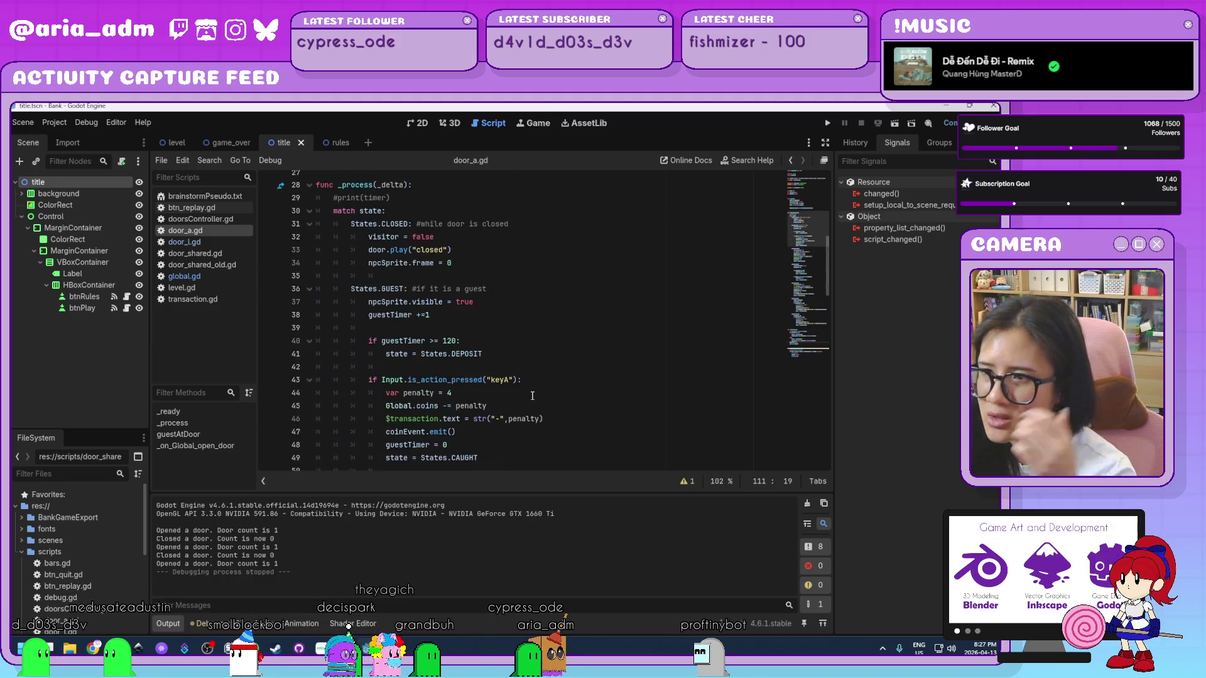
scroll(528, 396, "down", 1)
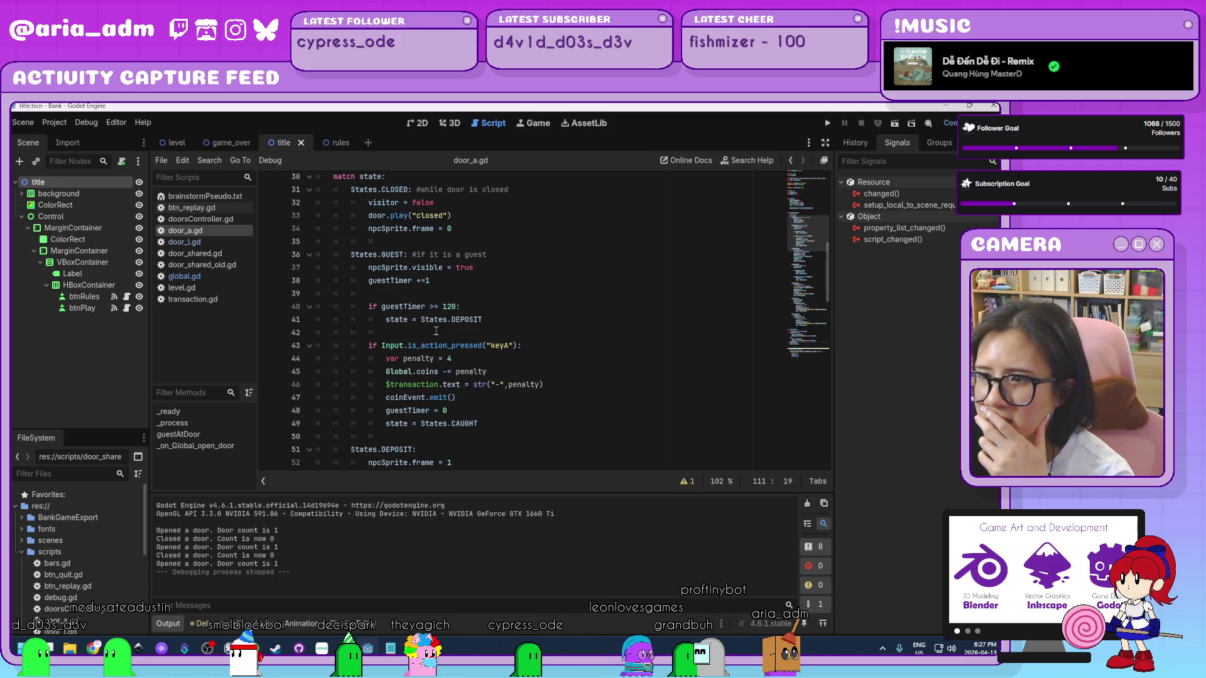
scroll(434, 328, "down", 4)
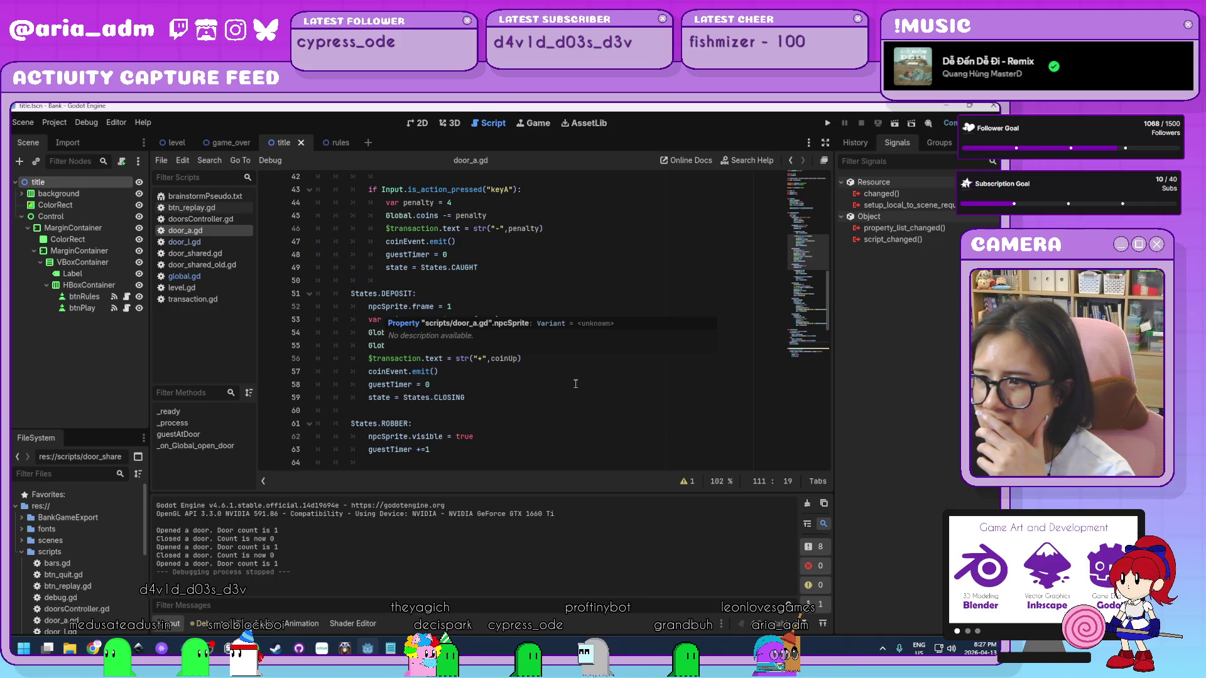
left_click(516, 399)
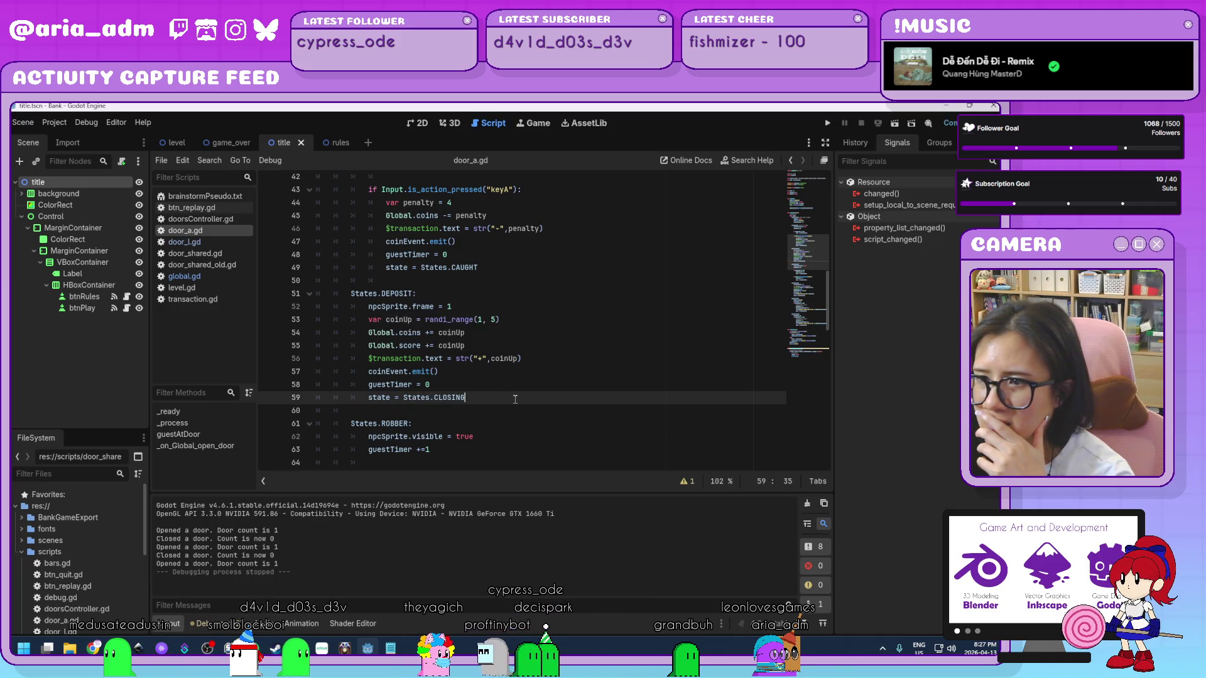
left_click(486, 391)
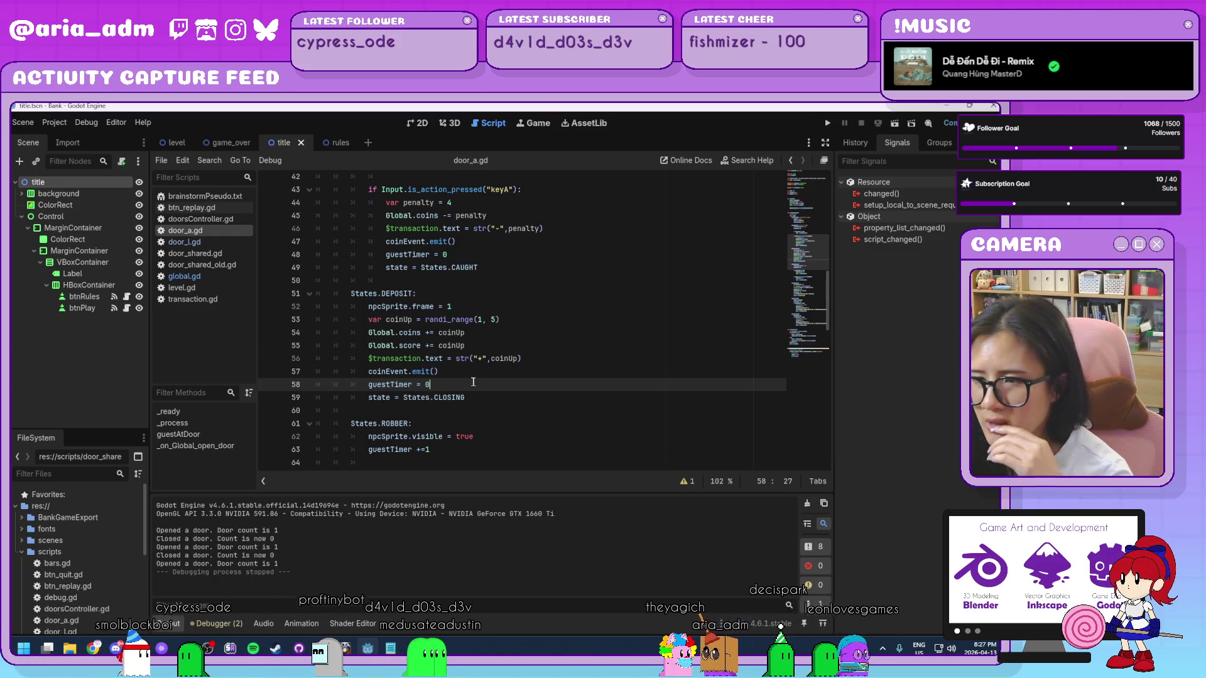
left_click(496, 397)
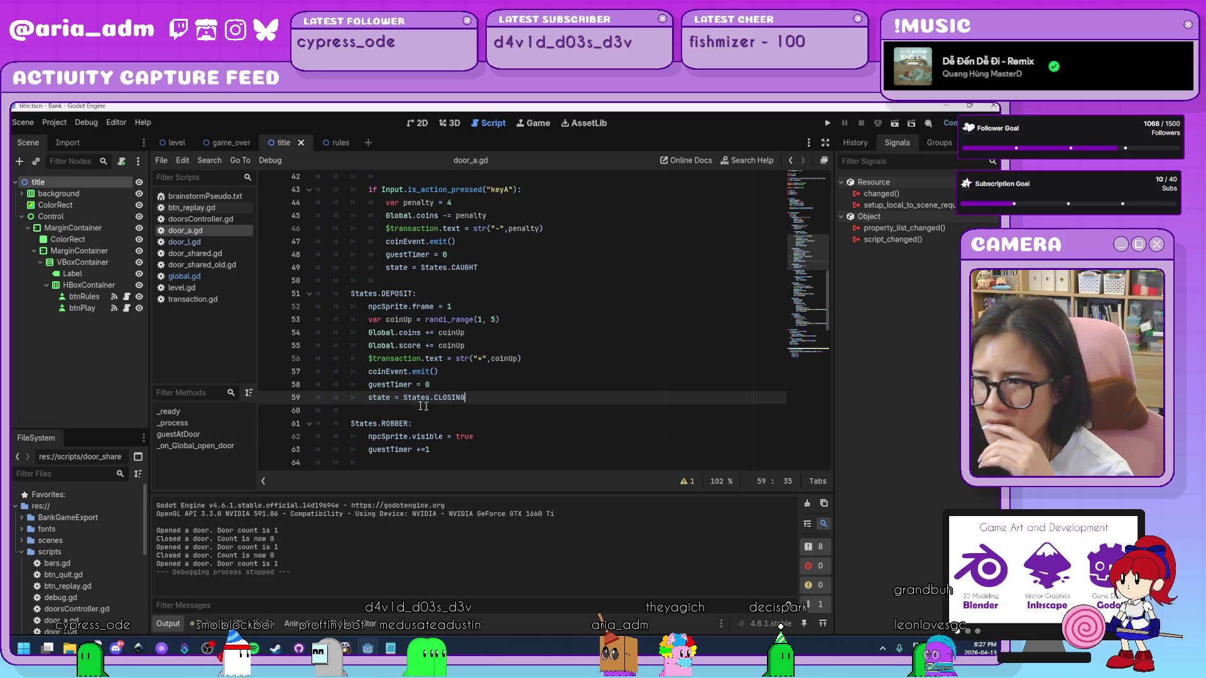
scroll(486, 397, "down", 6)
scroll(485, 397, "down", 8)
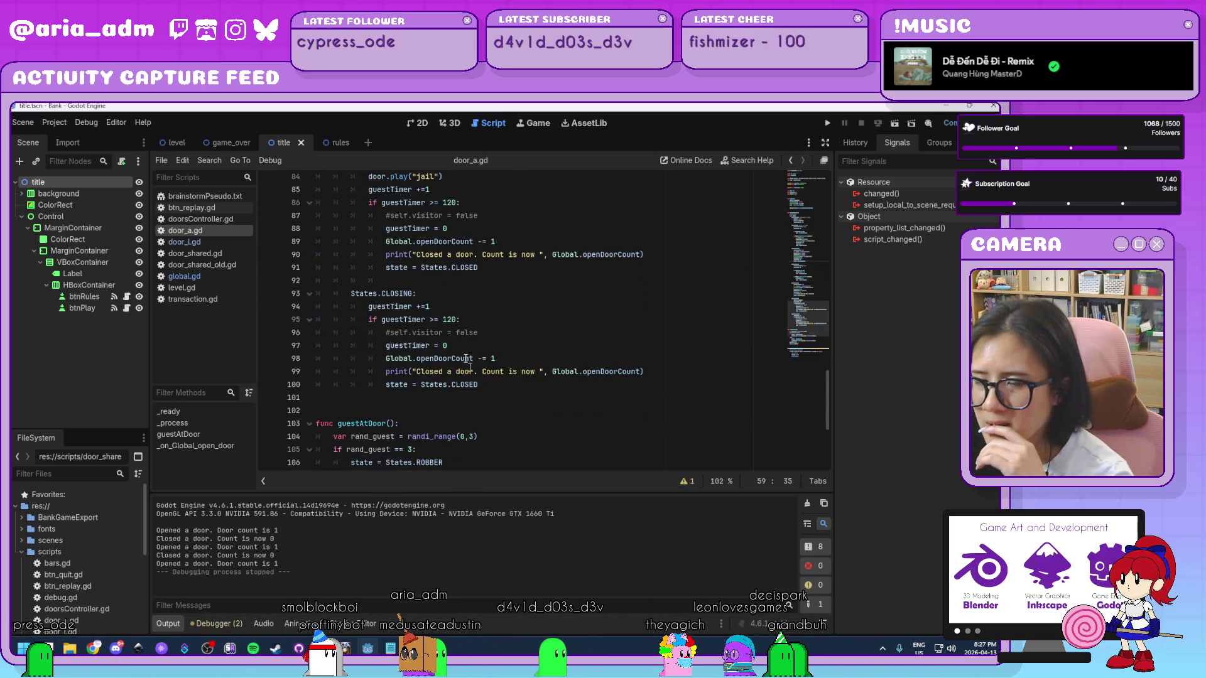
left_click(445, 309)
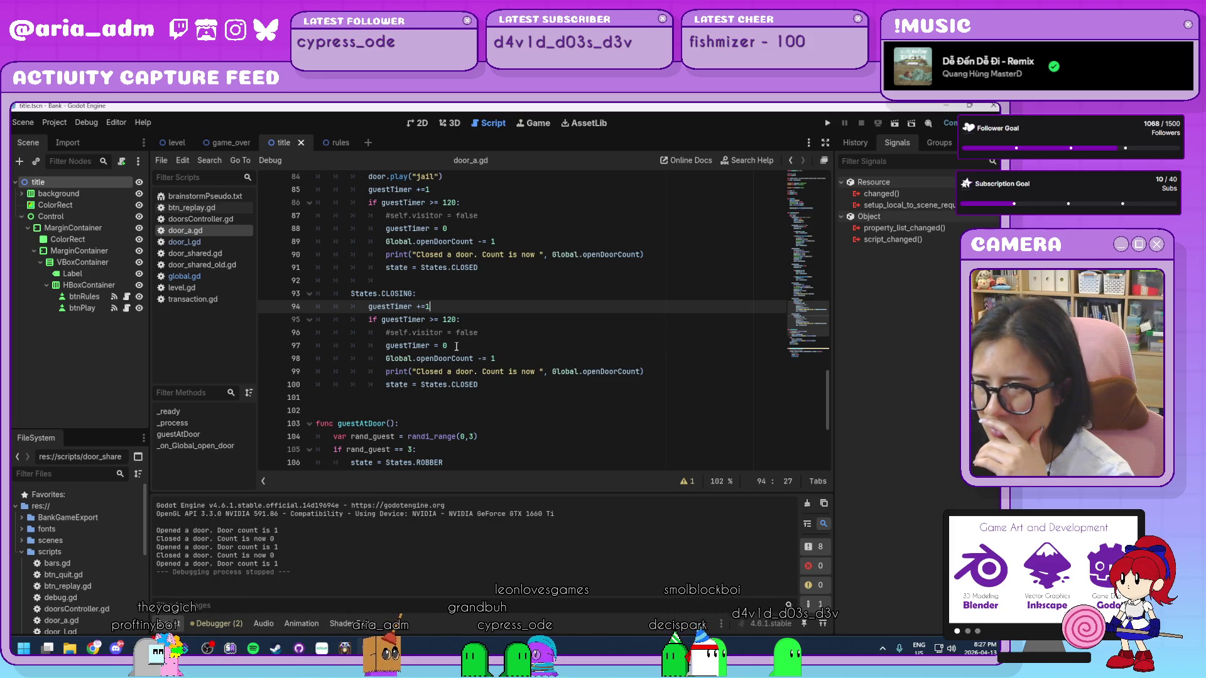
- Comment out the guestTimer = 0 reset on line 97 with #
left_click(457, 346)
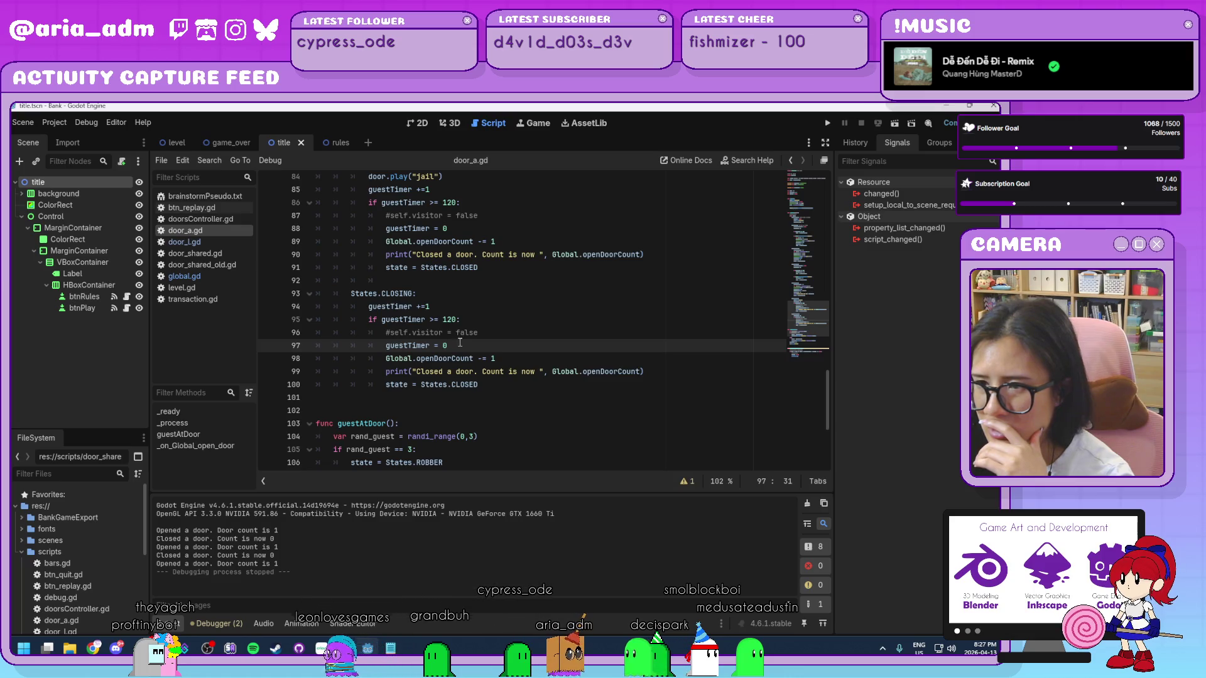
left_click(383, 346)
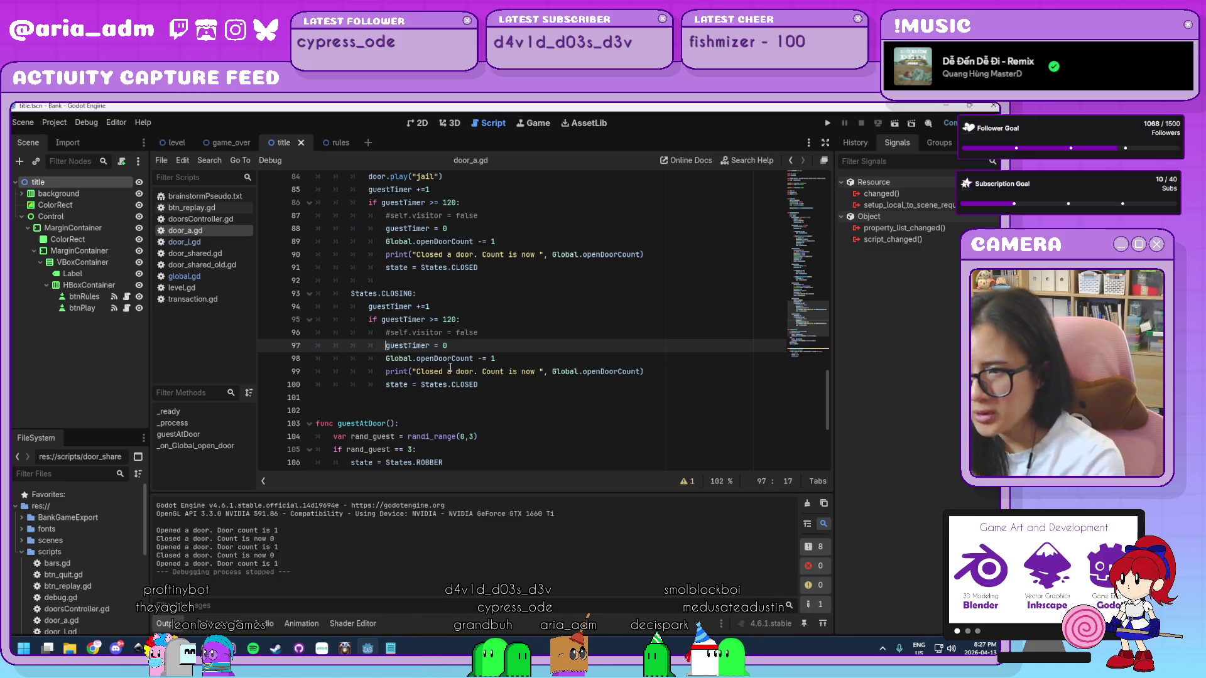
type("#")
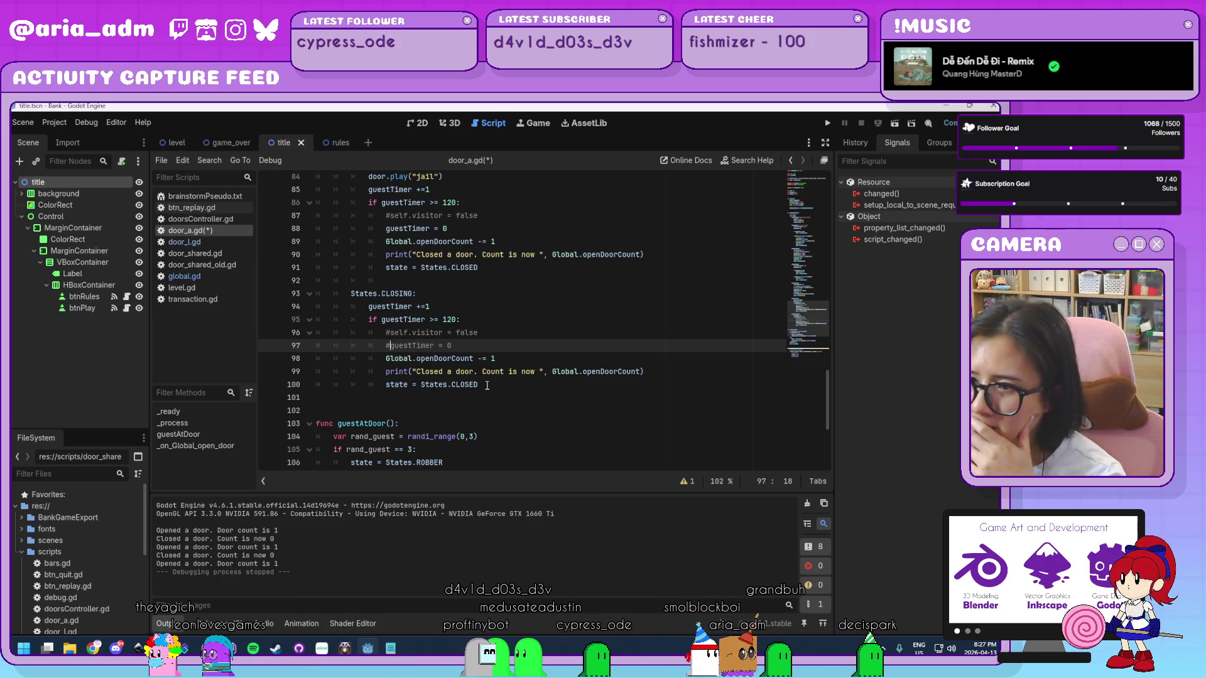
- Inspect the state switch to CLOSED on line 100
scroll(487, 385, "up", 2)
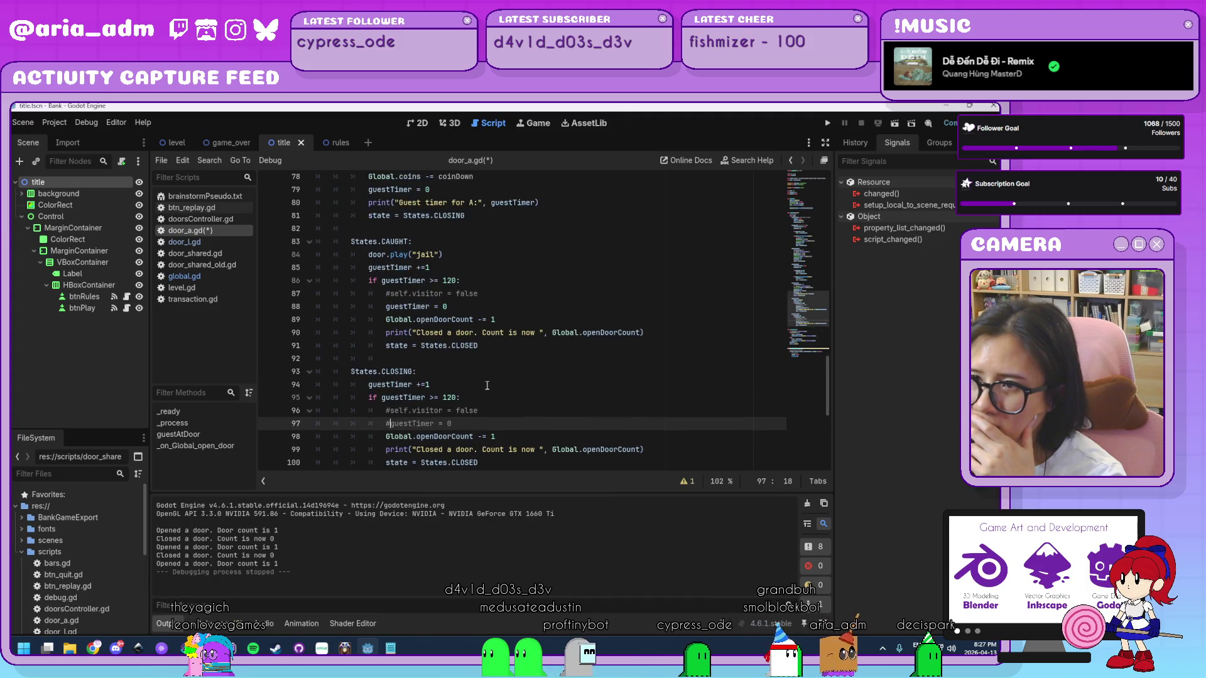
scroll(487, 386, "down", 1)
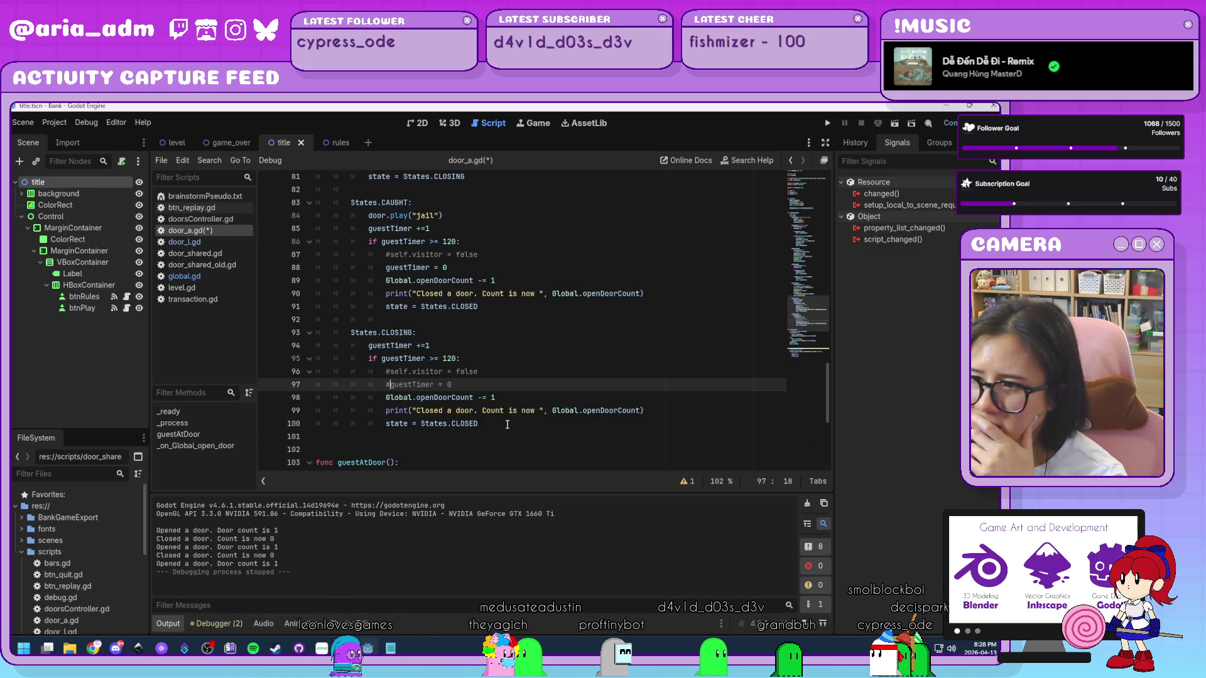
left_click(508, 424)
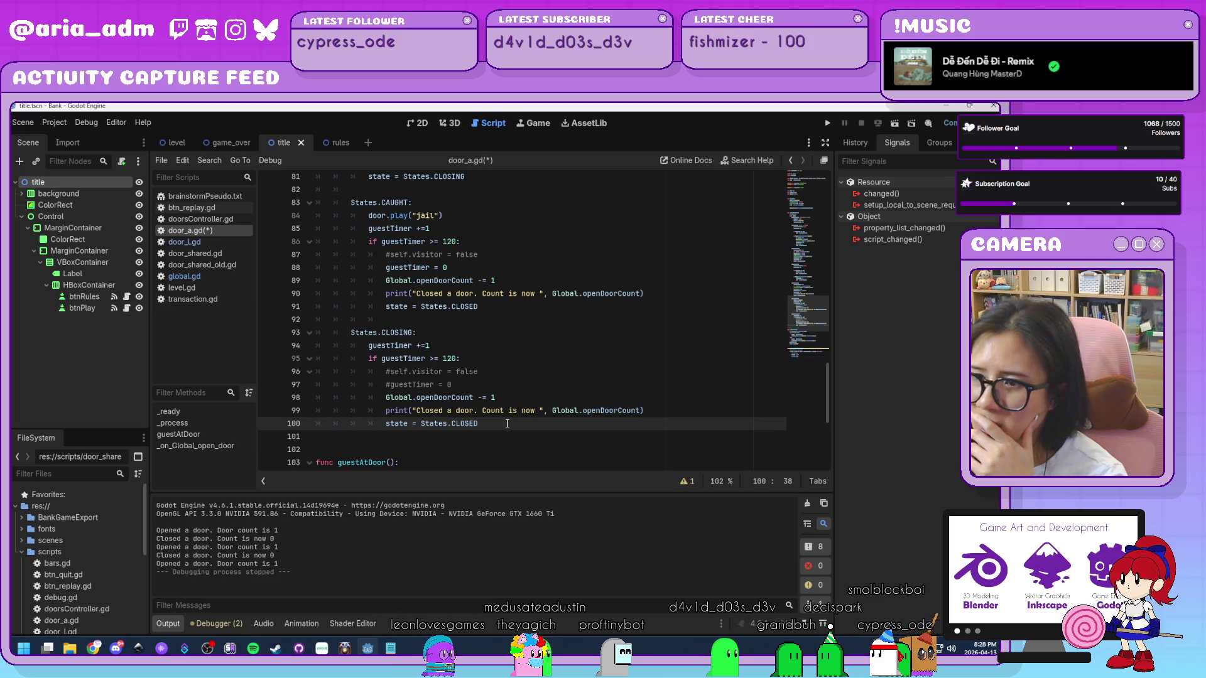
scroll(508, 425, "up", 13)
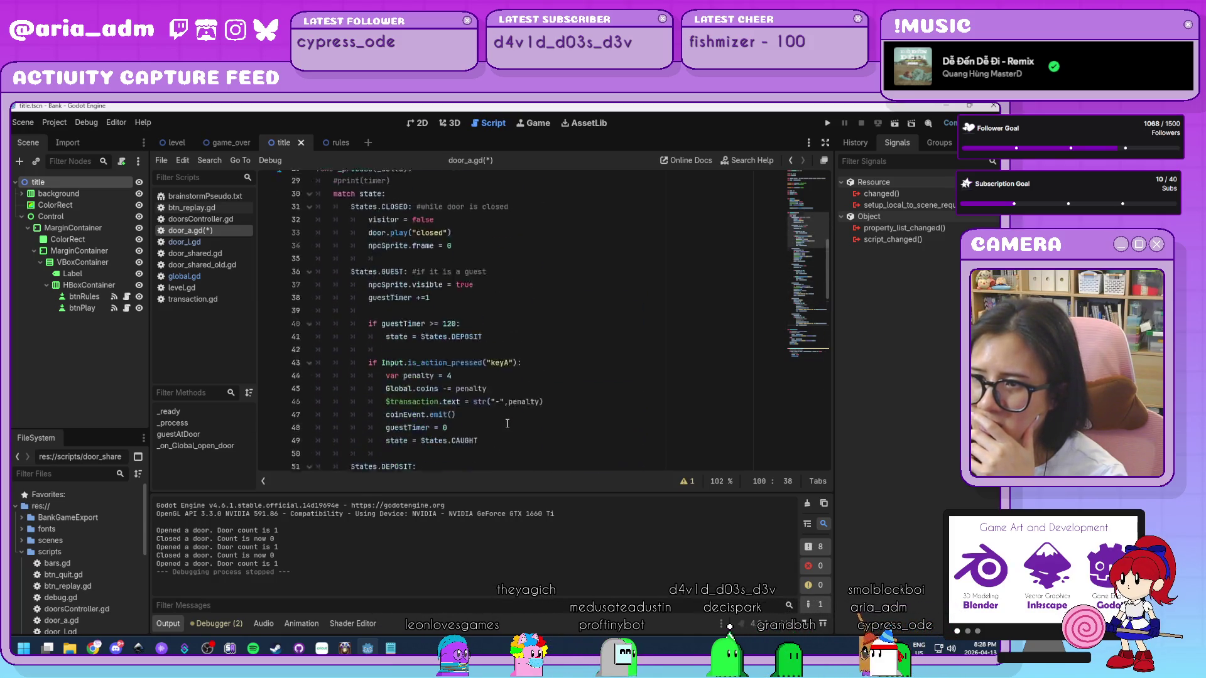
- Review the CLOSED block's 'closed' animation call and npcSprite.frame = 0 reset on lines 33–34
scroll(507, 425, "up", 1)
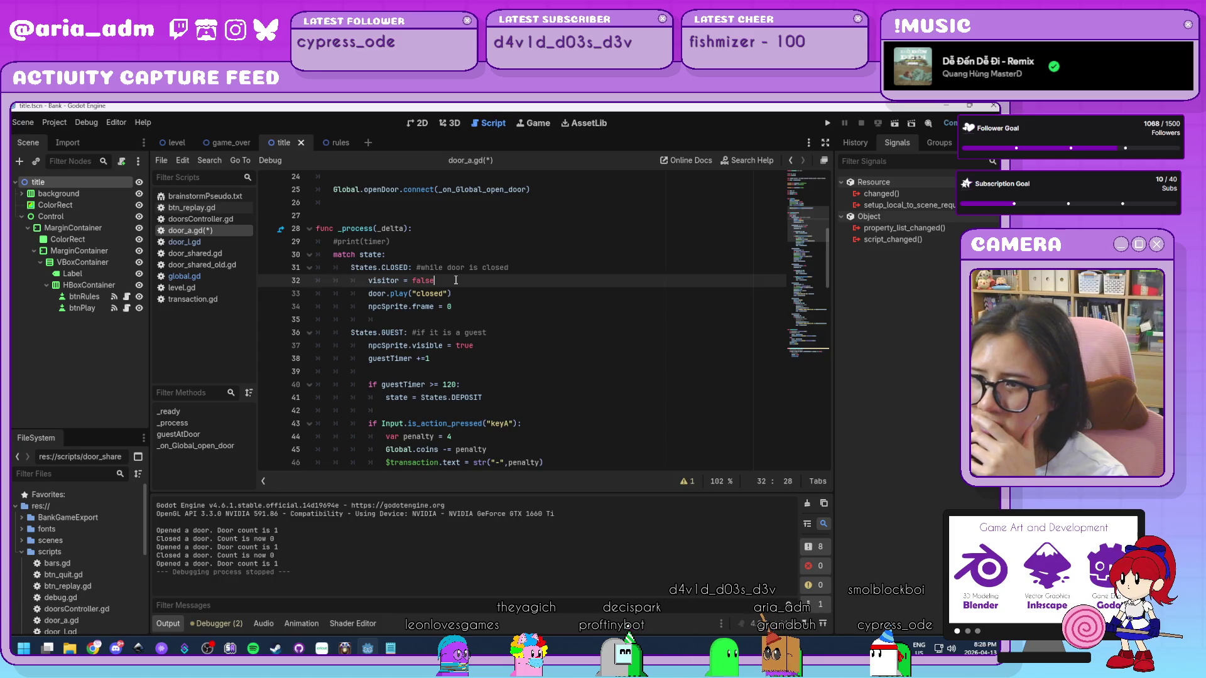
left_click(461, 293)
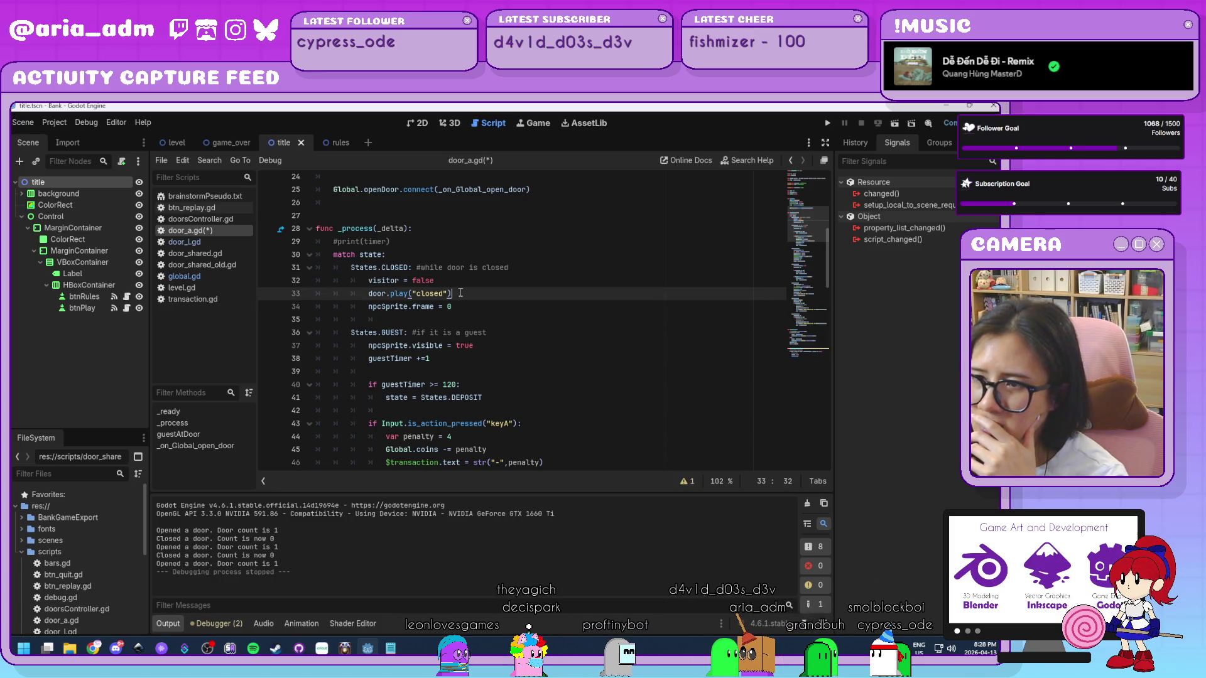
left_click(472, 308)
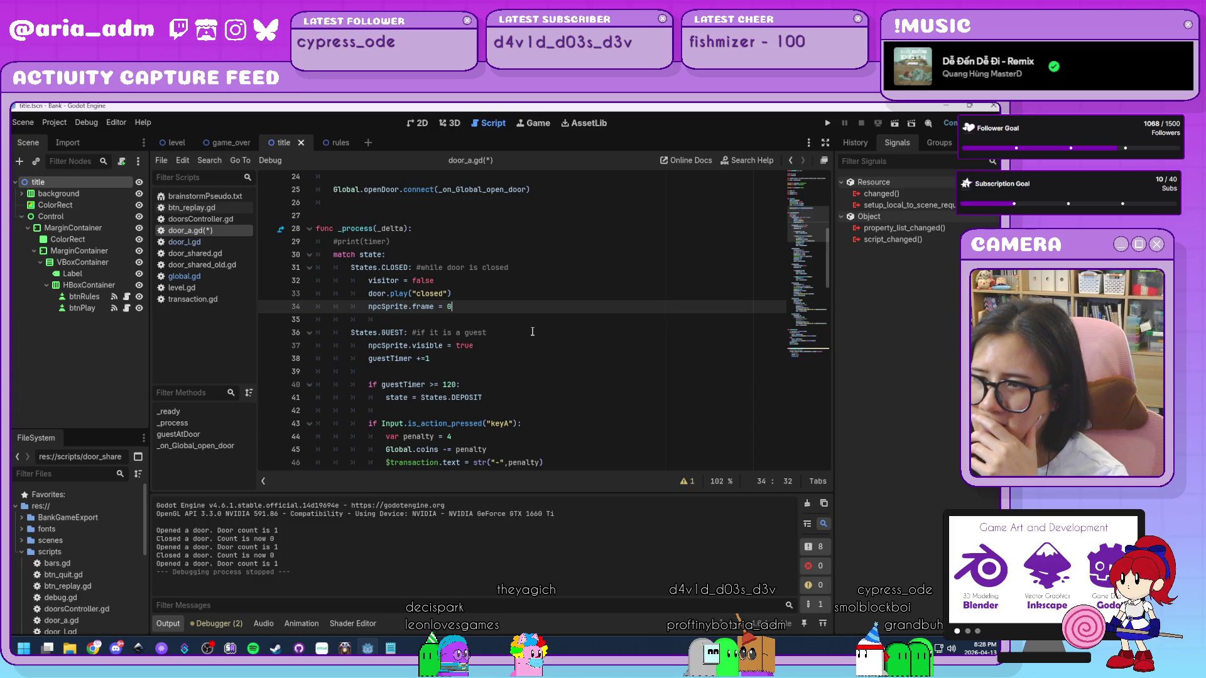
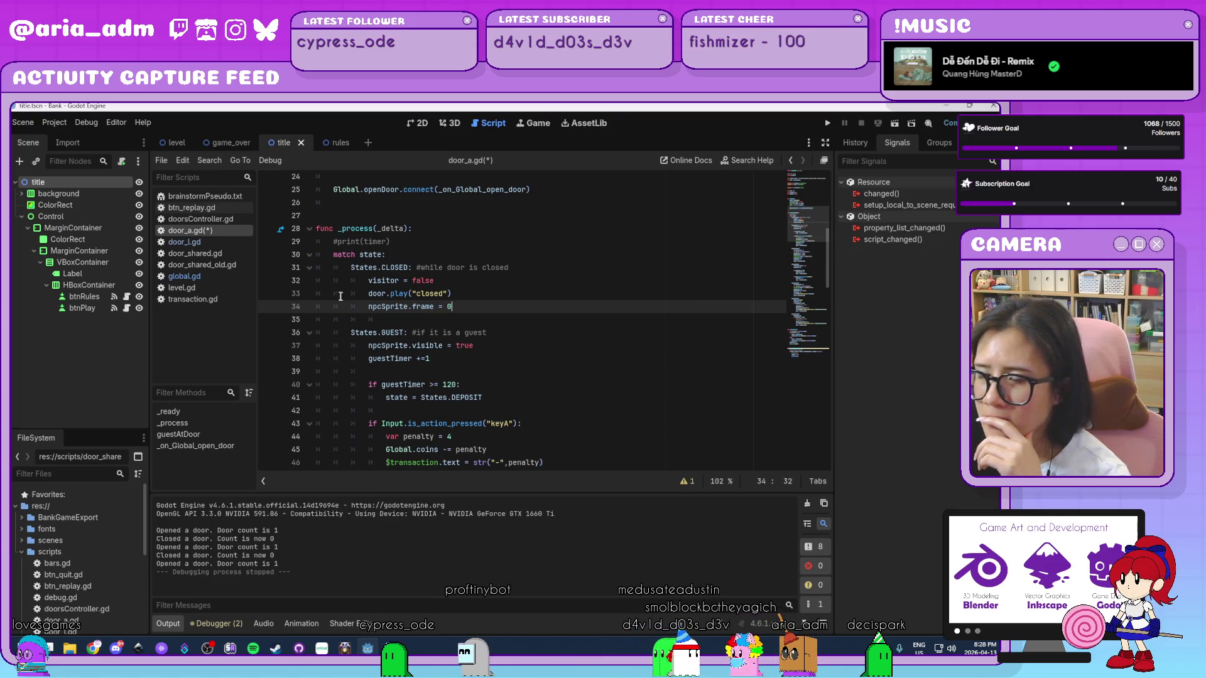
- Save door_a.gd and find the guest state's guestTimer increment
key("ctrl+s")
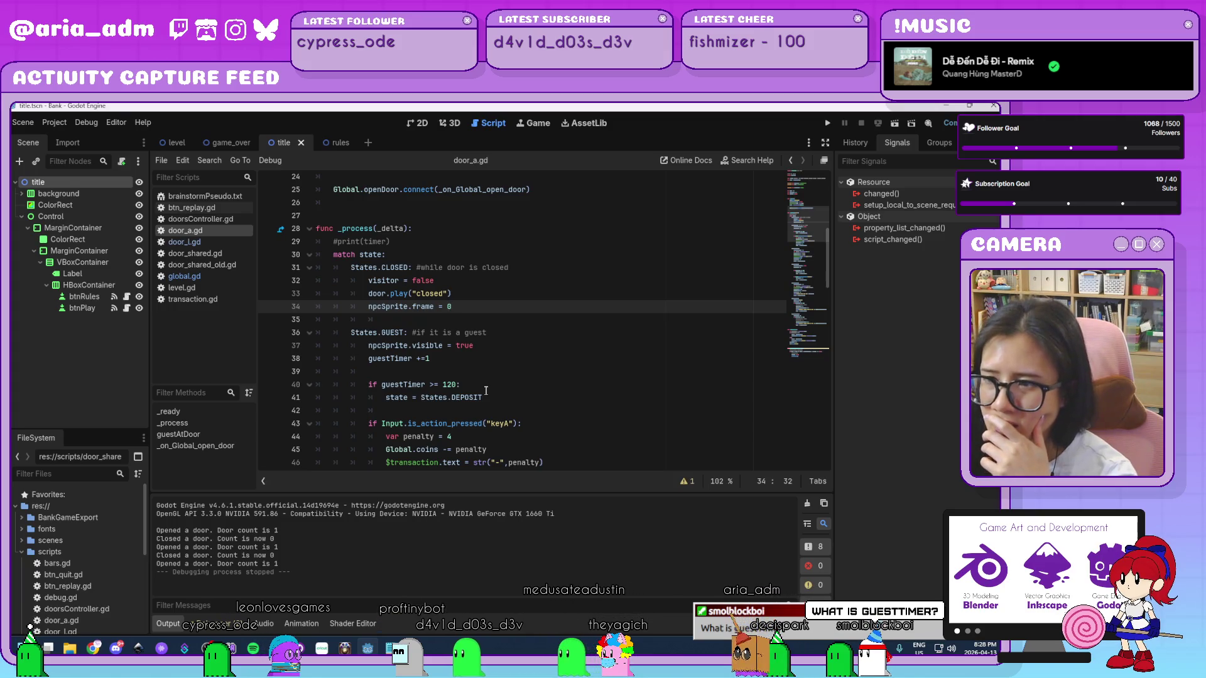
scroll(486, 391, "down", 1)
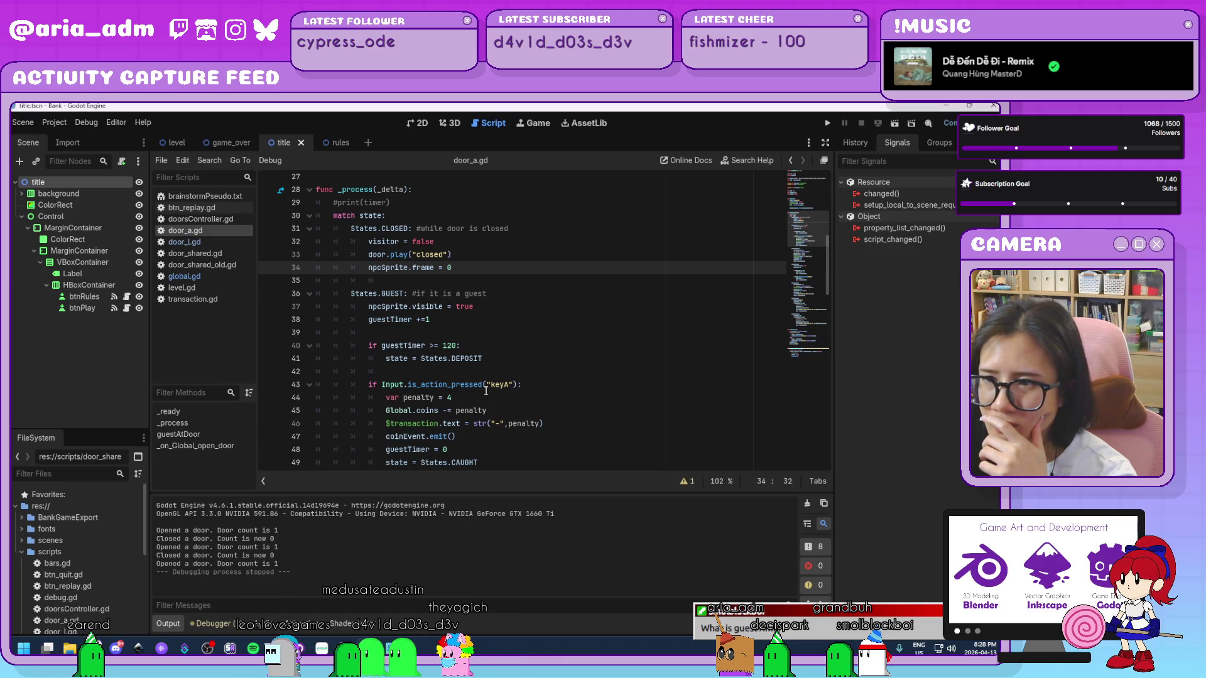
scroll(487, 391, "down", 1)
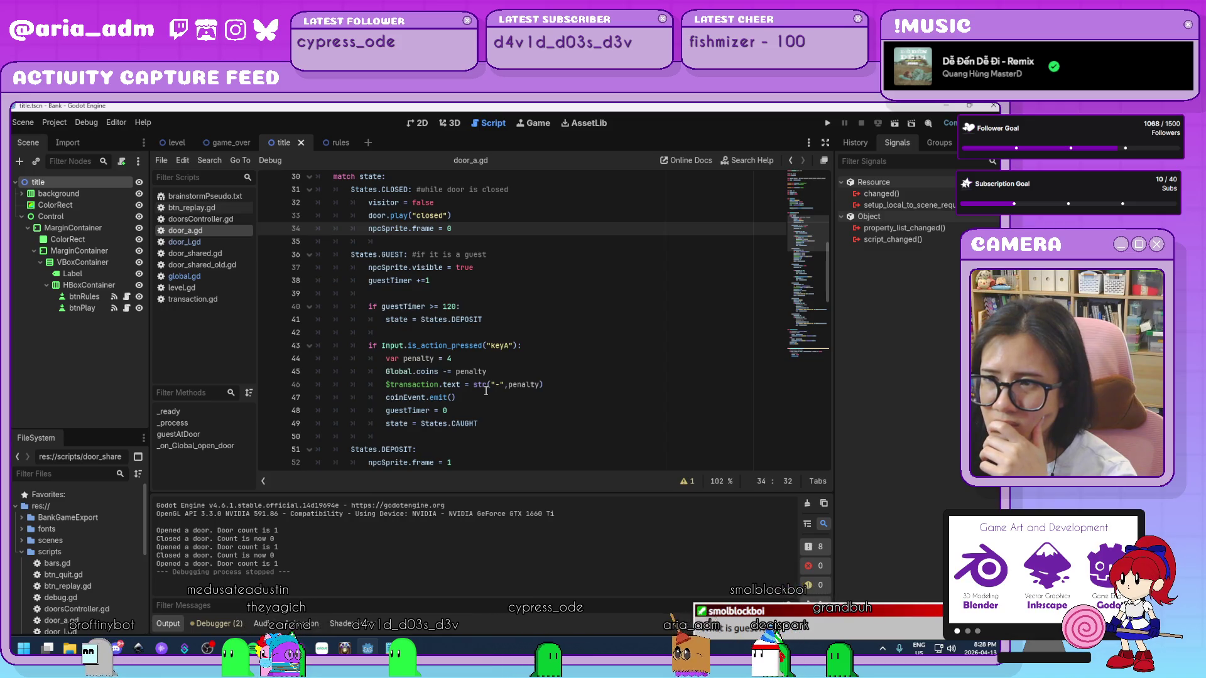
left_click(434, 279)
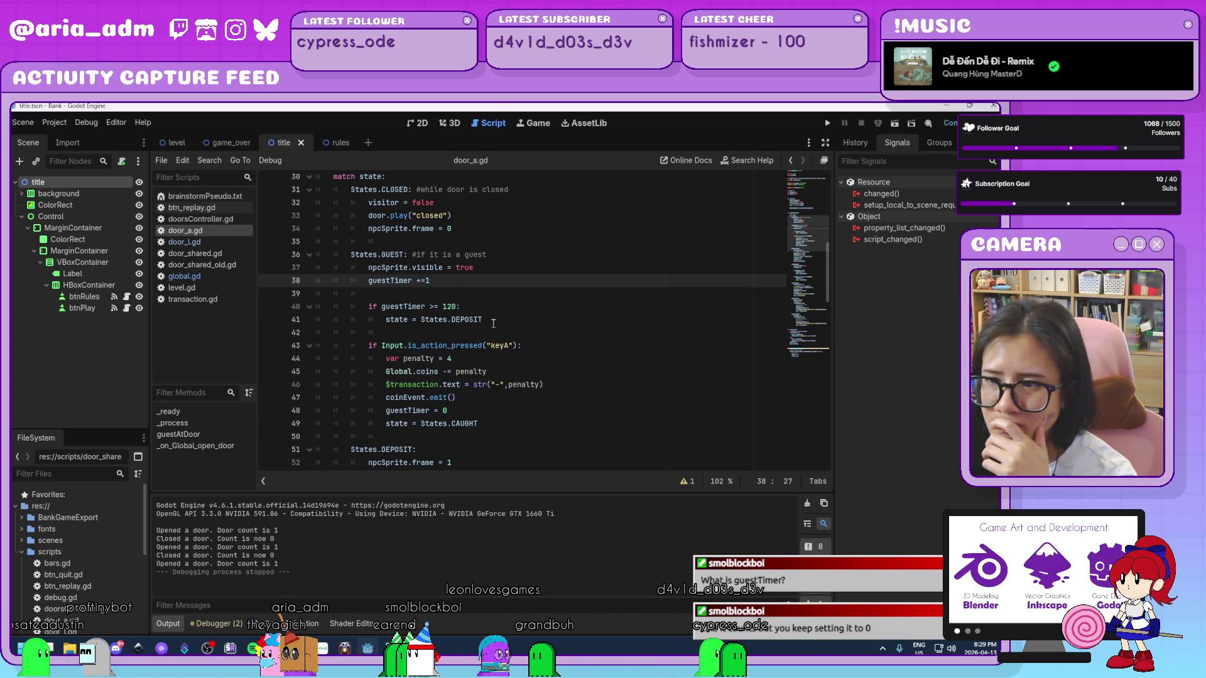
- Scroll down to the deposit state's guestTimer = 0 reset in door_a.gd
scroll(493, 324, "down", 1)
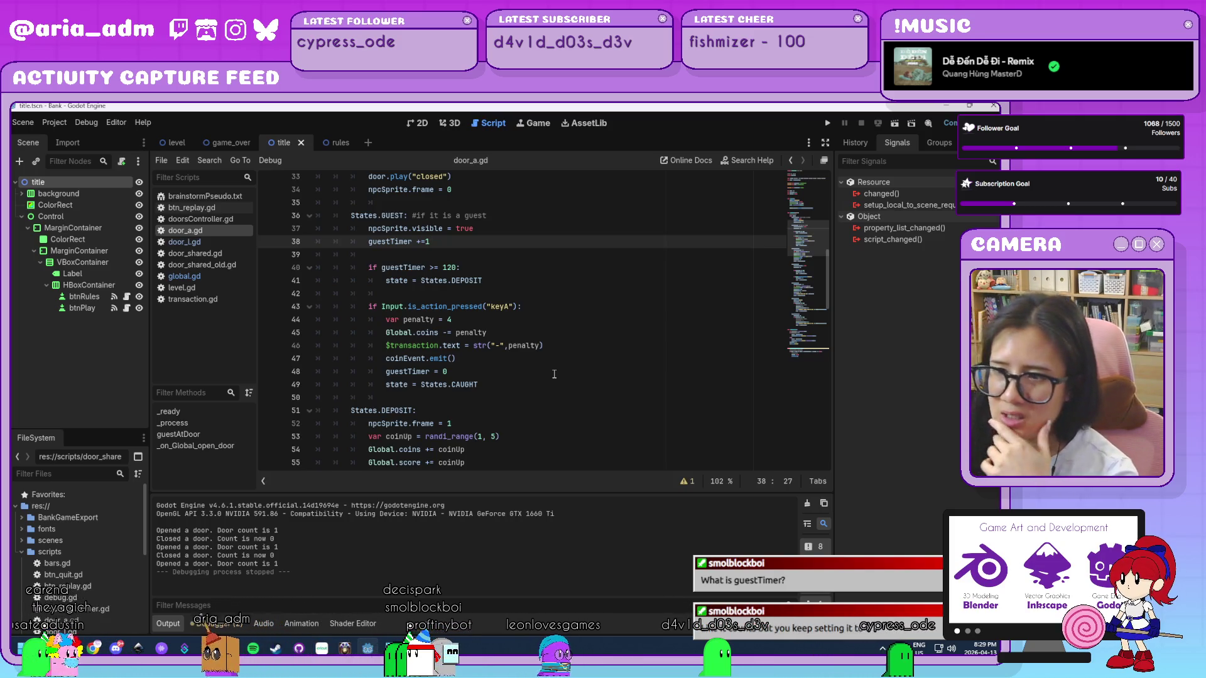
scroll(555, 374, "down", 3)
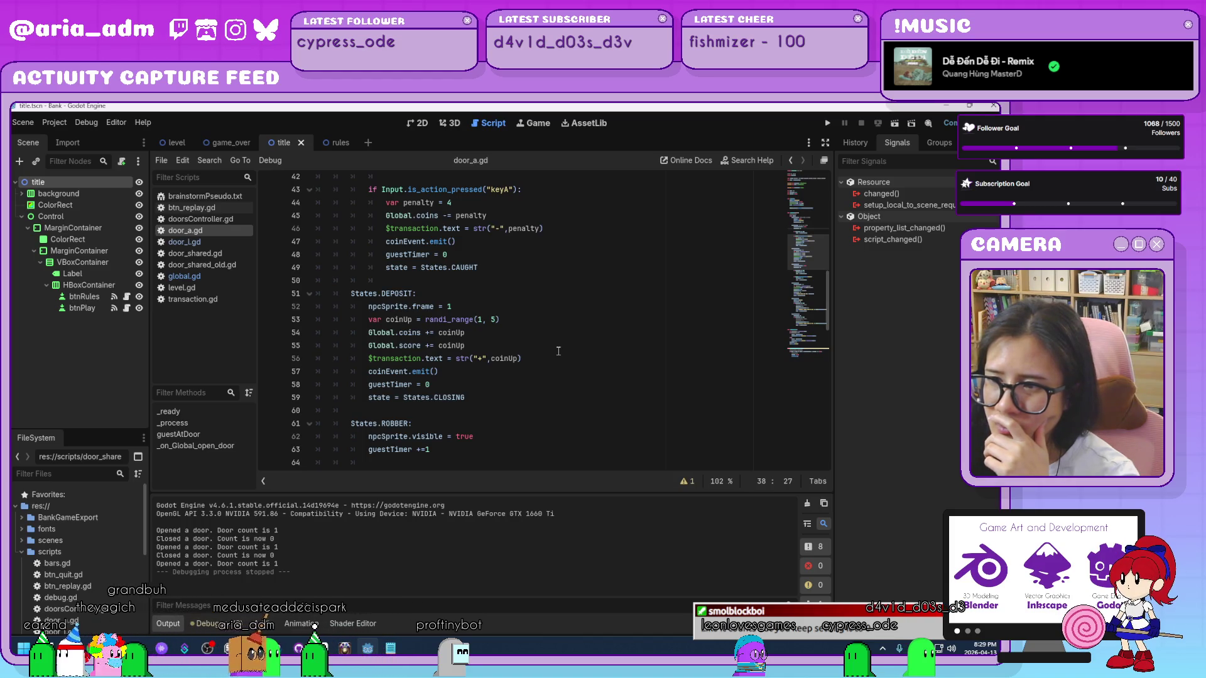
scroll(558, 352, "down", 1)
left_click(368, 345)
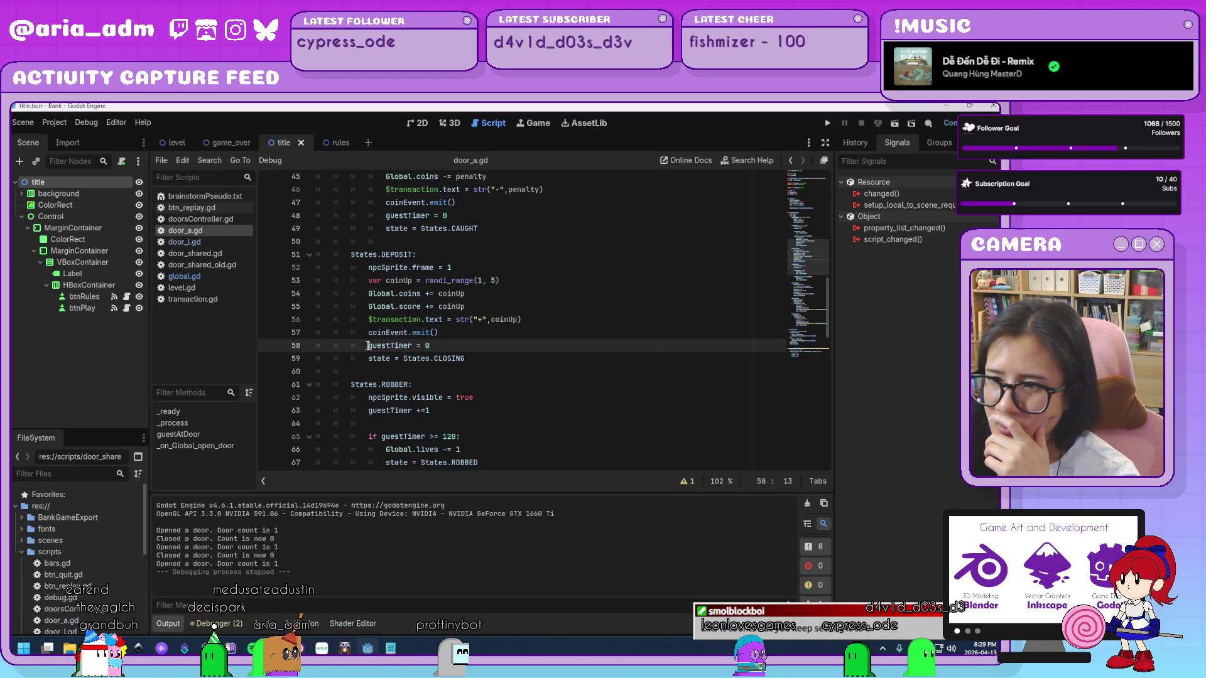
scroll(568, 389, "down", 1)
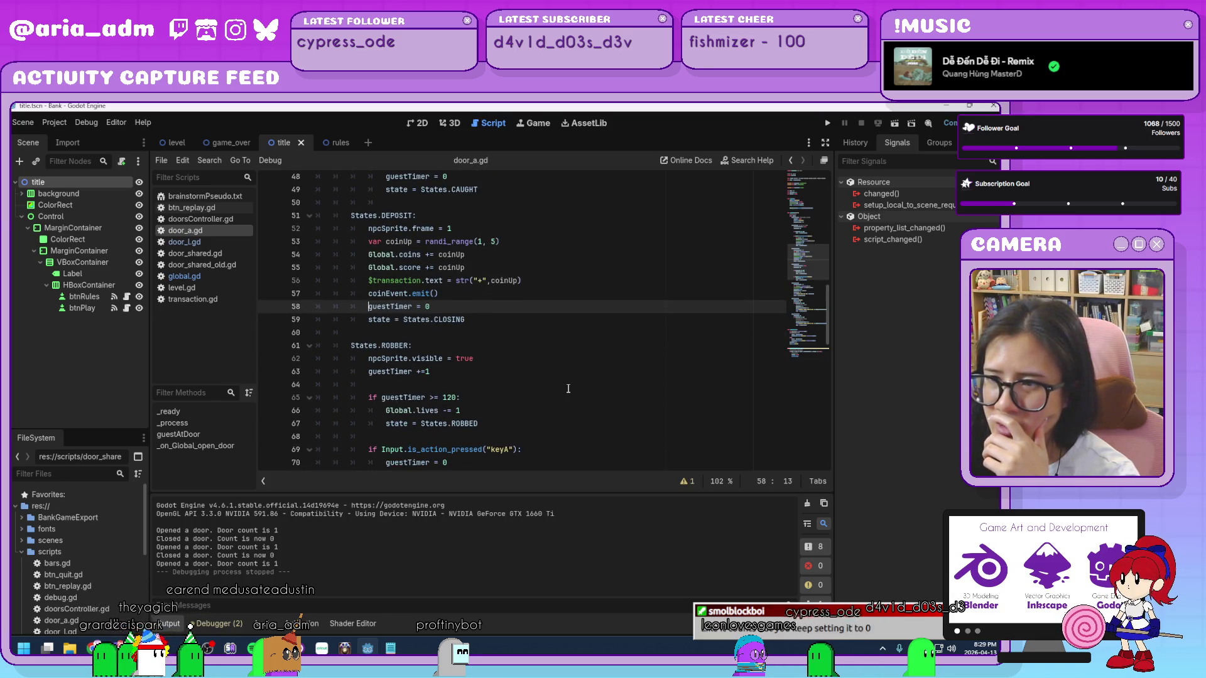
scroll(569, 389, "up", 1)
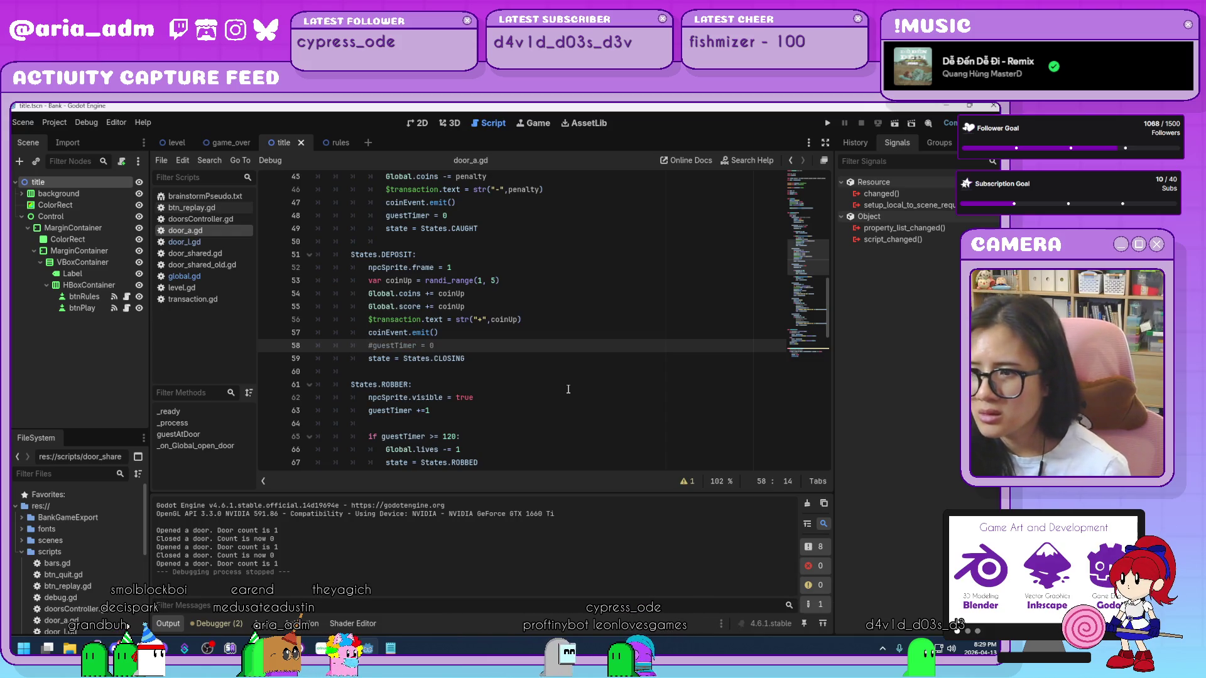
- Comment out the guestTimer = 0 resets on lines 70, 79 and 88 of door_a.gd
scroll(568, 389, "down", 2)
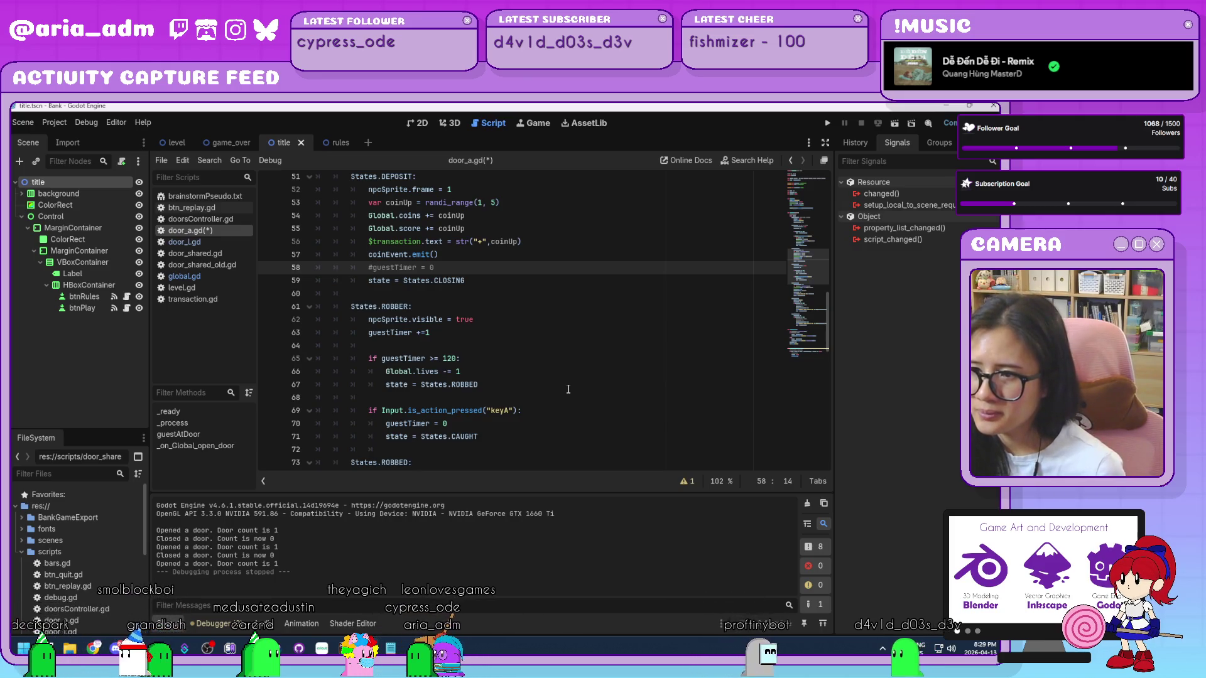
left_click(384, 424)
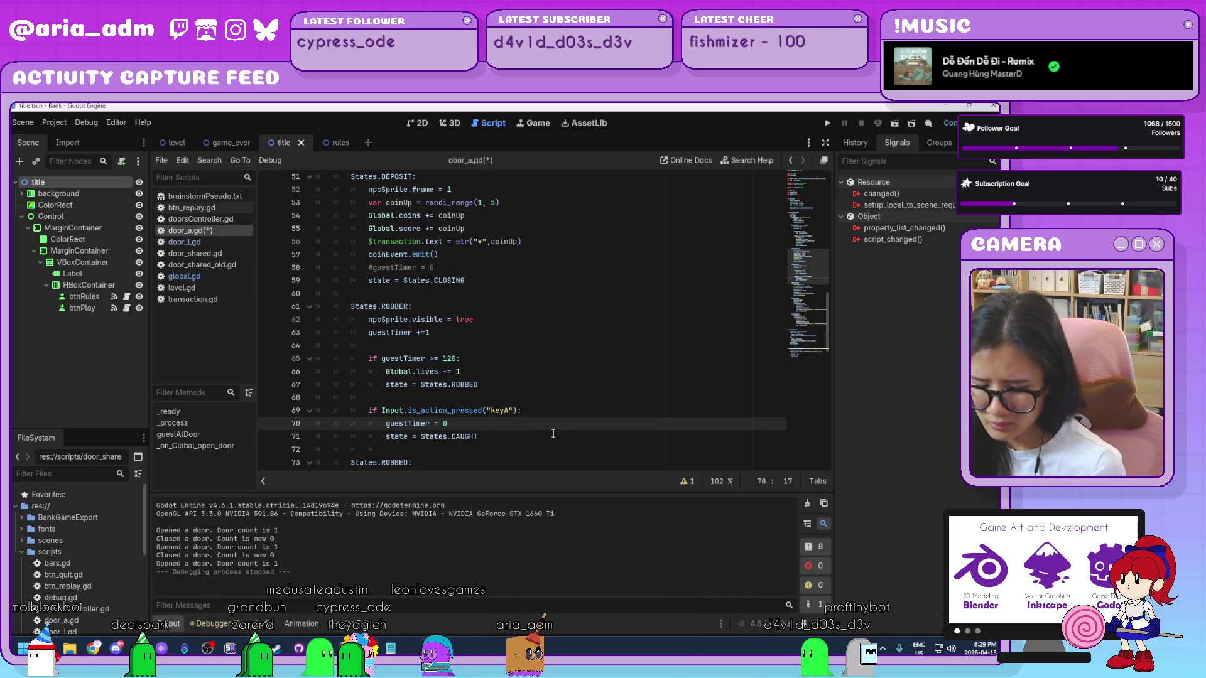
type("#")
scroll(540, 414, "down", 4)
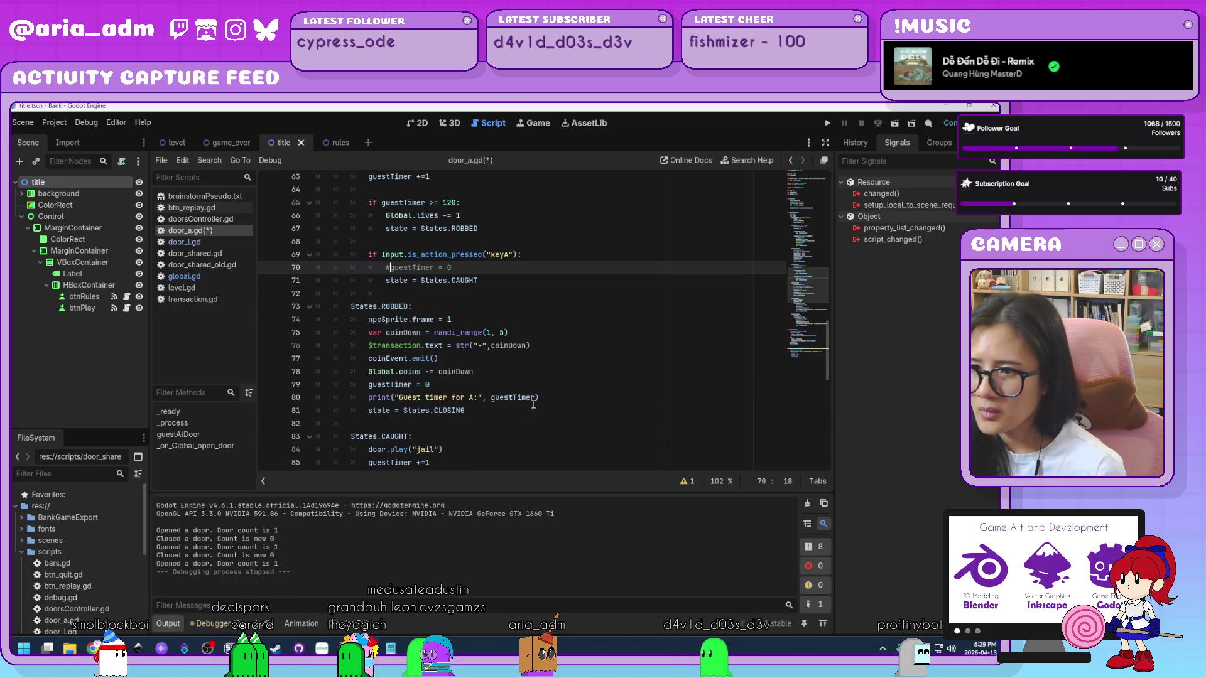
left_click(368, 385)
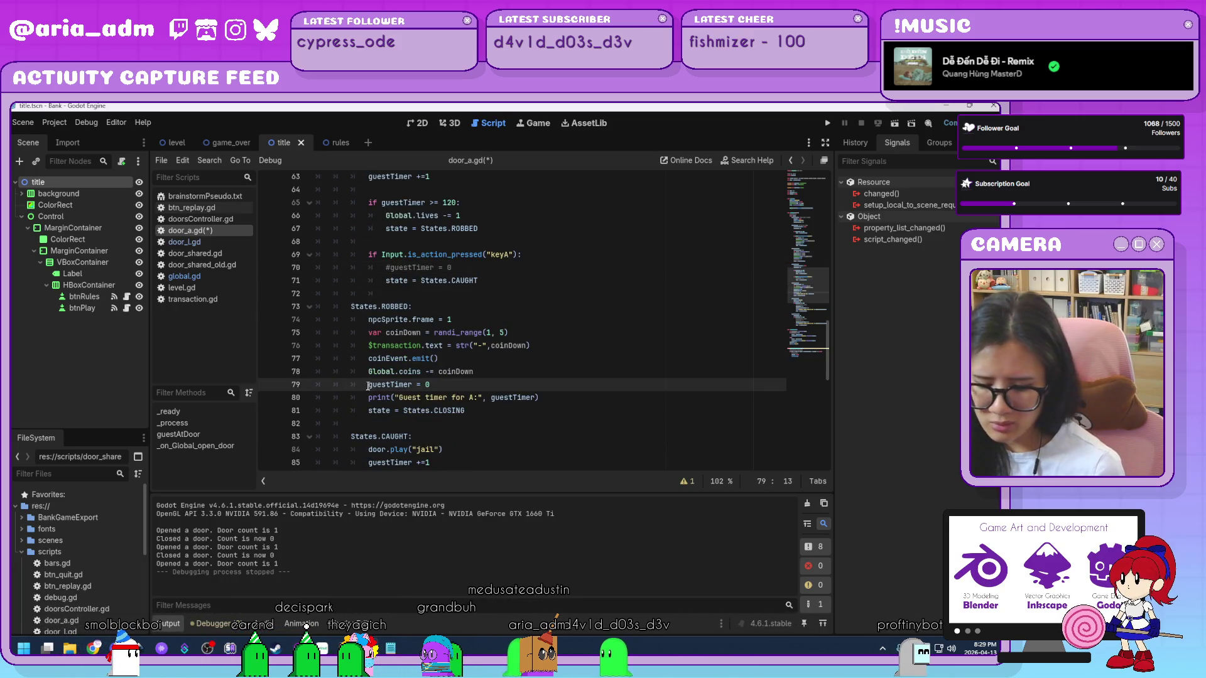
type("#")
scroll(490, 390, "down", 4)
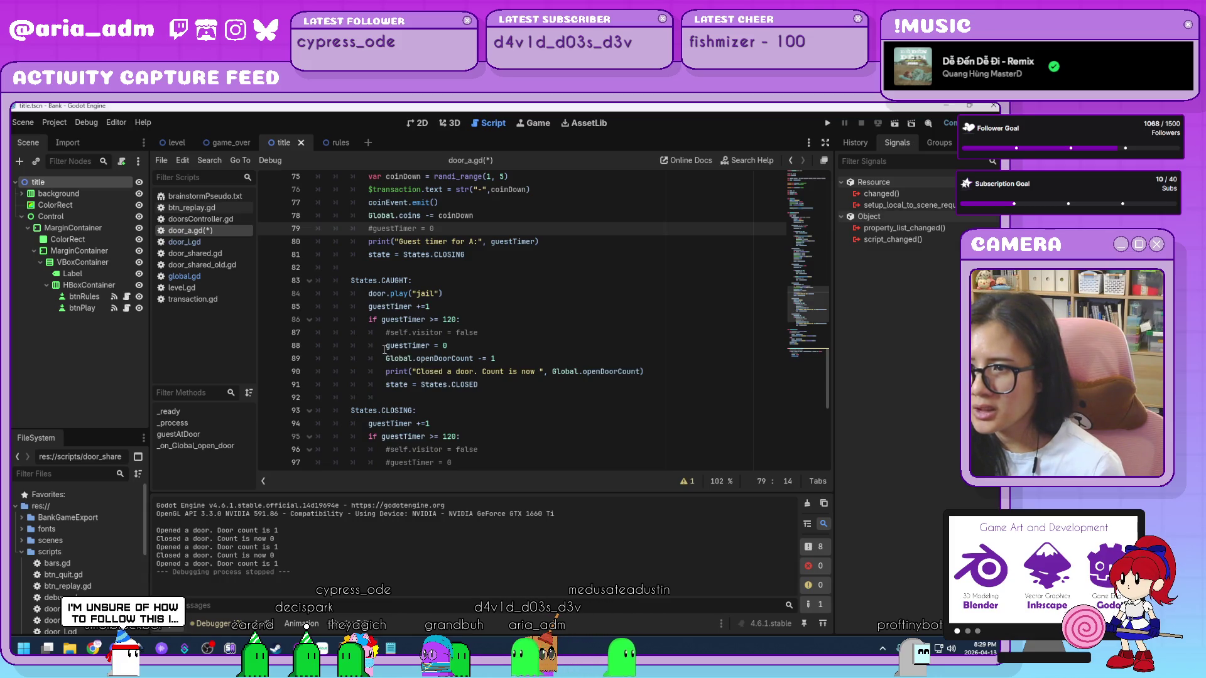
left_click(384, 346)
type("#")
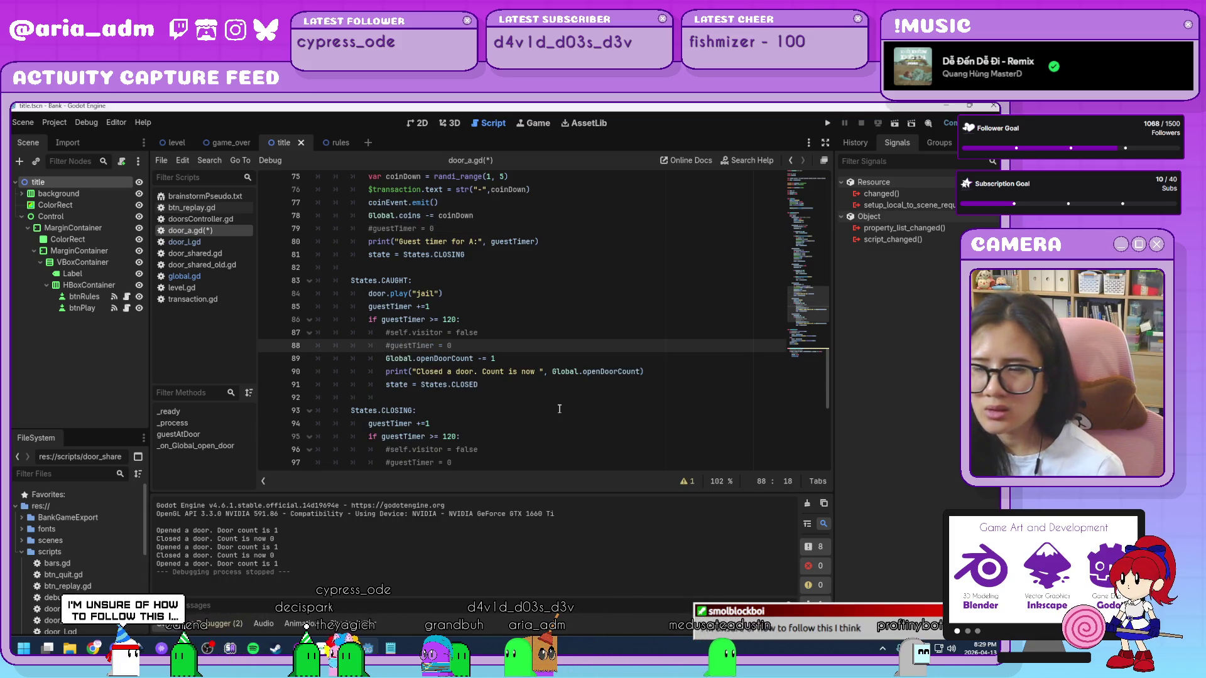
- Switch to the door_l.gd script
scroll(559, 409, "down", 6)
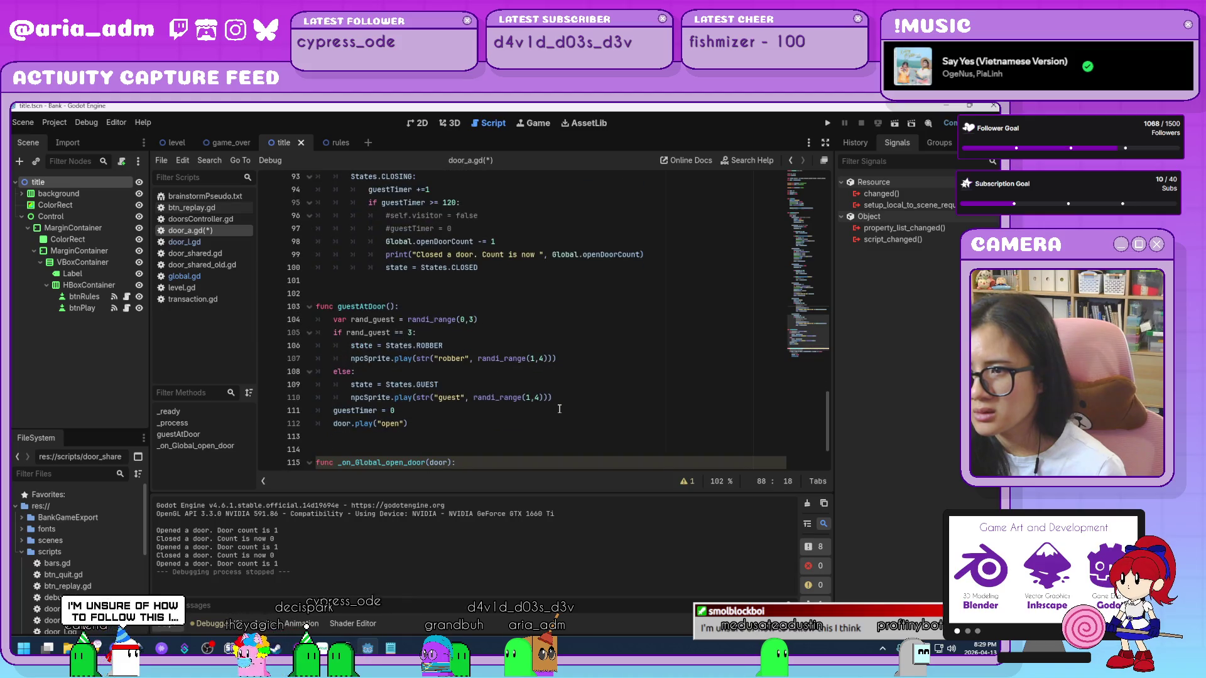
scroll(559, 409, "down", 2)
left_click(191, 242)
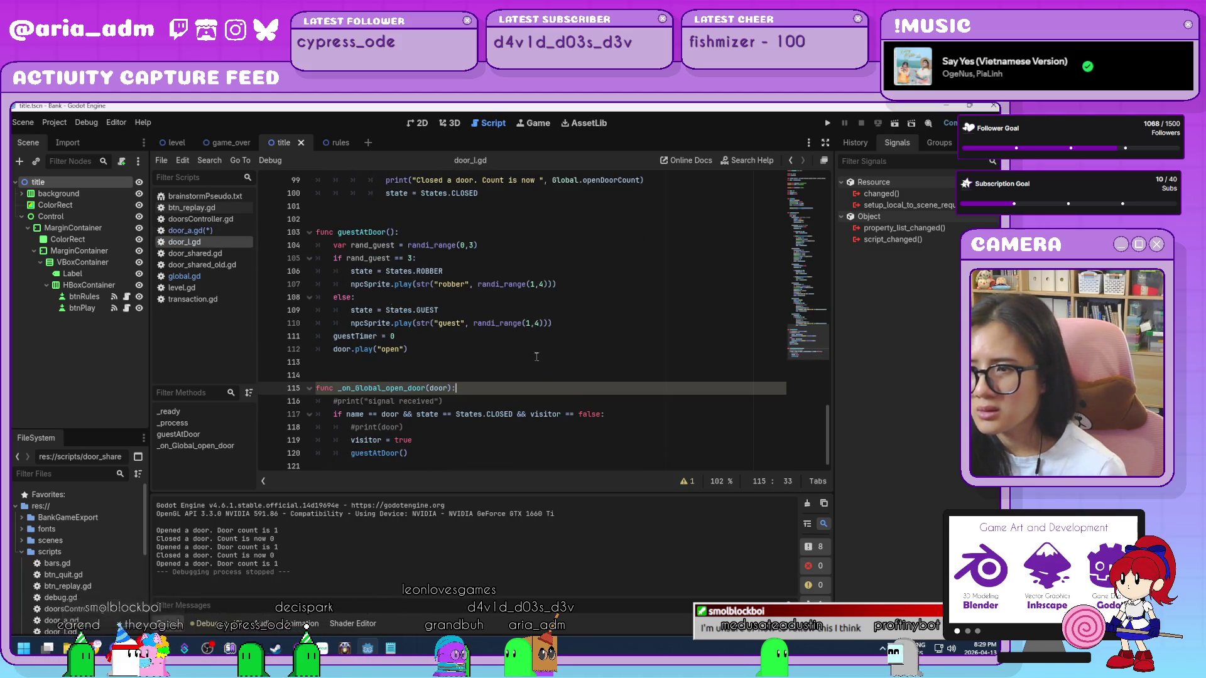
- Comment out door_l.gd's guestTimer = 0 resets on lines 97, 88, 79 and 70
scroll(568, 392, "up", 5)
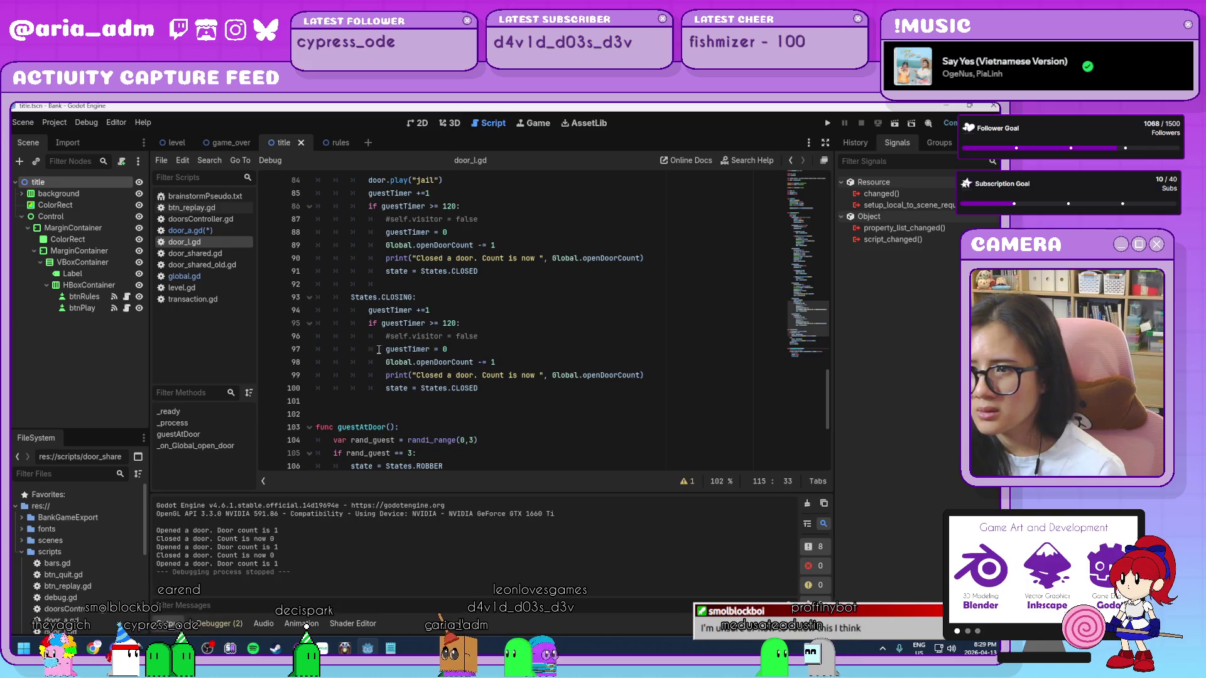
left_click(440, 349)
type("#")
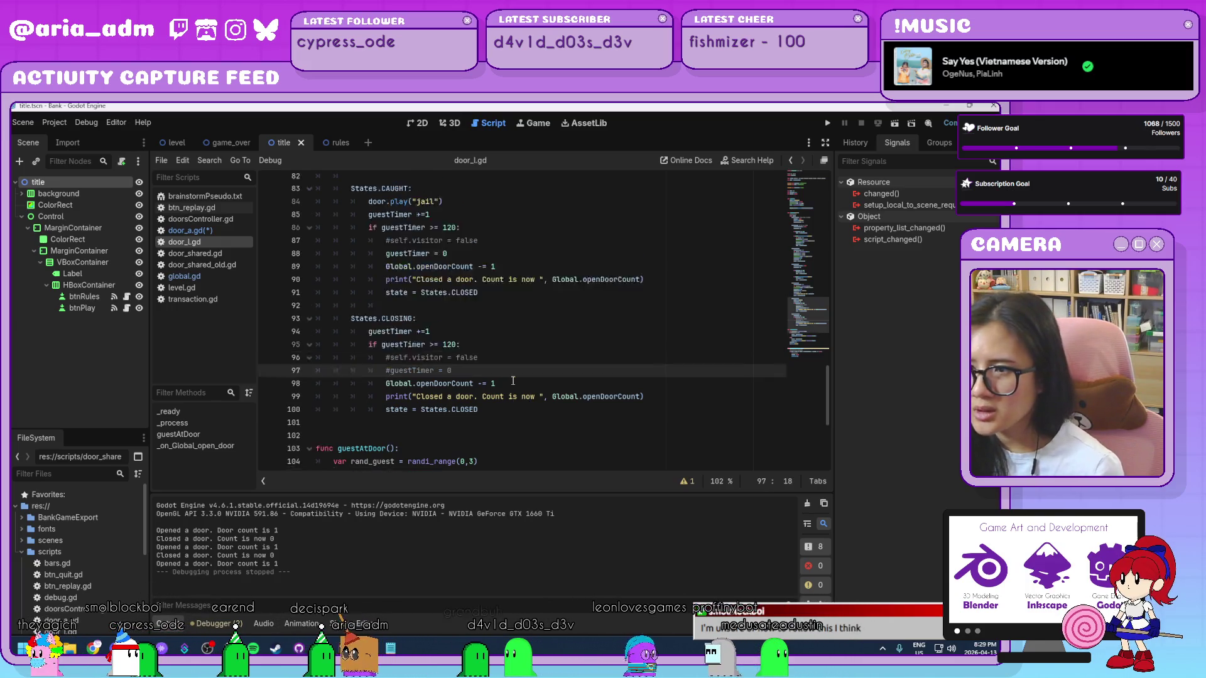
scroll(503, 370, "up", 2)
left_click(387, 310)
type("#")
scroll(465, 347, "up", 4)
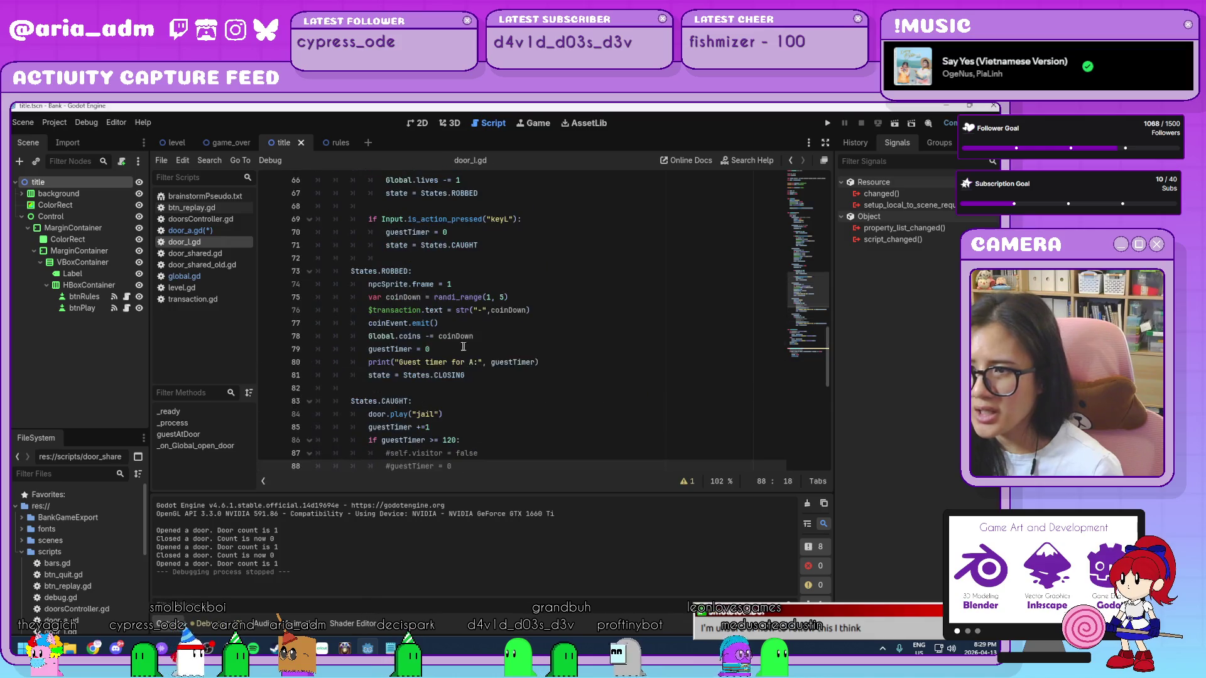
left_click(369, 349)
type("#")
scroll(478, 380, "up", 3)
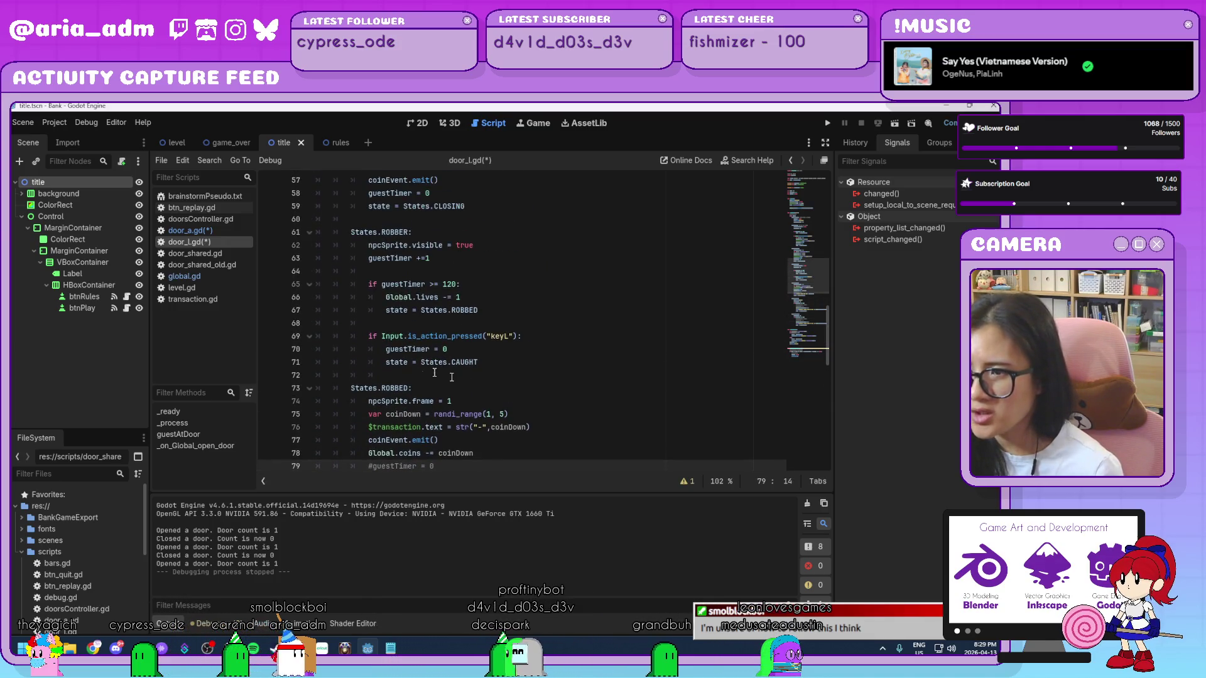
left_click(381, 349)
type("#")
- Comment out the remaining guestTimer = 0 resets on lines 58 and 48
scroll(483, 381, "up", 3)
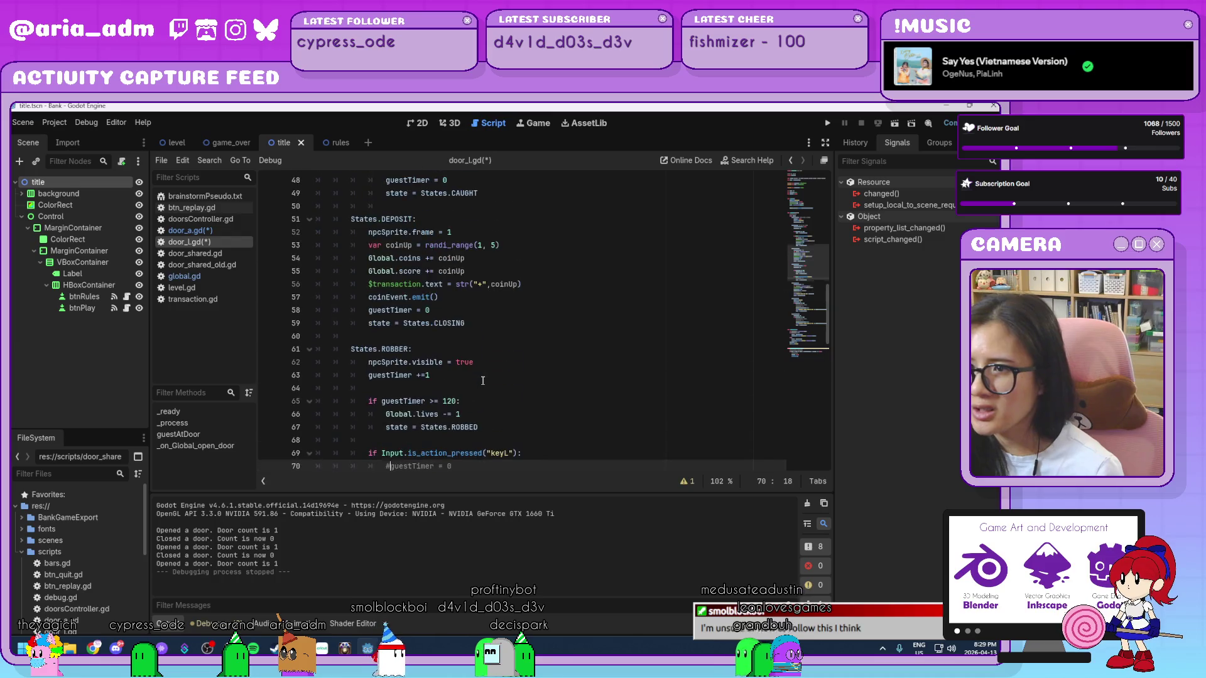
scroll(481, 381, "up", 2)
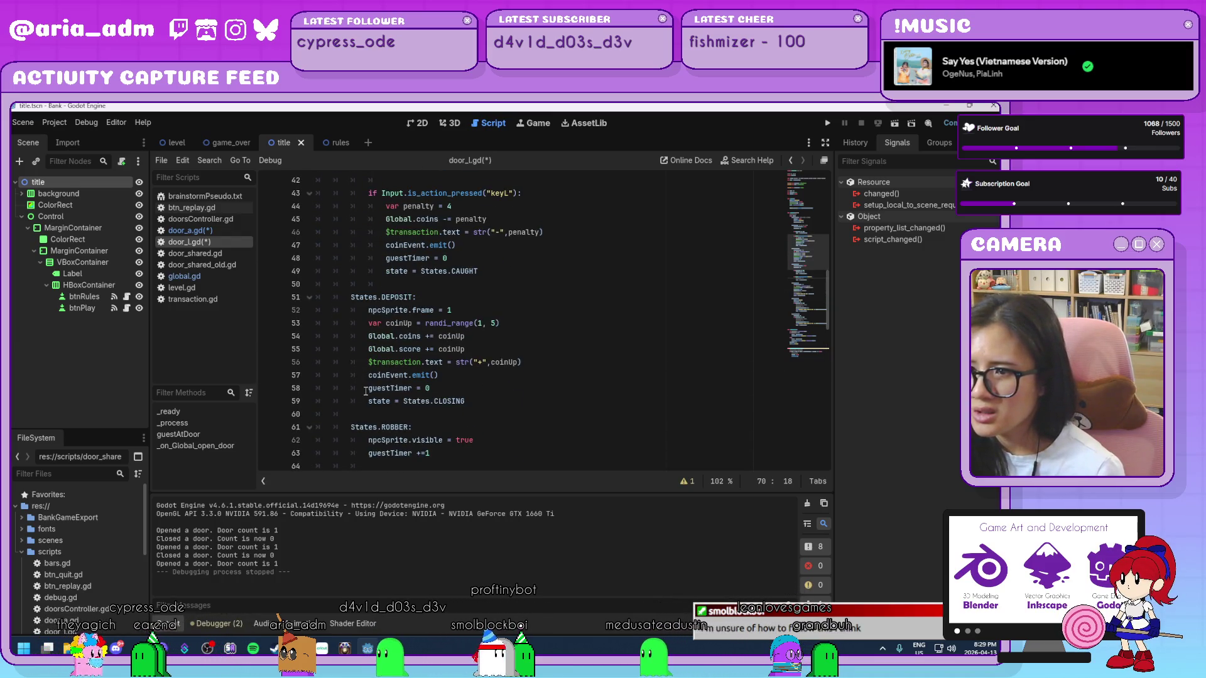
left_click(368, 388)
type("#")
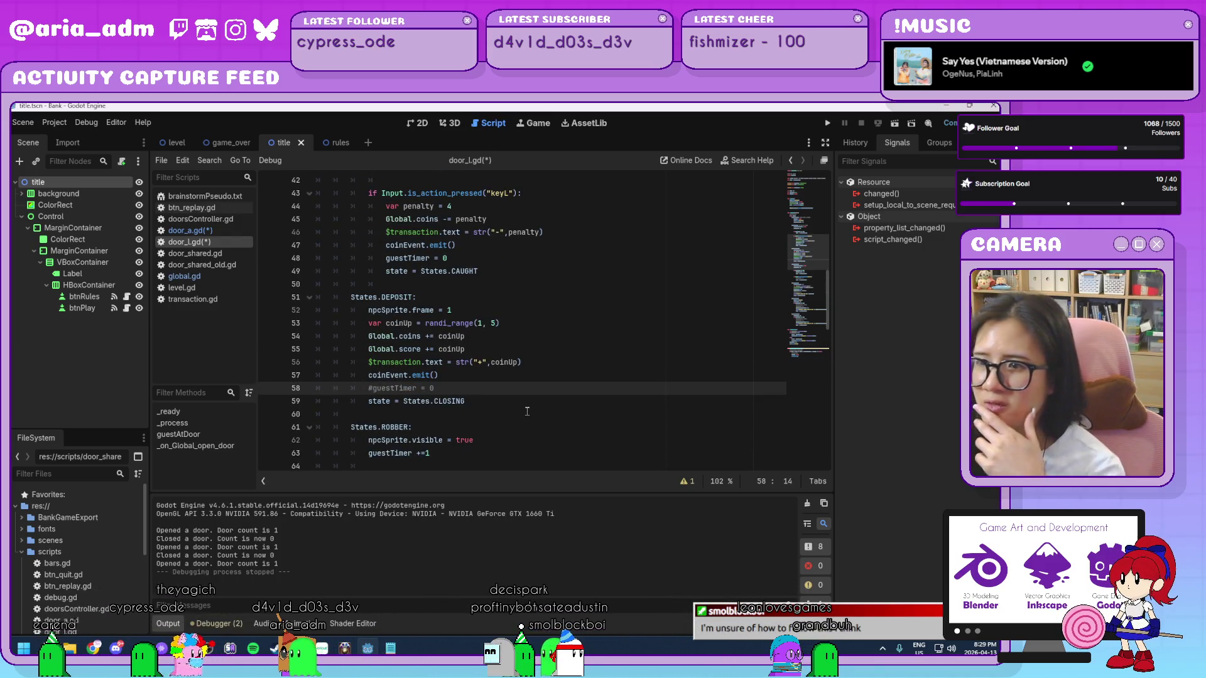
scroll(525, 411, "up", 3)
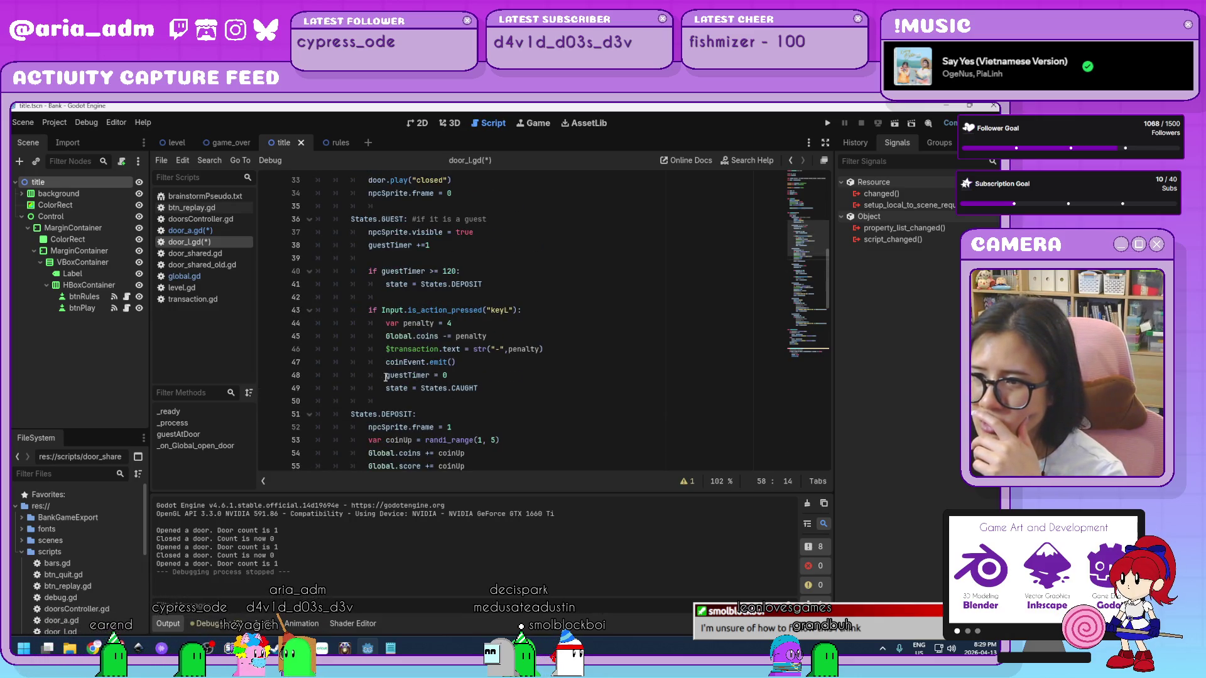
left_click(388, 377)
type("#")
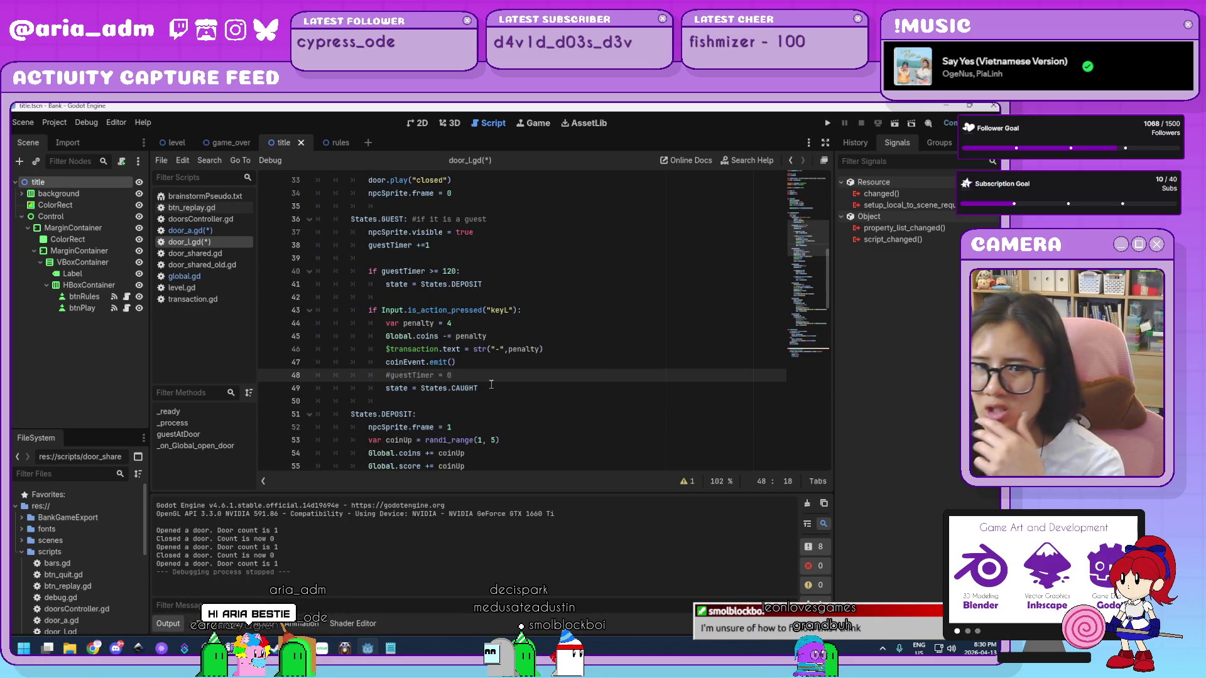
scroll(491, 385, "up", 6)
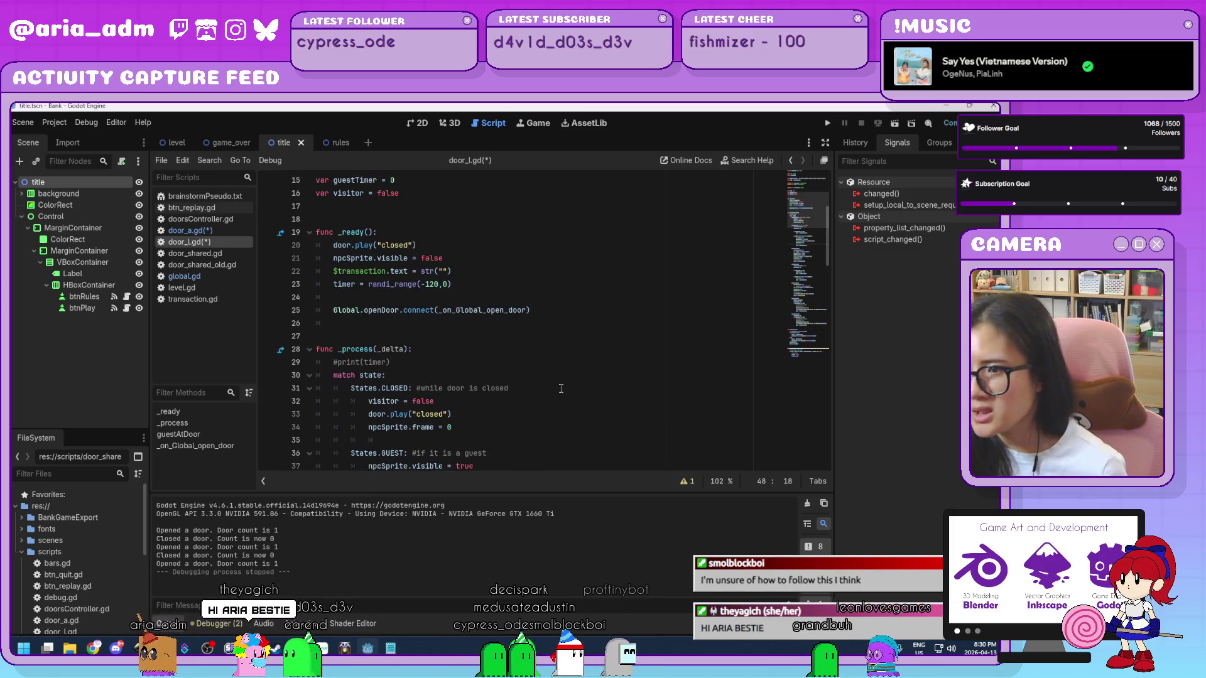
scroll(625, 413, "down", 2)
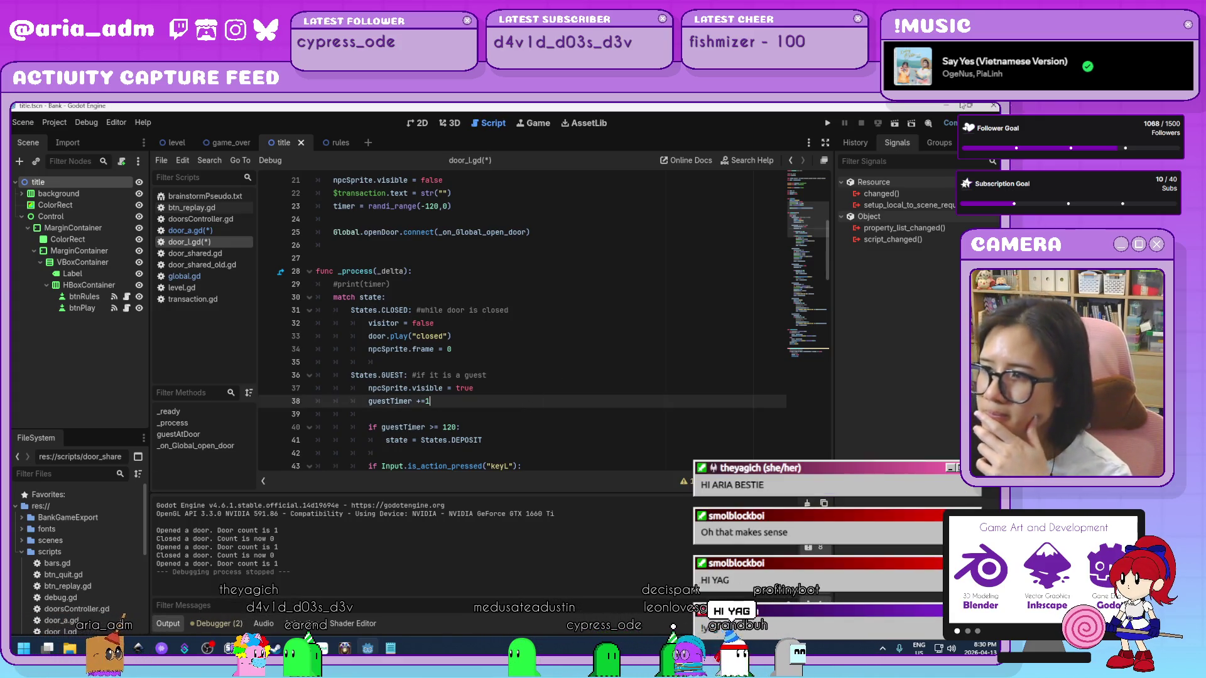
- Run the bank game, serve guests at doors A and L, then close the game window
left_click(828, 123)
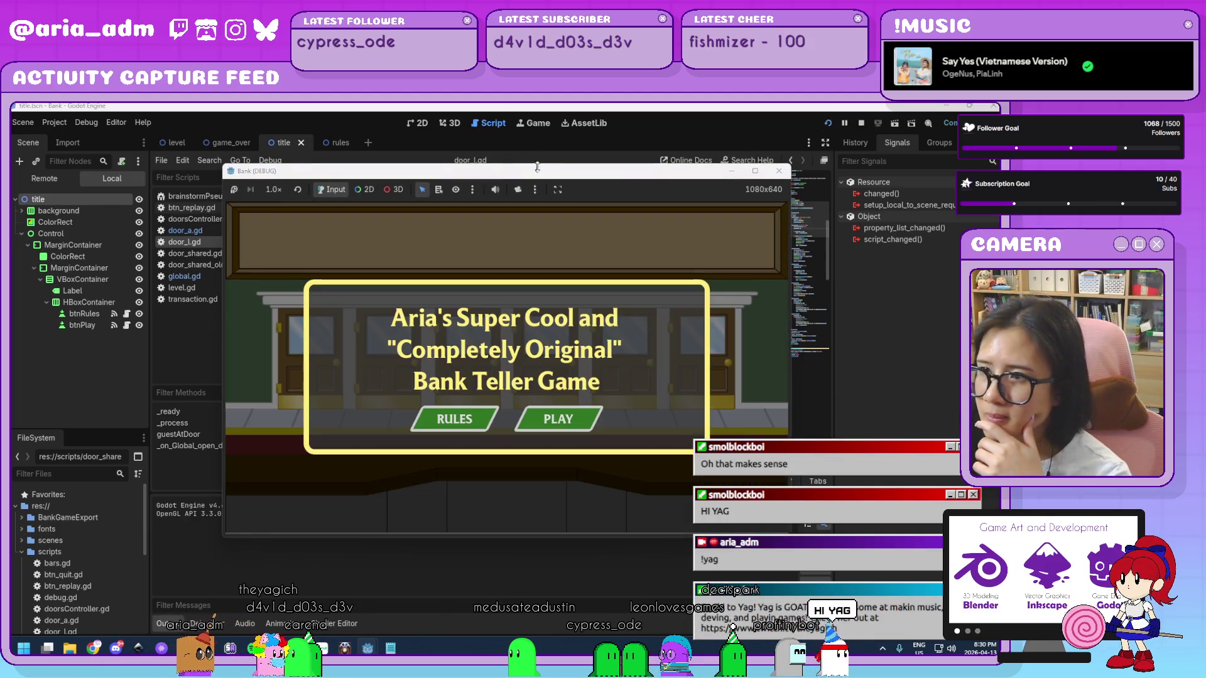
left_click(732, 374)
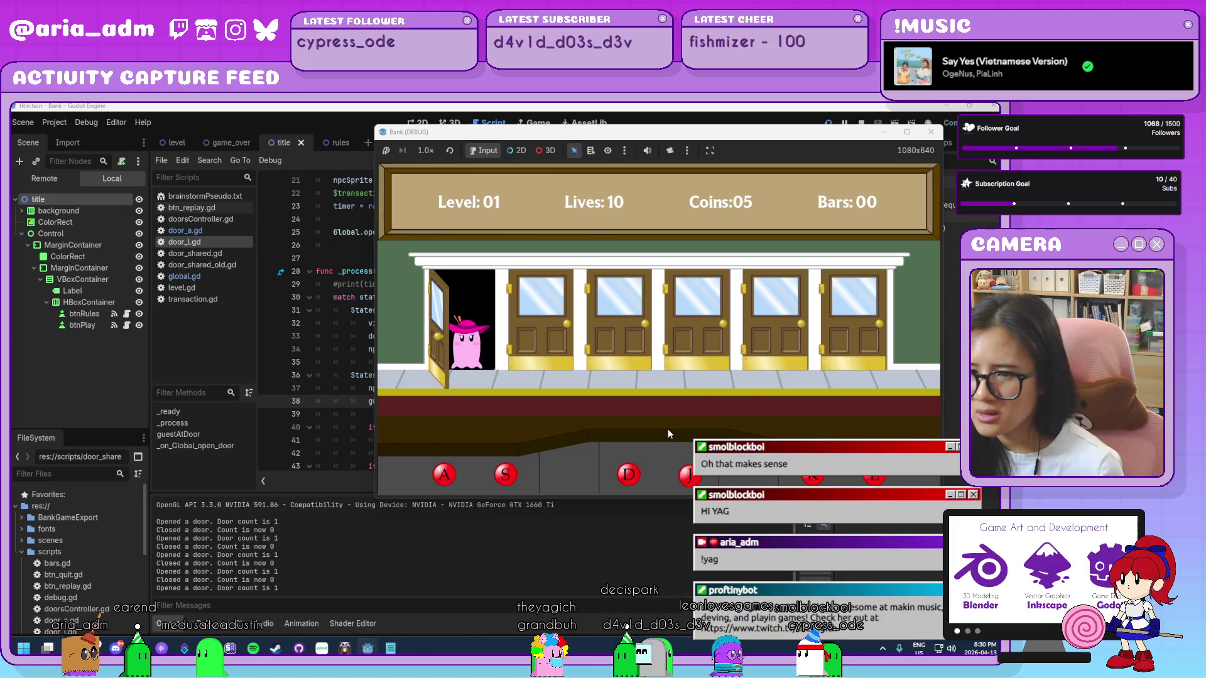
key("a")
key("a")
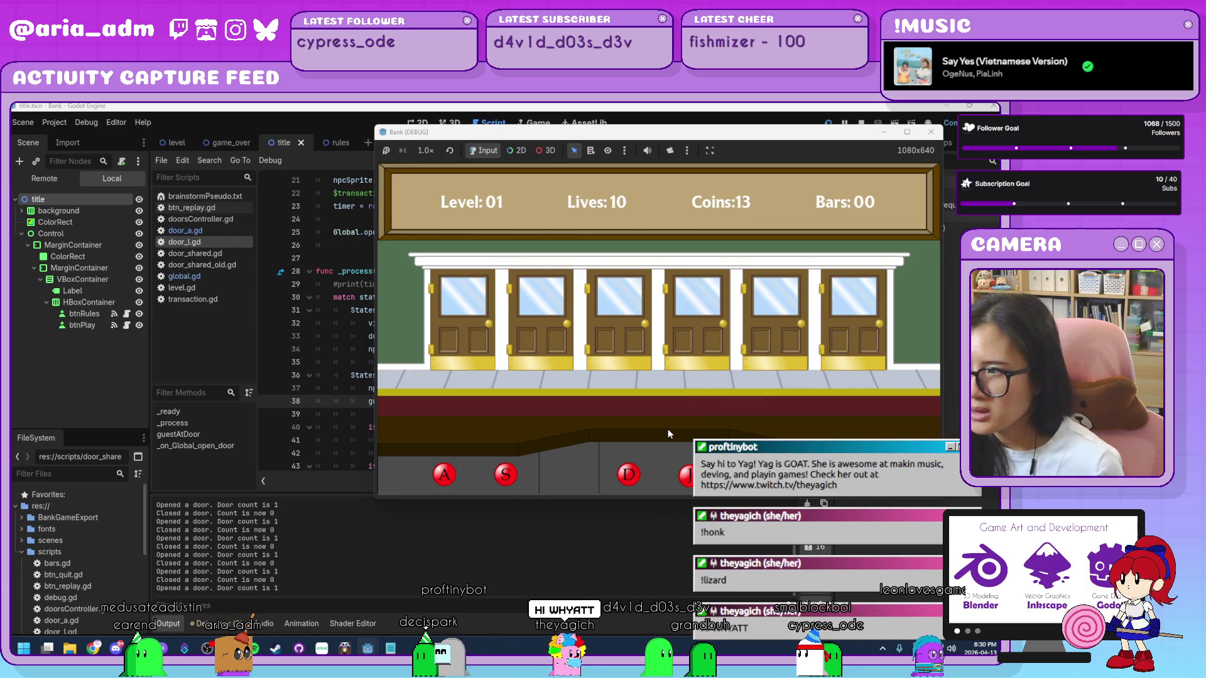
key("l")
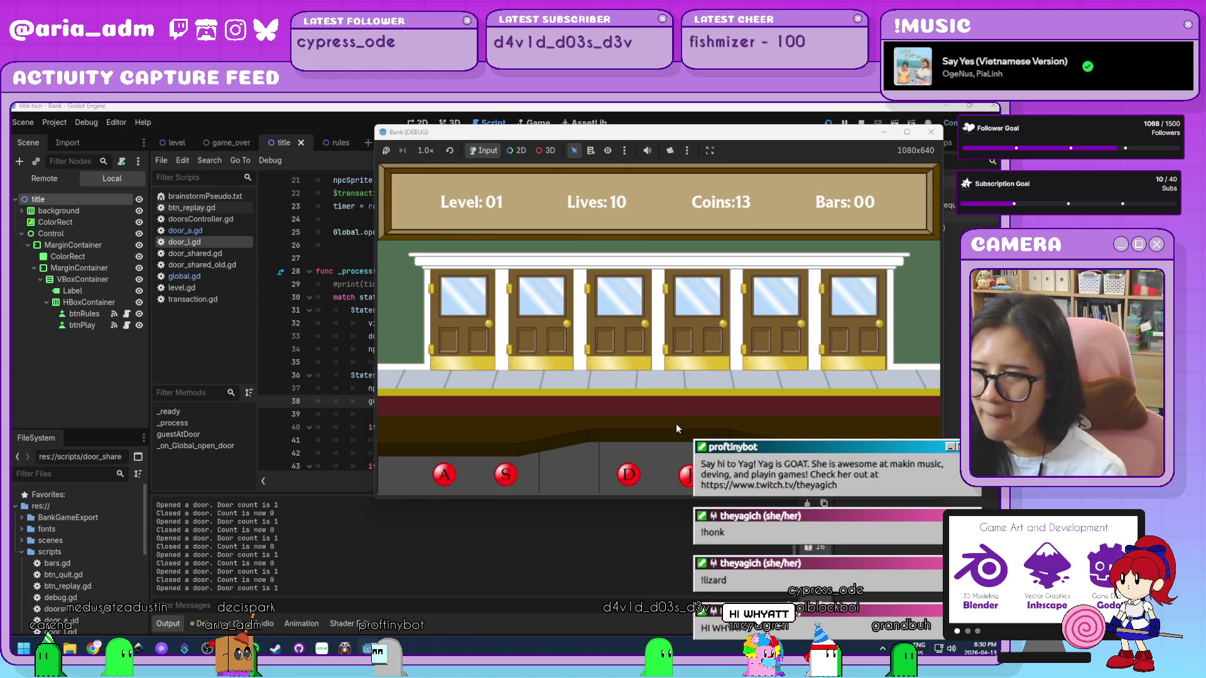
left_click(931, 132)
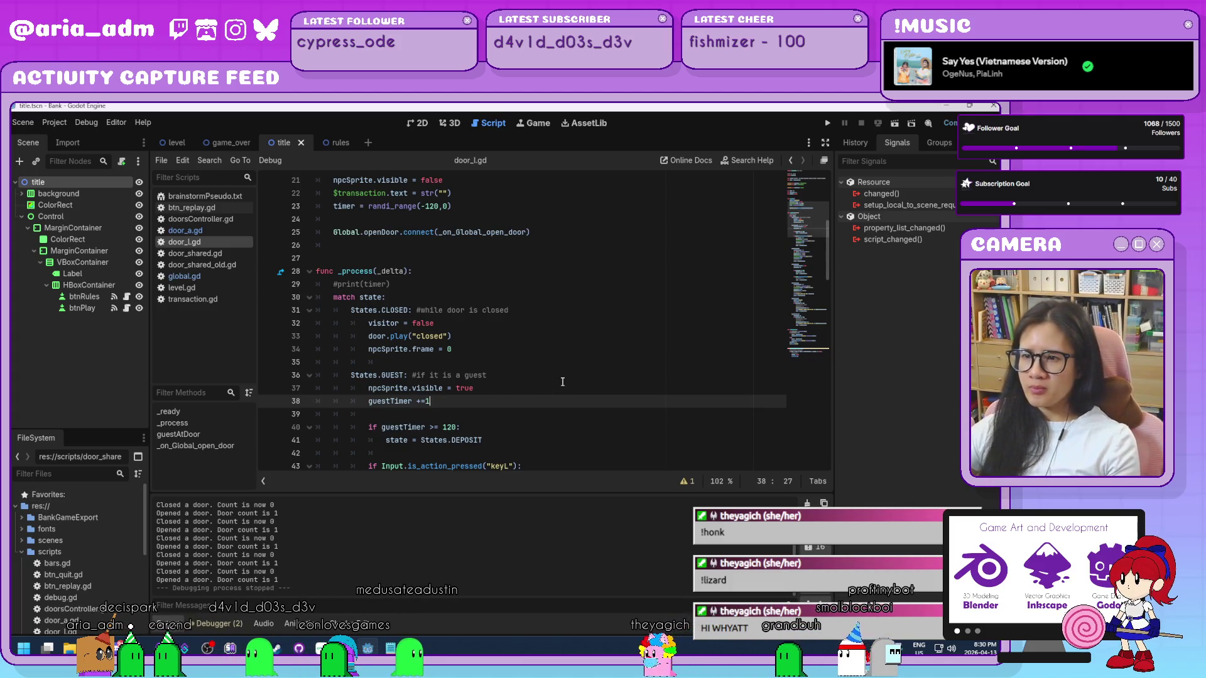
scroll(562, 381, "down", 2)
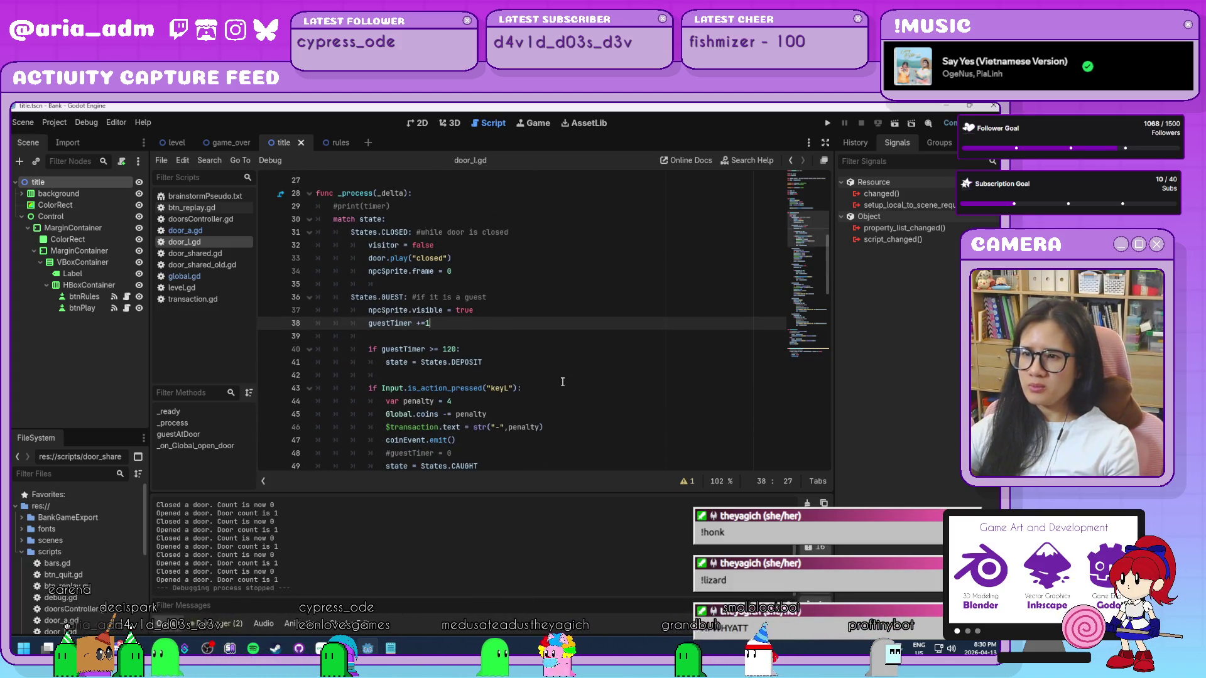
scroll(562, 382, "down", 1)
scroll(562, 382, "down", 1)
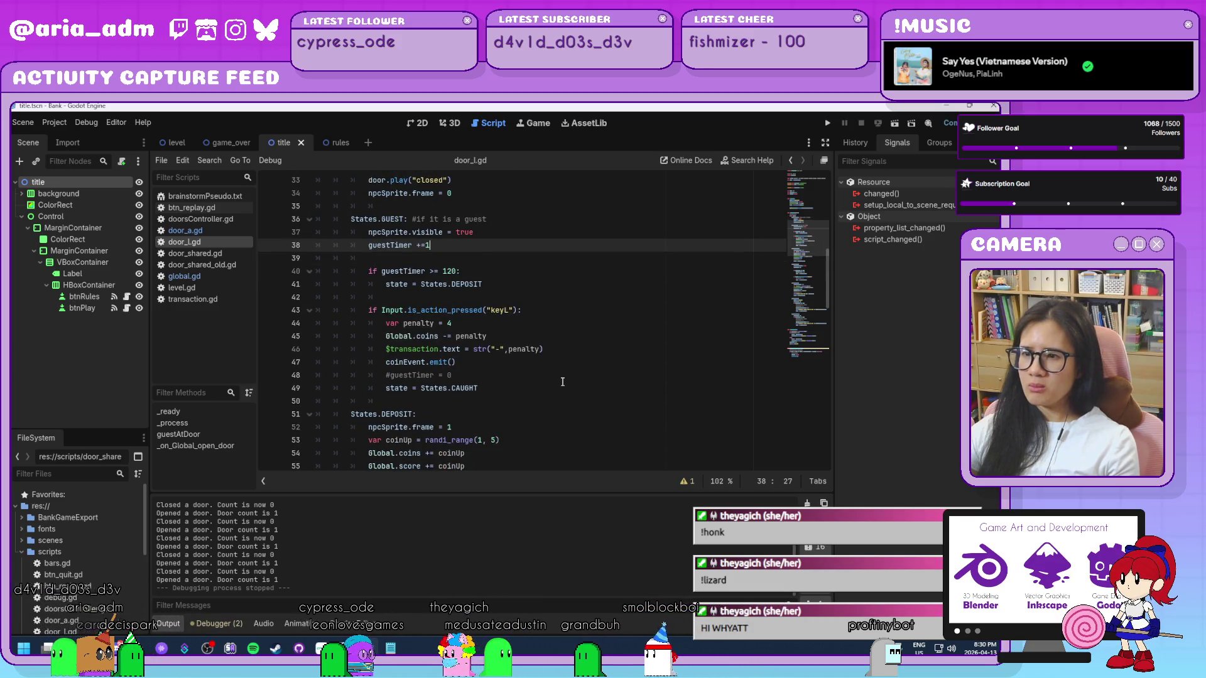
scroll(562, 382, "down", 2)
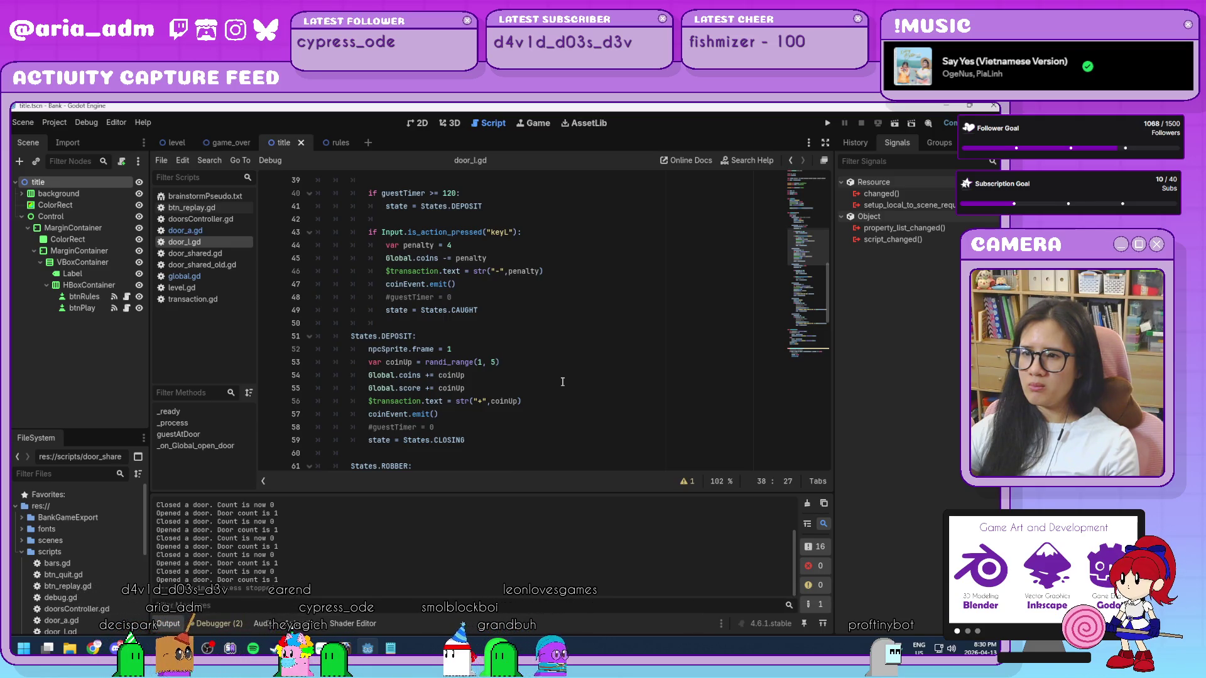
scroll(562, 382, "up", 1)
scroll(563, 382, "up", 1)
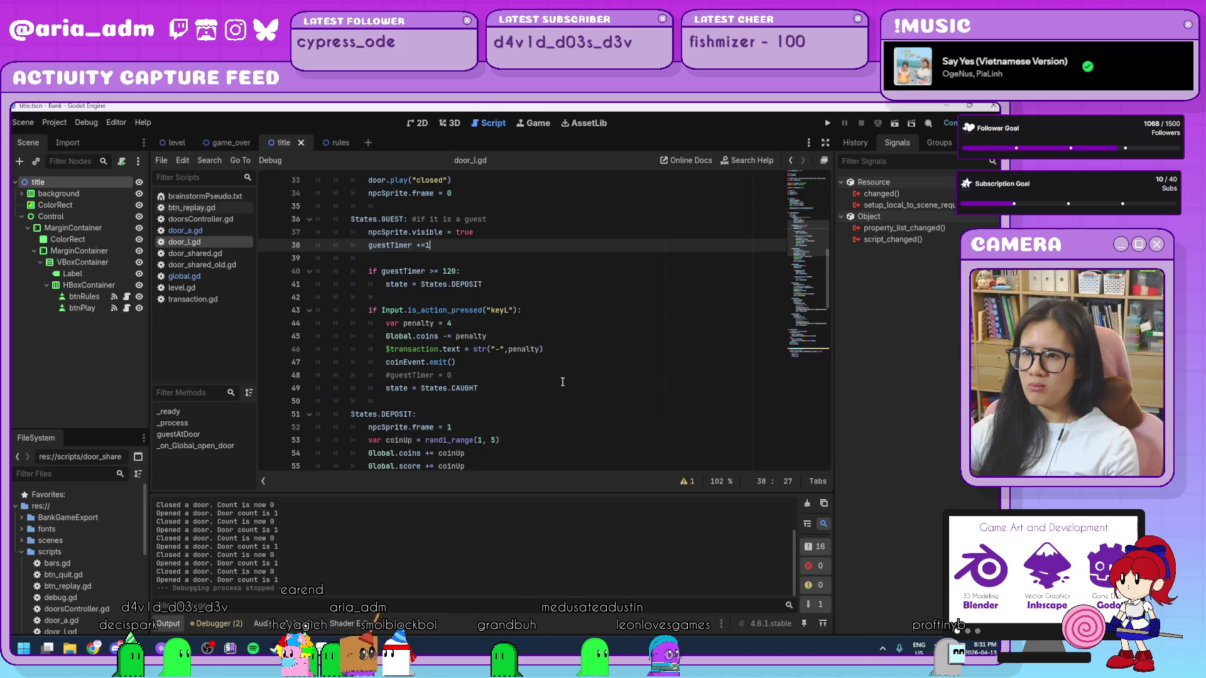
scroll(562, 382, "up", 2)
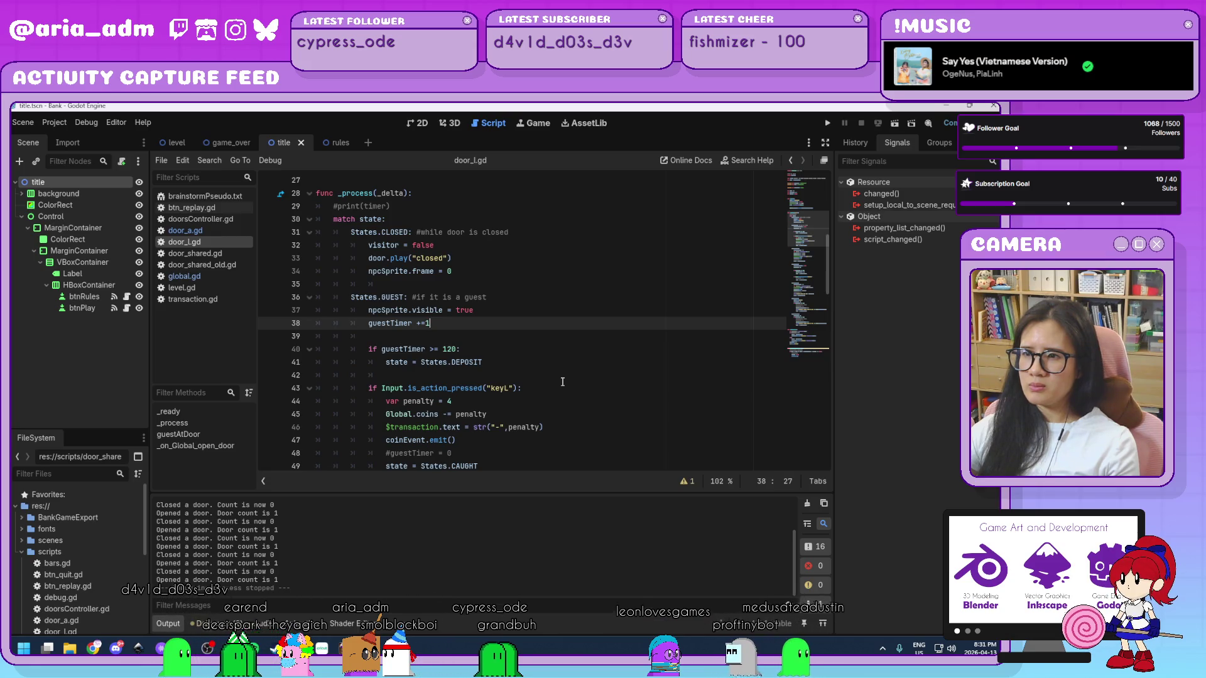
left_click(490, 354)
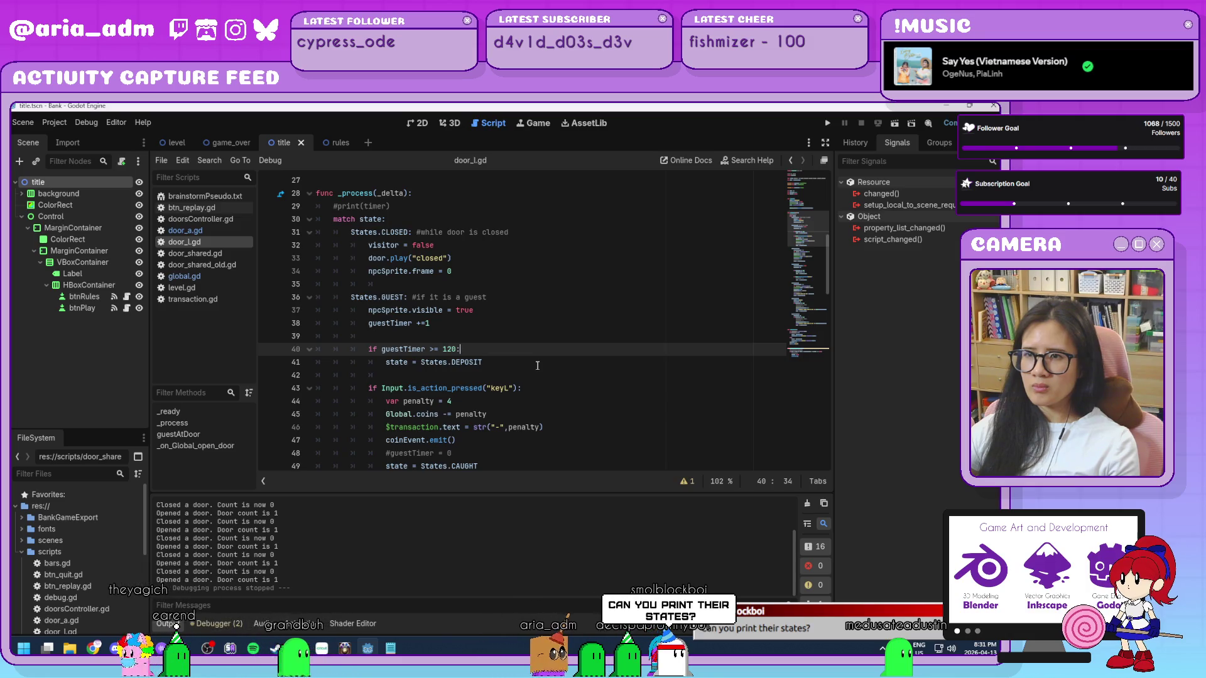
scroll(537, 365, "down", 5)
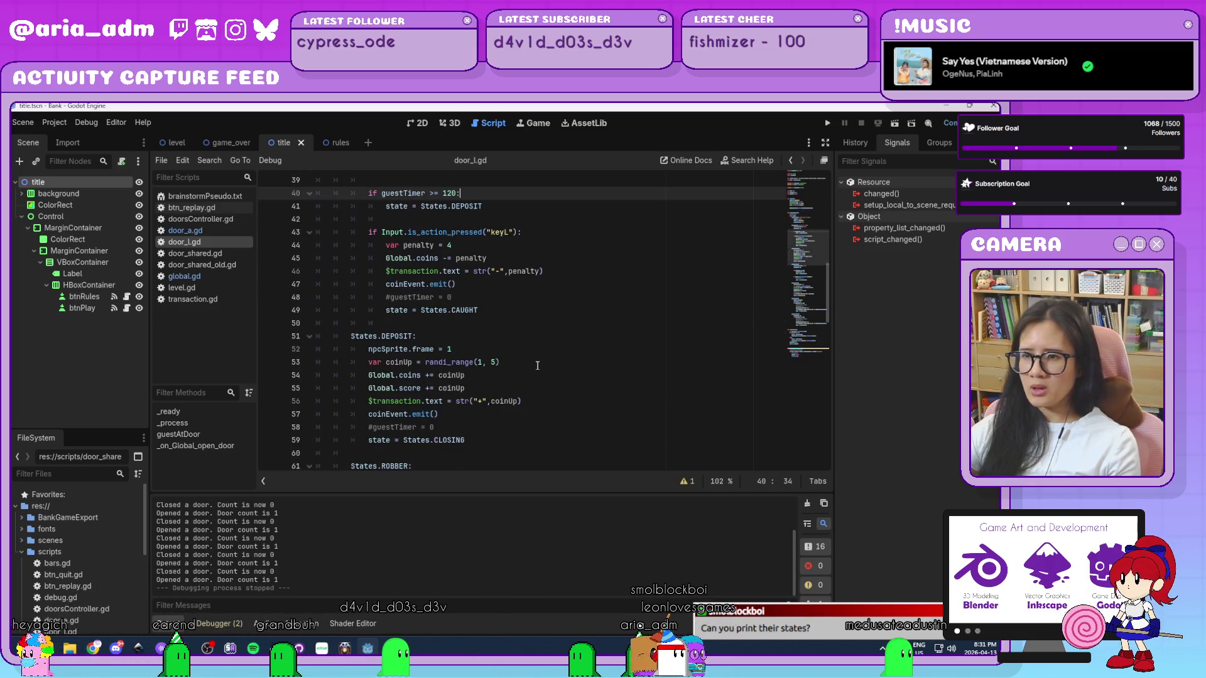
scroll(537, 365, "down", 4)
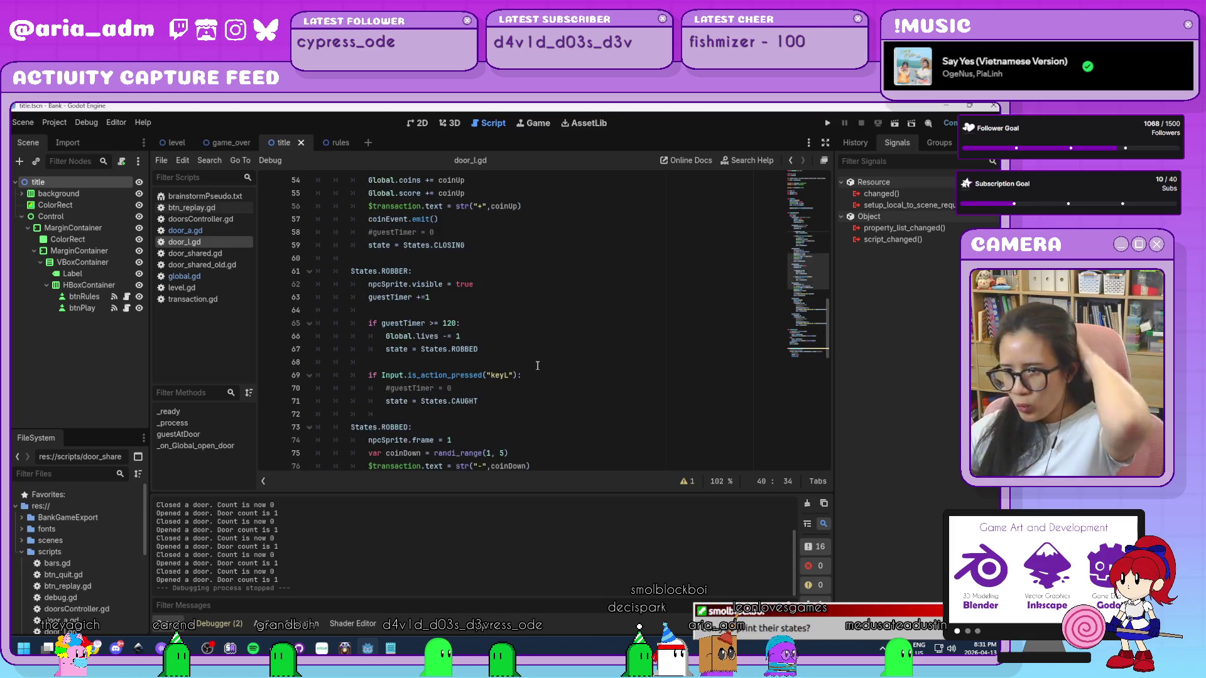
scroll(537, 365, "down", 4)
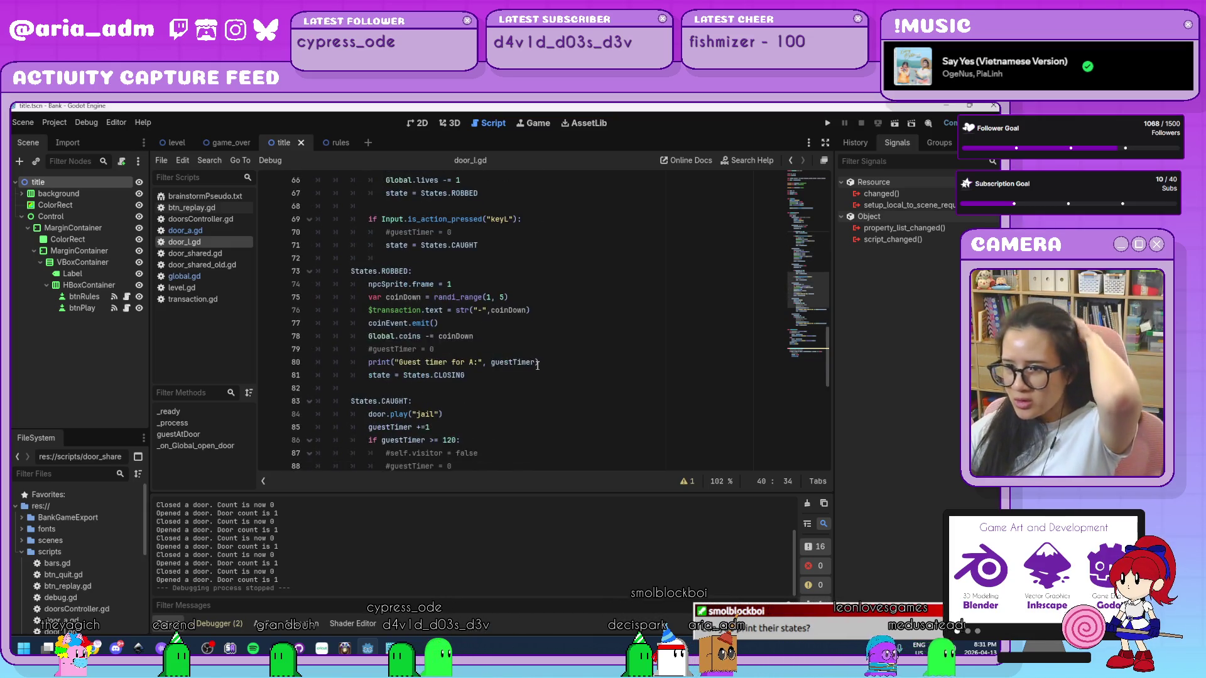
scroll(537, 365, "down", 2)
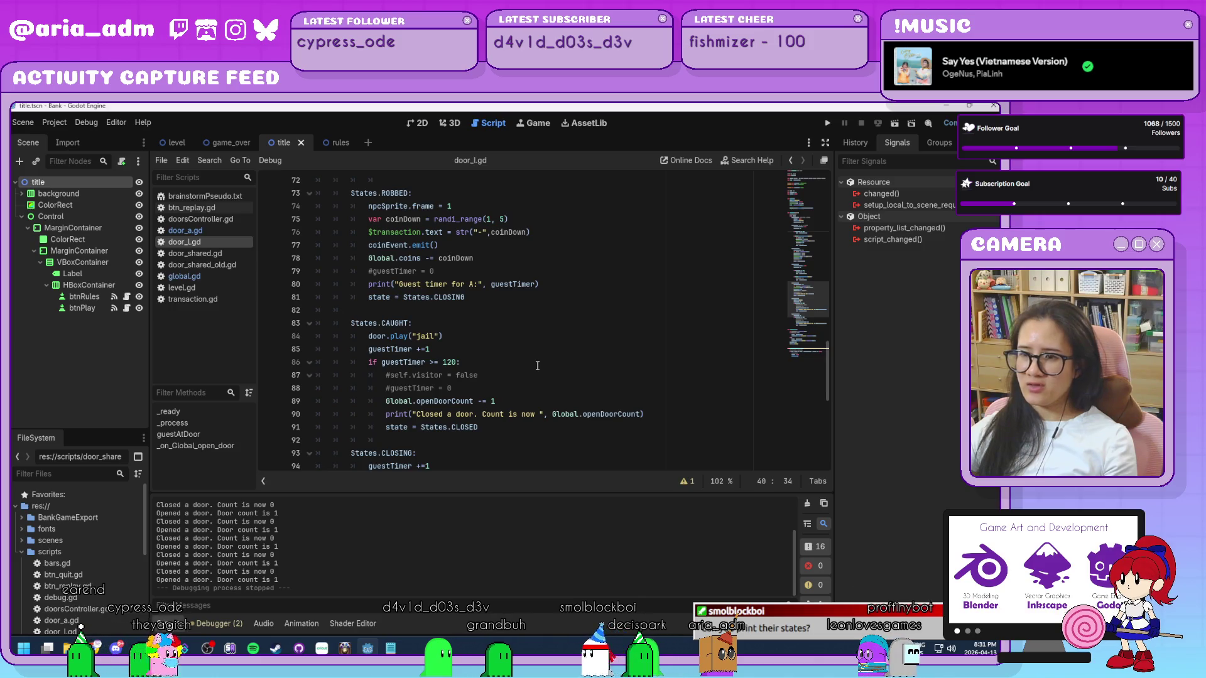
scroll(537, 365, "down", 3)
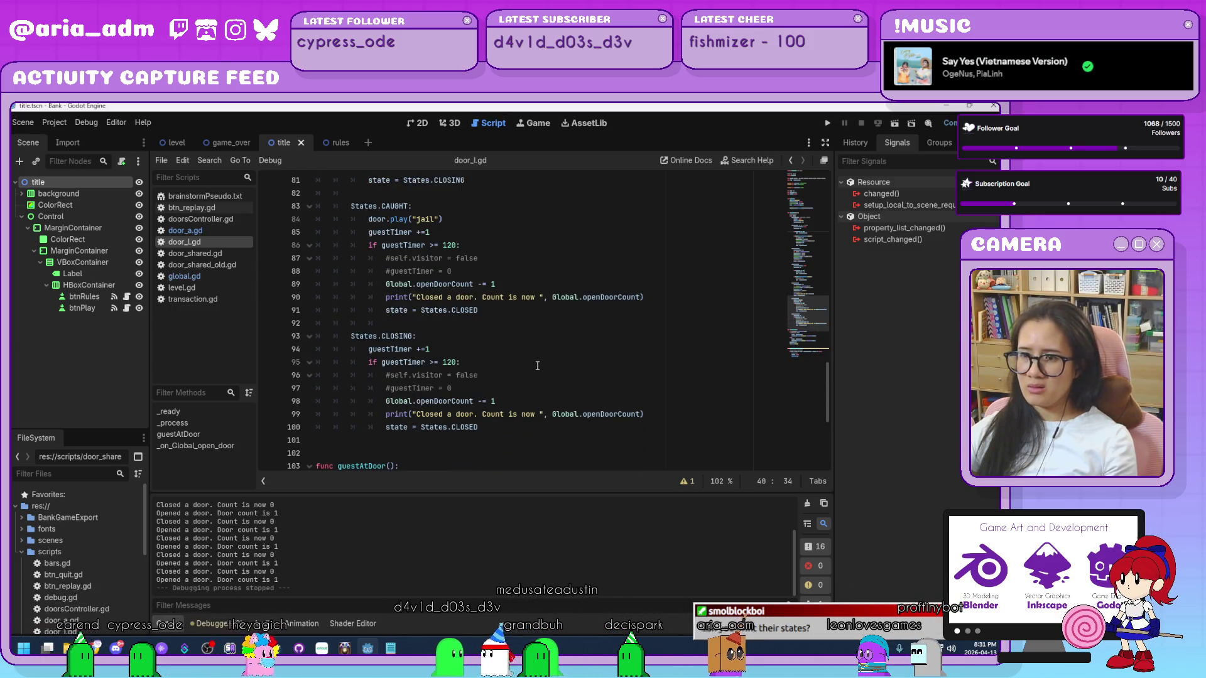
scroll(537, 365, "up", 1)
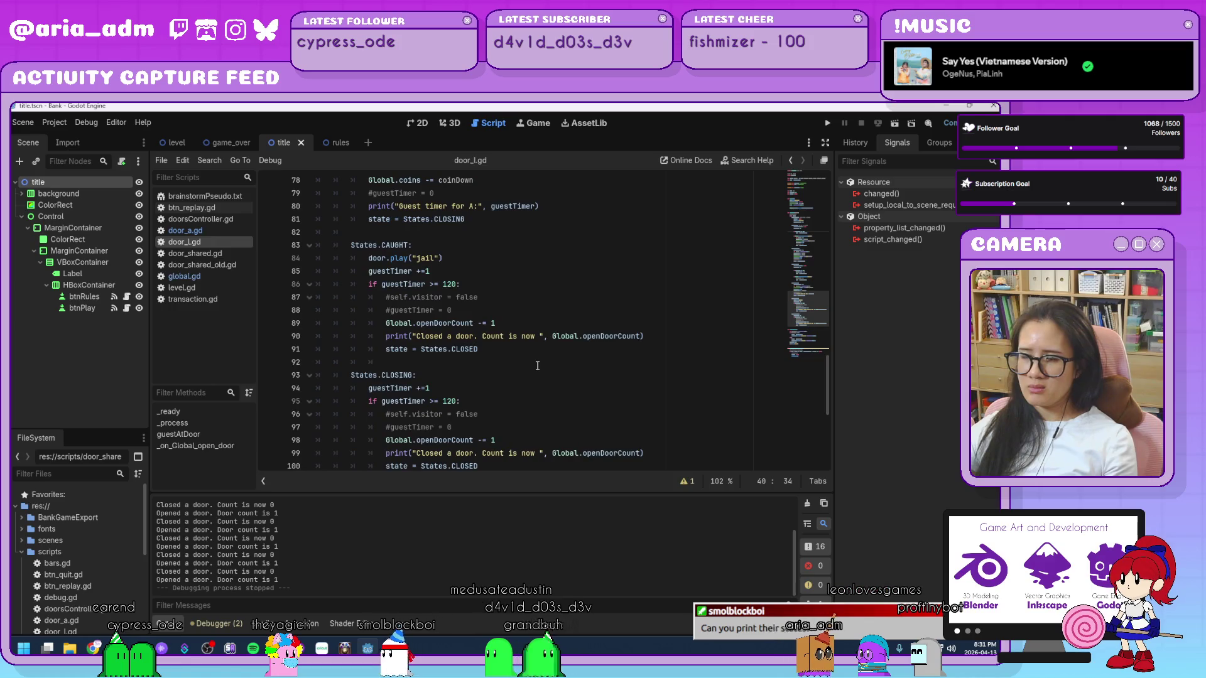
scroll(537, 365, "up", 18)
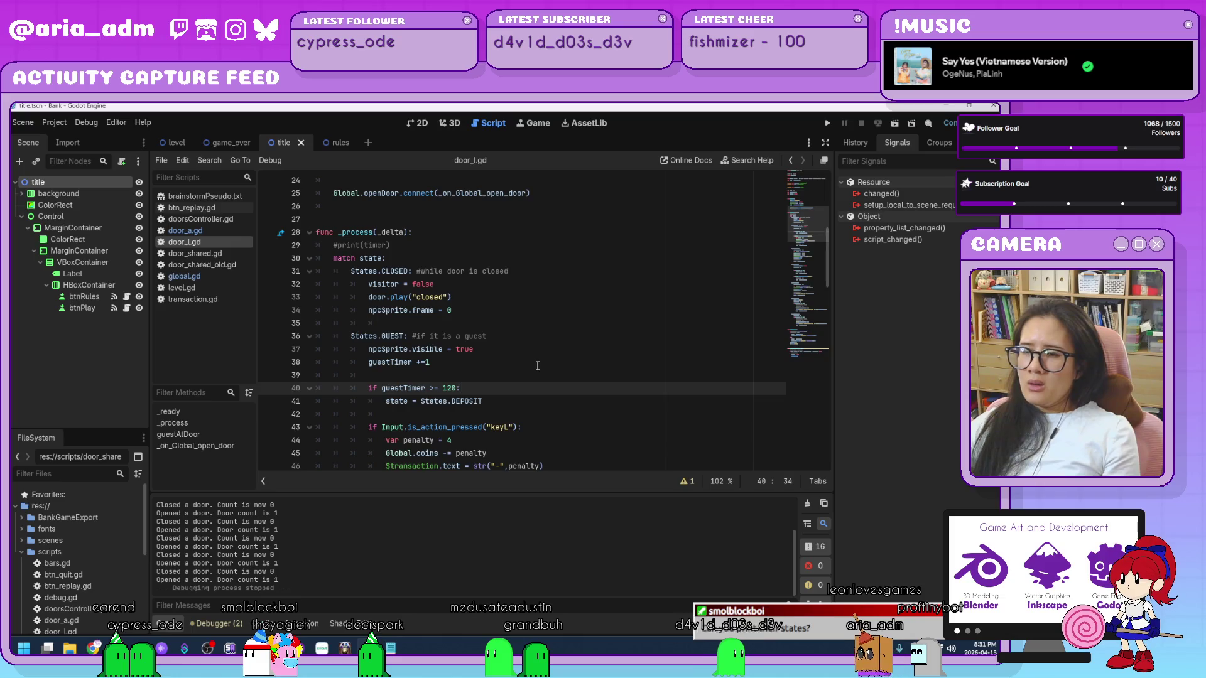
- Add a print(state) line after line 34 in door_l.gd
left_click(487, 315)
key("Return")
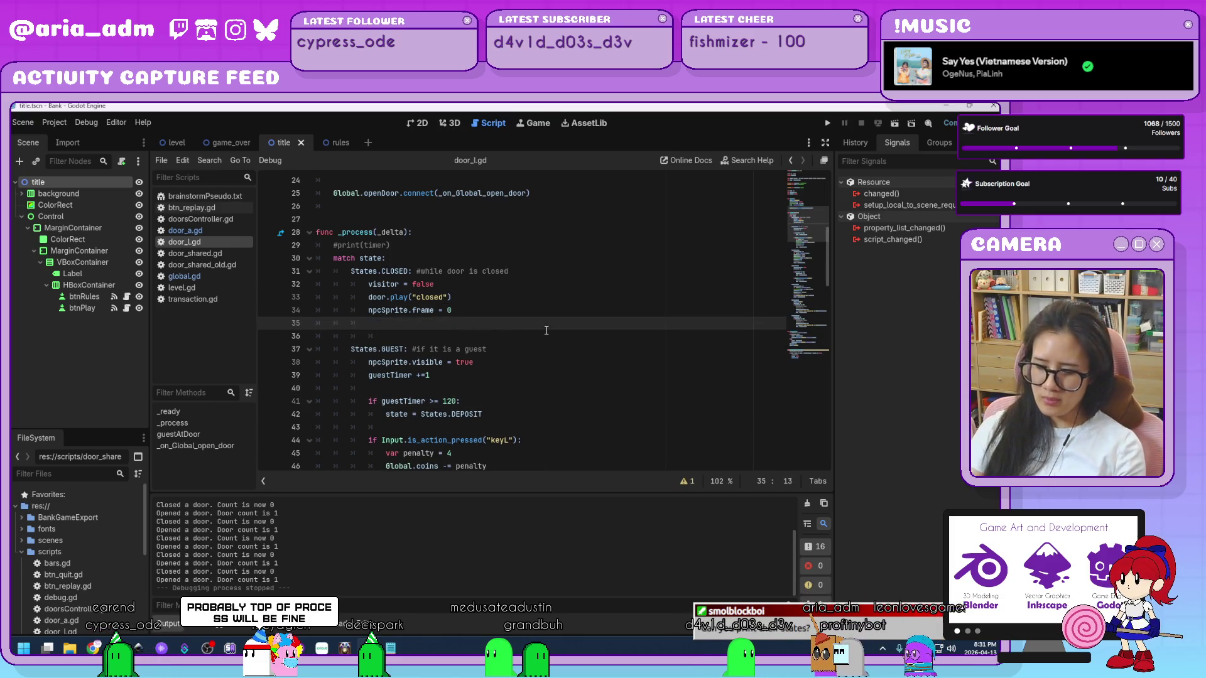
type("print()")
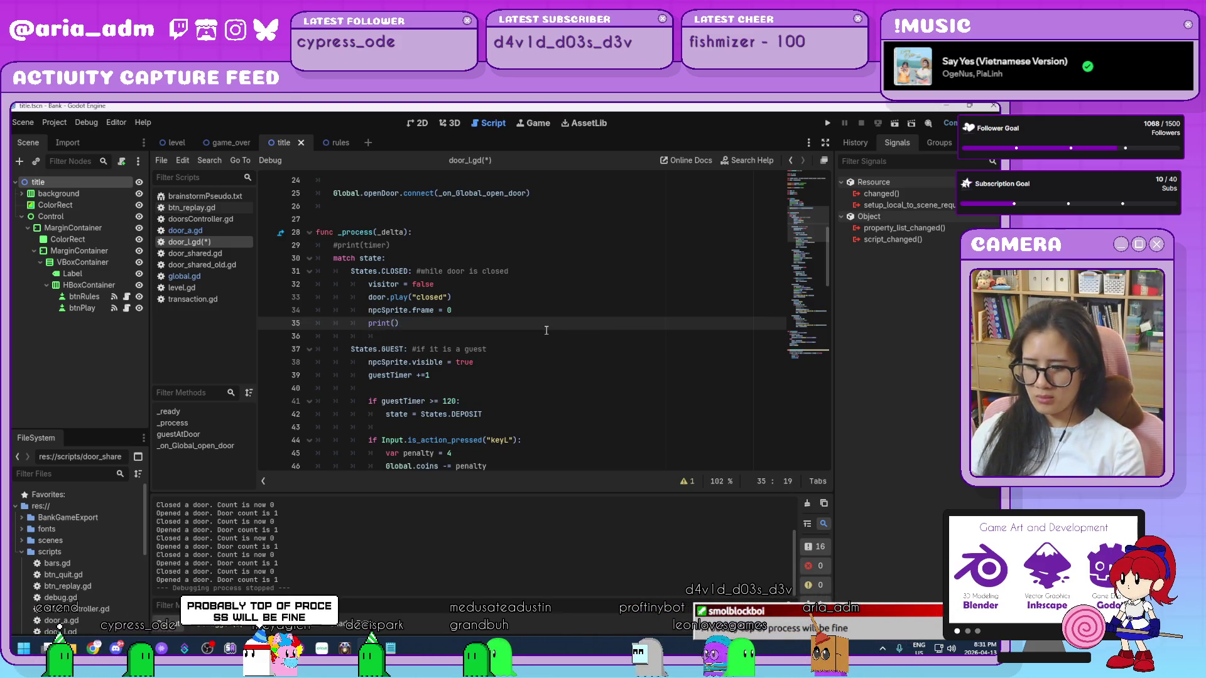
type("Sta")
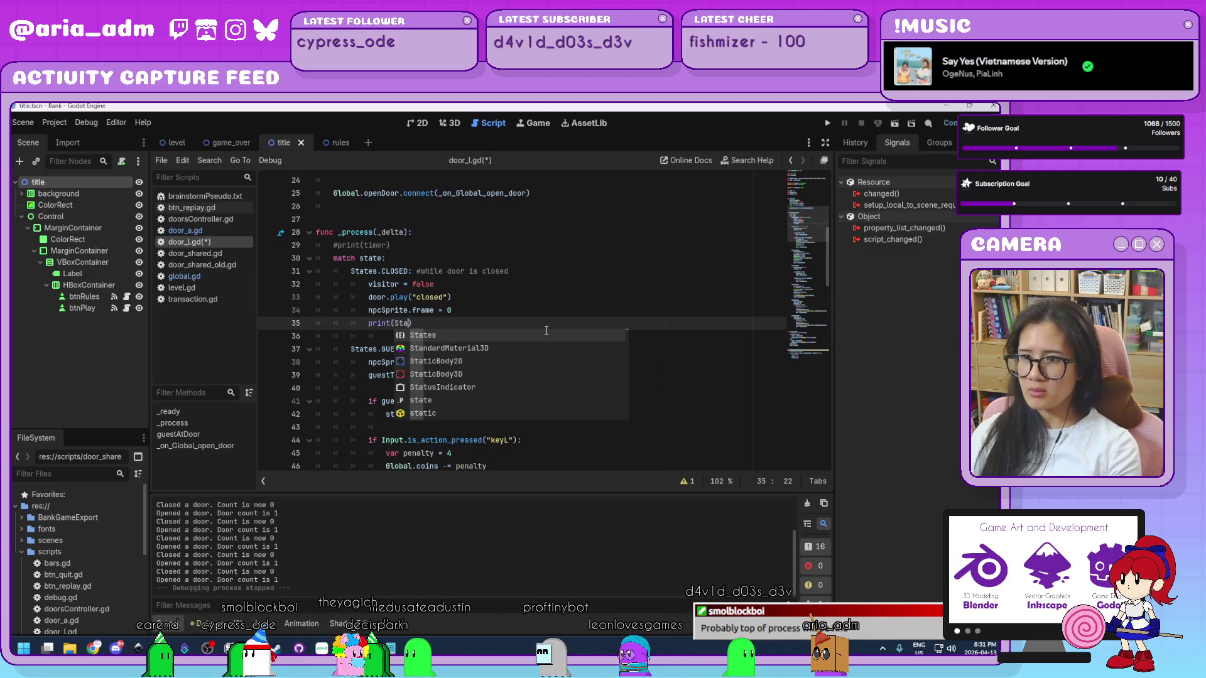
key("BackSpace")
key("BackSpace")
key("BackSpace")
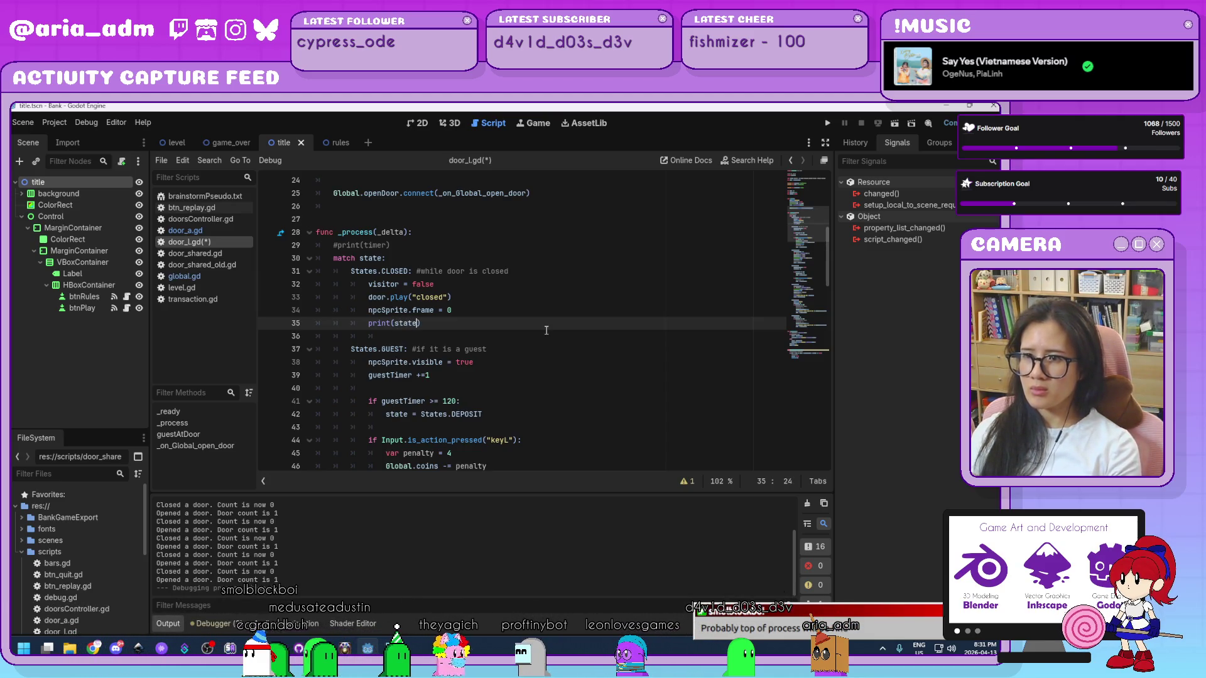
type("state")
- Move print(state) onto a new line below #print(timer) and run the game
left_click_drag(421, 323, 370, 326)
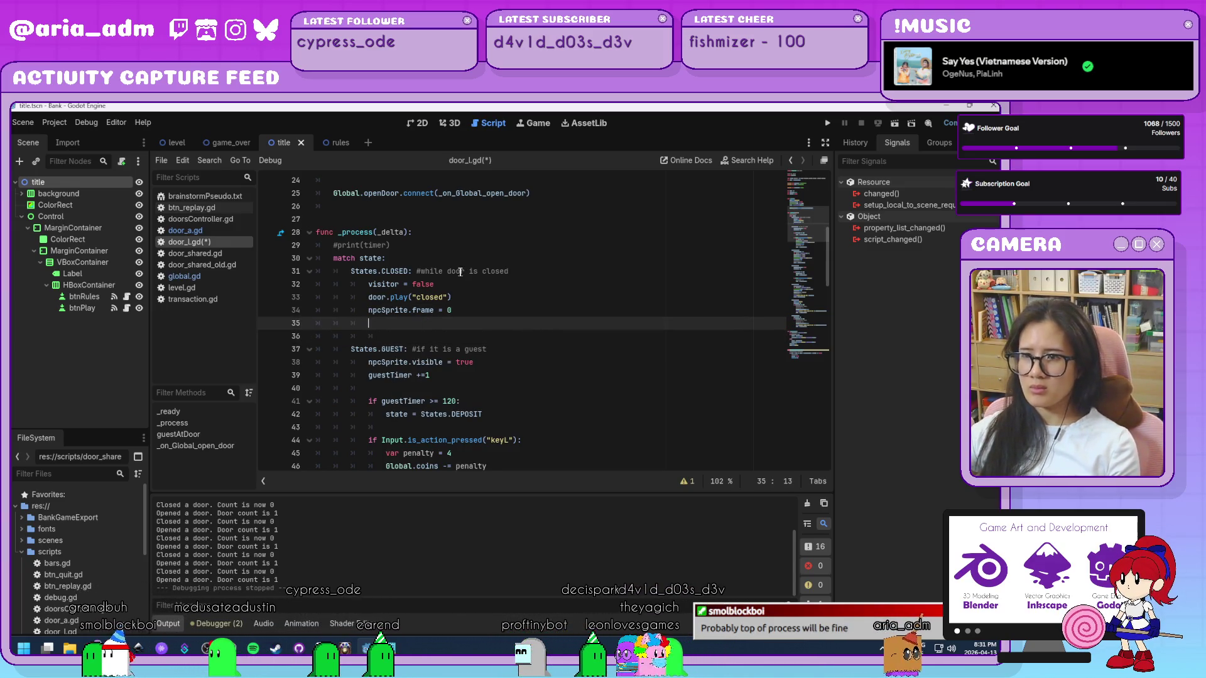
key("ctrl+x")
left_click(457, 249)
key("Return")
key("ctrl+v")
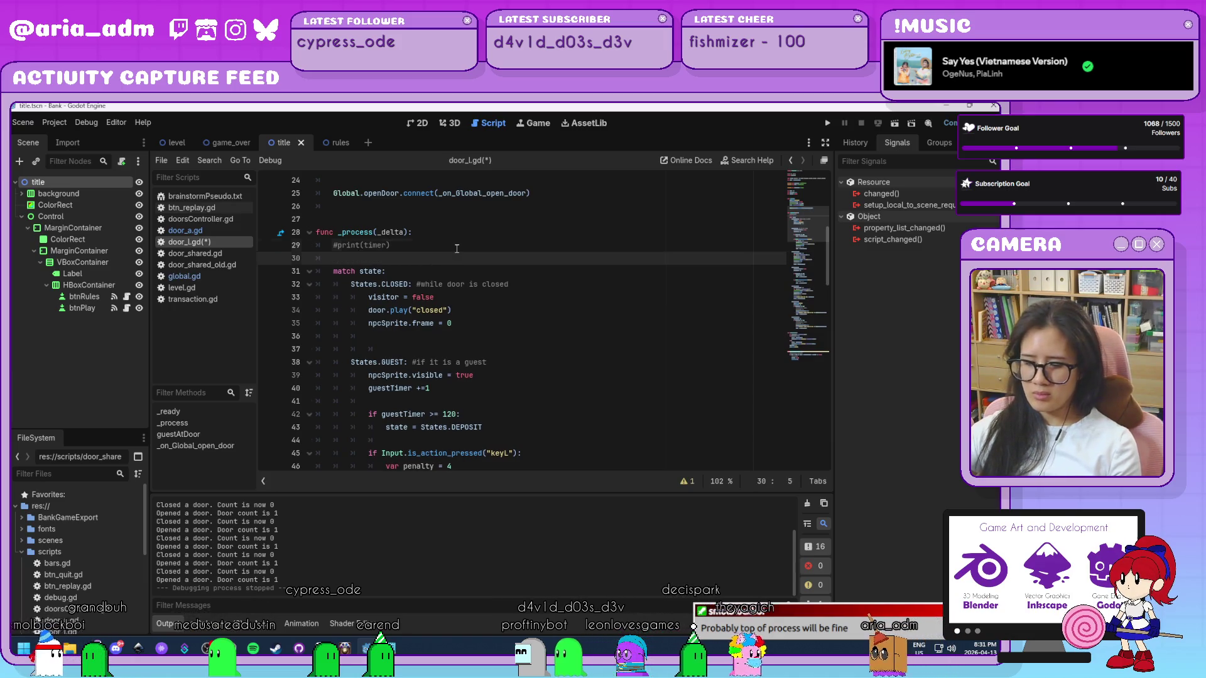
left_click(828, 125)
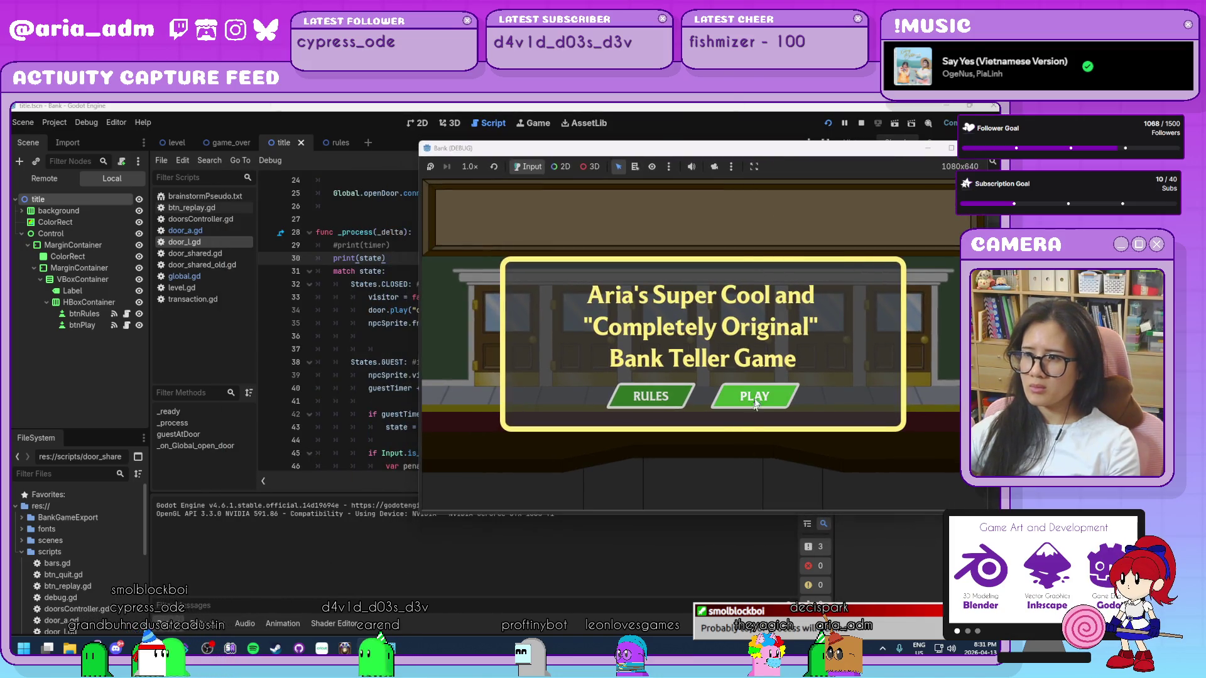
- Play a round serving guests at doors A, L and A, then stop with F8
left_click(752, 397)
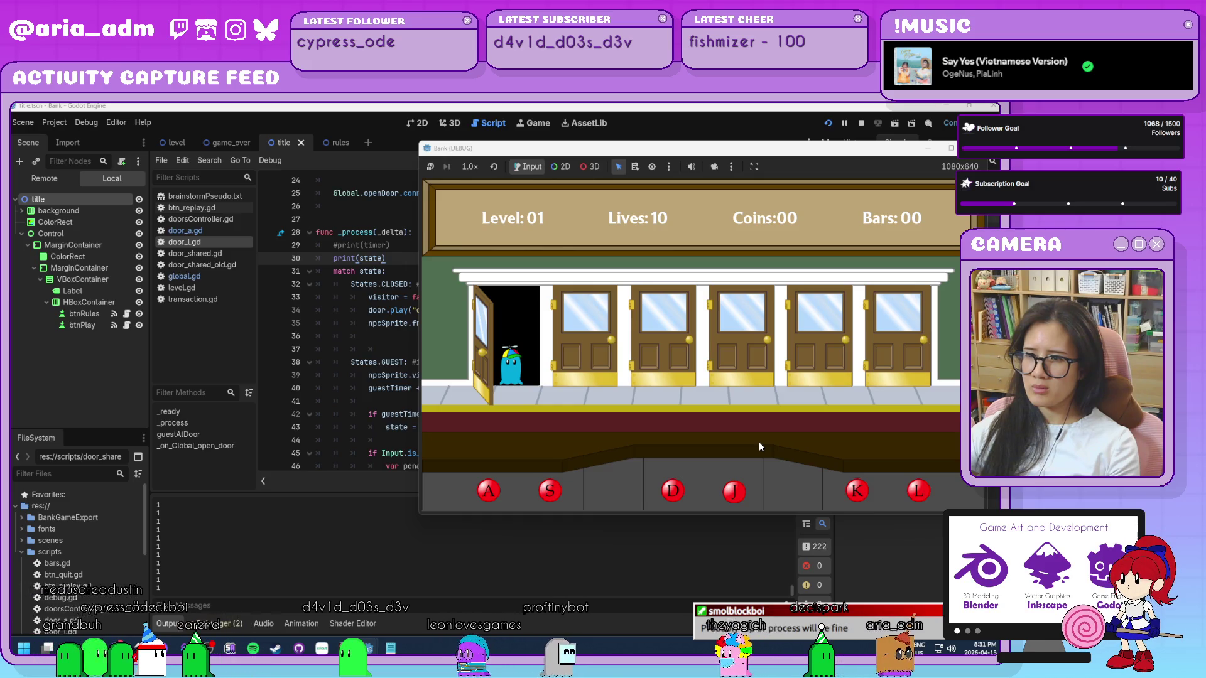
key("a")
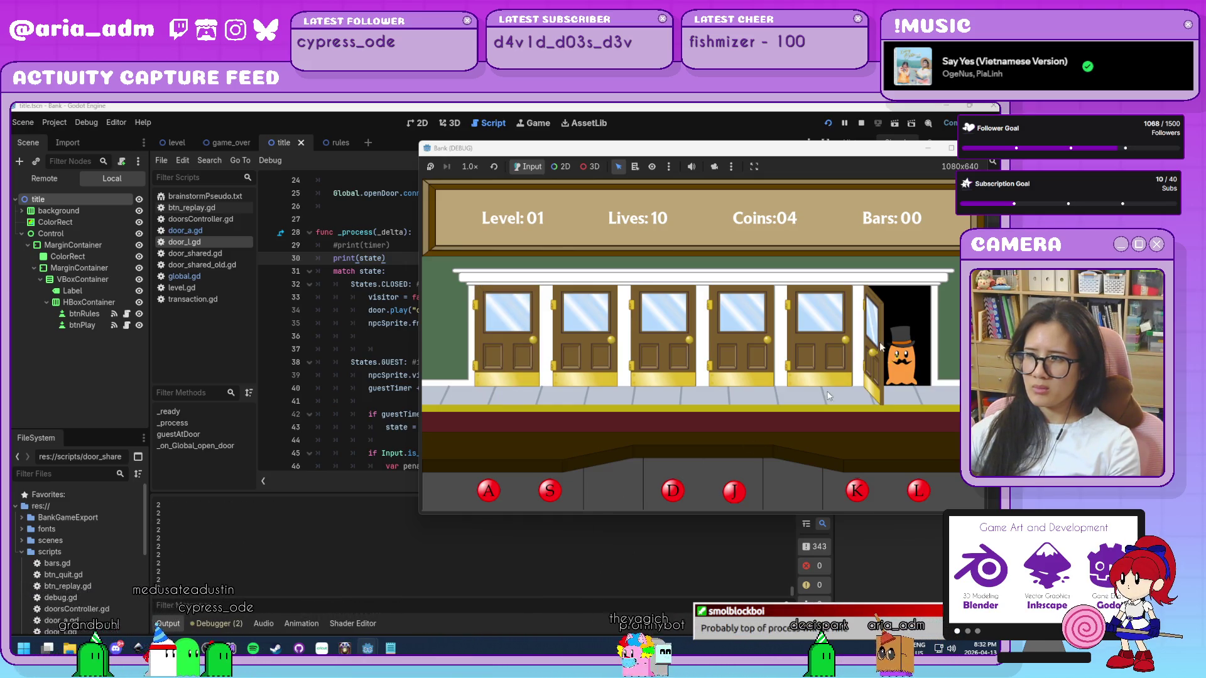
key("l")
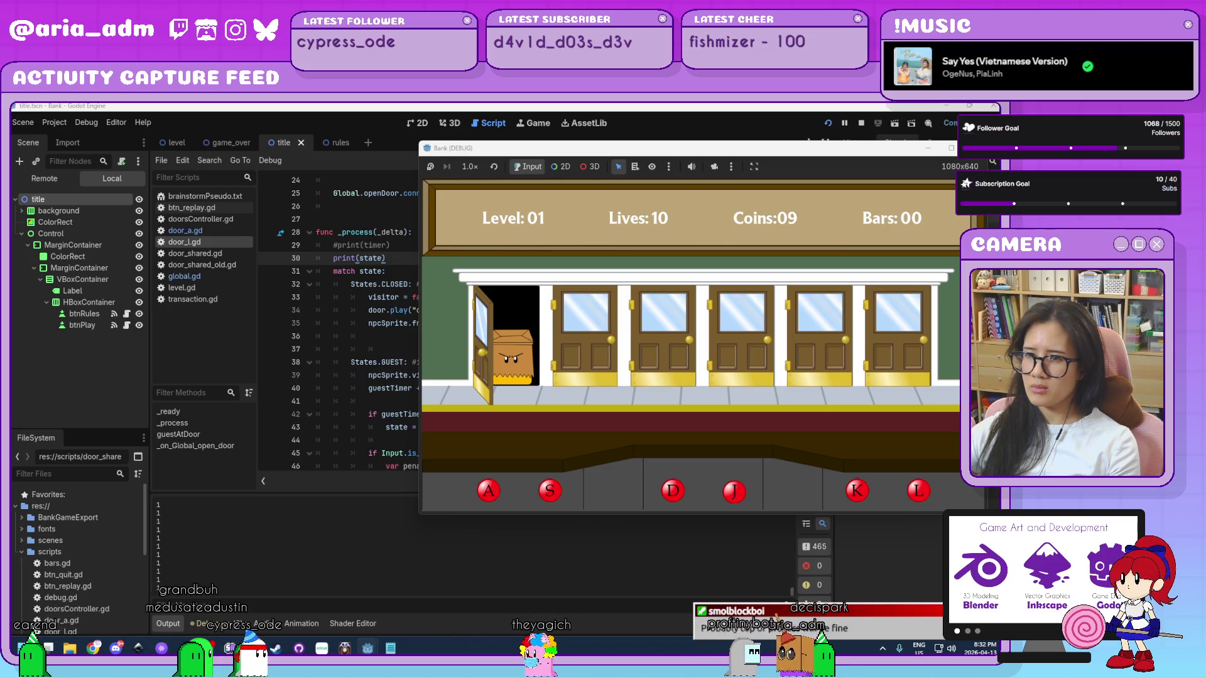
key("a")
key("F8")
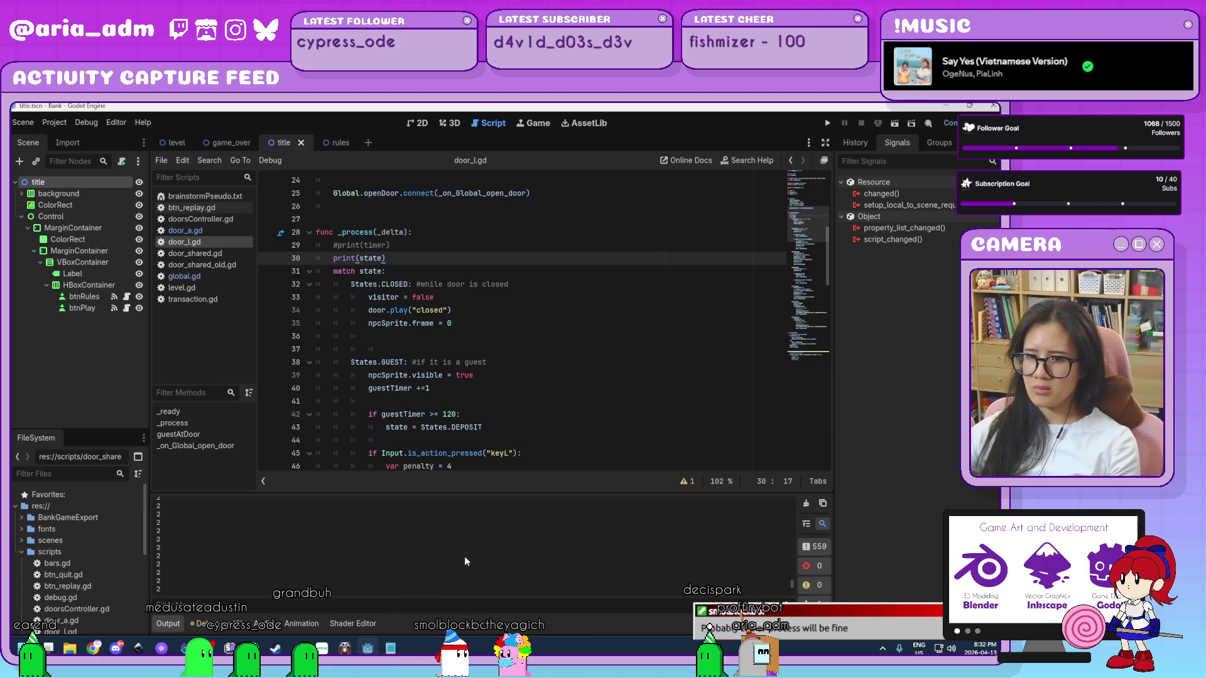
scroll(465, 556, "up", 3)
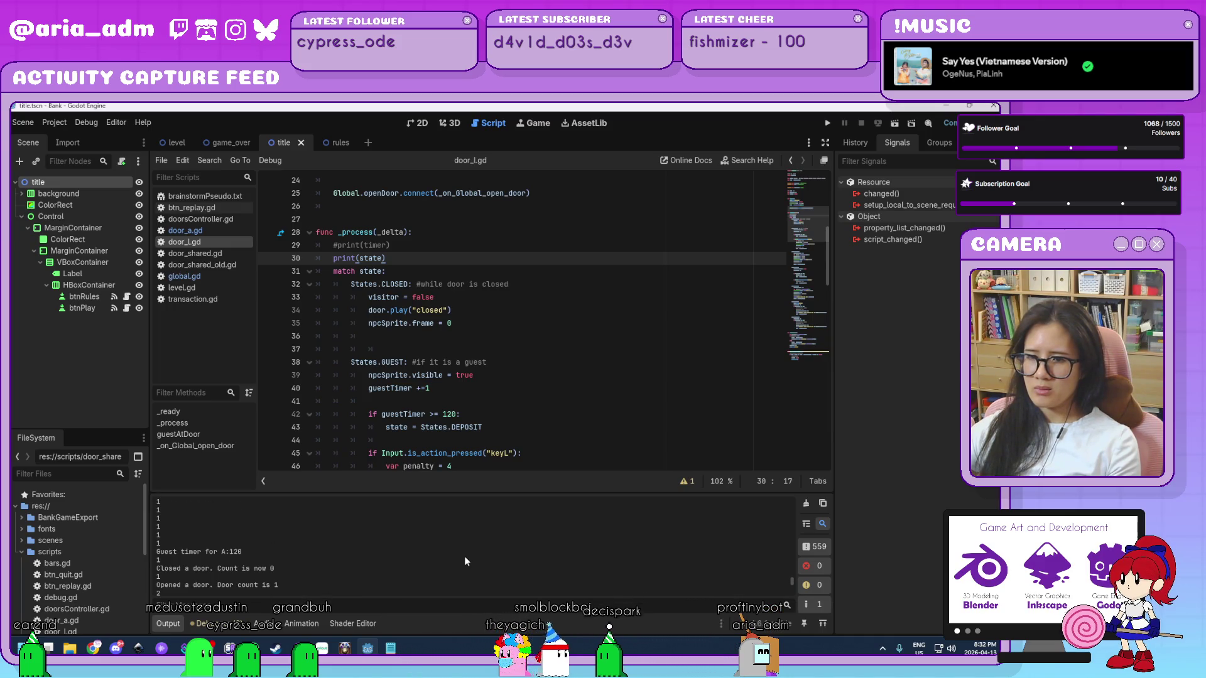
scroll(465, 556, "up", 2)
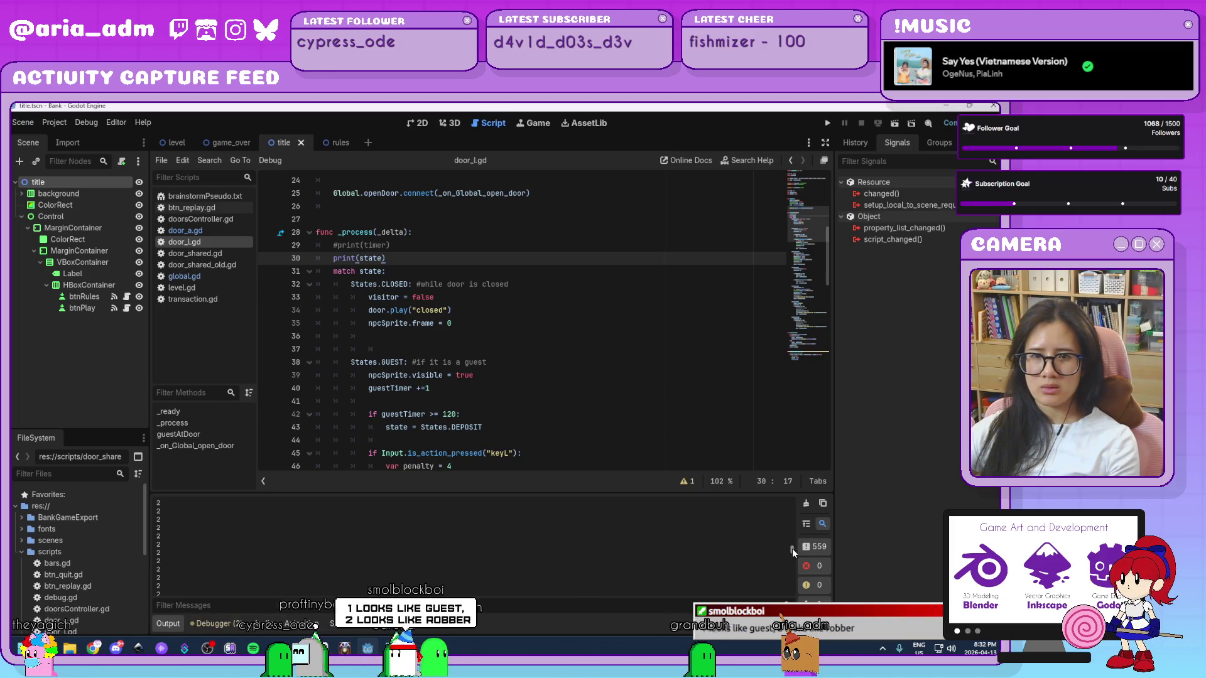
left_click_drag(792, 549, 791, 493)
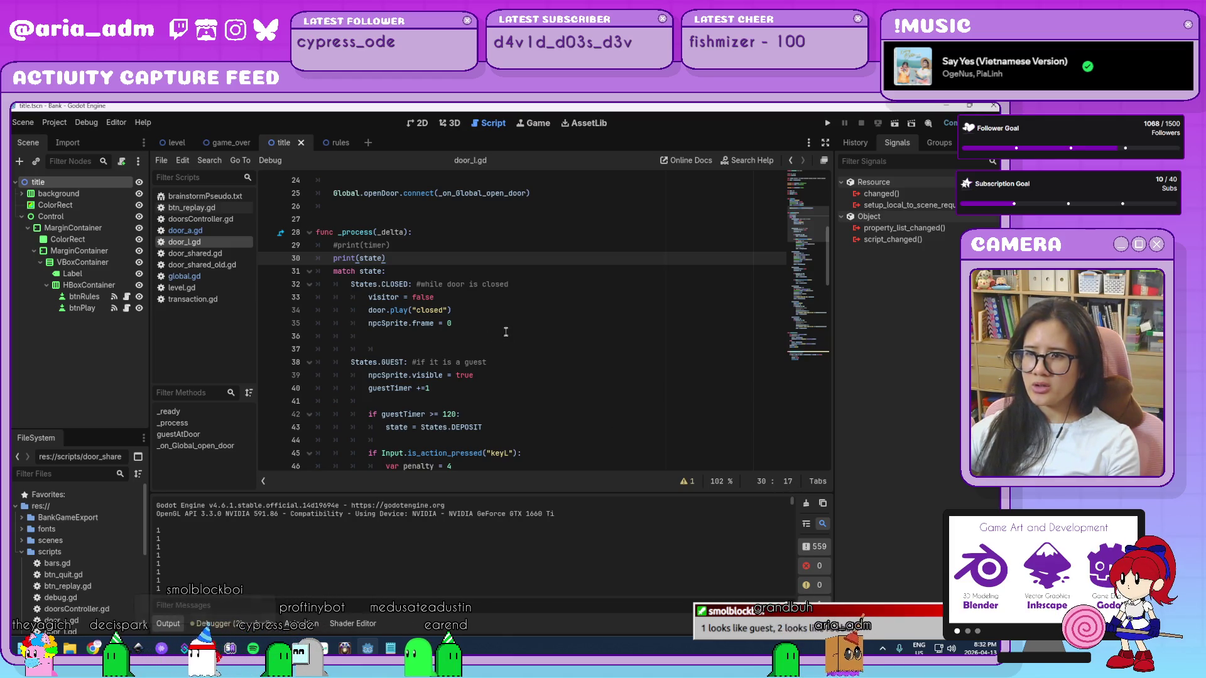
left_click(394, 284)
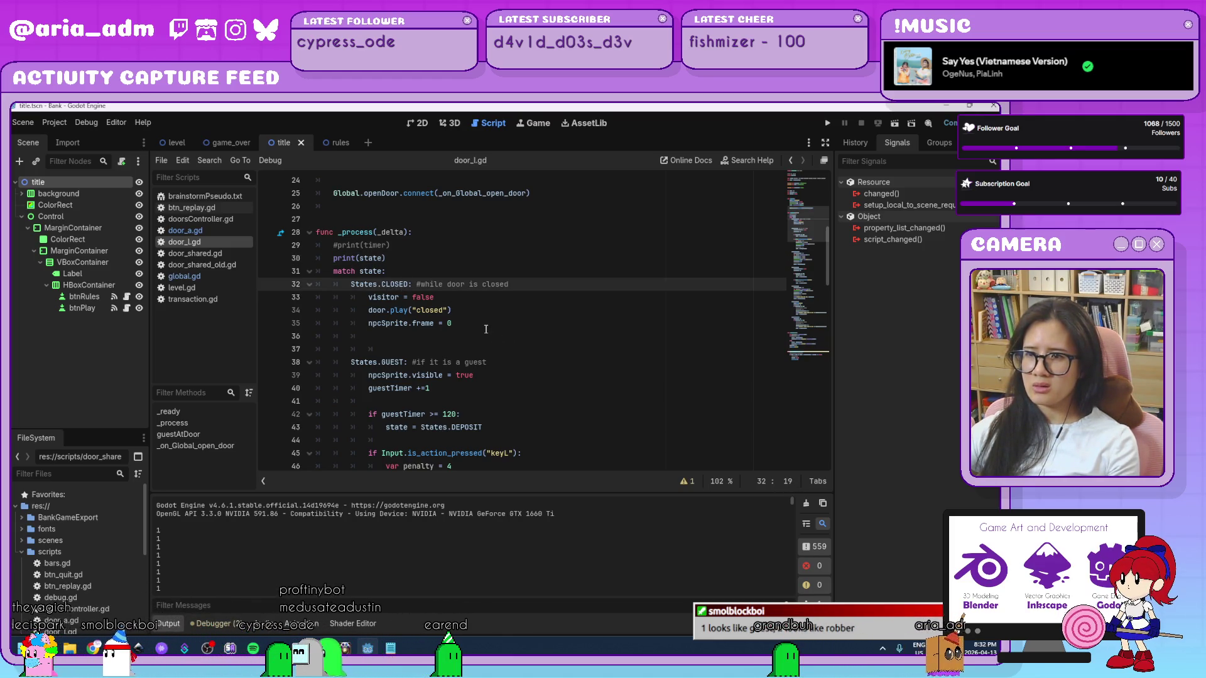
- Drag the split bar up to enlarge the output panel below the script
scroll(486, 329, "up", 4)
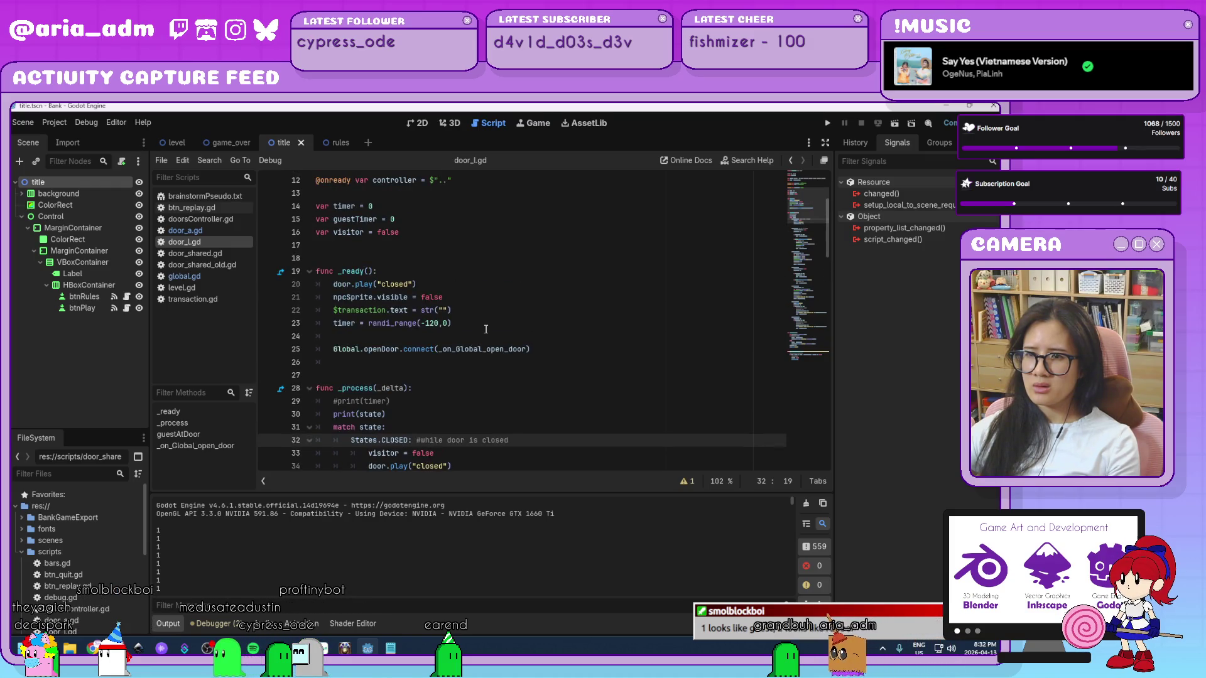
scroll(485, 329, "up", 4)
scroll(486, 330, "down", 7)
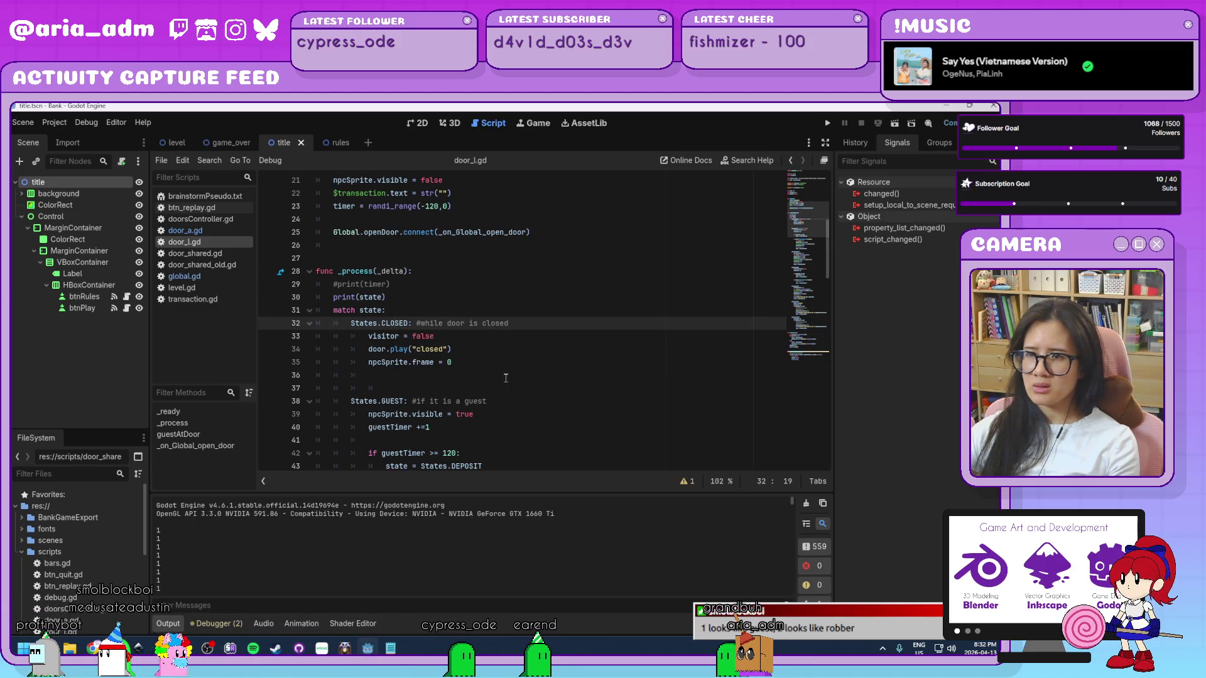
scroll(506, 378, "down", 1)
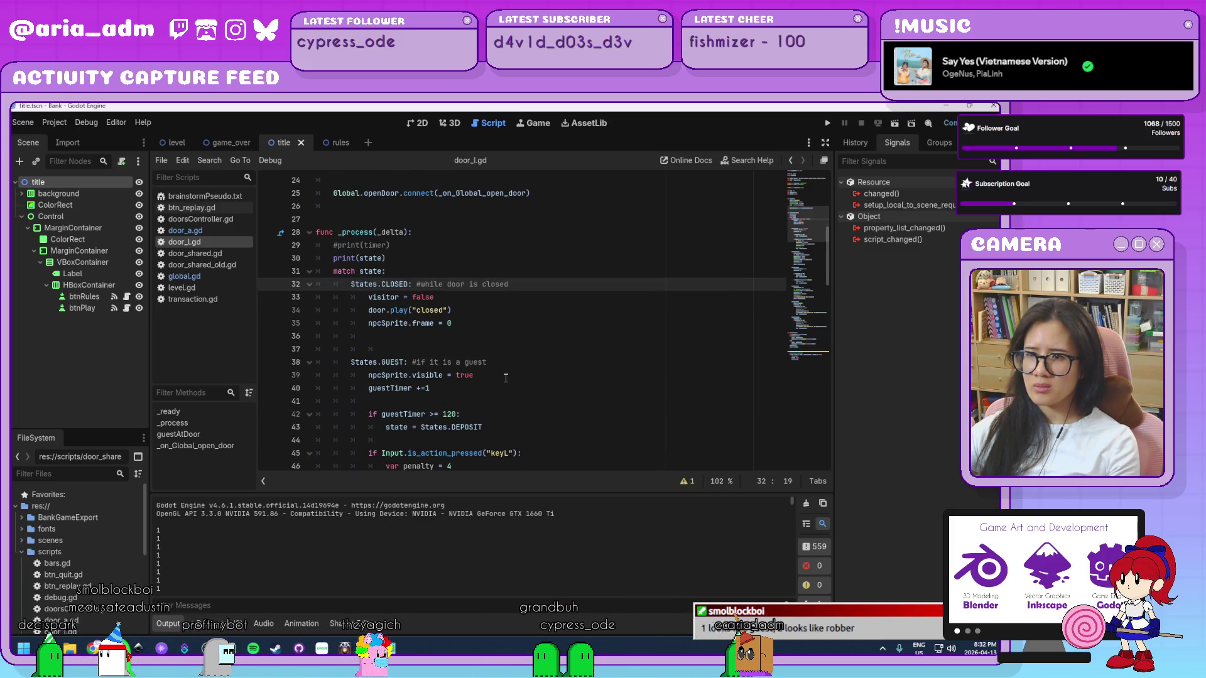
scroll(506, 378, "down", 4)
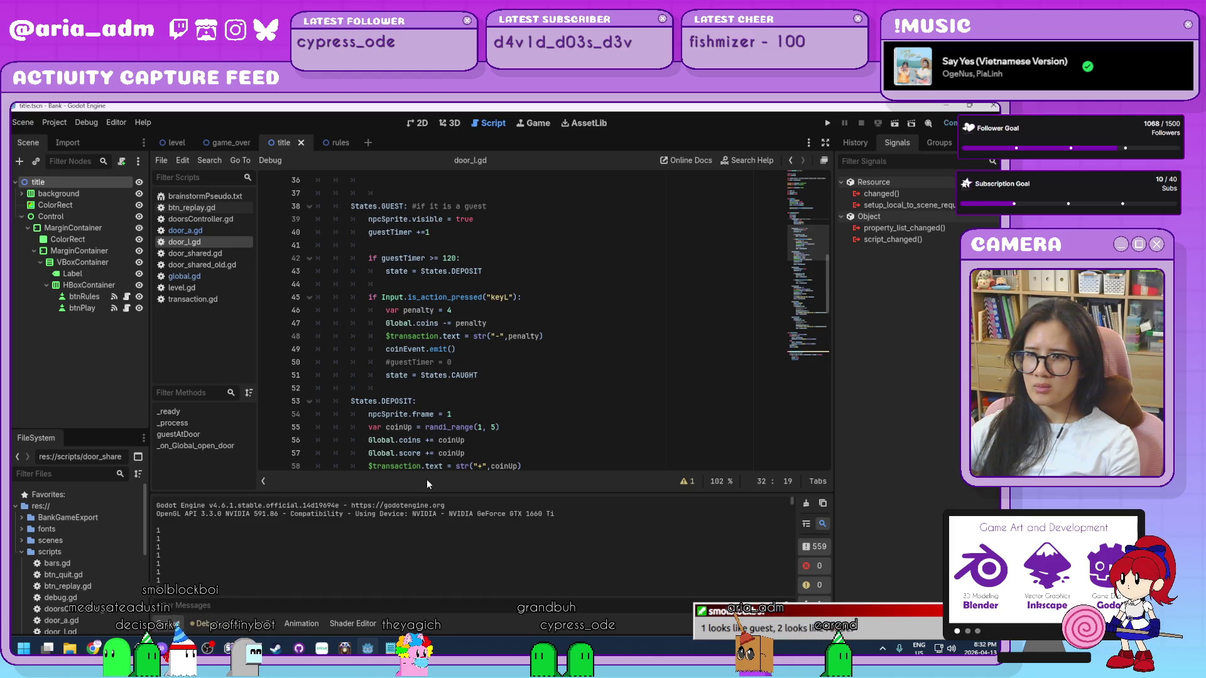
scroll(492, 457, "up", 1)
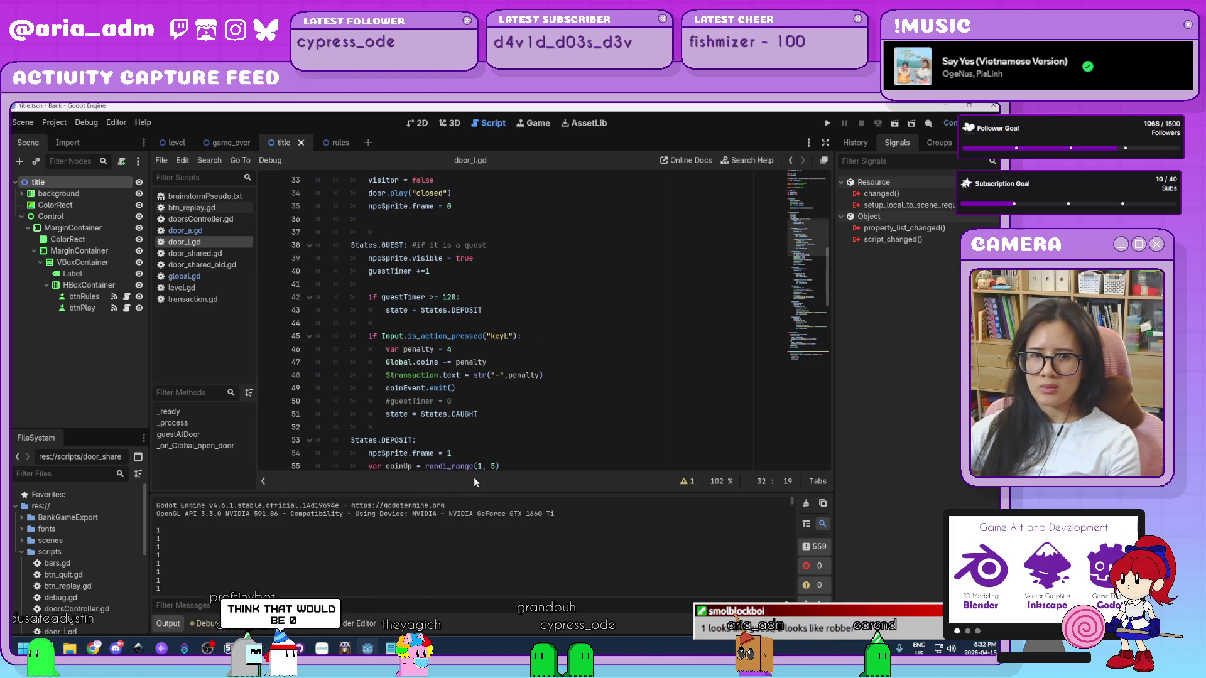
left_click_drag(475, 489, 478, 432)
scroll(793, 447, "down", 1)
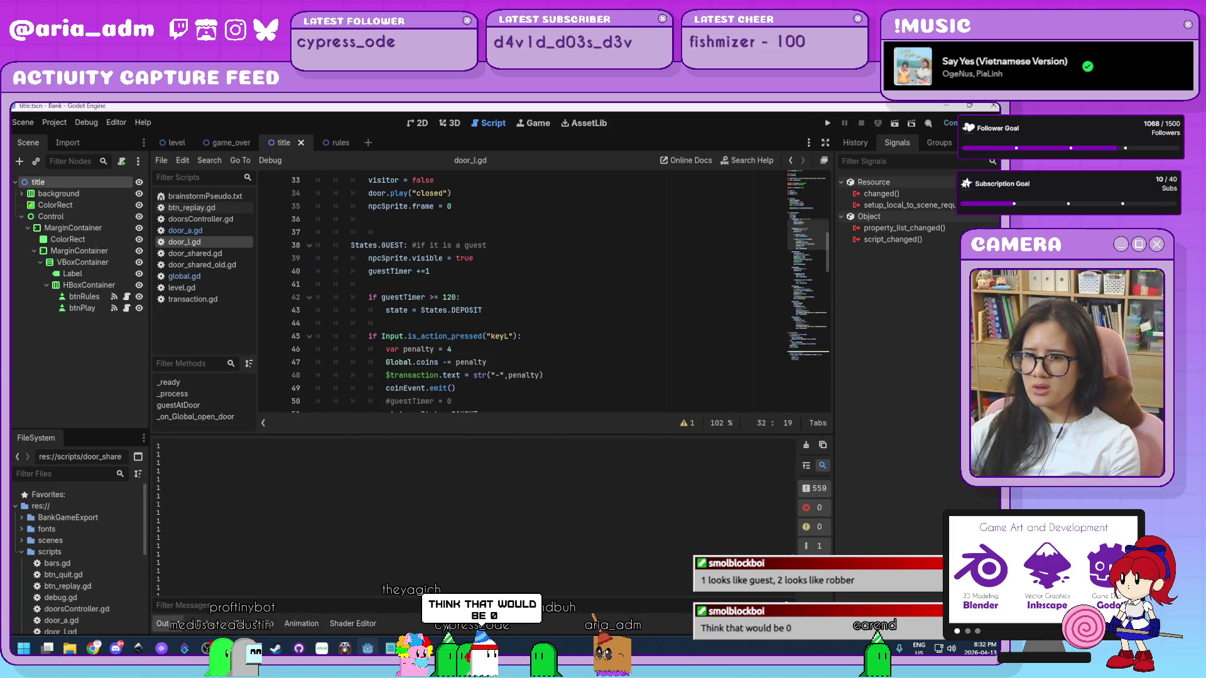
left_click_drag(792, 524, 792, 556)
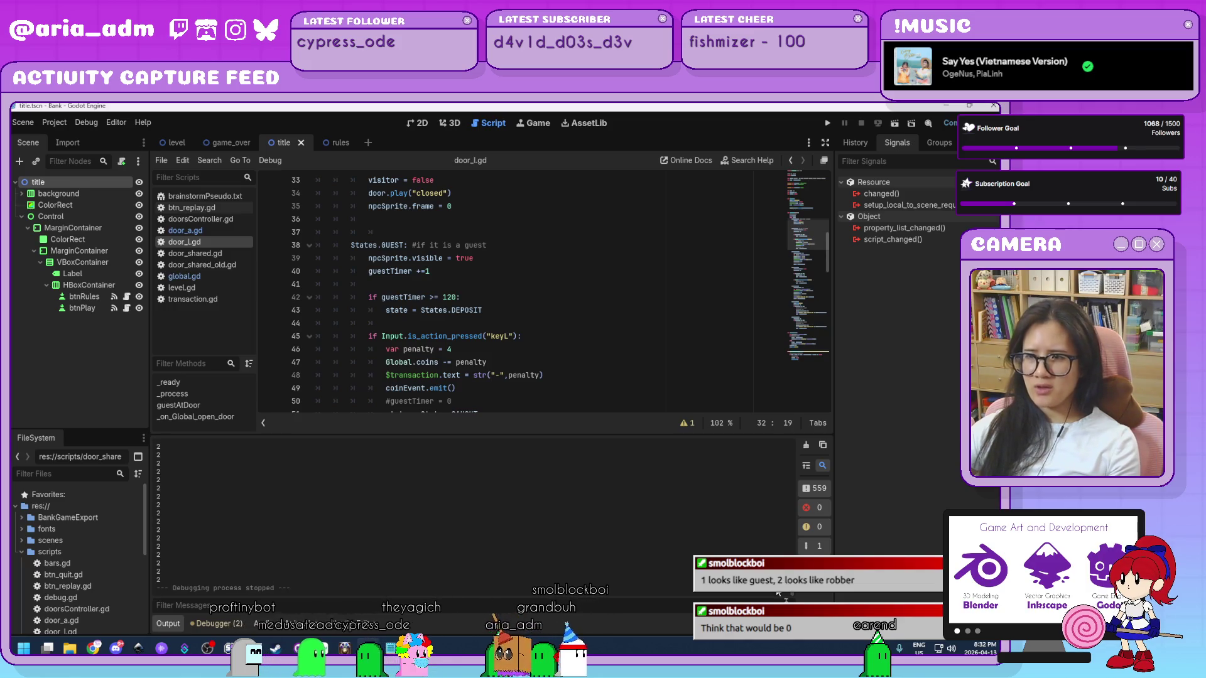
- Insert a blank line right after 'func _ready():' in door_l.gd
scroll(631, 350, "down", 6)
scroll(631, 351, "up", 10)
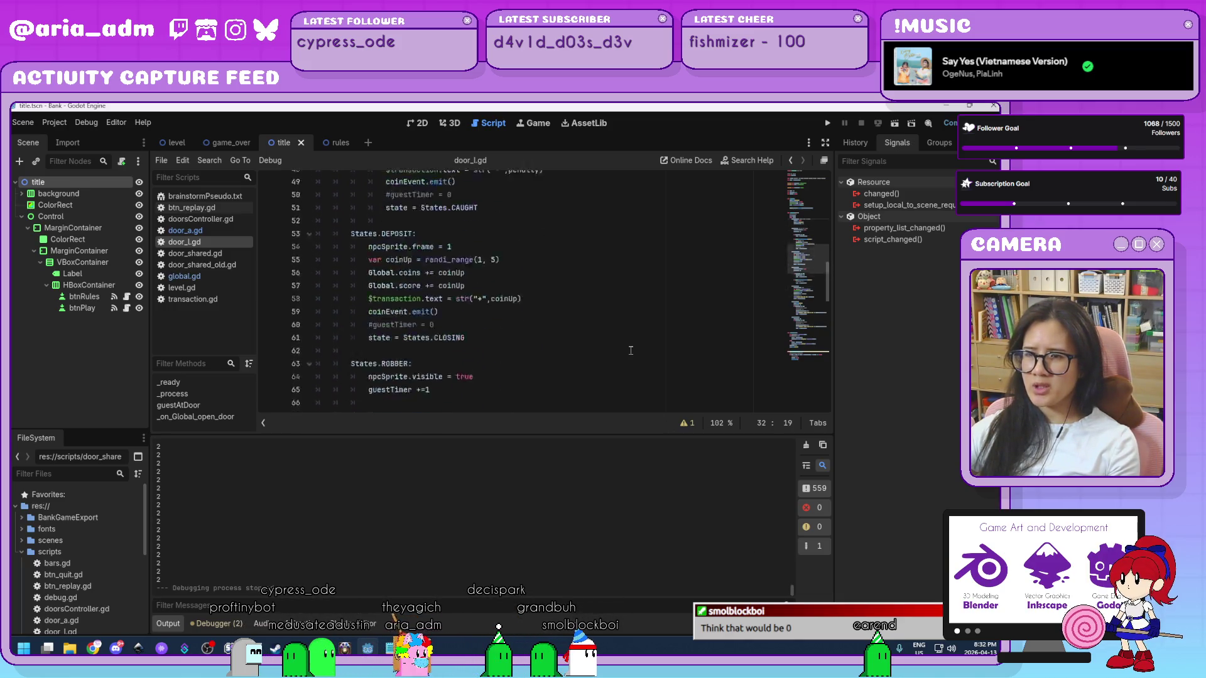
scroll(631, 351, "up", 5)
scroll(631, 350, "down", 1)
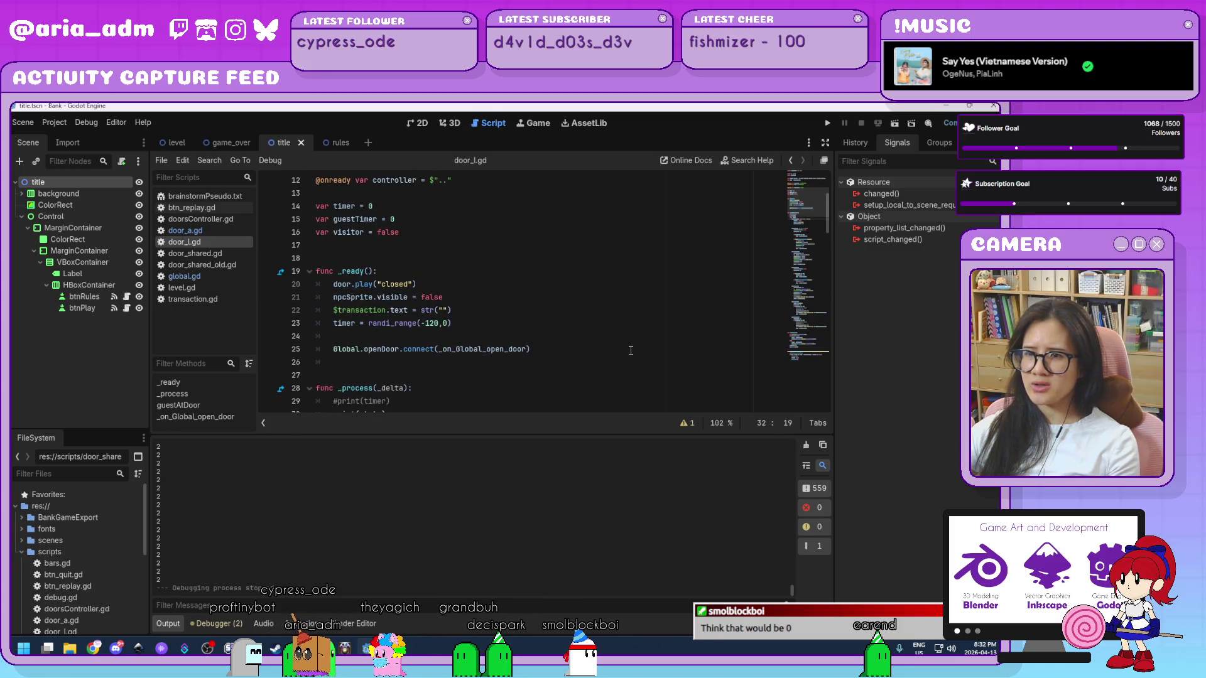
left_click(619, 271)
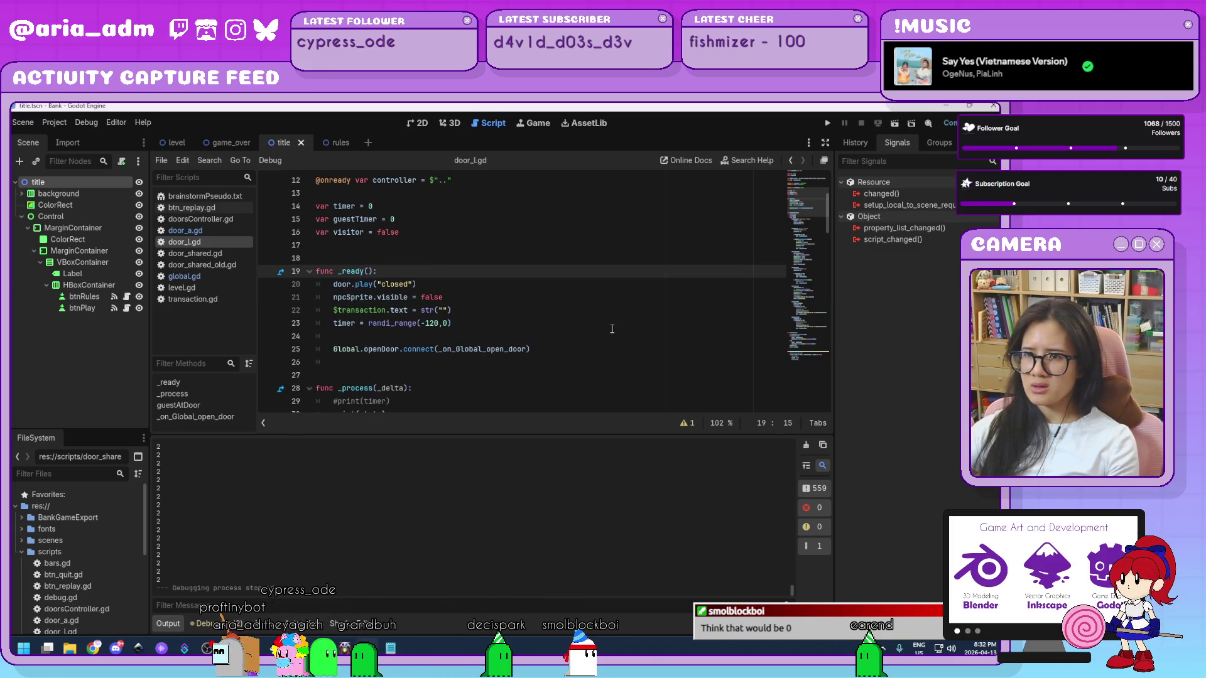
key("Return")
scroll(615, 325, "down", 3)
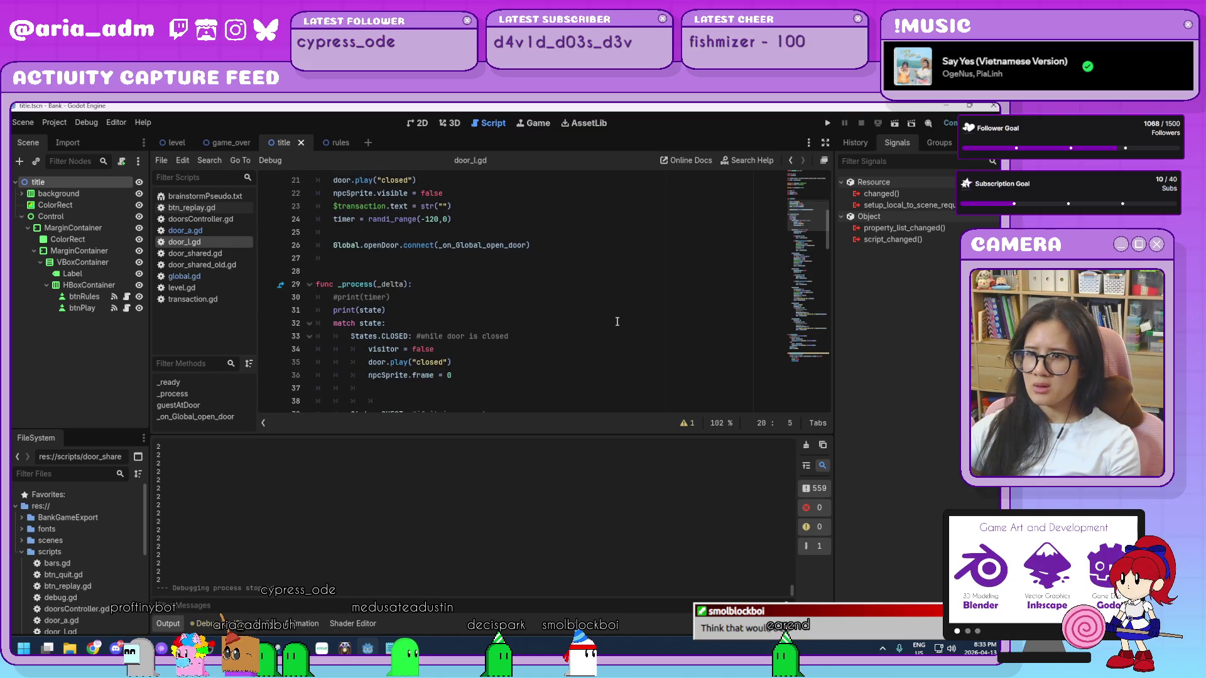
scroll(617, 321, "up", 1)
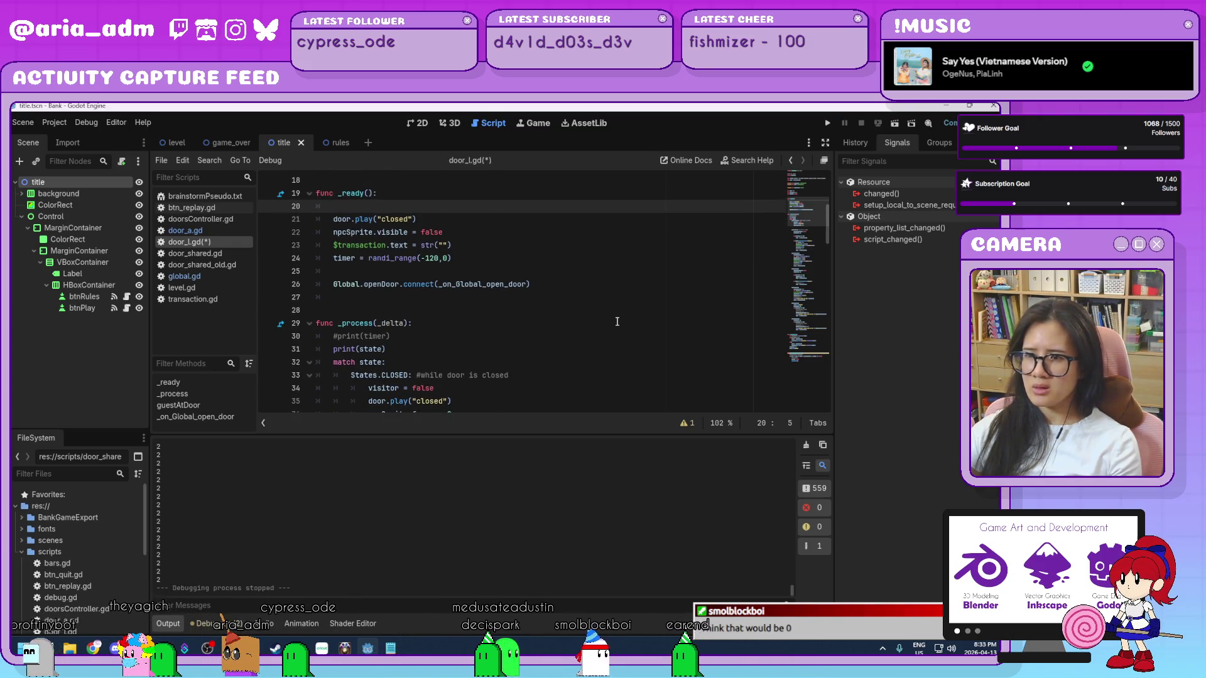
scroll(617, 322, "up", 1)
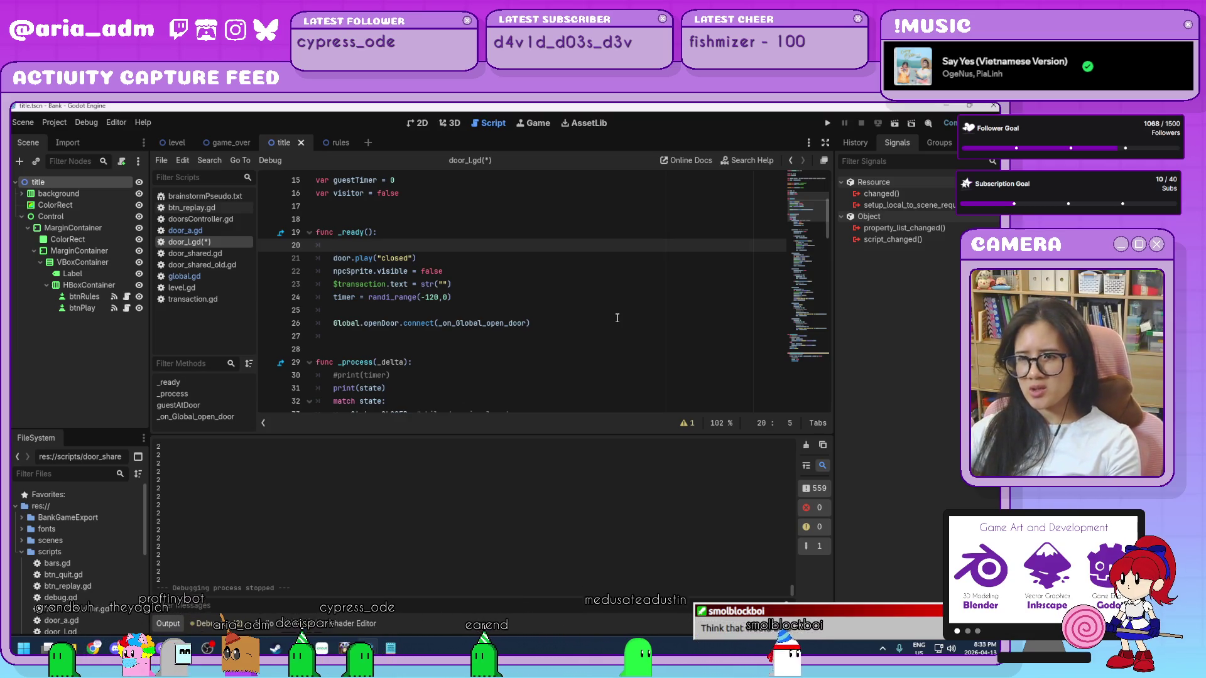
scroll(534, 277, "down", 1)
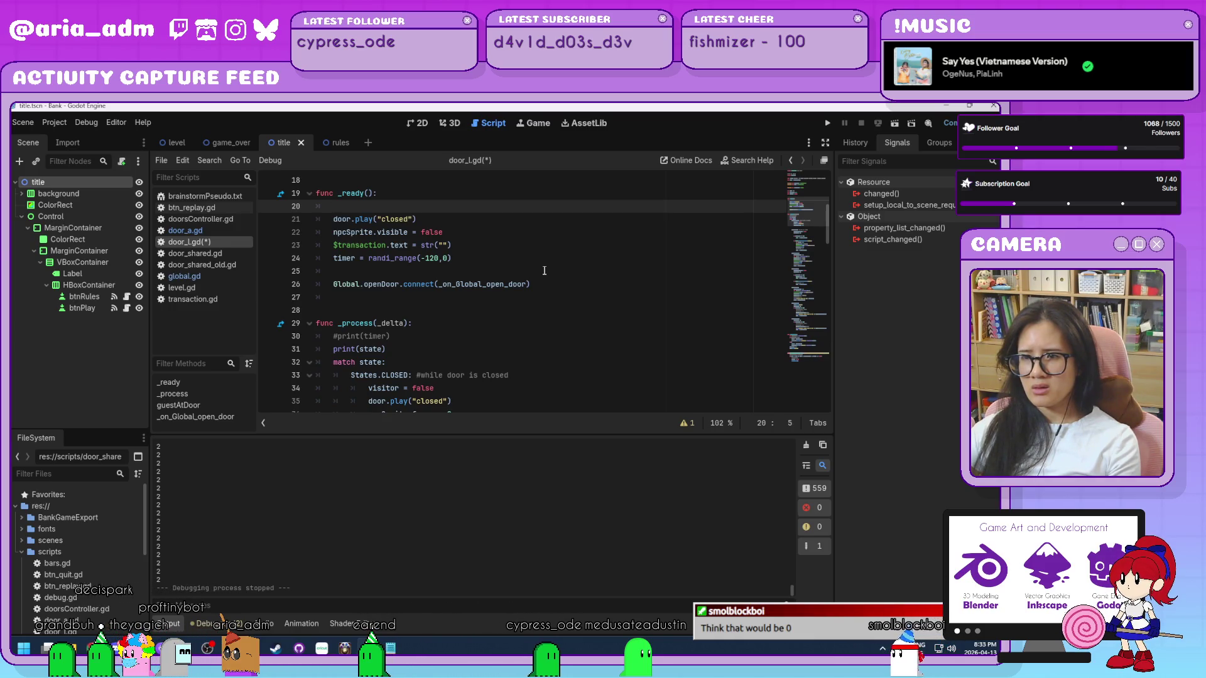
- Type 'state = 0' on the new line in _ready
type("st")
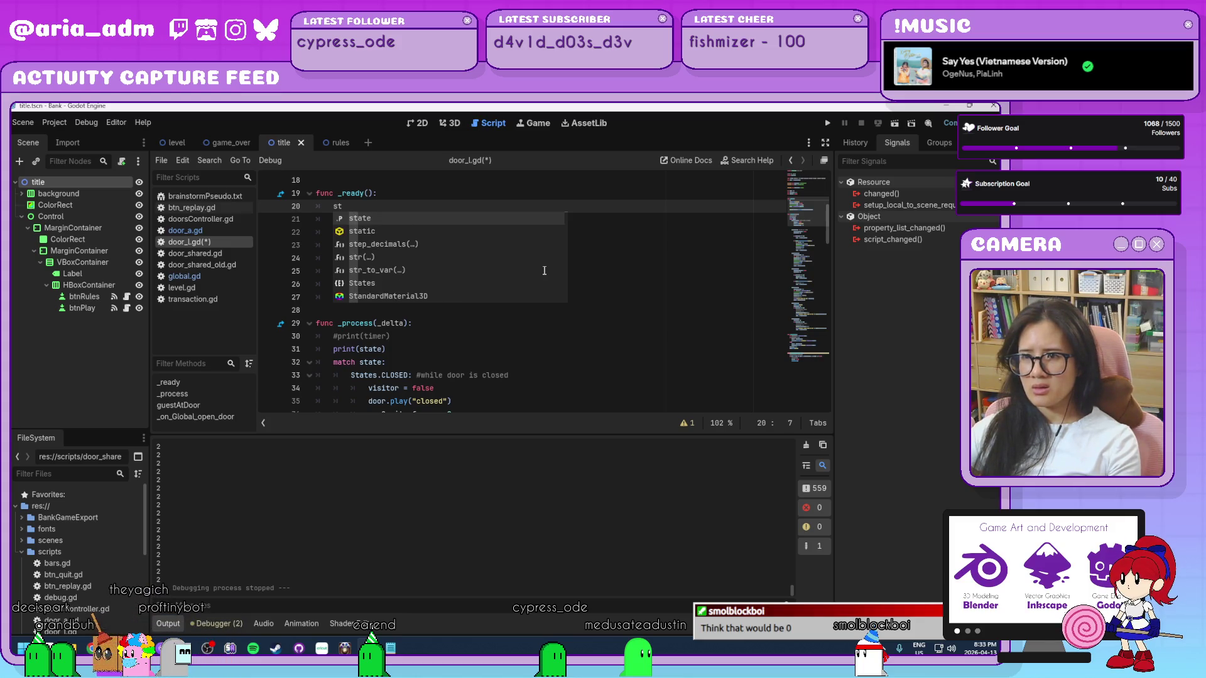
key("Return")
type("= 0")
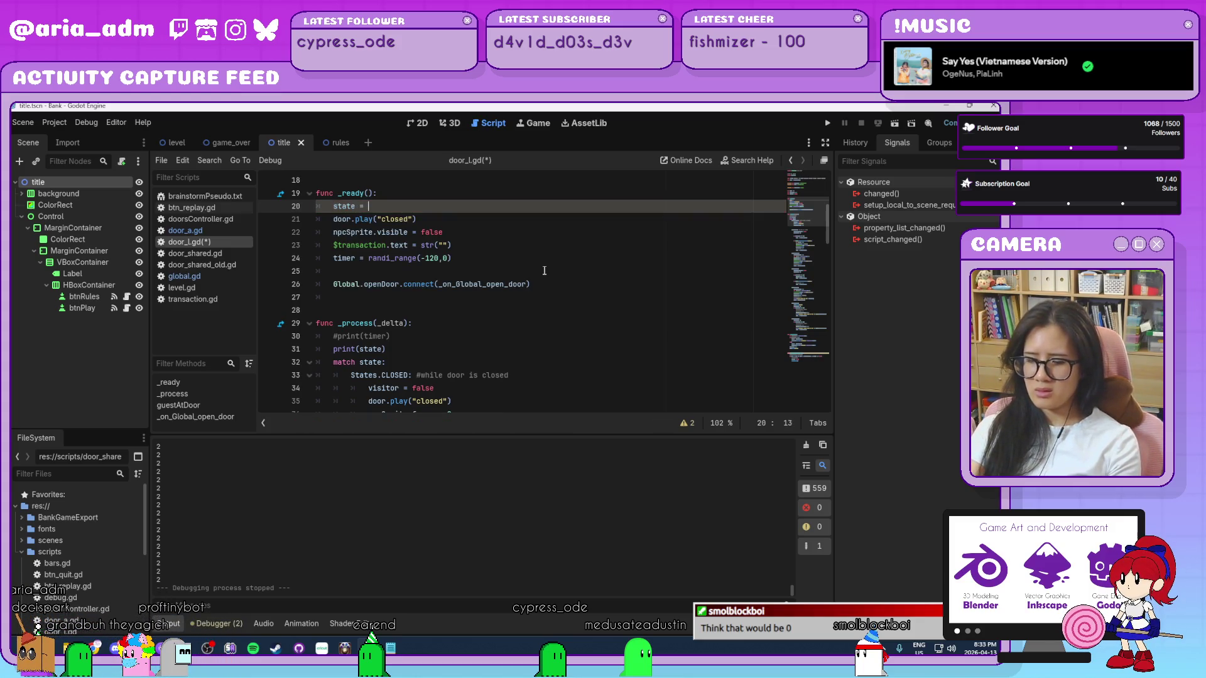
left_click(578, 282)
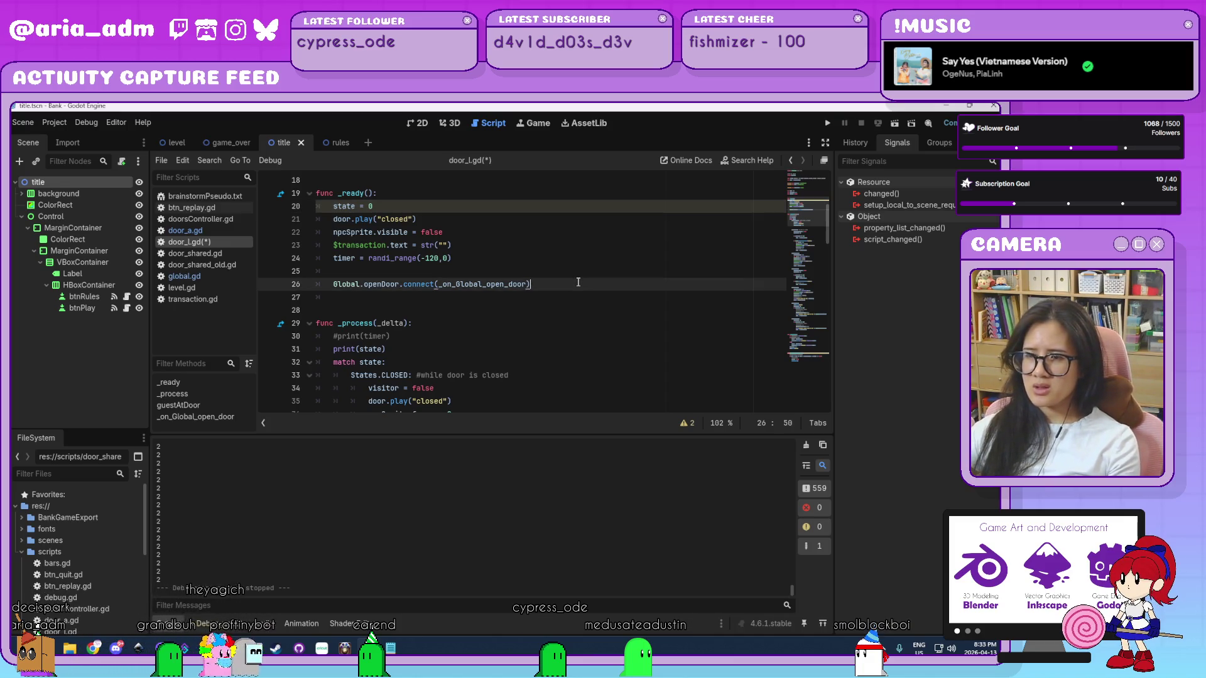
- Run the game, start the bank level, then stop it
left_click(827, 123)
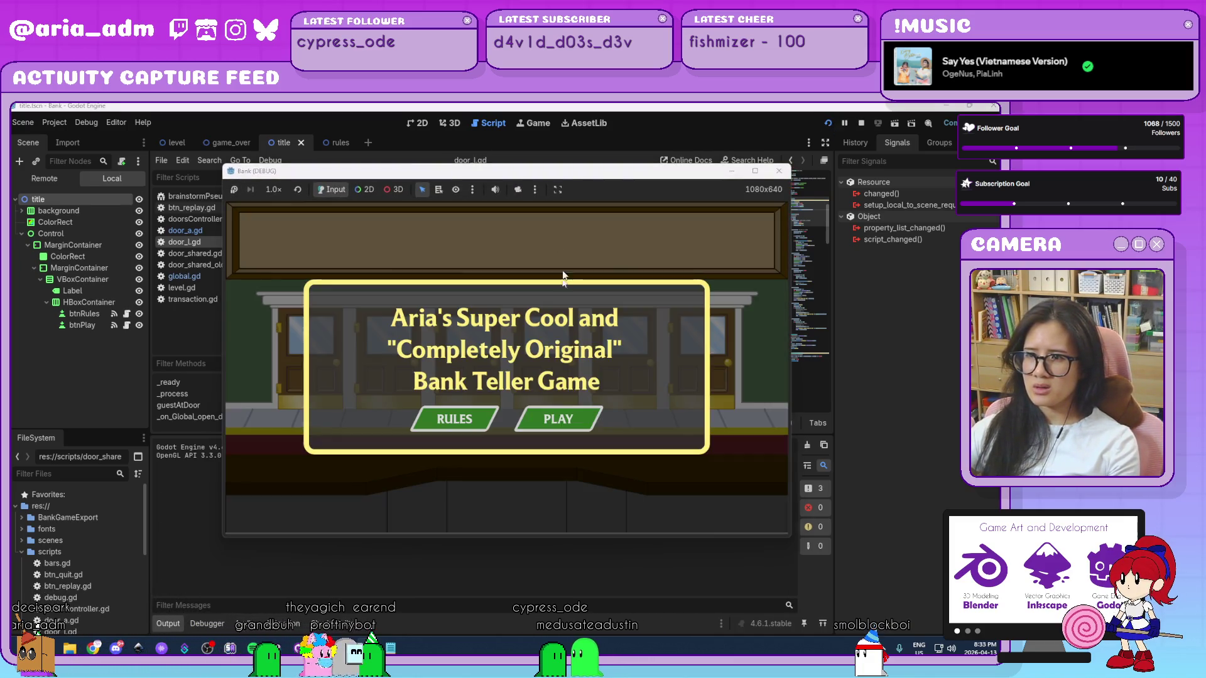
left_click(567, 428)
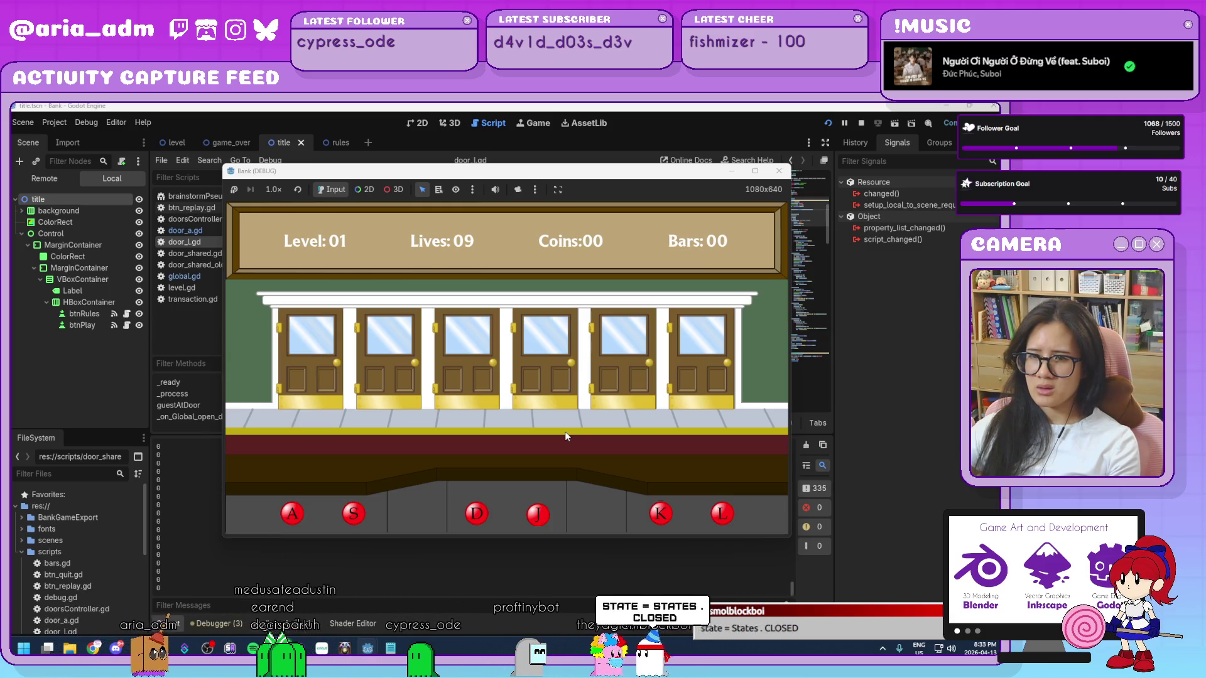
left_click(779, 171)
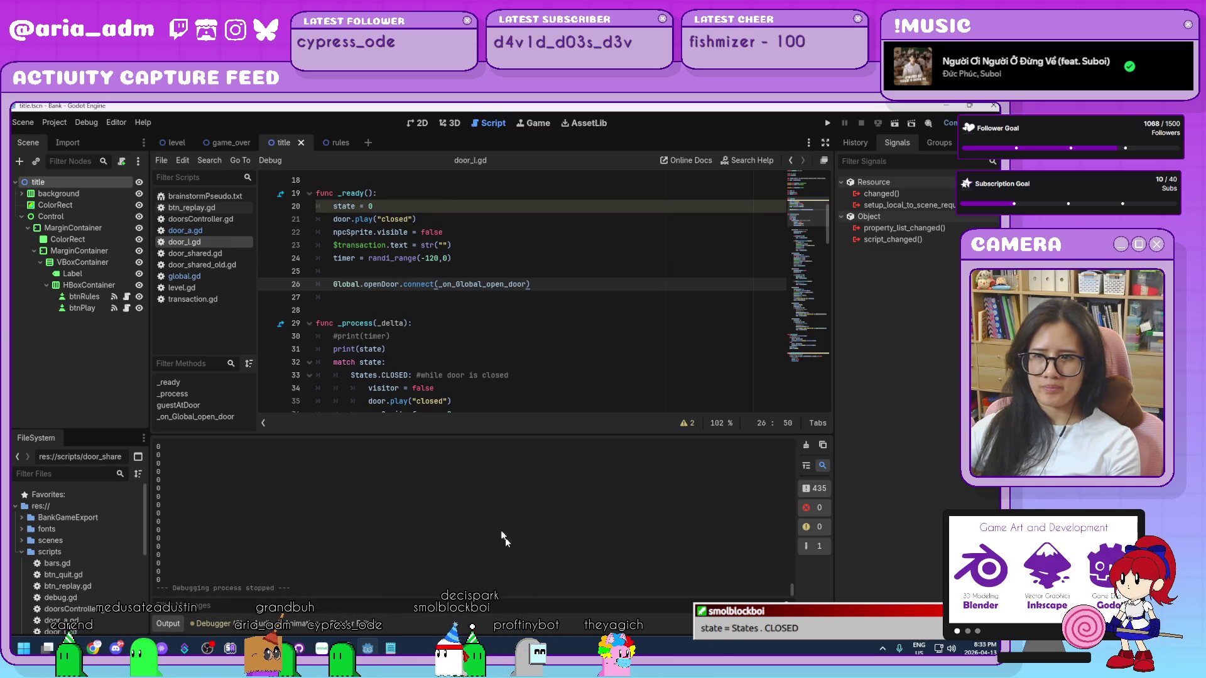
- Change _ready's state = 0 to state = States.CLOSED
scroll(401, 274, "up", 3)
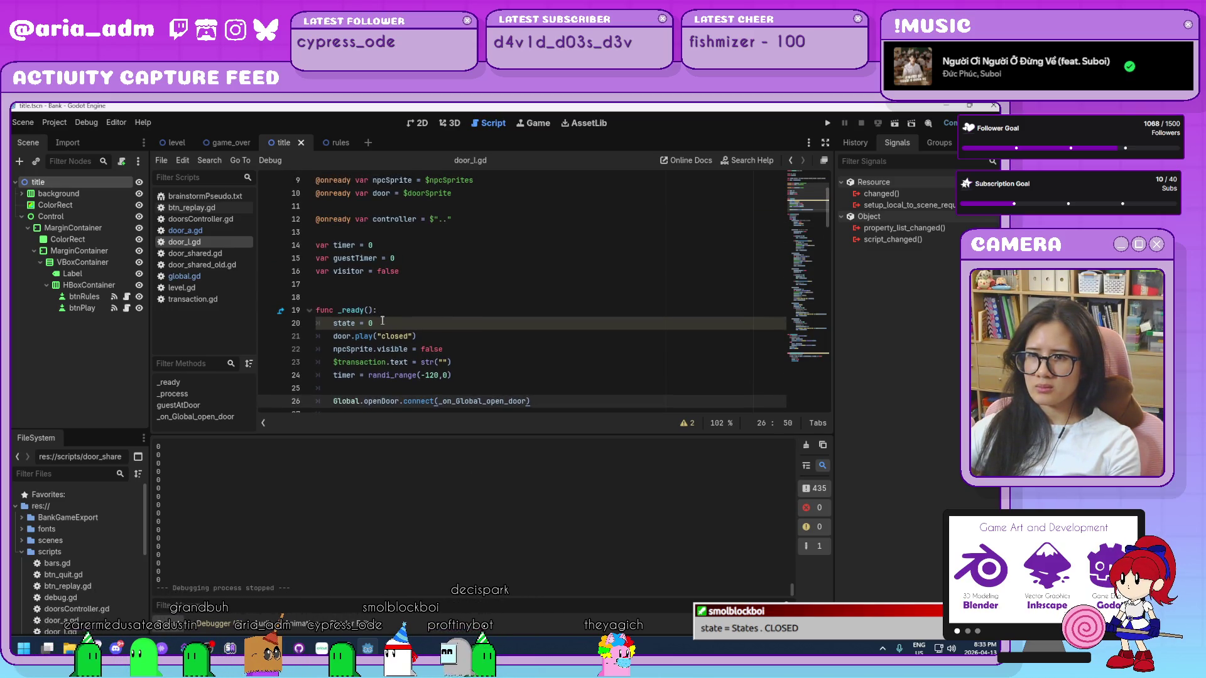
left_click(382, 321)
type("States.")
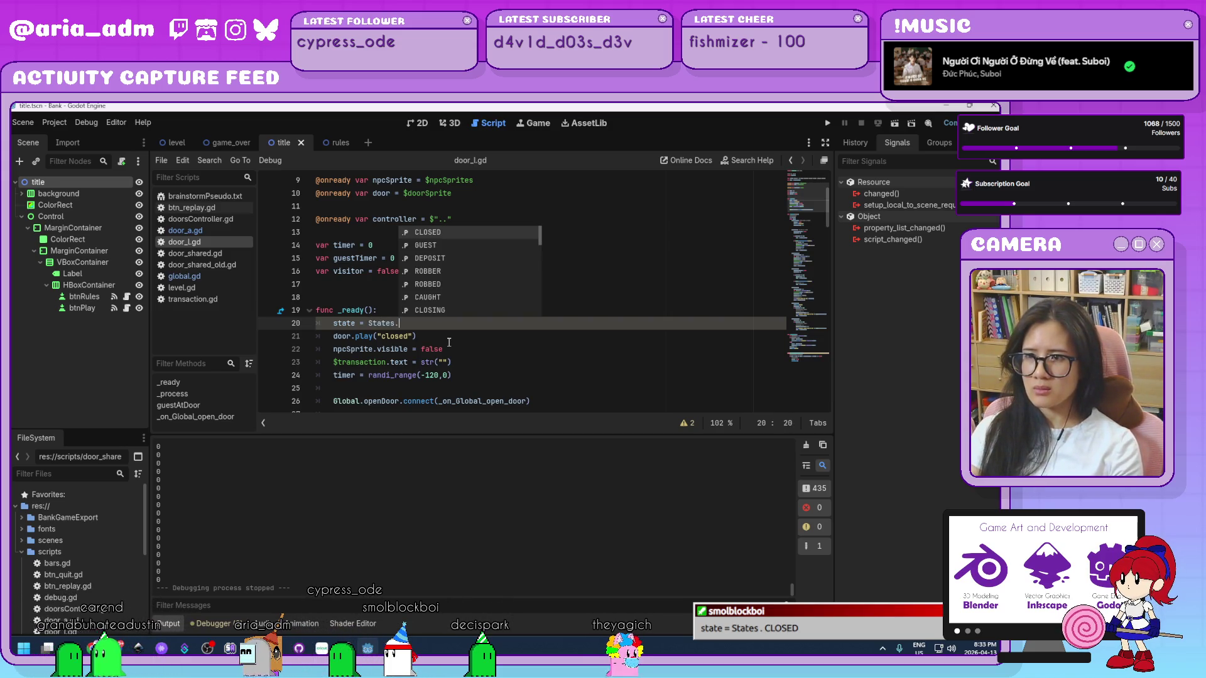
key("Return")
left_click(481, 362)
- Scroll through guestAtDoor, inspecting lines 109-115 around the States.ROBBER branch
scroll(503, 361, "down", 3)
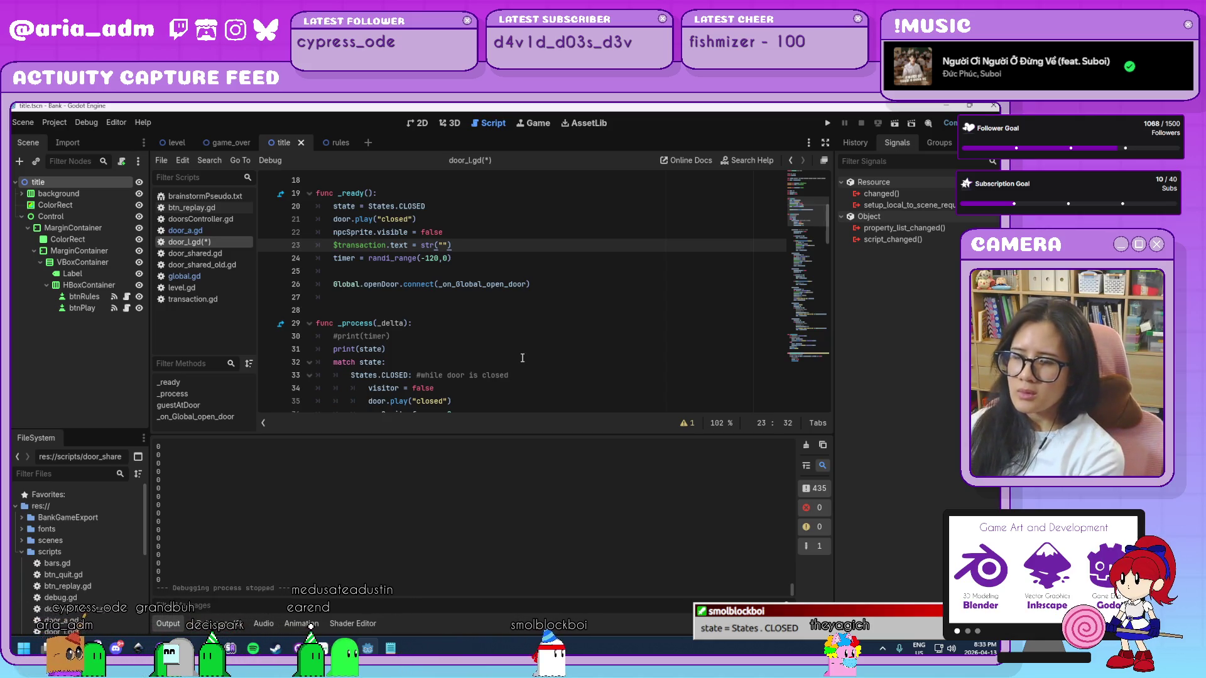
scroll(522, 358, "down", 3)
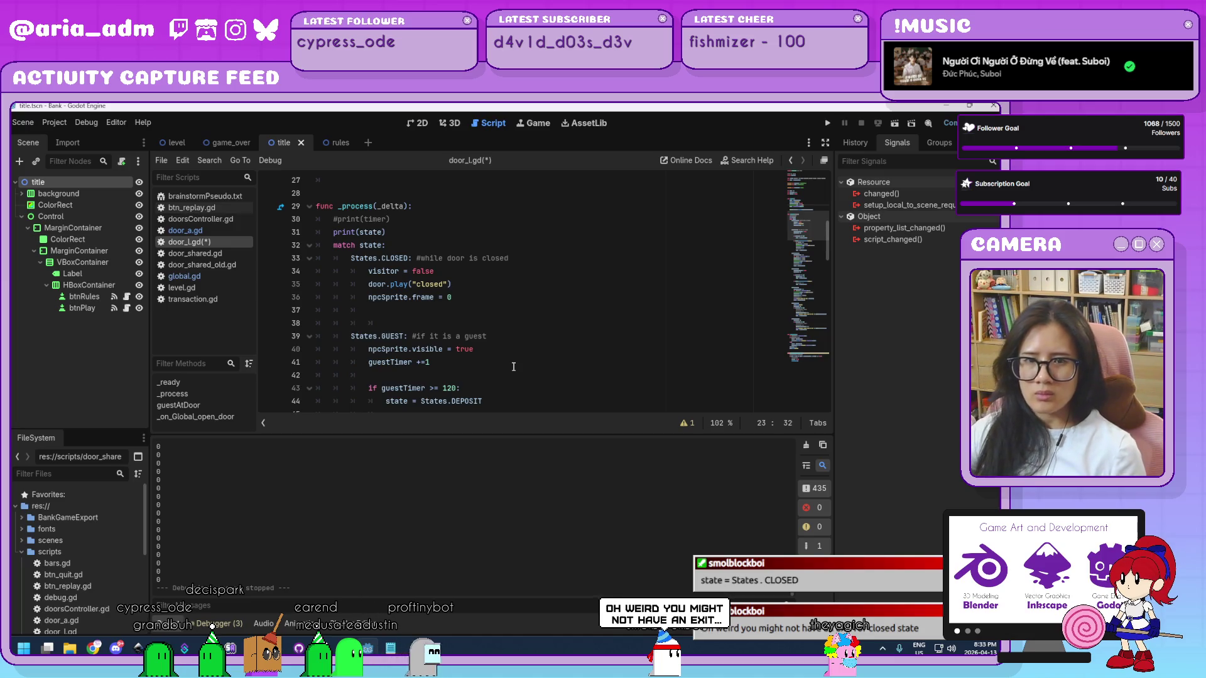
scroll(514, 369, "up", 3)
scroll(513, 368, "down", 5)
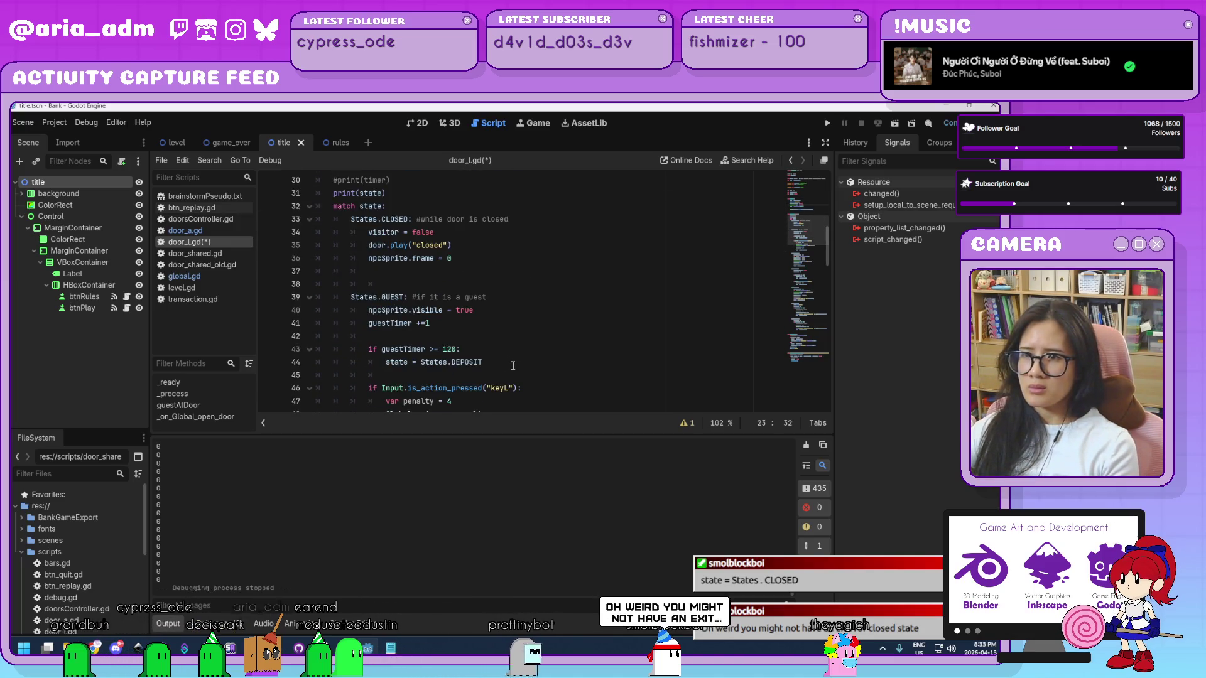
scroll(513, 365, "down", 20)
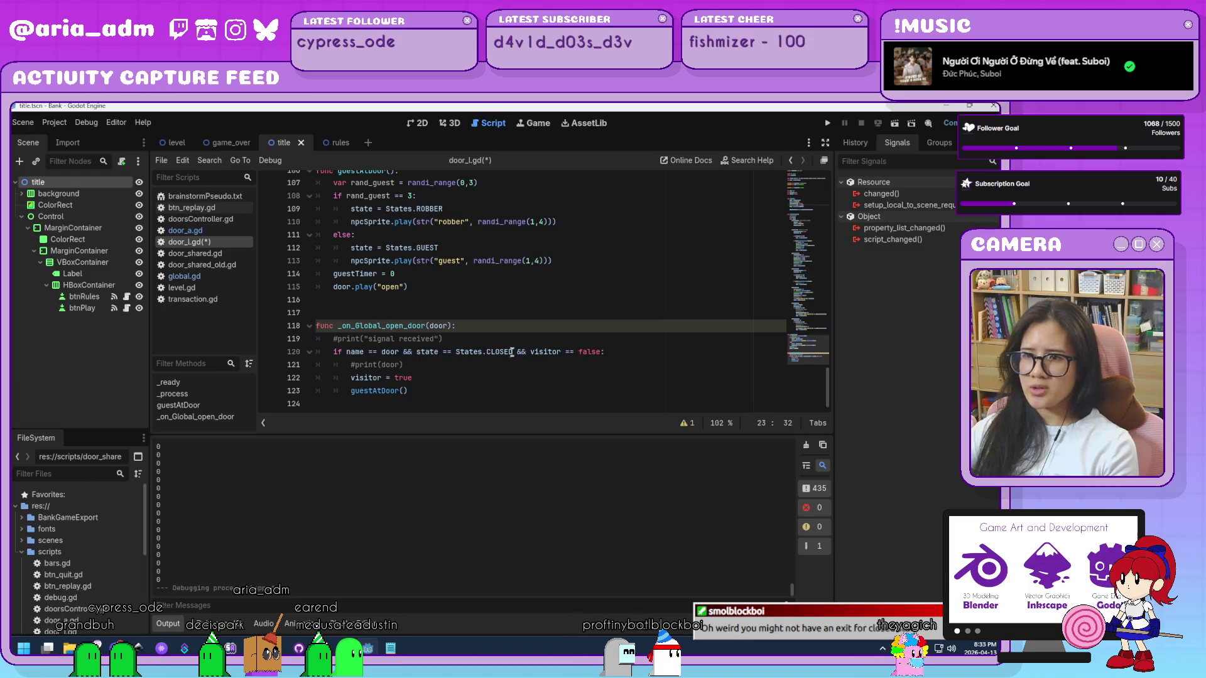
scroll(430, 389, "up", 2)
left_click(416, 364)
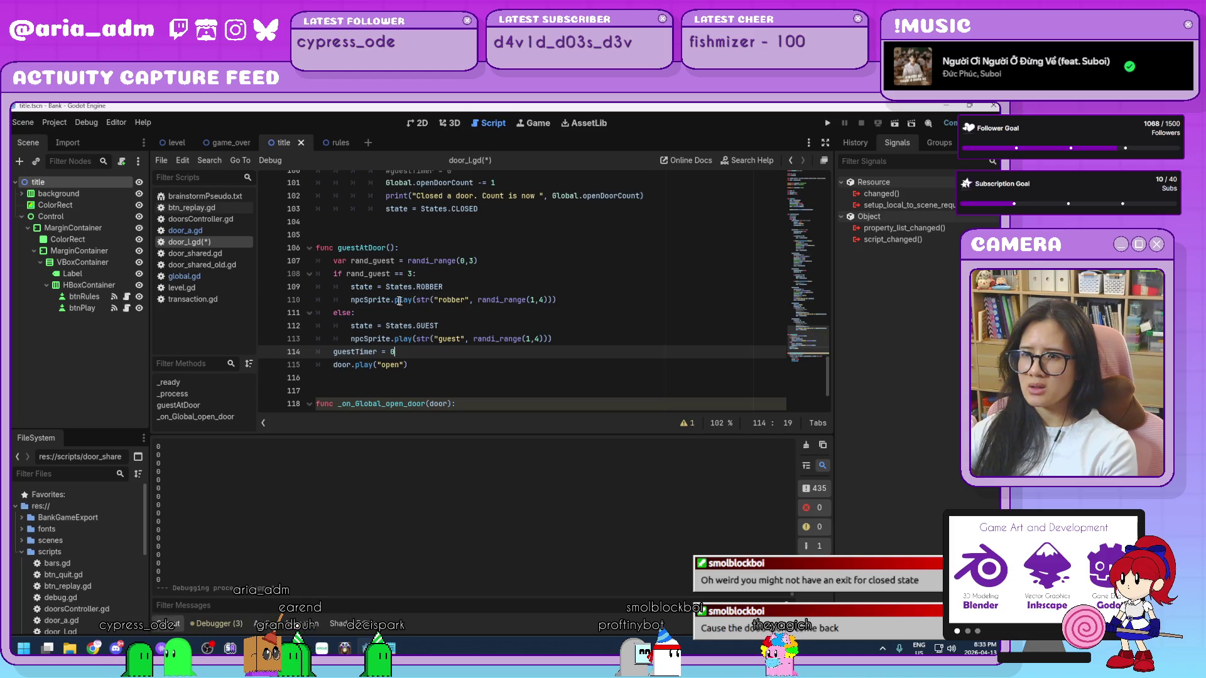
left_click(370, 287)
key("Home")
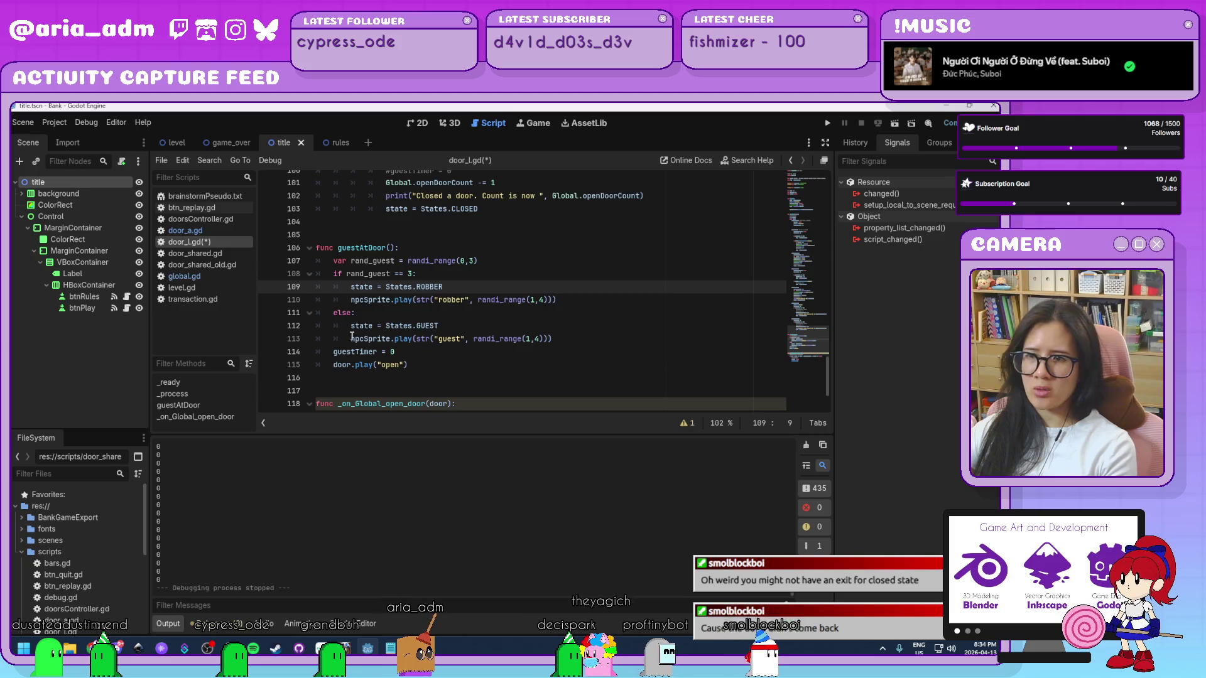
left_click(454, 327)
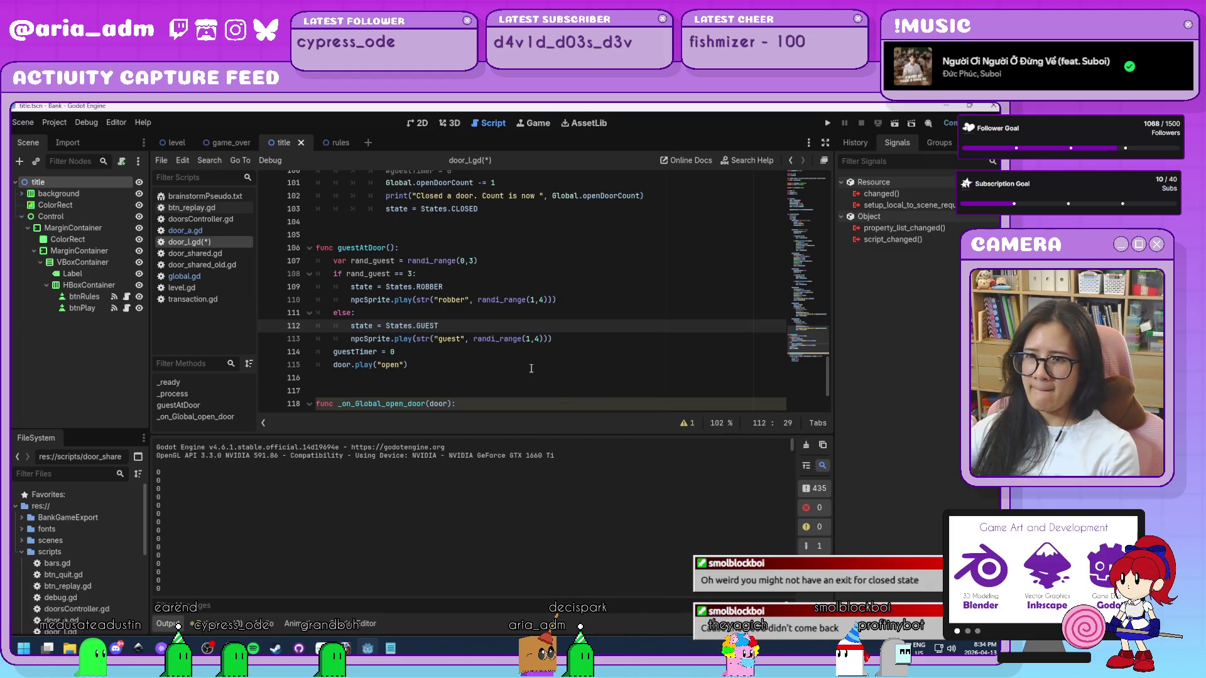
scroll(353, 512, "down", 1)
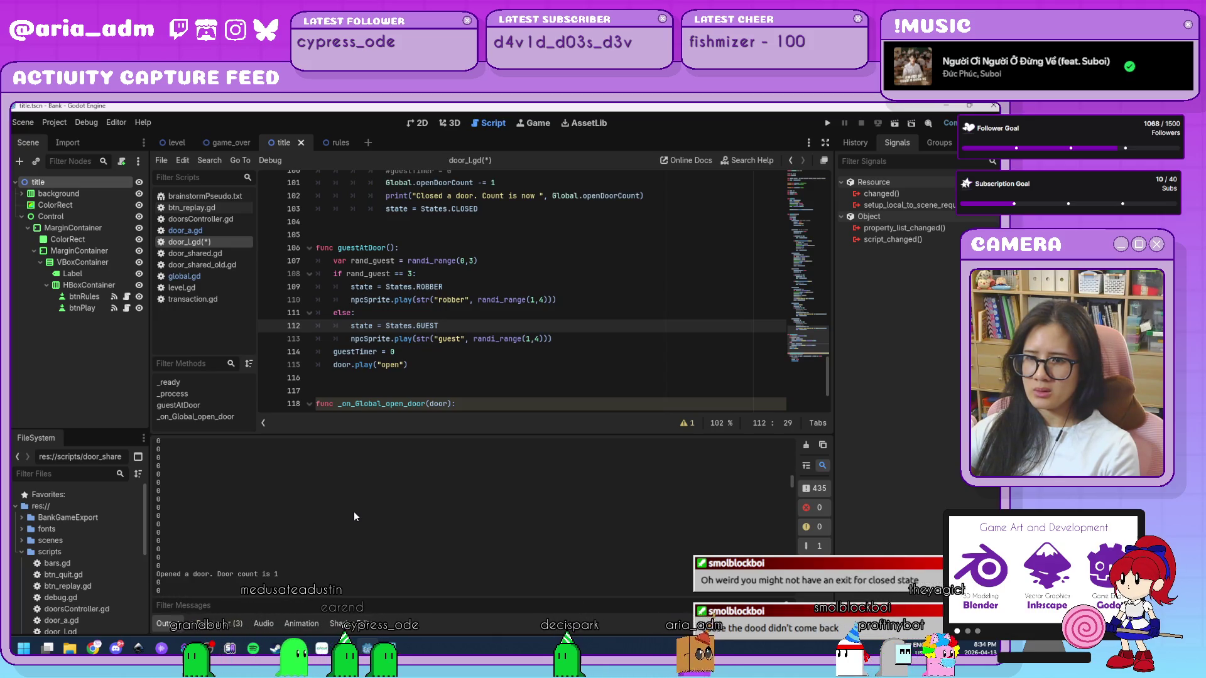
scroll(354, 511, "down", 5)
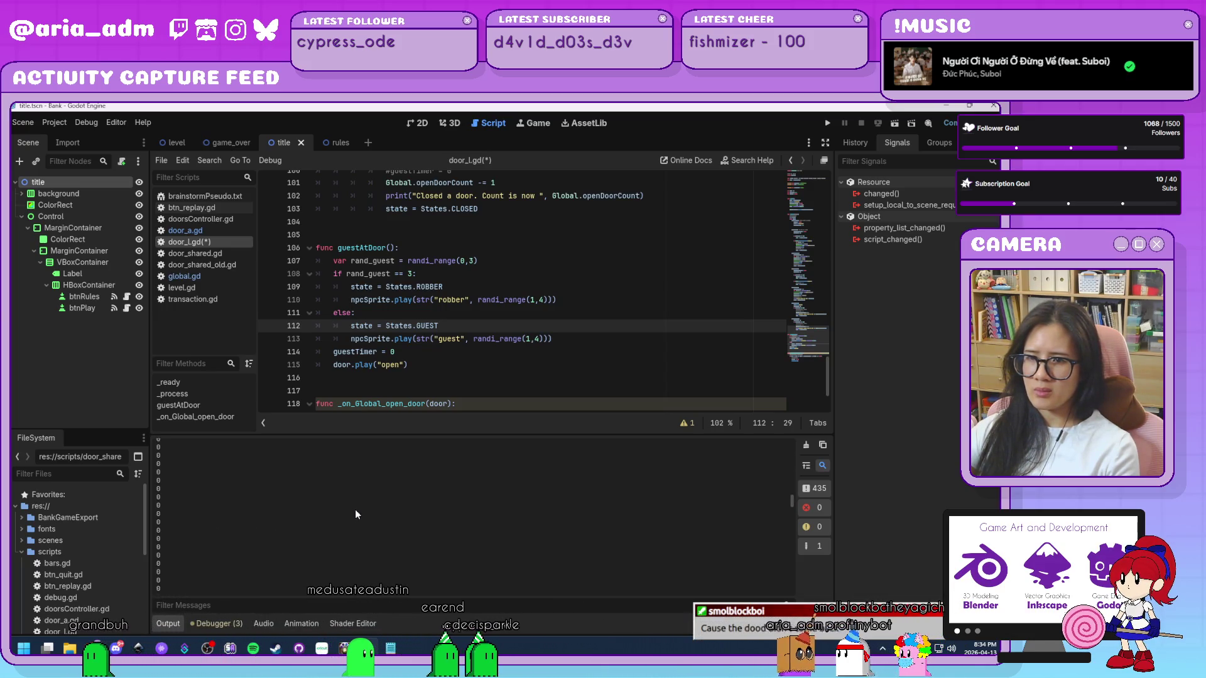
scroll(355, 508, "down", 2)
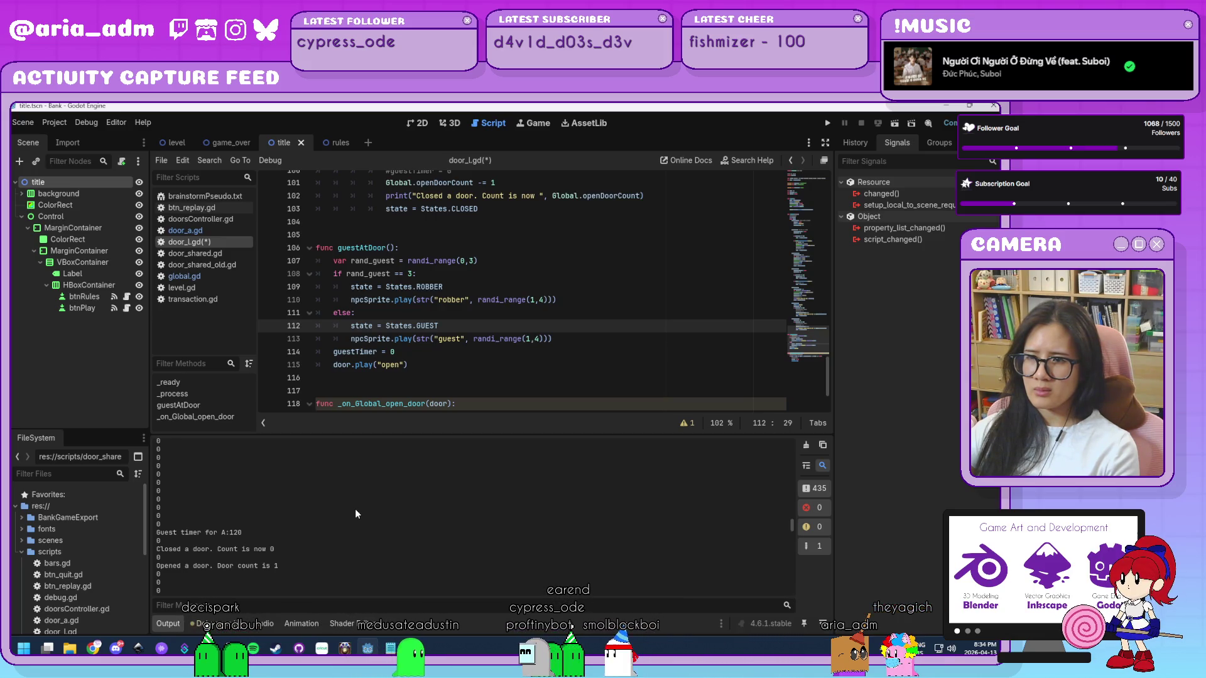
left_click(407, 365)
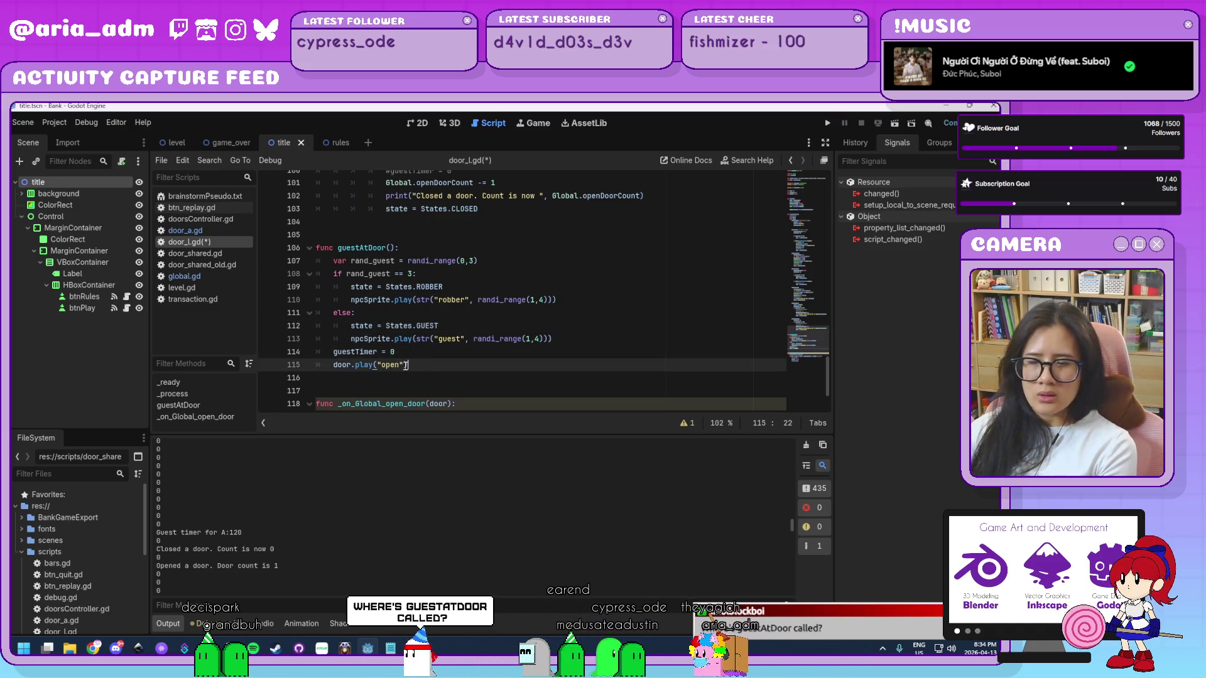
scroll(419, 340, "down", 2)
left_click(409, 390)
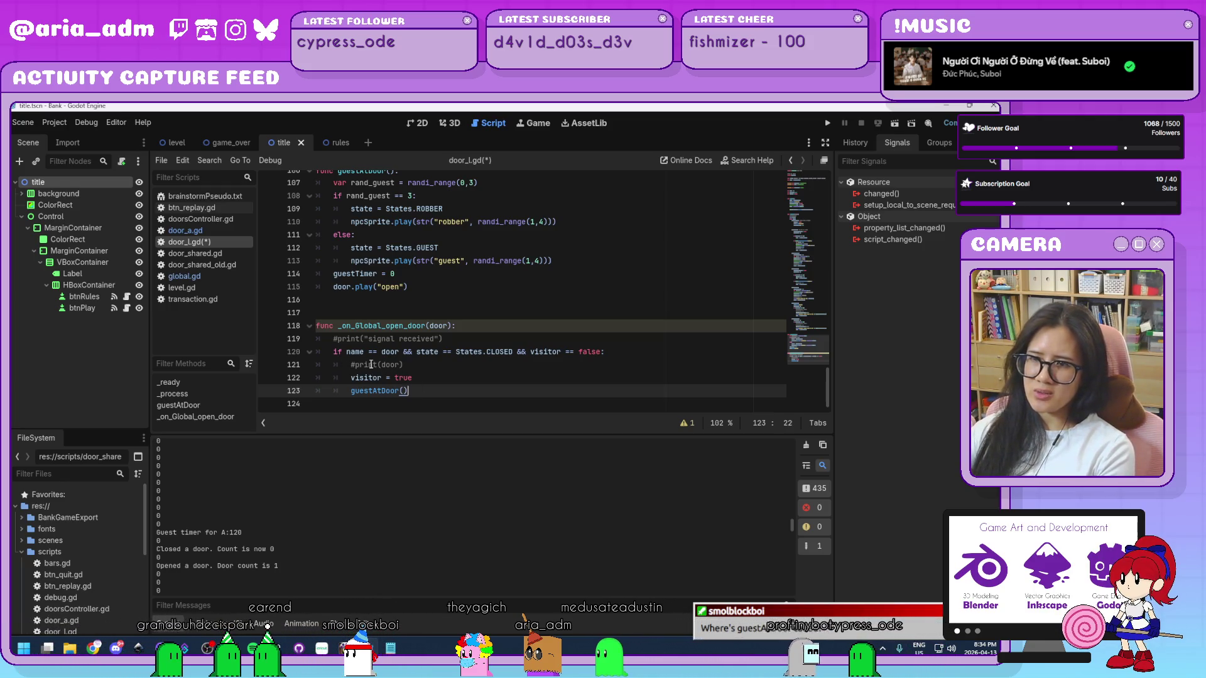
left_click_drag(401, 351, 371, 350)
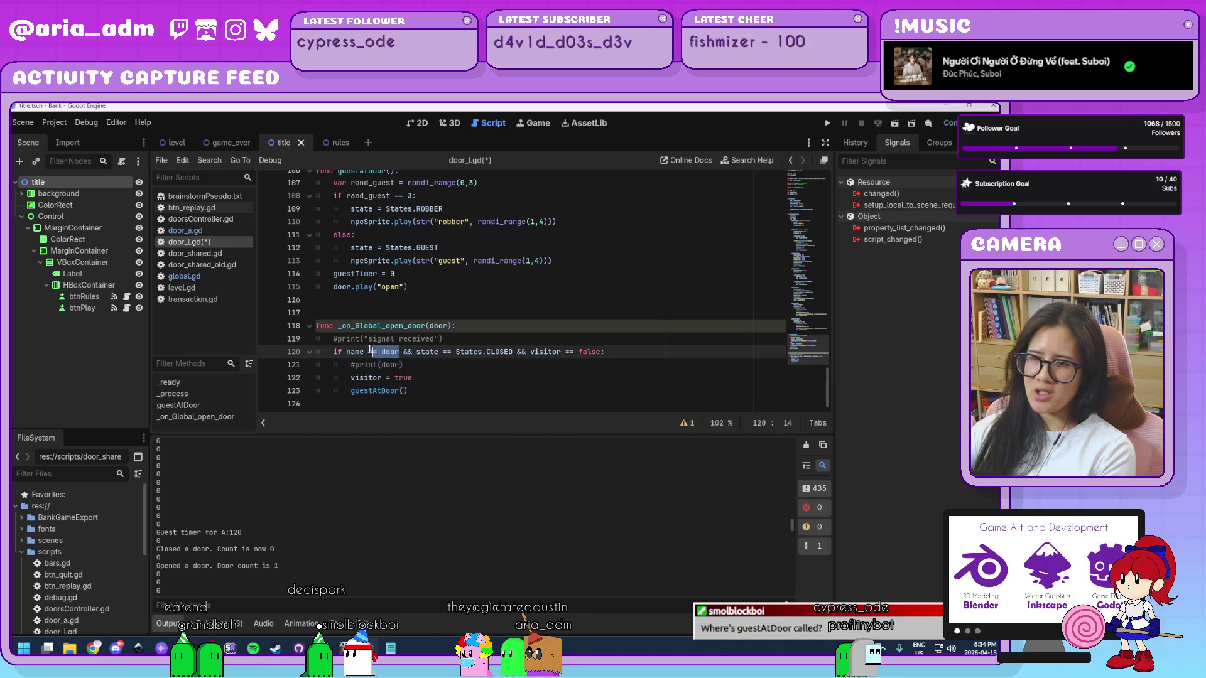
left_click(453, 383)
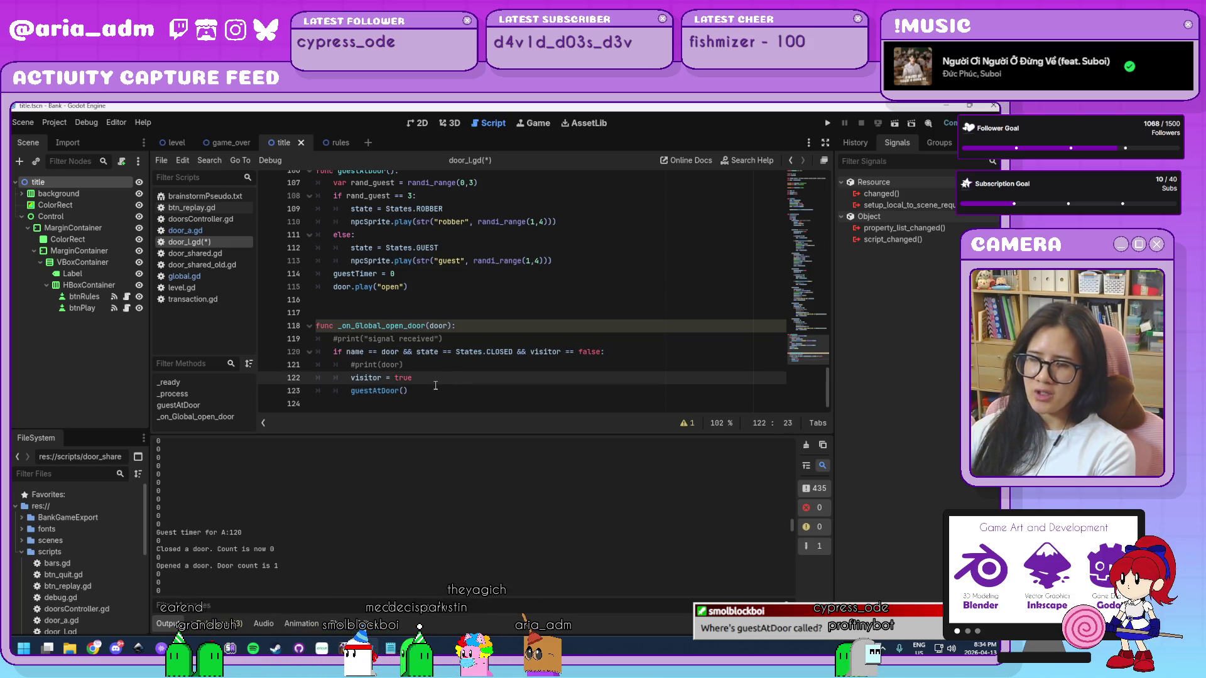
left_click(460, 353)
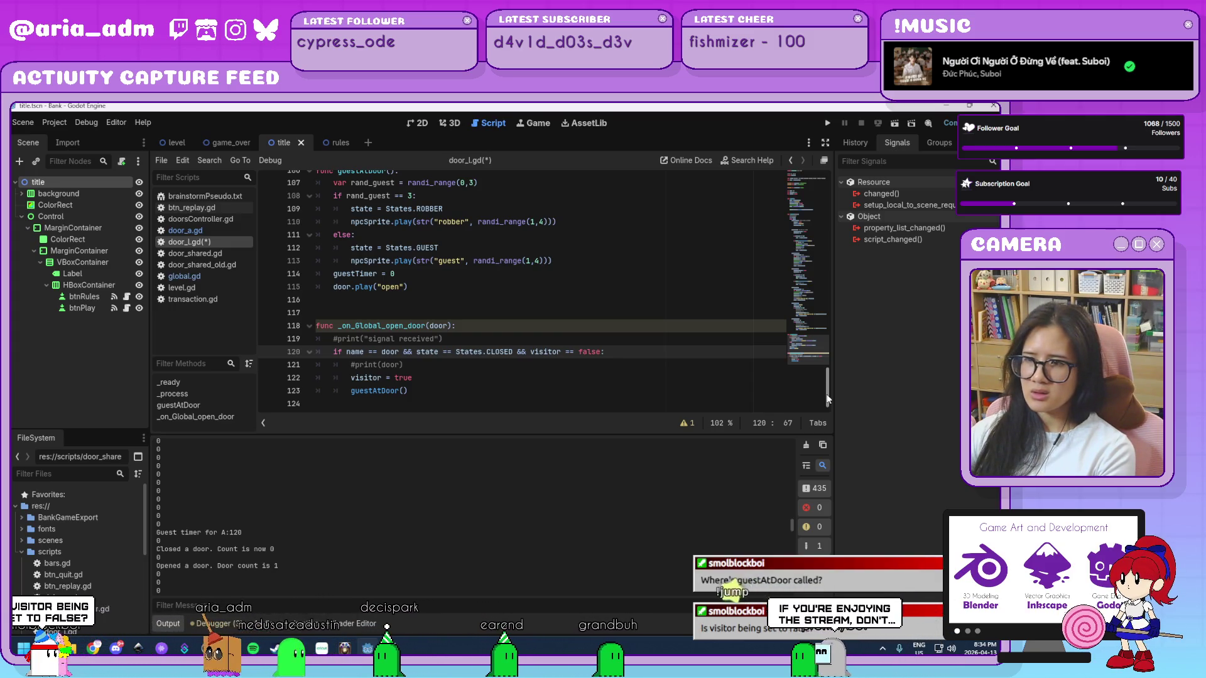
left_click_drag(828, 400, 846, 199)
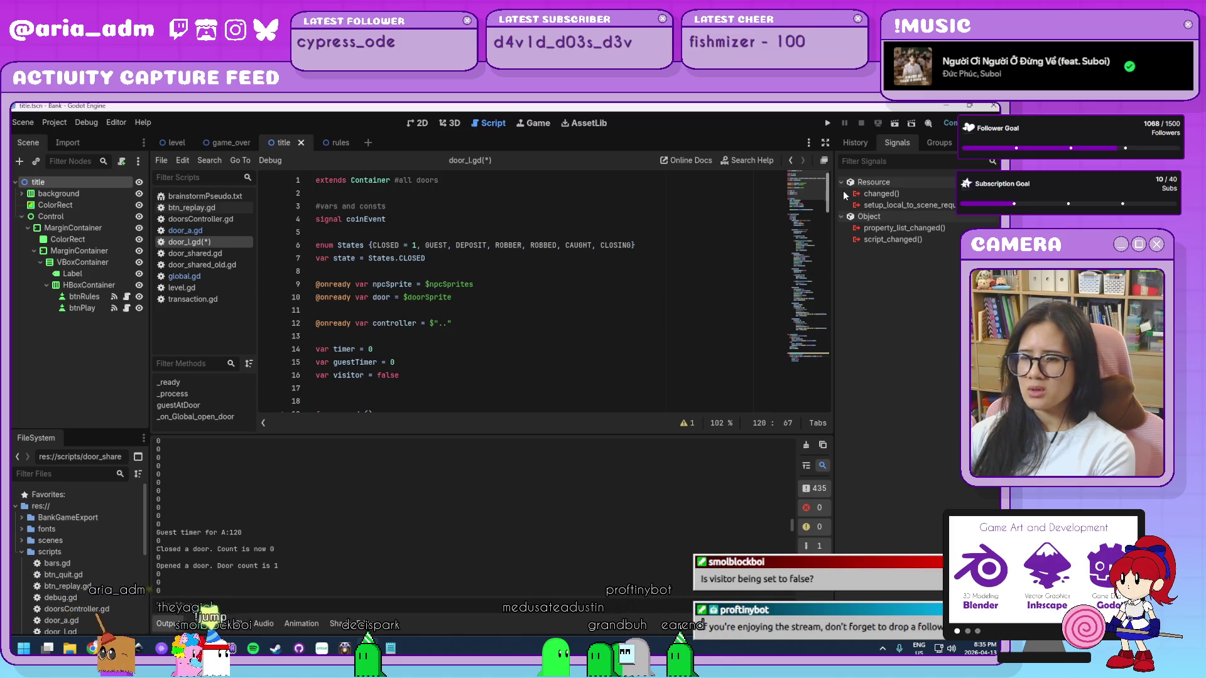
- Check the guestTimer and visitor declarations and the closed state's visitor reset
left_click(429, 368)
left_click(428, 372)
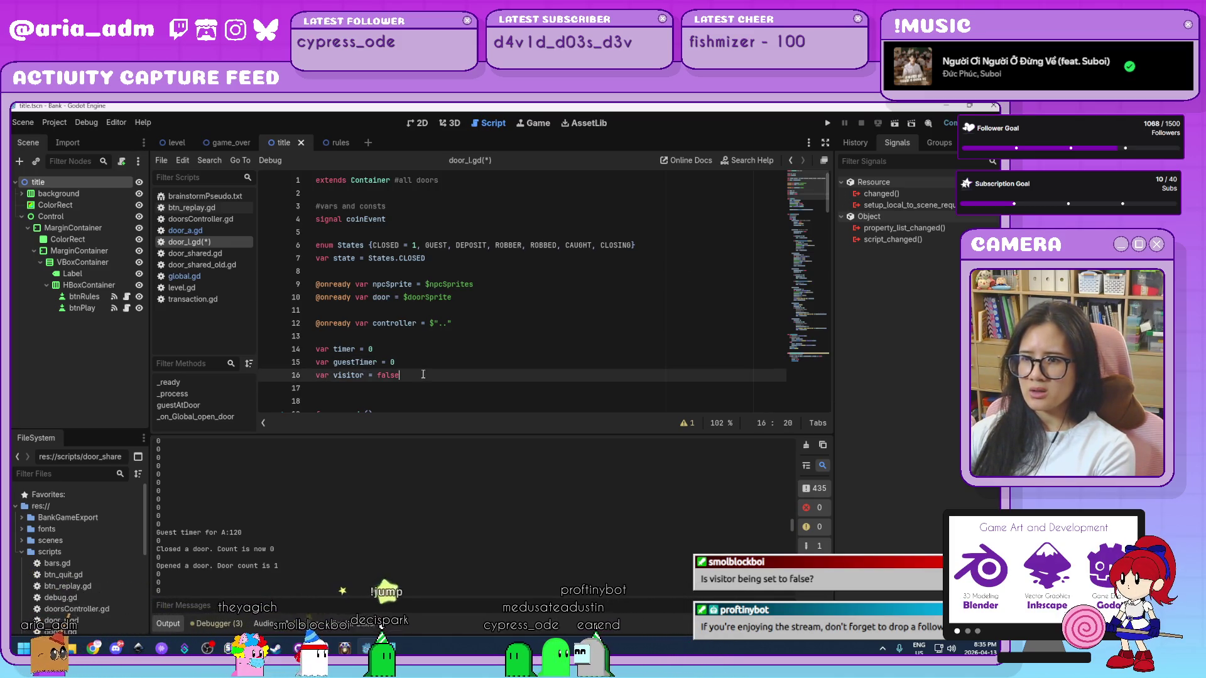
scroll(428, 373, "down", 2)
scroll(427, 374, "up", 1)
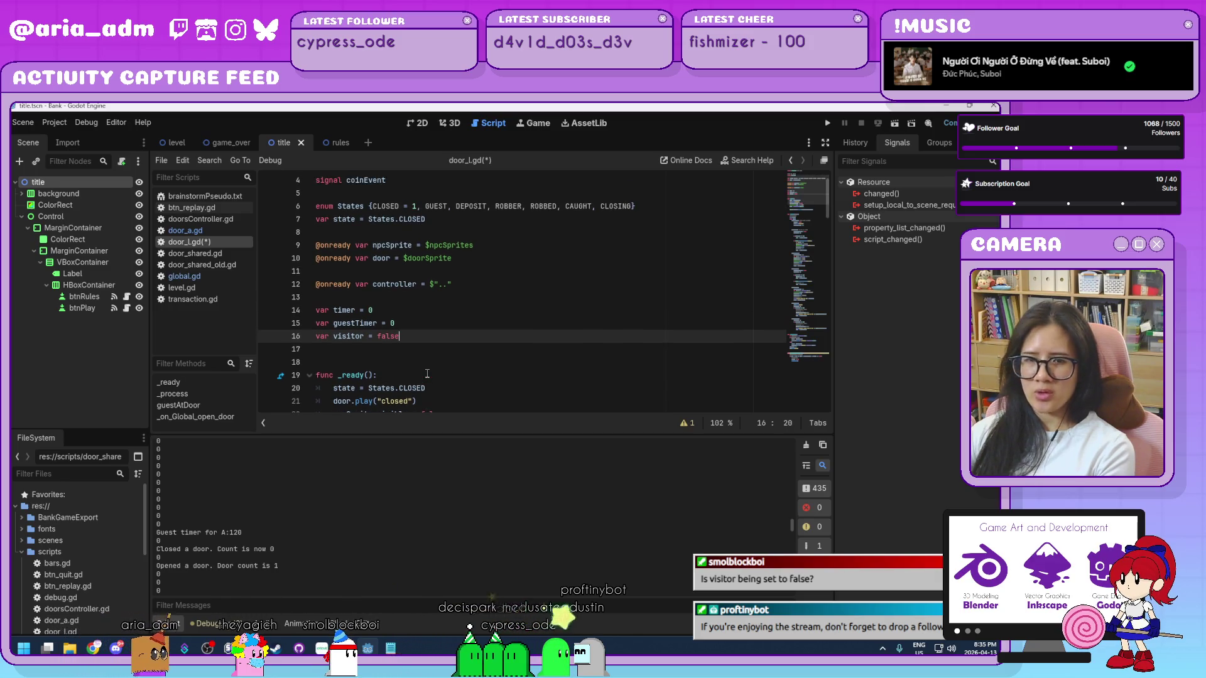
scroll(427, 373, "down", 3)
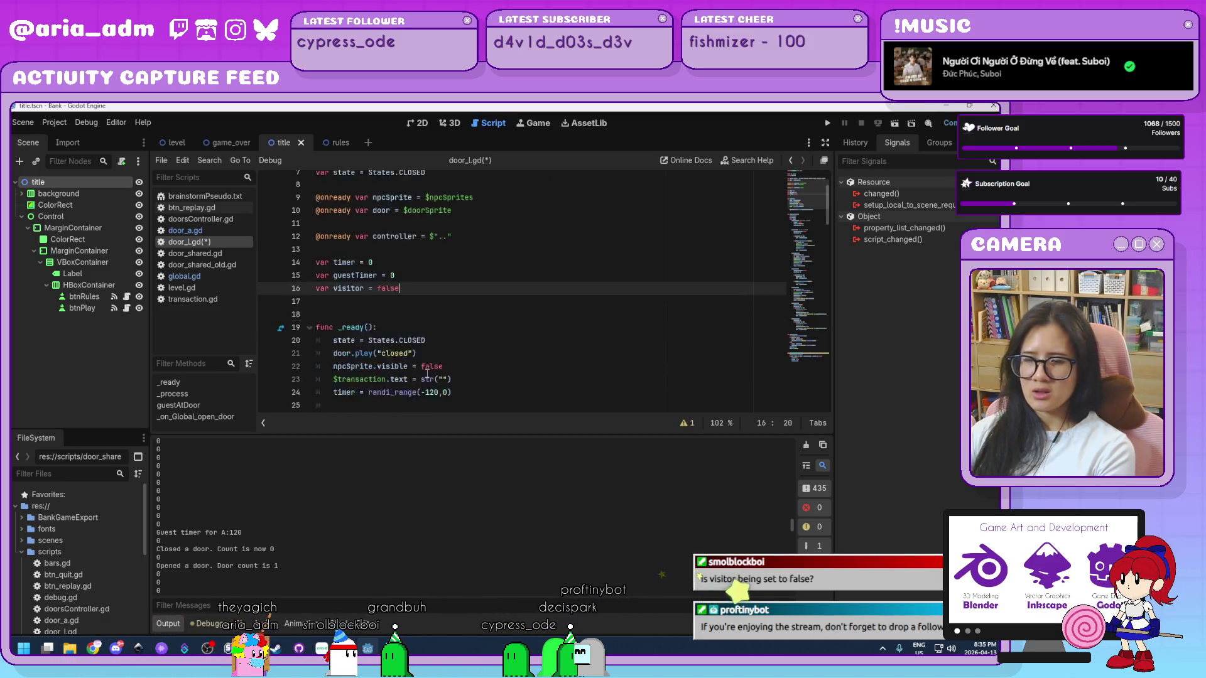
scroll(427, 374, "down", 5)
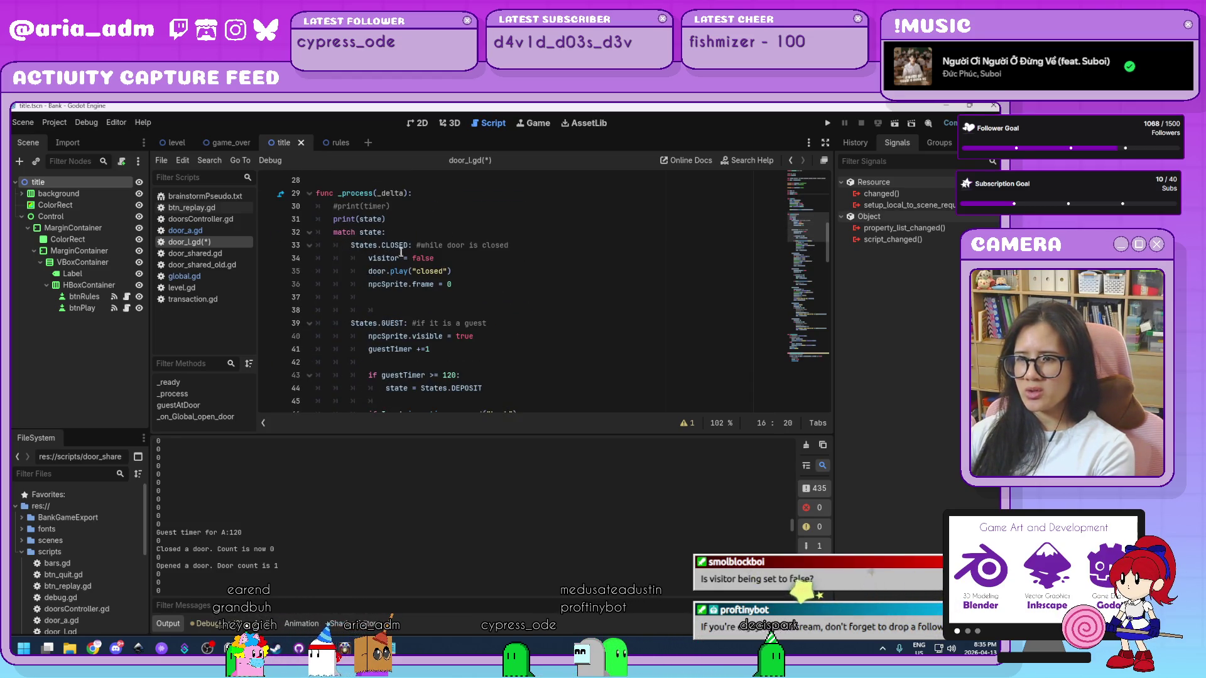
left_click(464, 264)
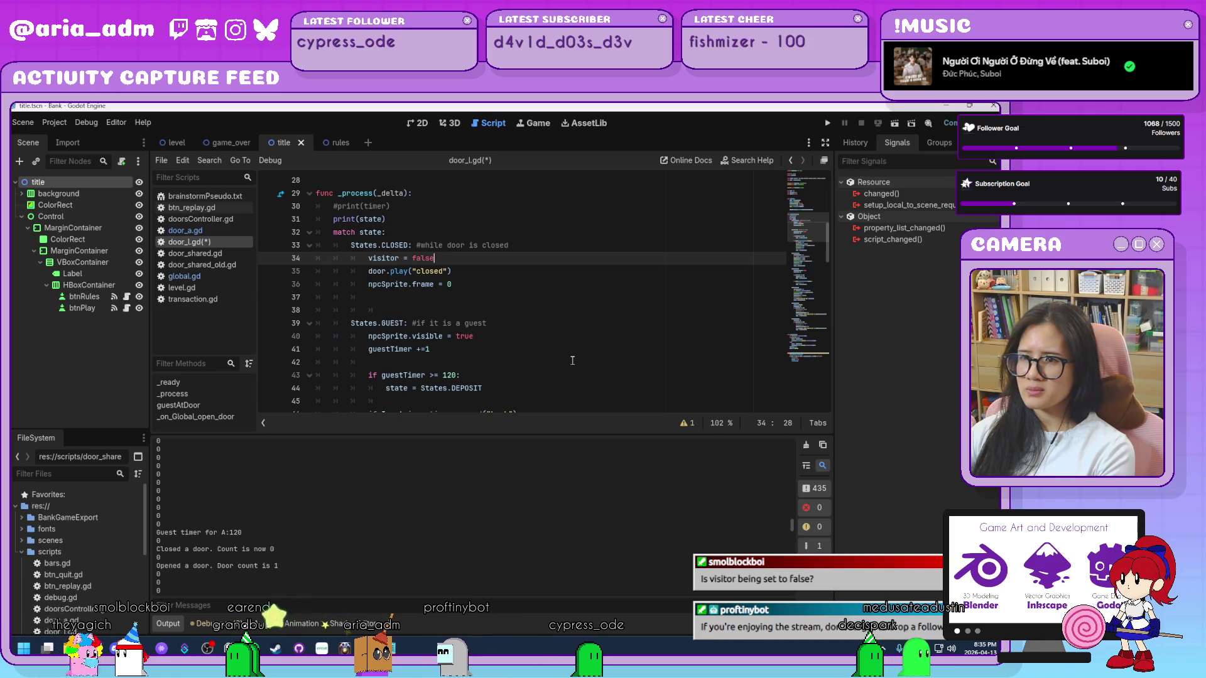
- Delete the 'visitor = true' line from _on_Global_open_door
scroll(572, 360, "down", 7)
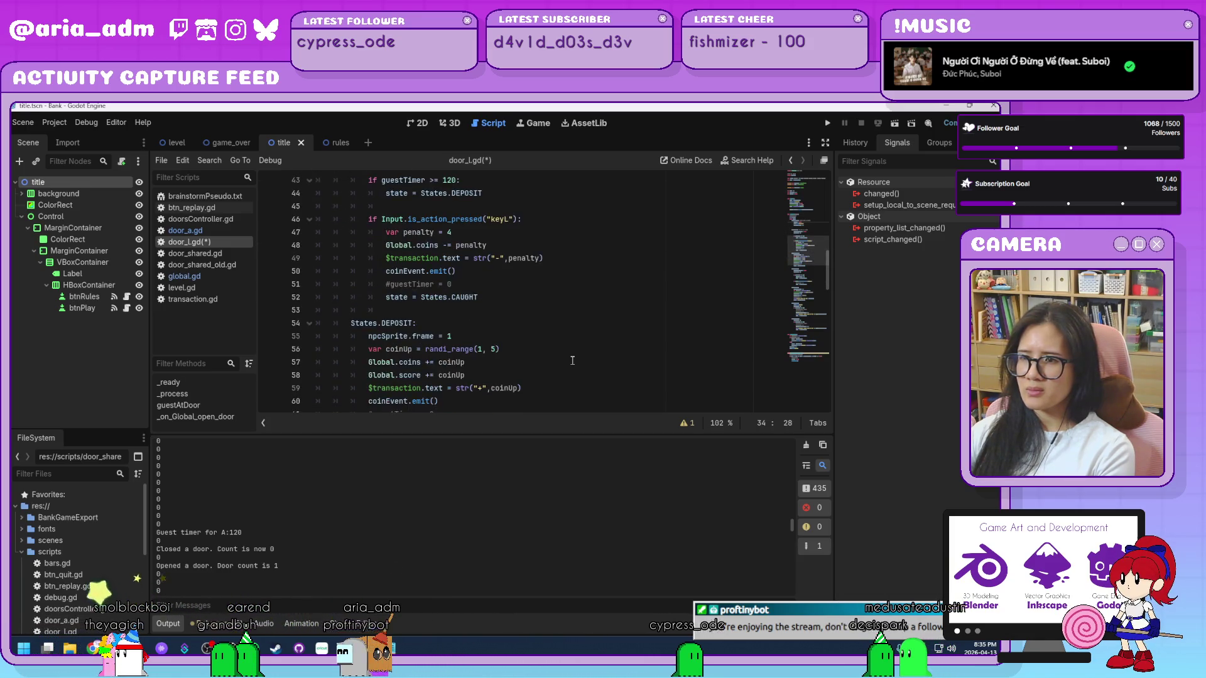
scroll(572, 361, "down", 18)
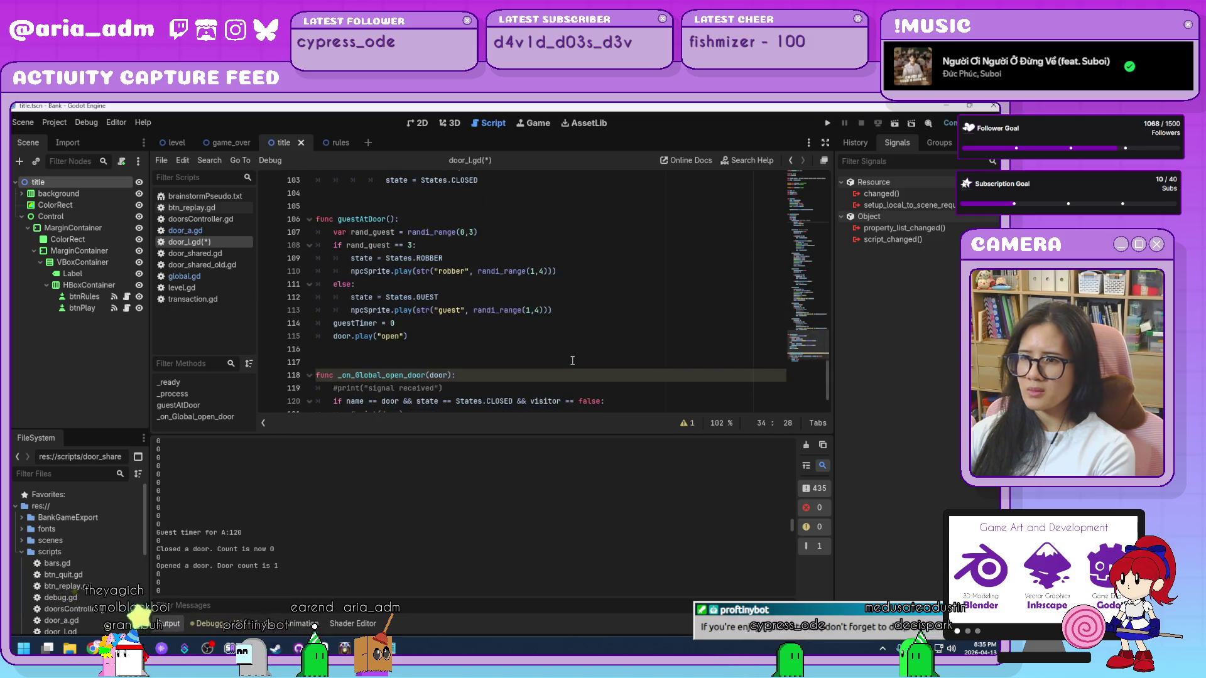
scroll(572, 361, "down", 2)
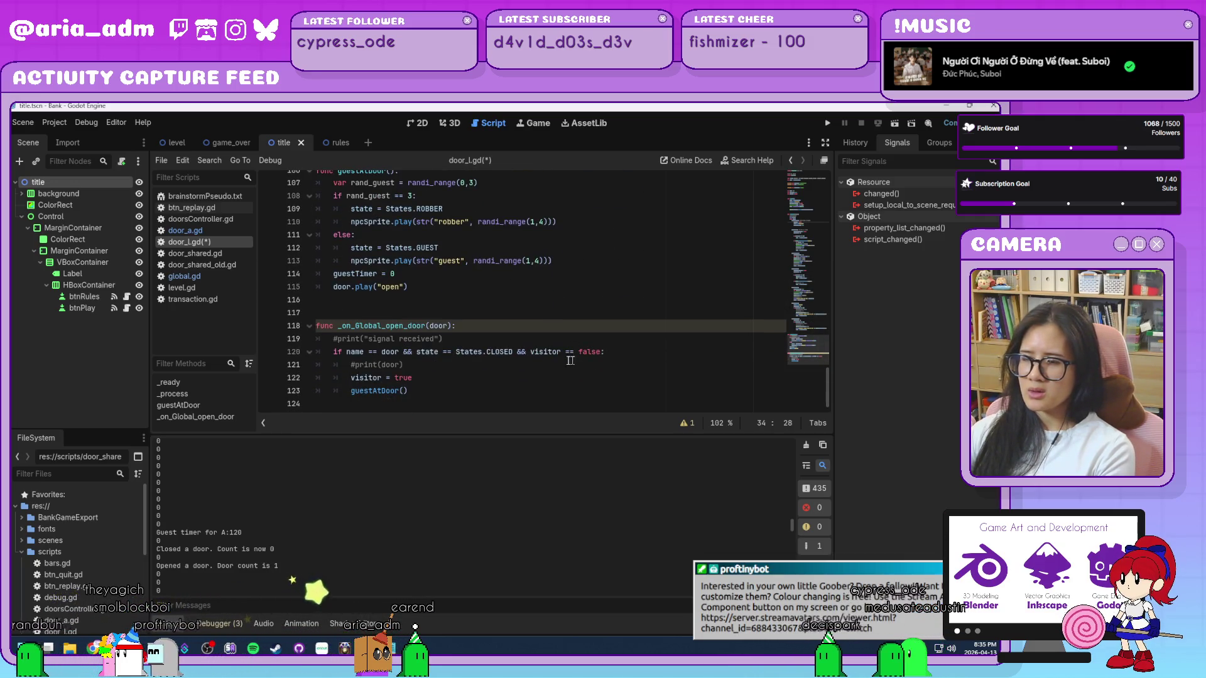
left_click_drag(414, 377, 430, 371)
key("BackSpace")
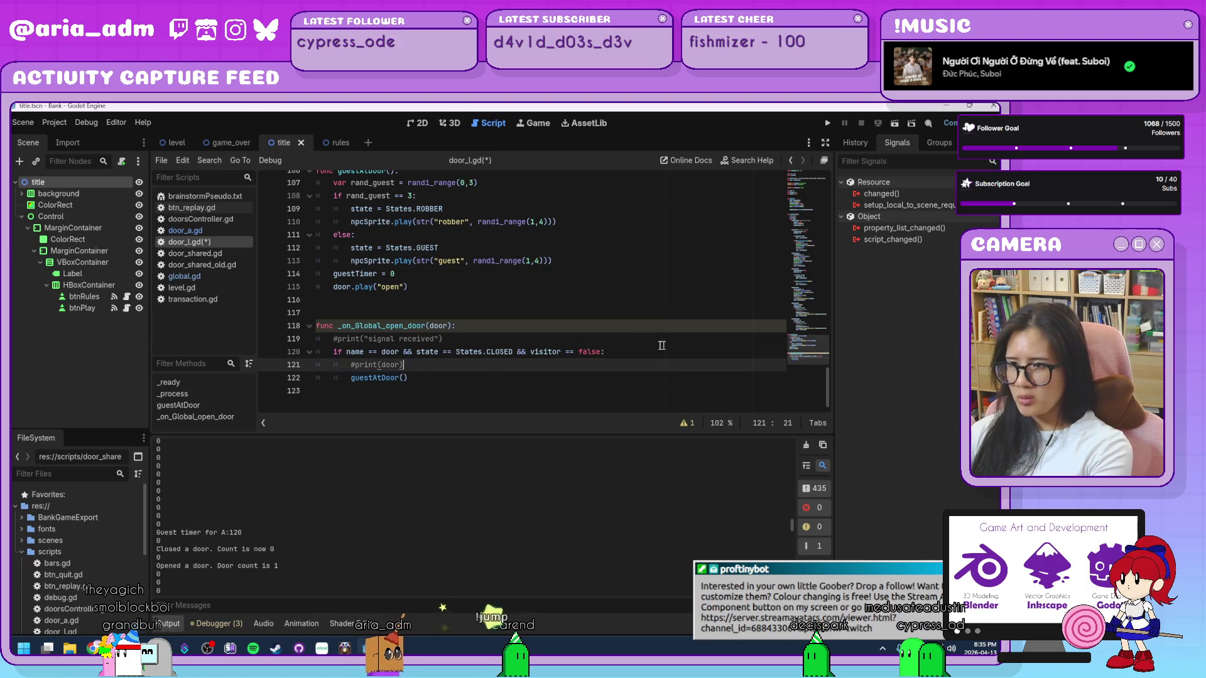
- Delete the '&& visitor == false' condition and the closed-state 'visitor = false' line
left_click(601, 352)
left_click_drag(526, 352, 517, 352)
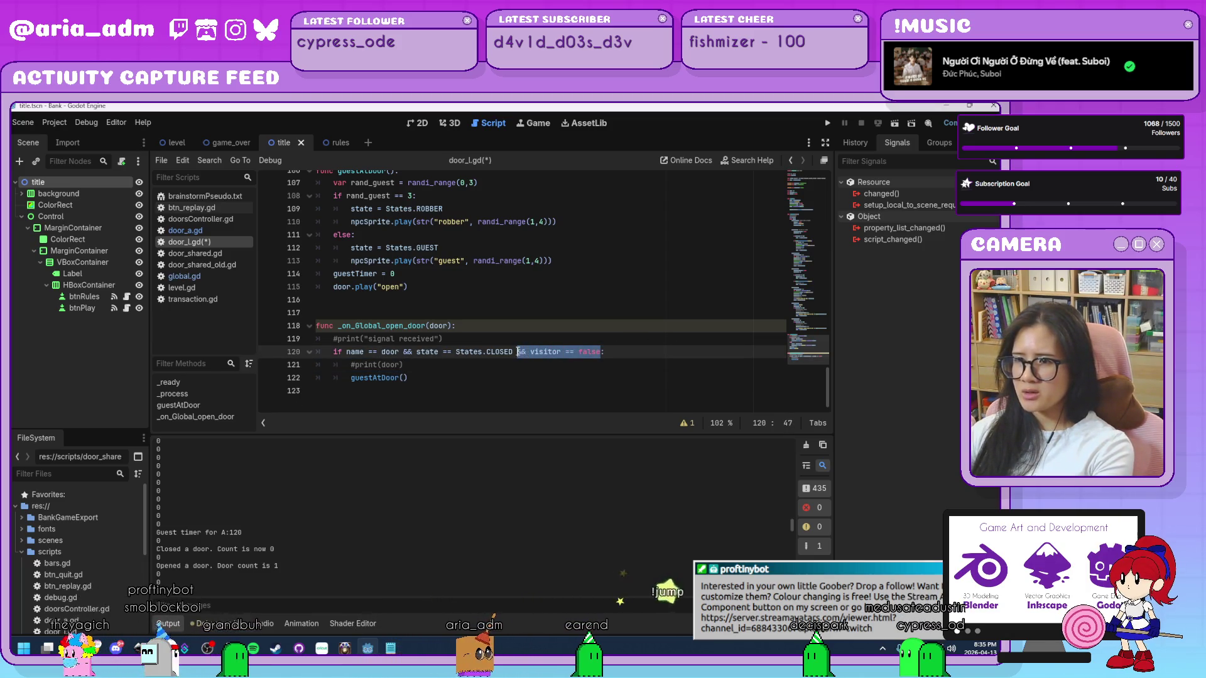
scroll(593, 371, "up", 15)
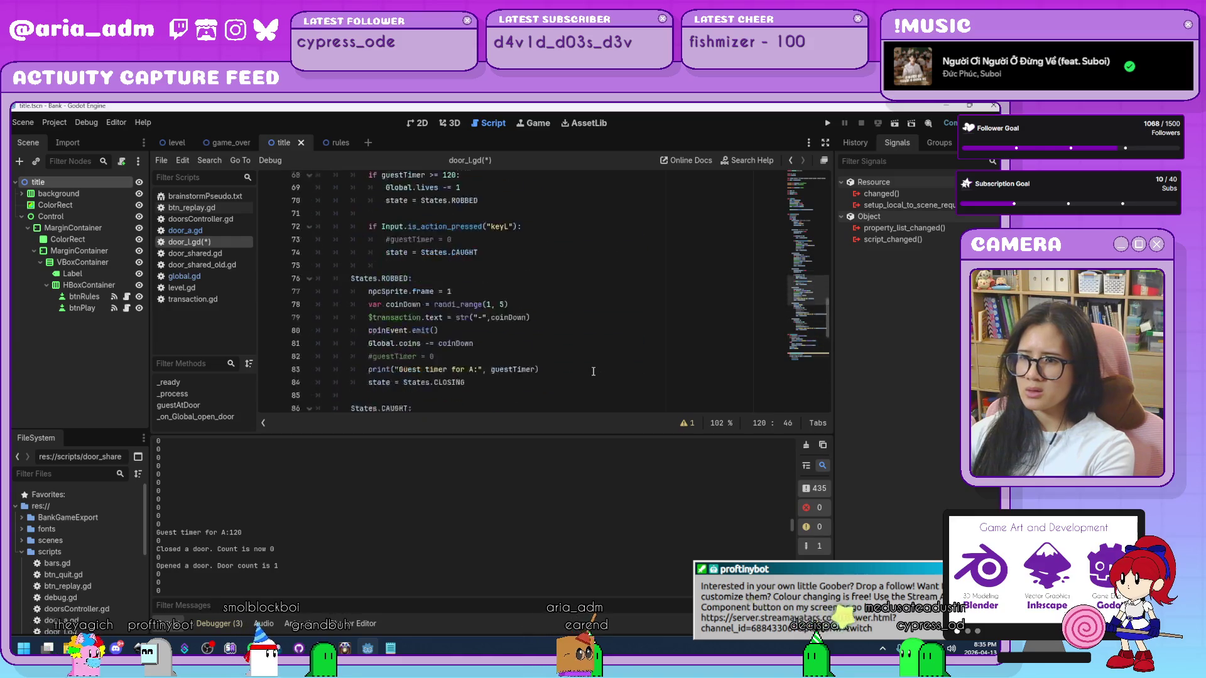
scroll(593, 371, "up", 8)
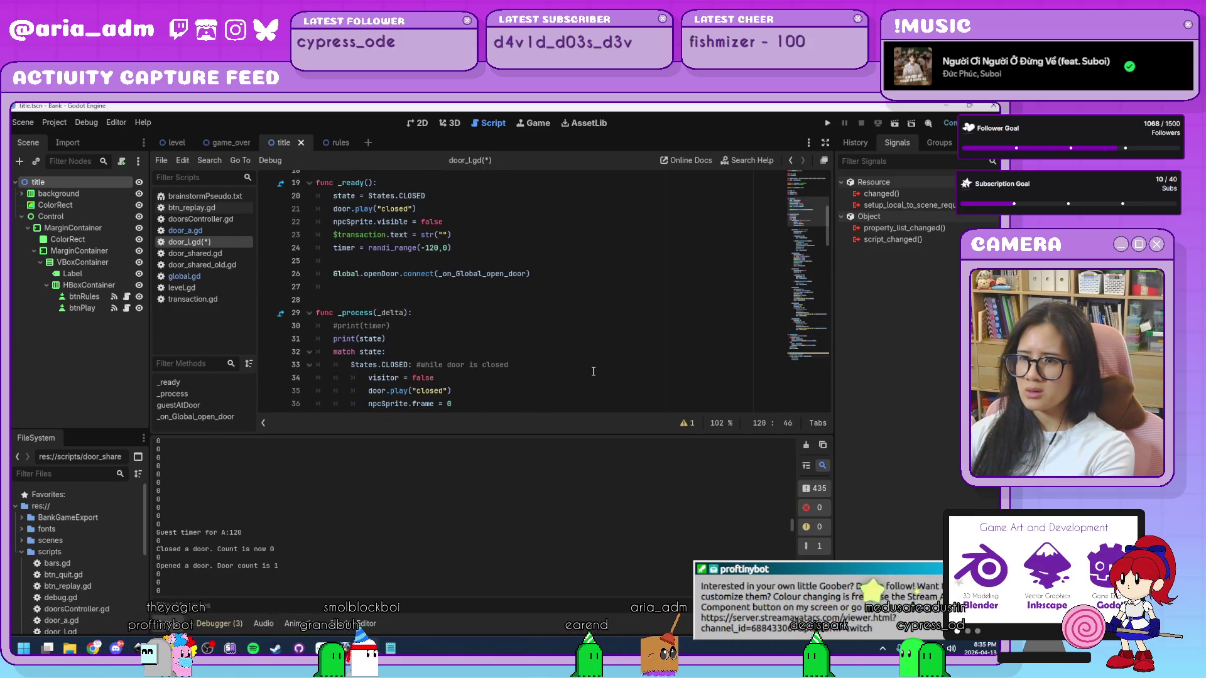
left_click_drag(465, 378, 291, 377)
key("BackSpace")
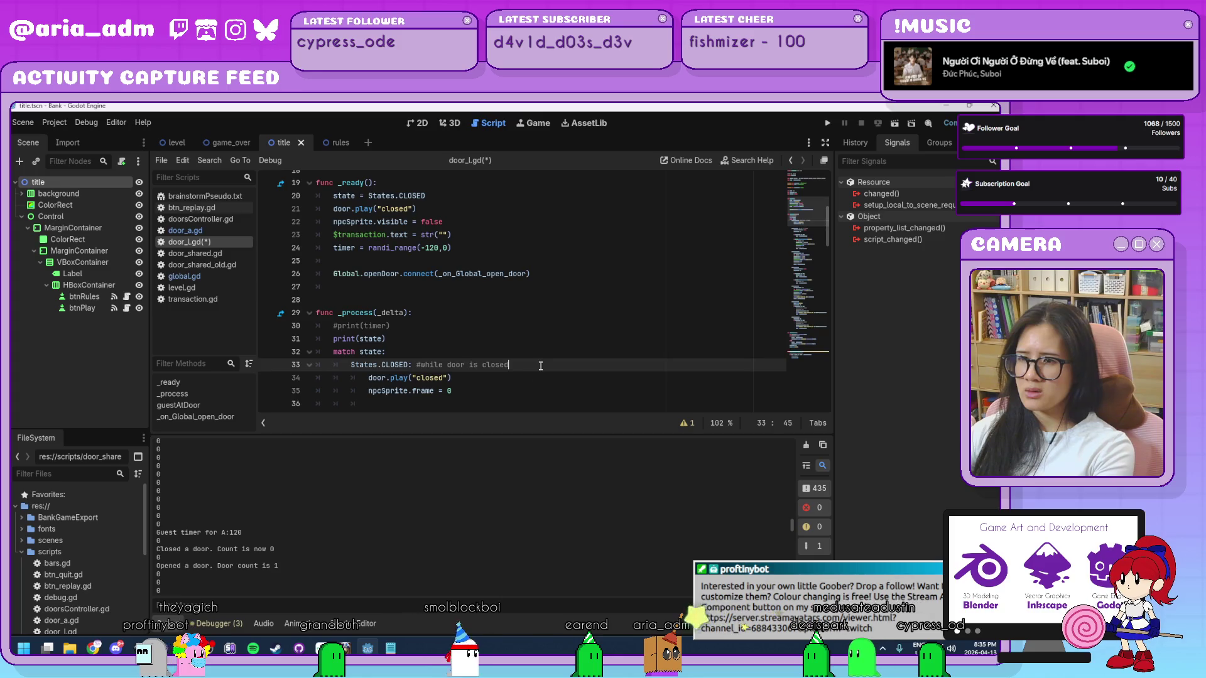
- Review the npcSprite setup in _ready, then save door_l.gd
scroll(540, 364, "up", 3)
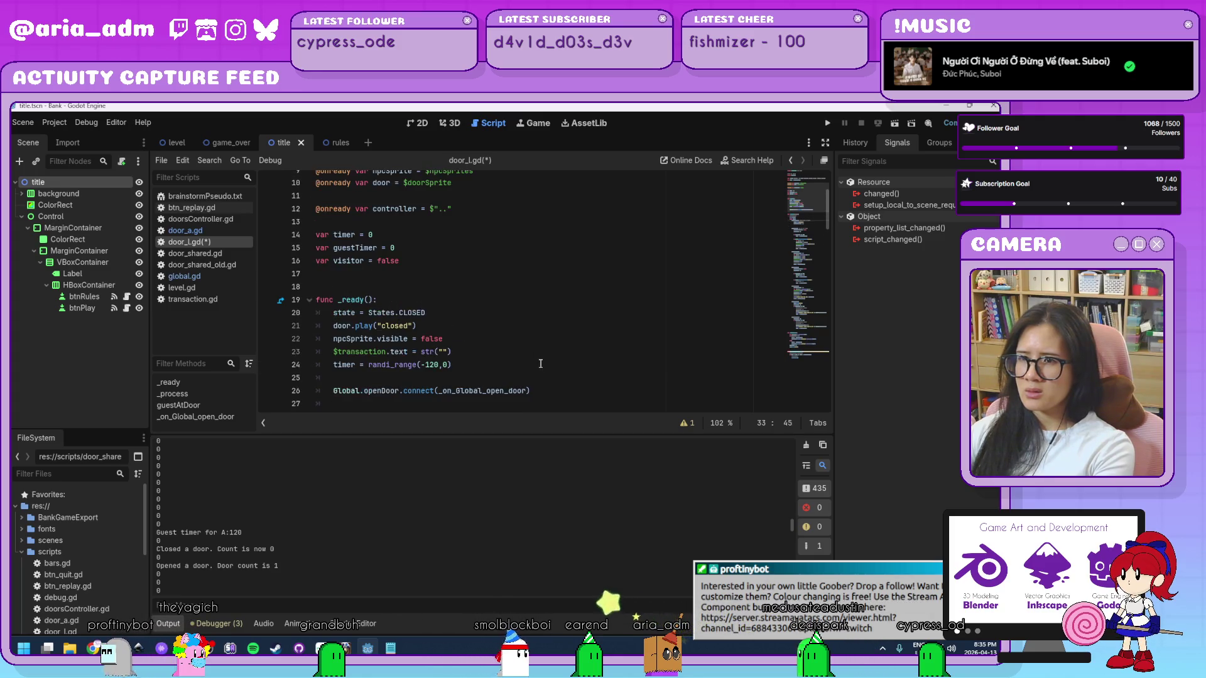
left_click(462, 341)
scroll(516, 353, "up", 3)
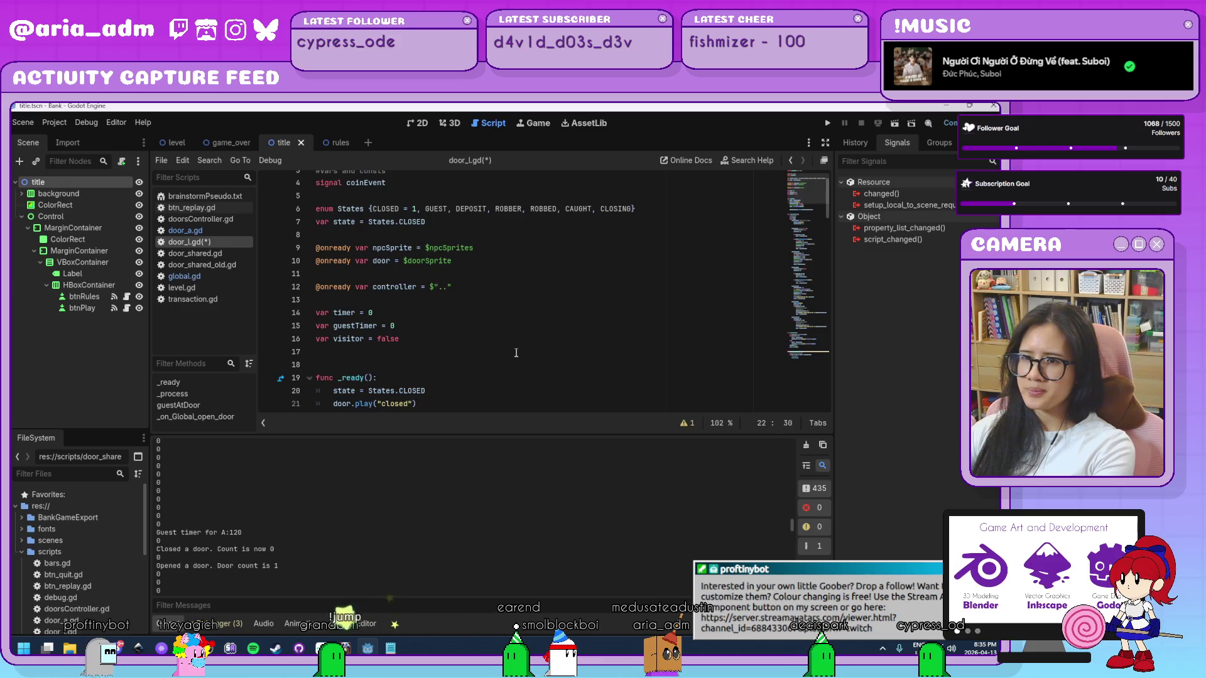
scroll(516, 353, "down", 4)
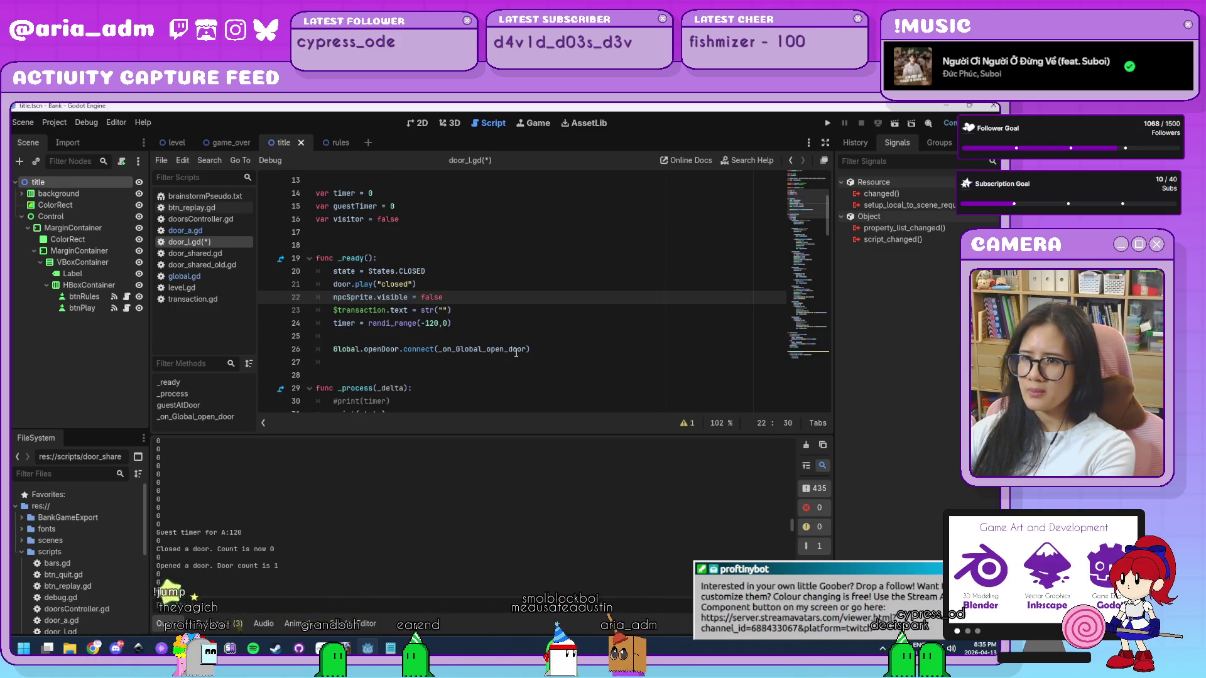
scroll(826, 243, "down", 3)
left_click_drag(827, 243, 826, 386)
left_click(619, 378)
key("ctrl+s")
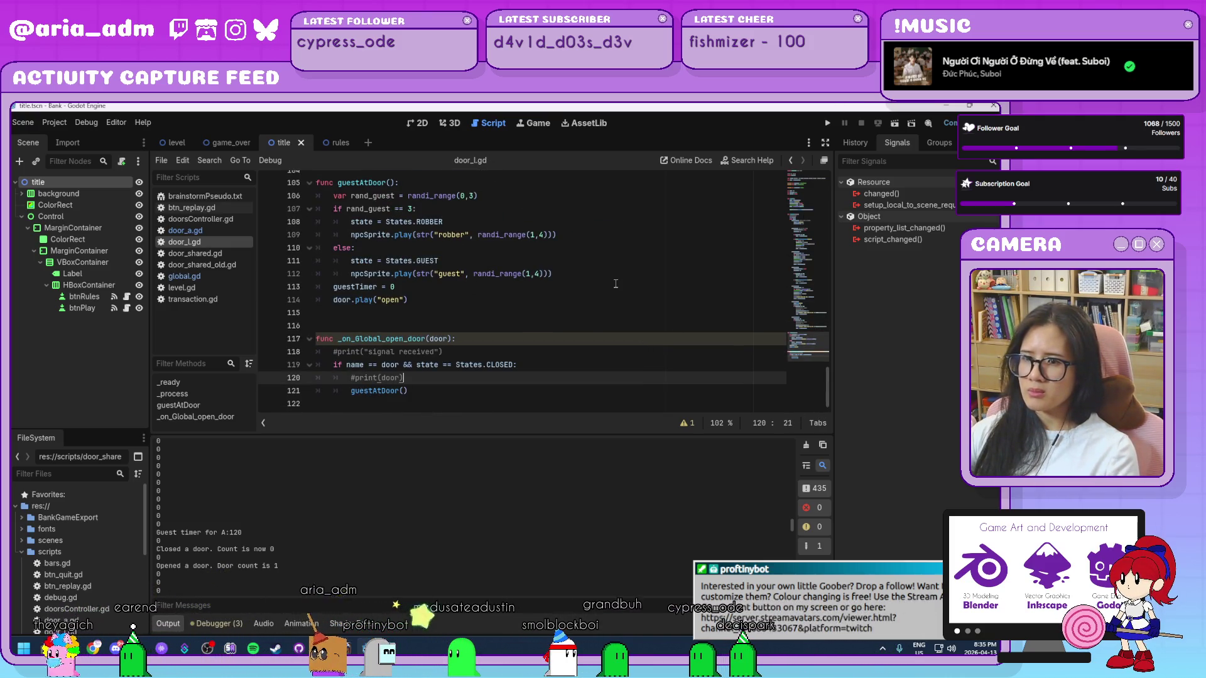
- Comment out the 'Guest timer for A:' print with # and run the game
scroll(615, 283, "up", 2)
scroll(616, 283, "up", 3)
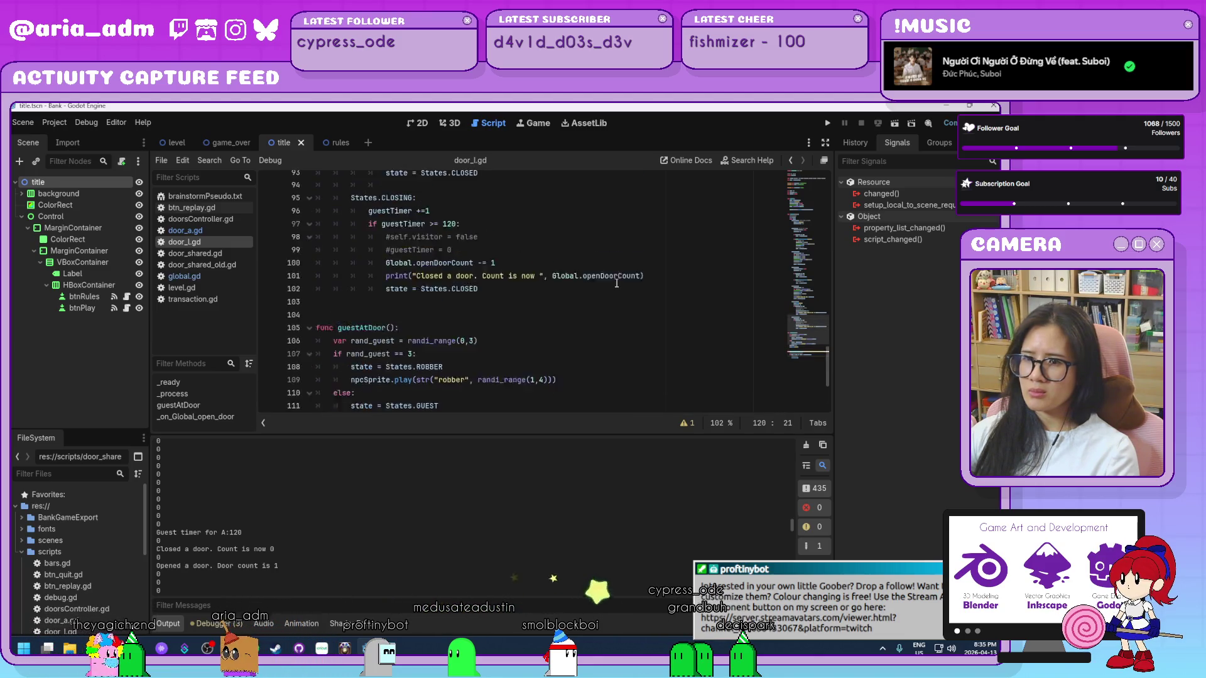
scroll(617, 284, "up", 4)
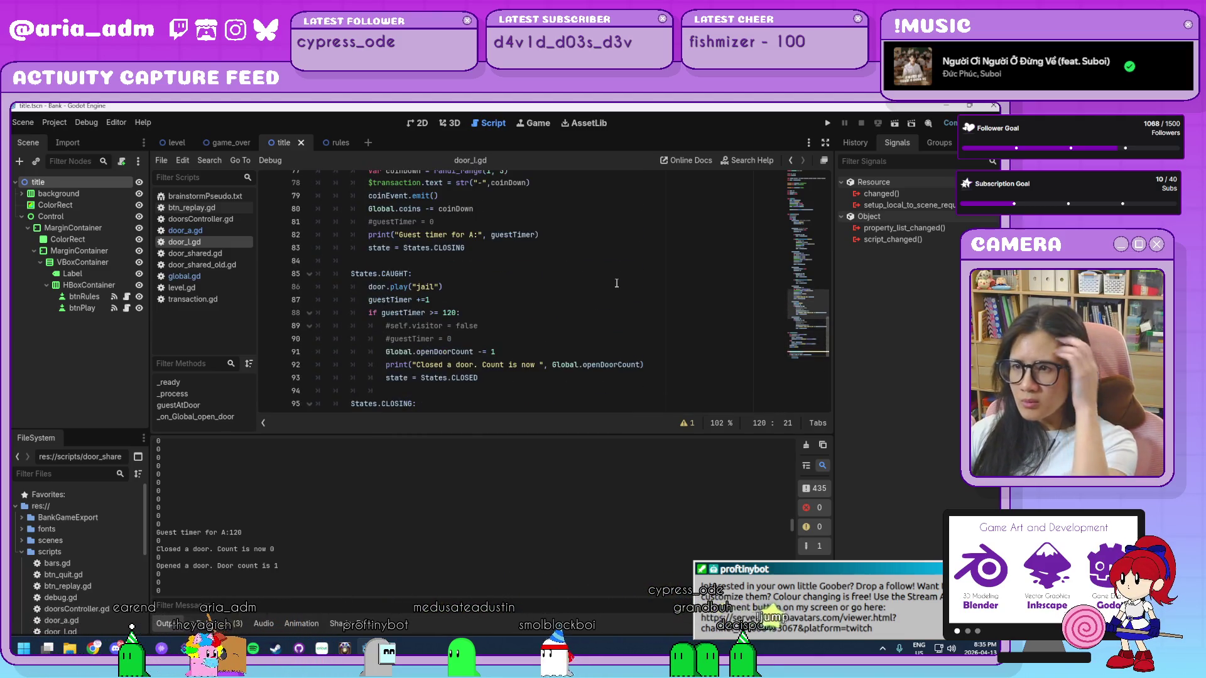
left_click(367, 275)
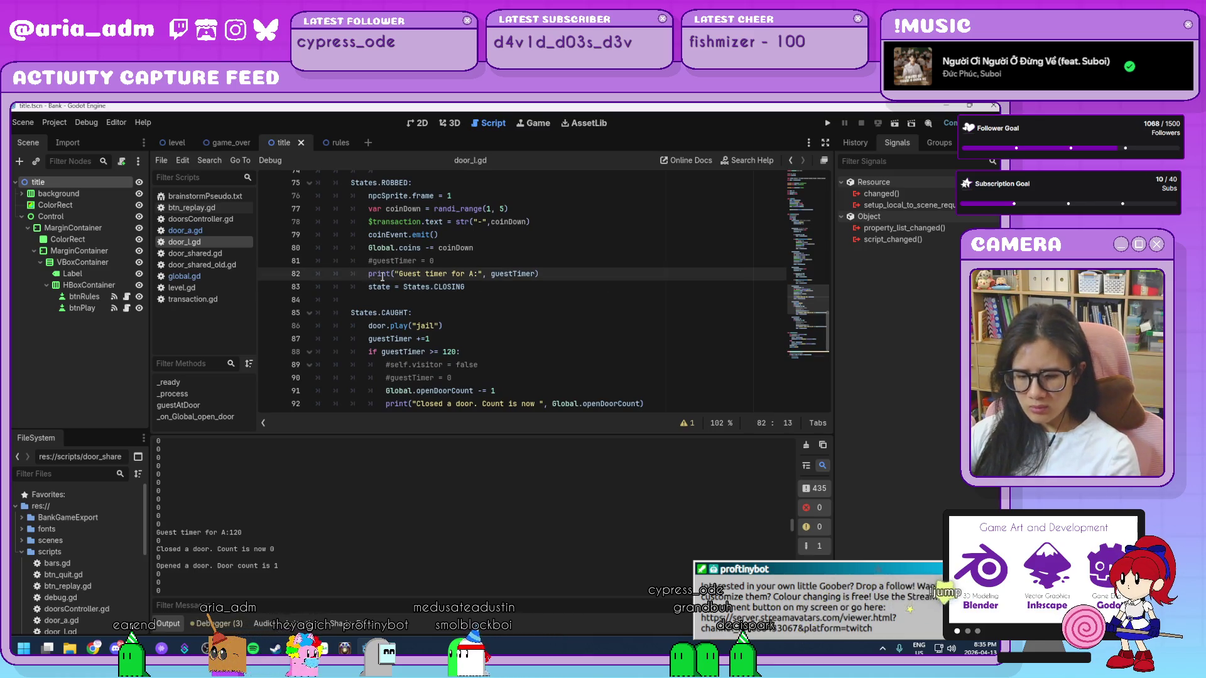
type("#")
left_click(826, 124)
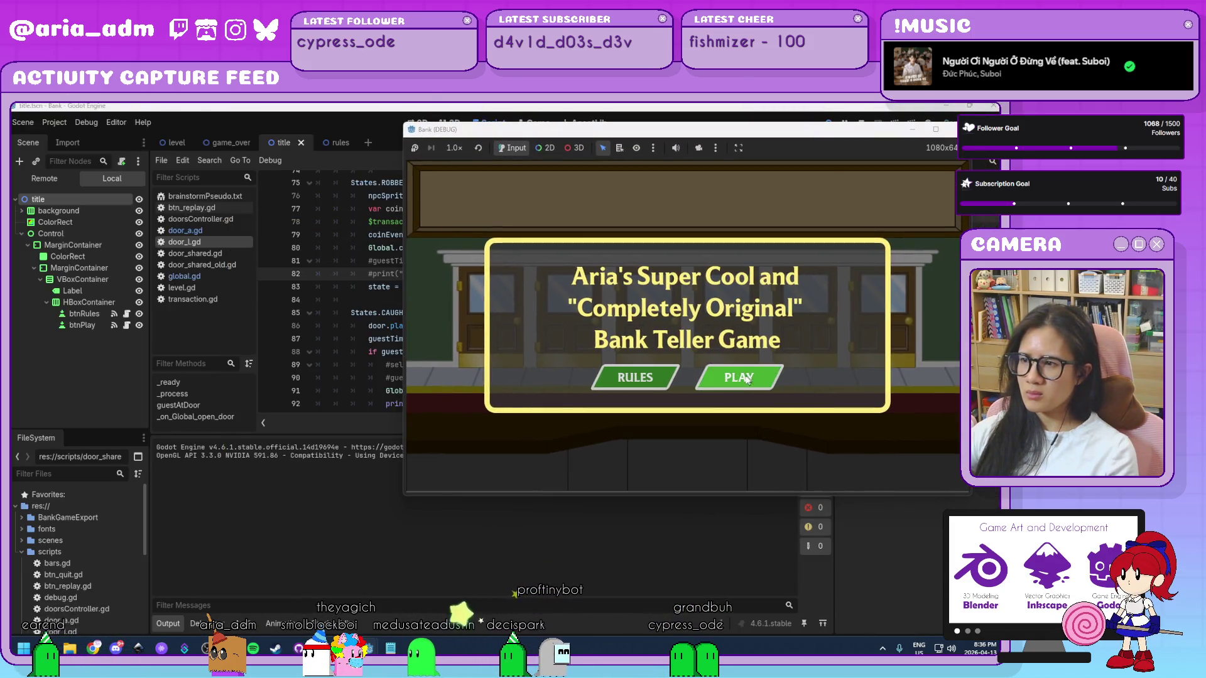
- Start a round with PLAY, watch the doors, then close the Bank (DEBUG) window
left_click(746, 379)
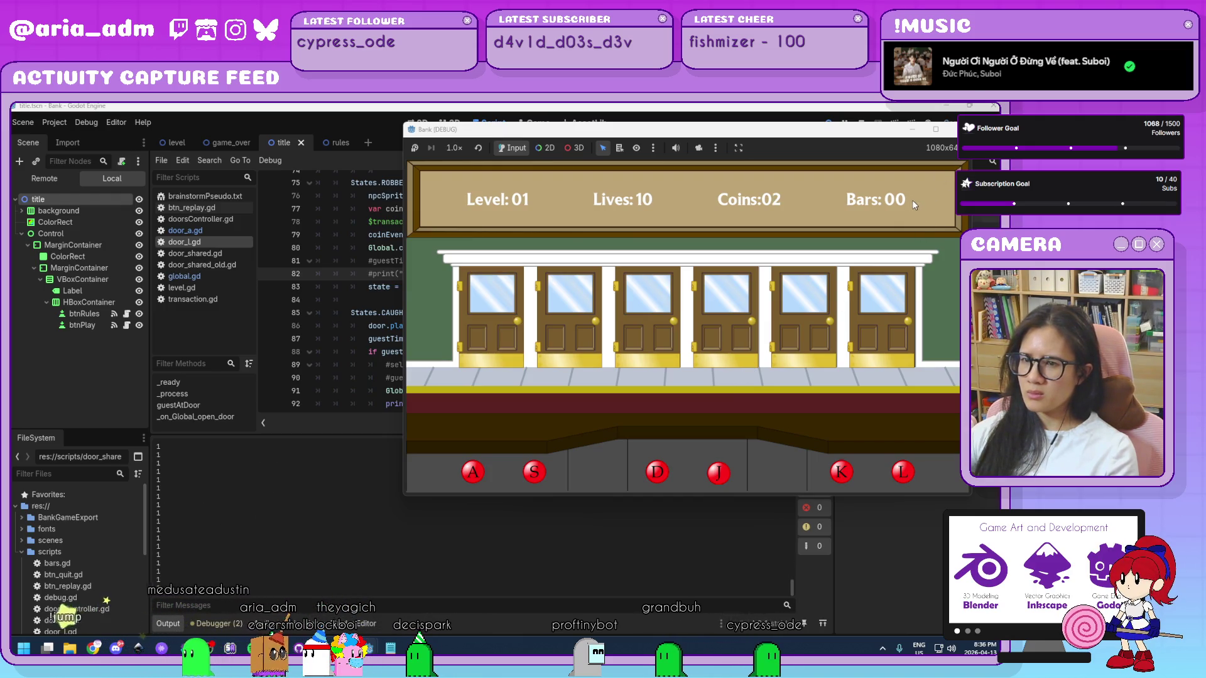
left_click(953, 128)
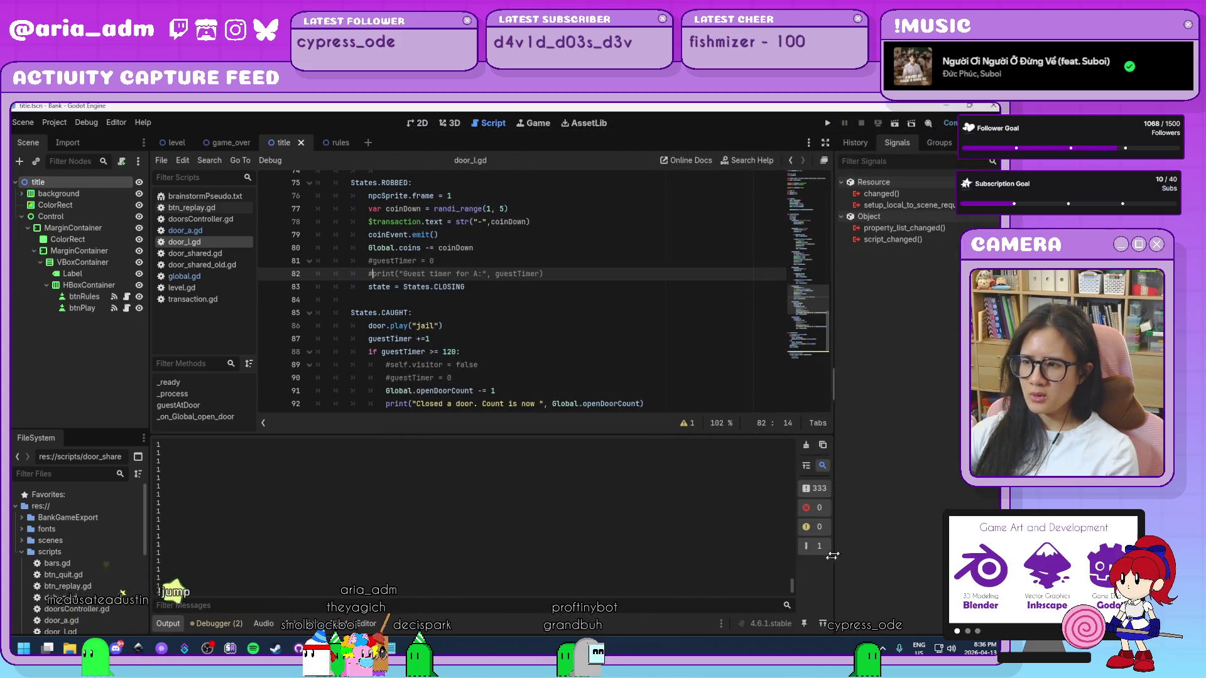
left_click_drag(791, 587, 808, 440)
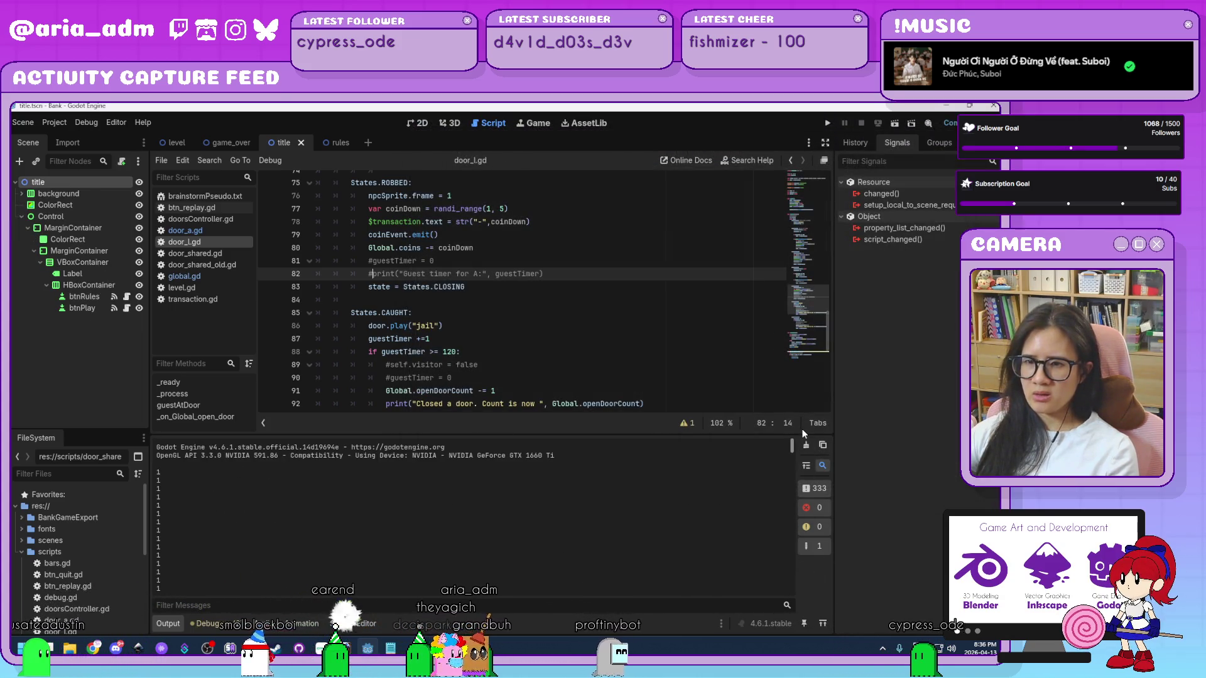
- Scroll through door_l.gd to review the closed-door branch and the state initialisation in _ready
left_click(562, 305)
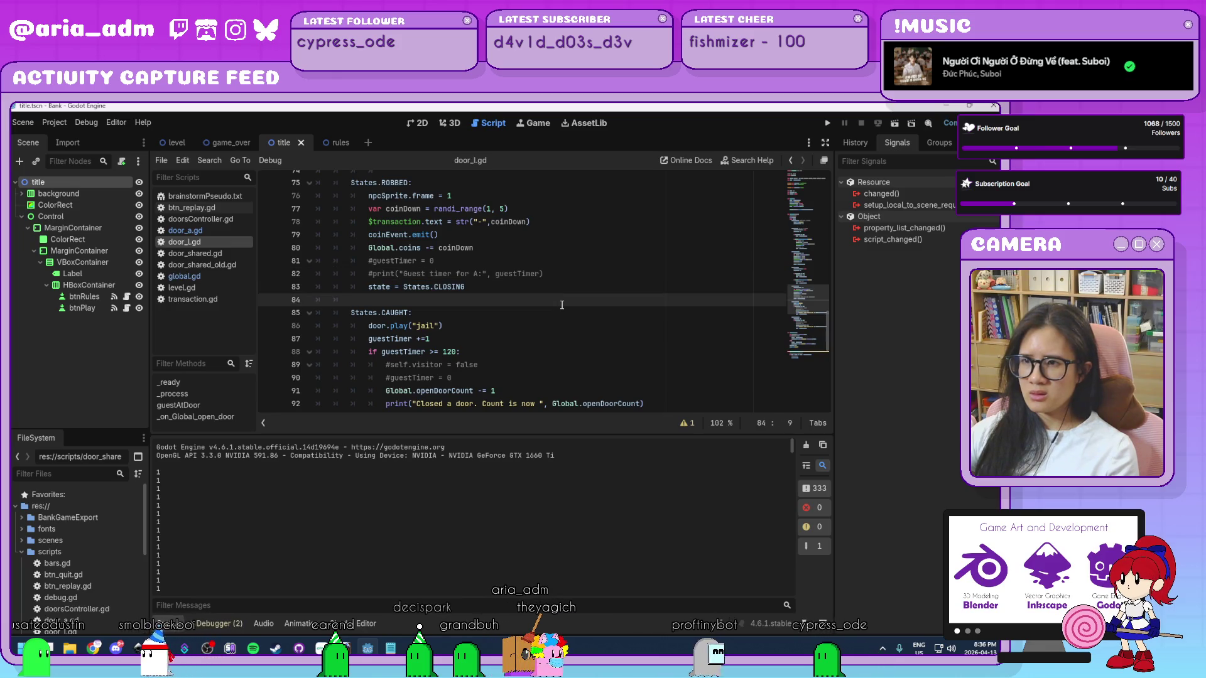
scroll(563, 304, "up", 9)
scroll(563, 305, "up", 7)
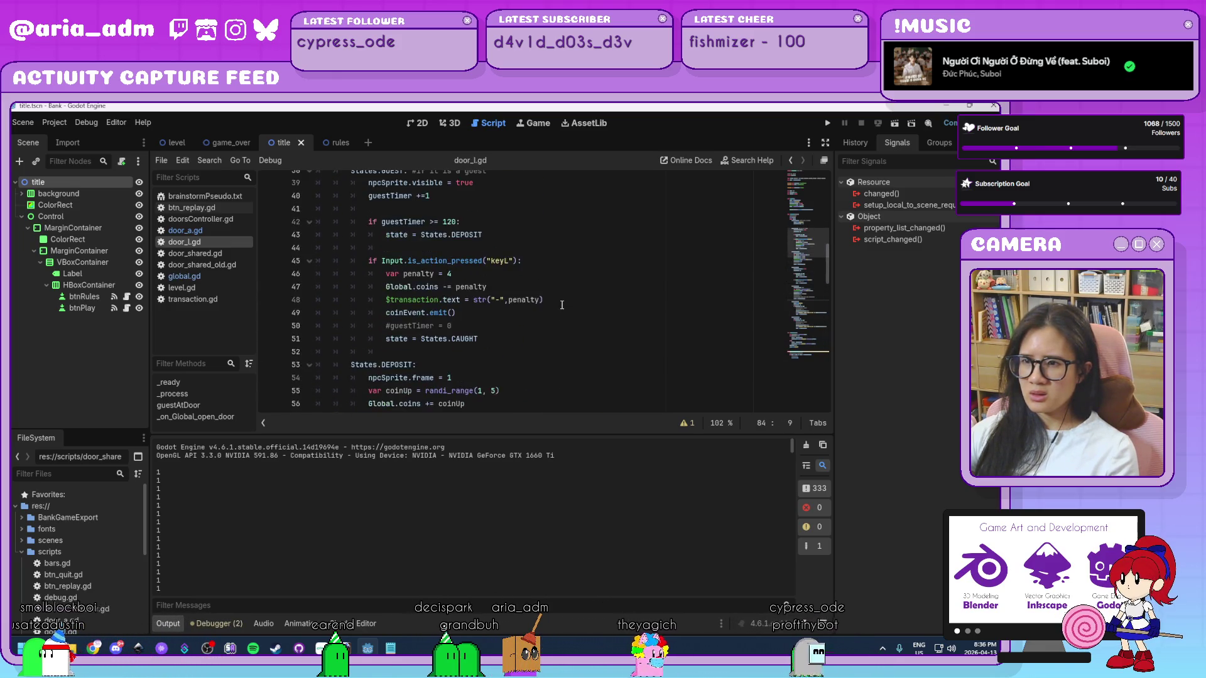
left_click(562, 305)
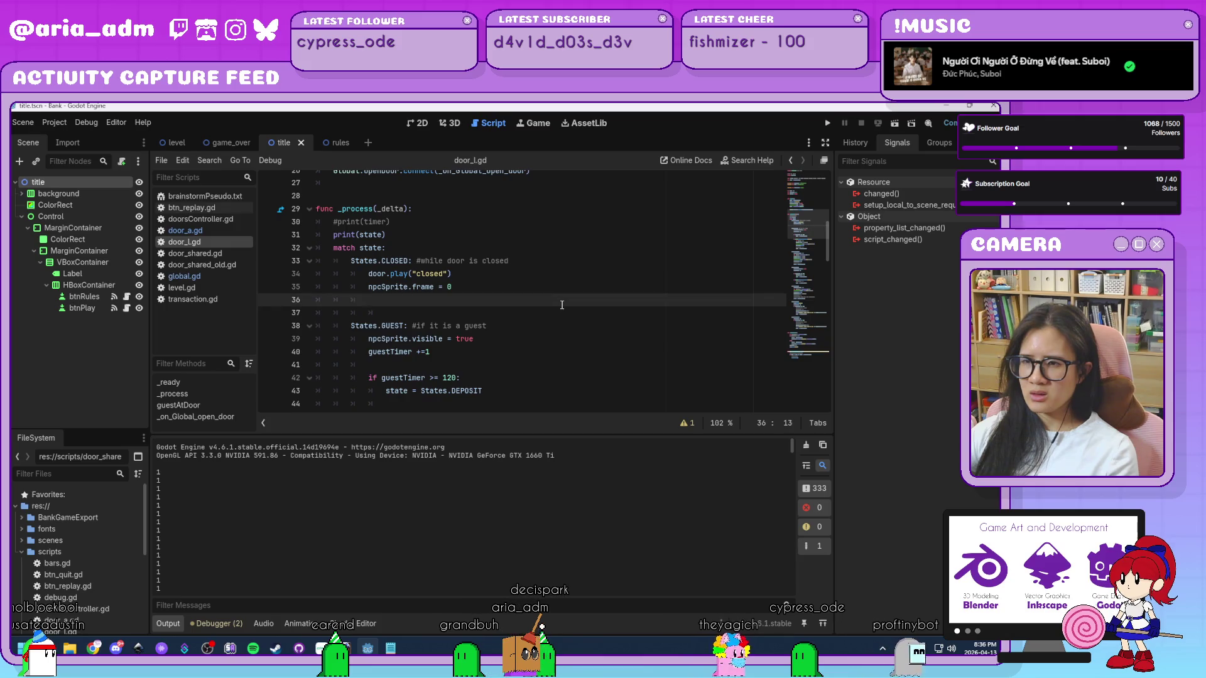
scroll(562, 305, "up", 4)
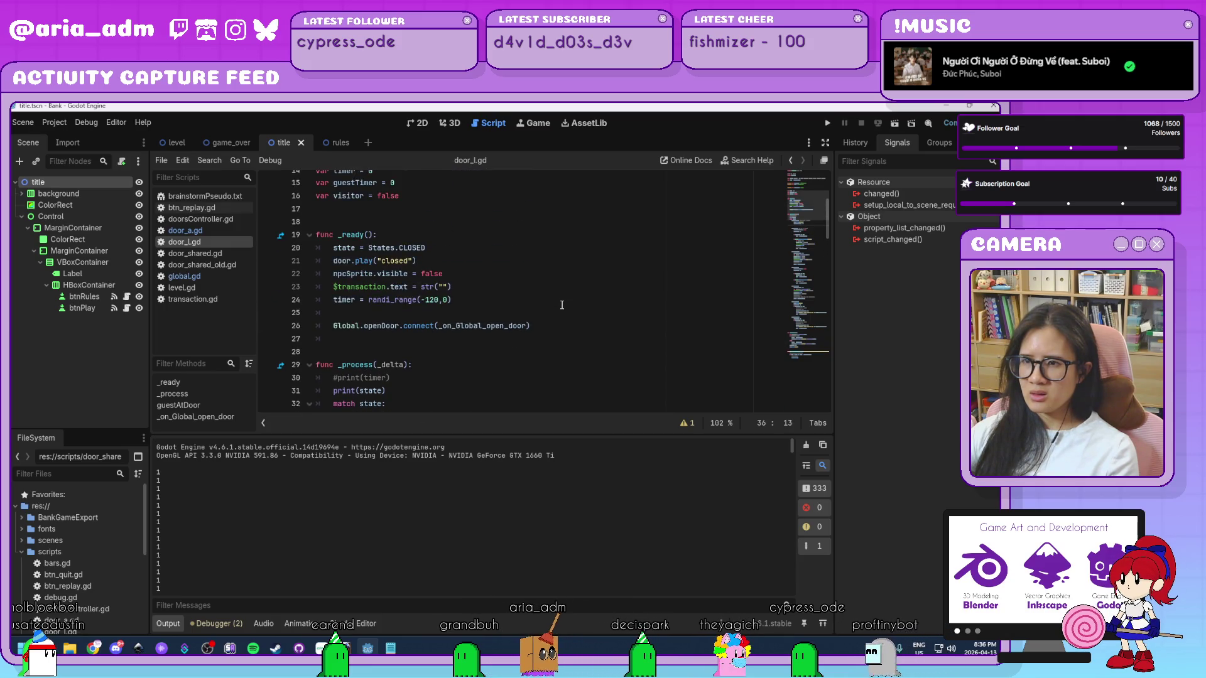
left_click(441, 250)
scroll(520, 296, "down", 4)
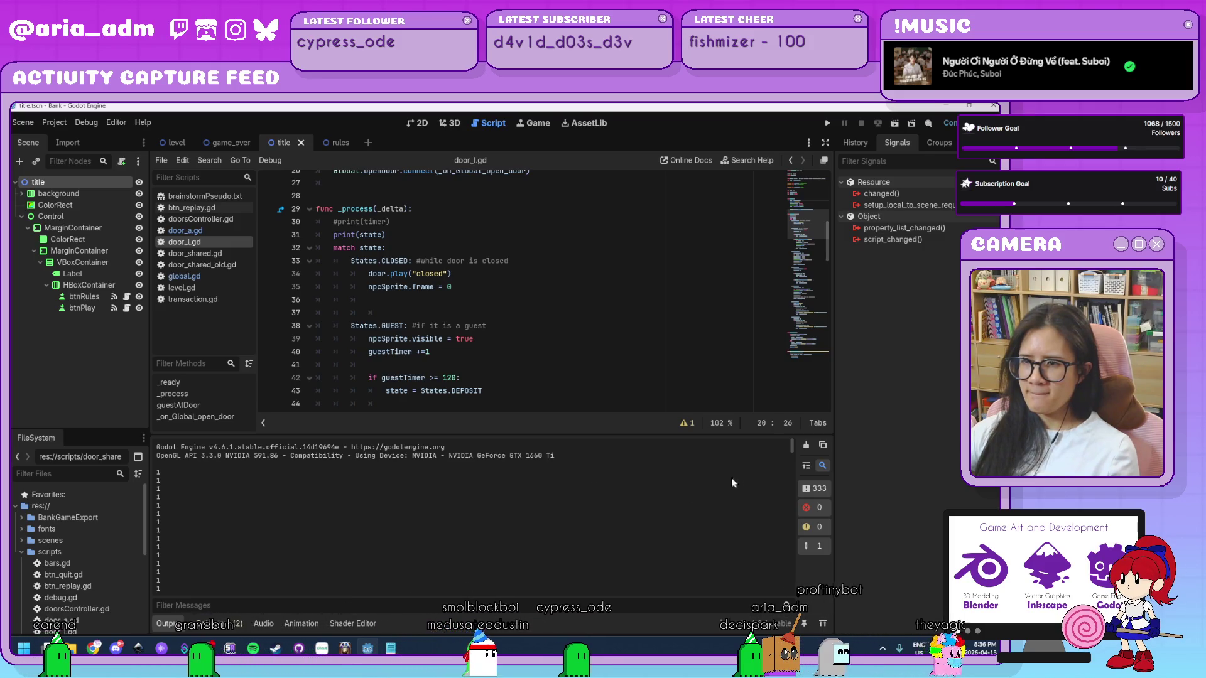
scroll(557, 296, "up", 4)
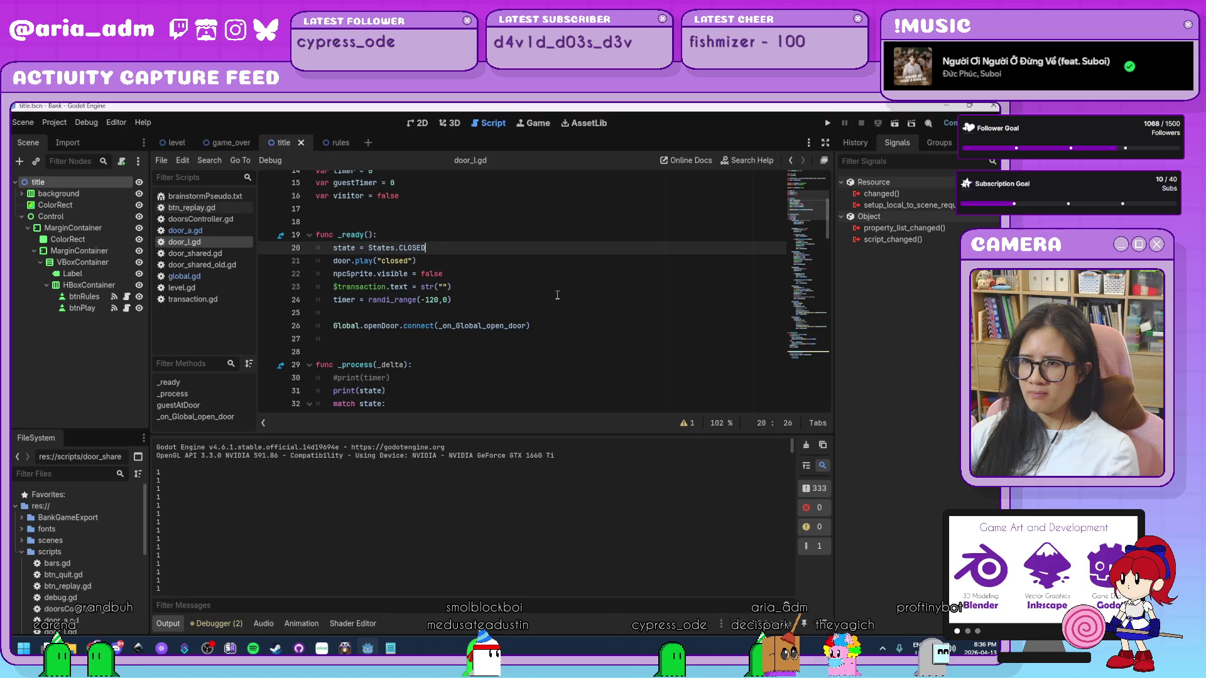
left_click(349, 249)
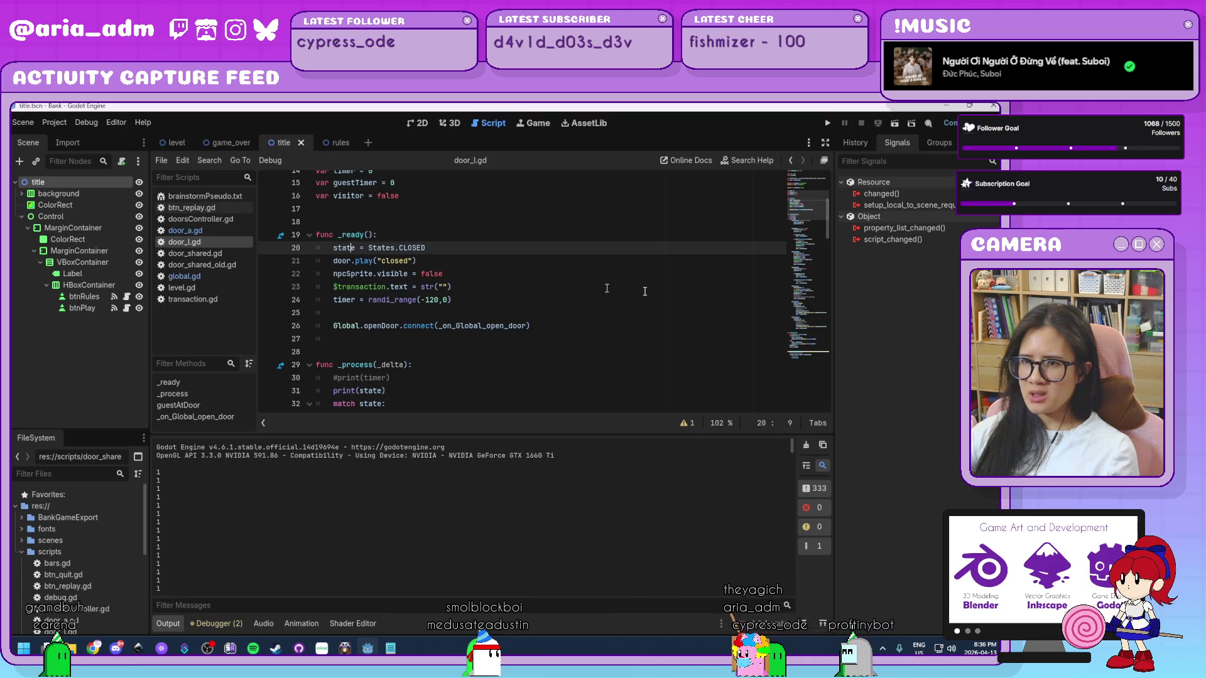
mouse_move(829, 217)
left_mouse_down()
mouse_move(826, 361)
mouse_move(842, 427)
left_mouse_up()
- Restore the '&& visitor == false' check in the door-open handler's condition
left_click(527, 381)
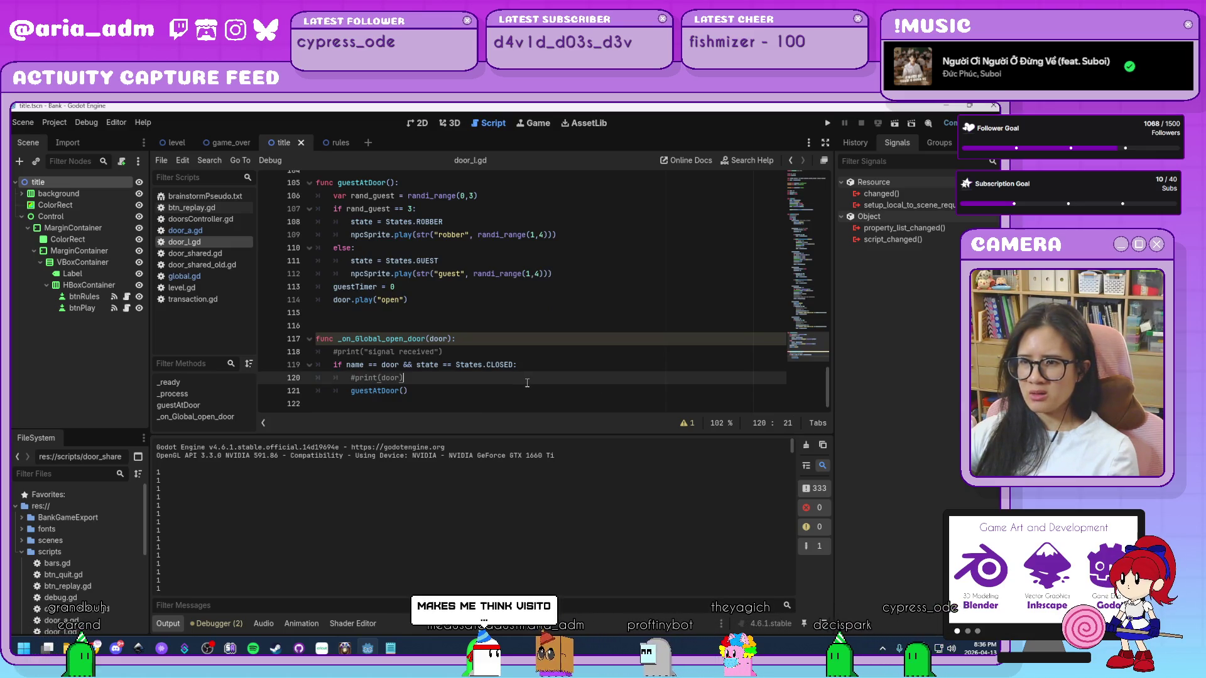
left_click(530, 391)
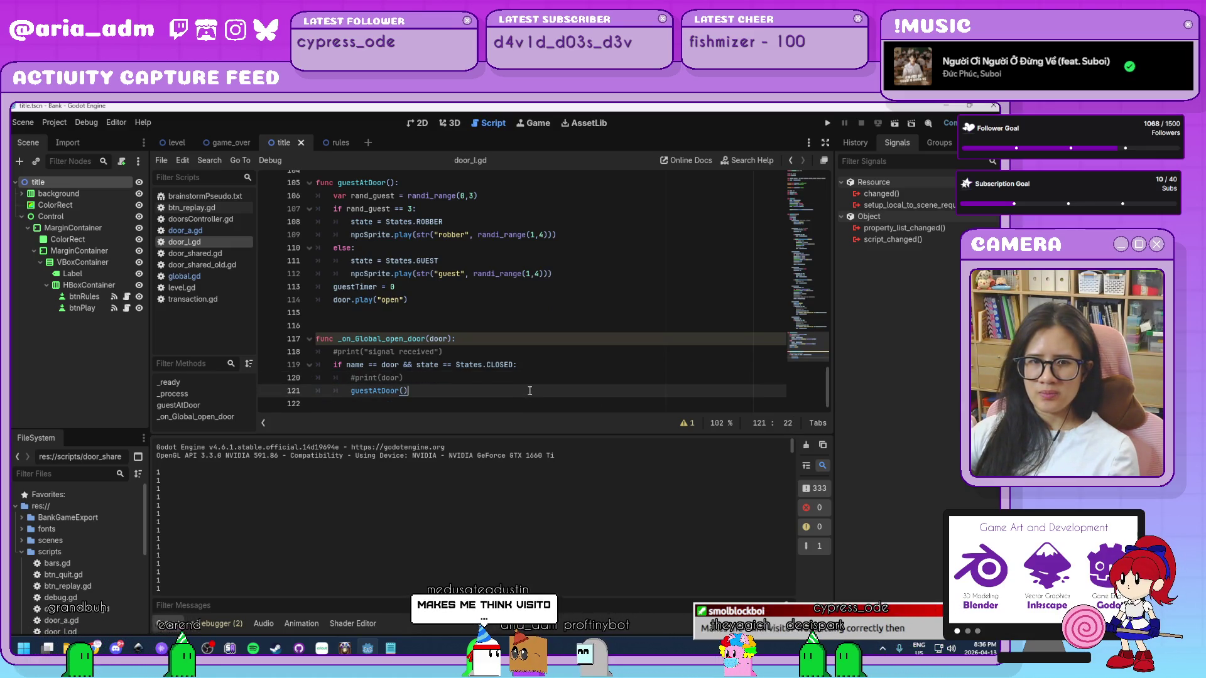
key("ctrl+z")
key("ctrl+z")
key("ctrl+z")
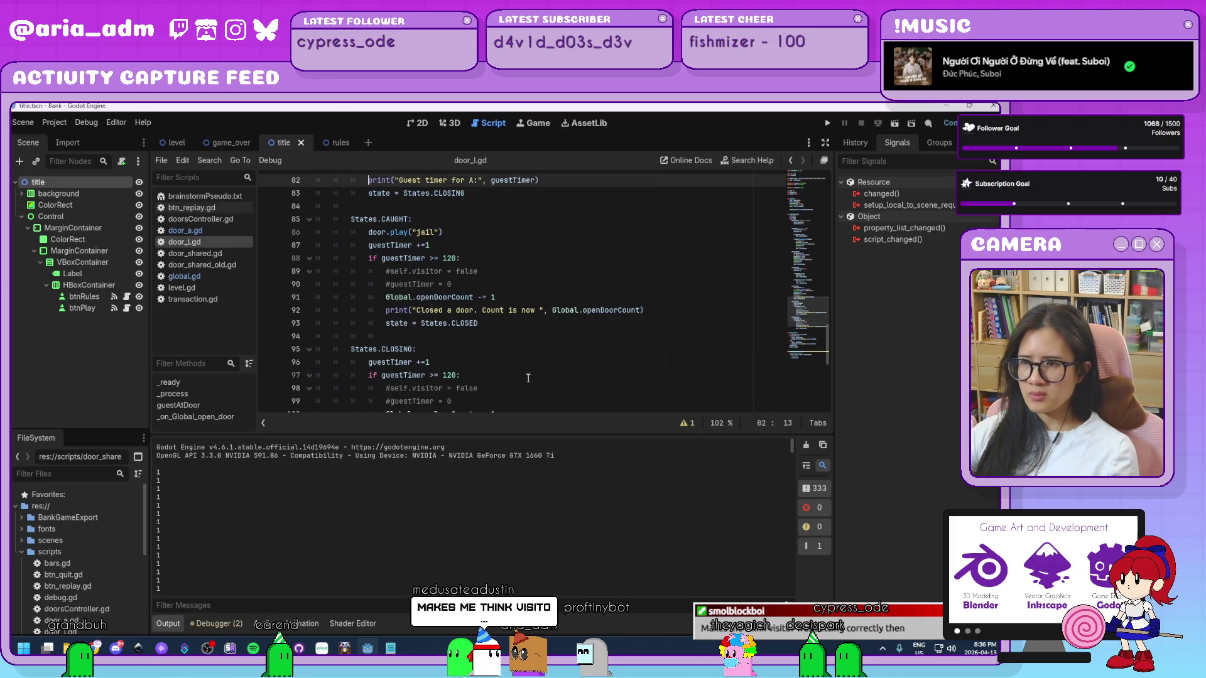
left_click(595, 363)
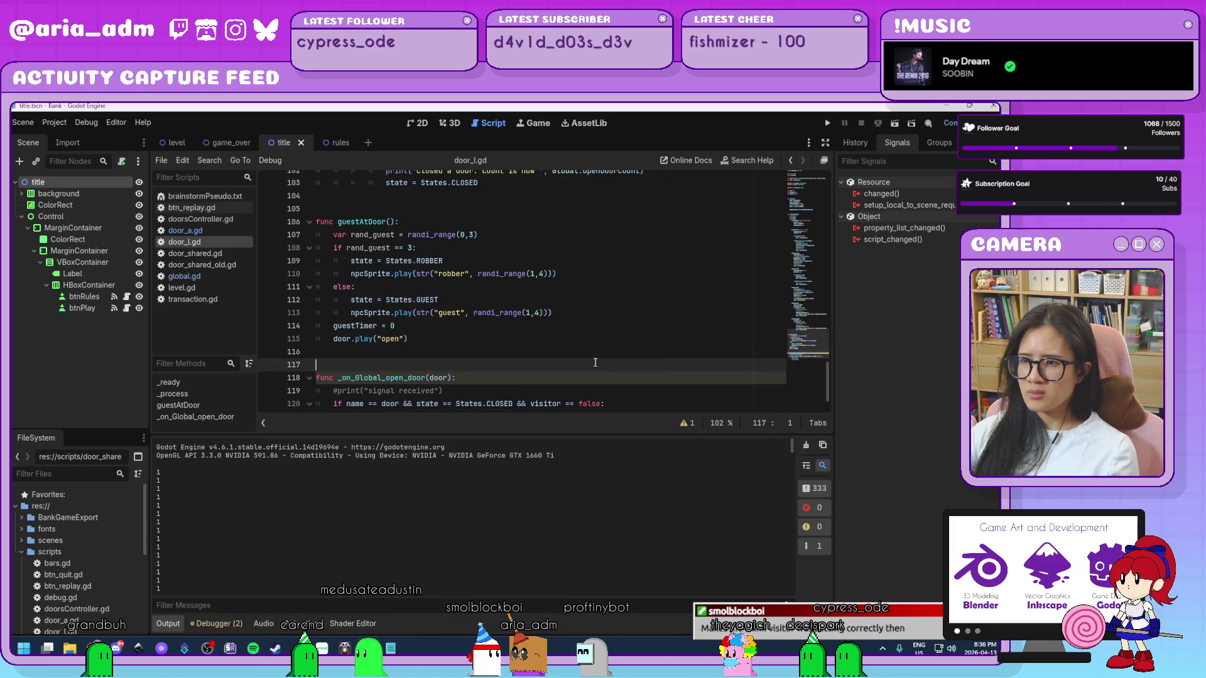
- Run the game, press PLAY, and close it after watching the doors
left_click(827, 122)
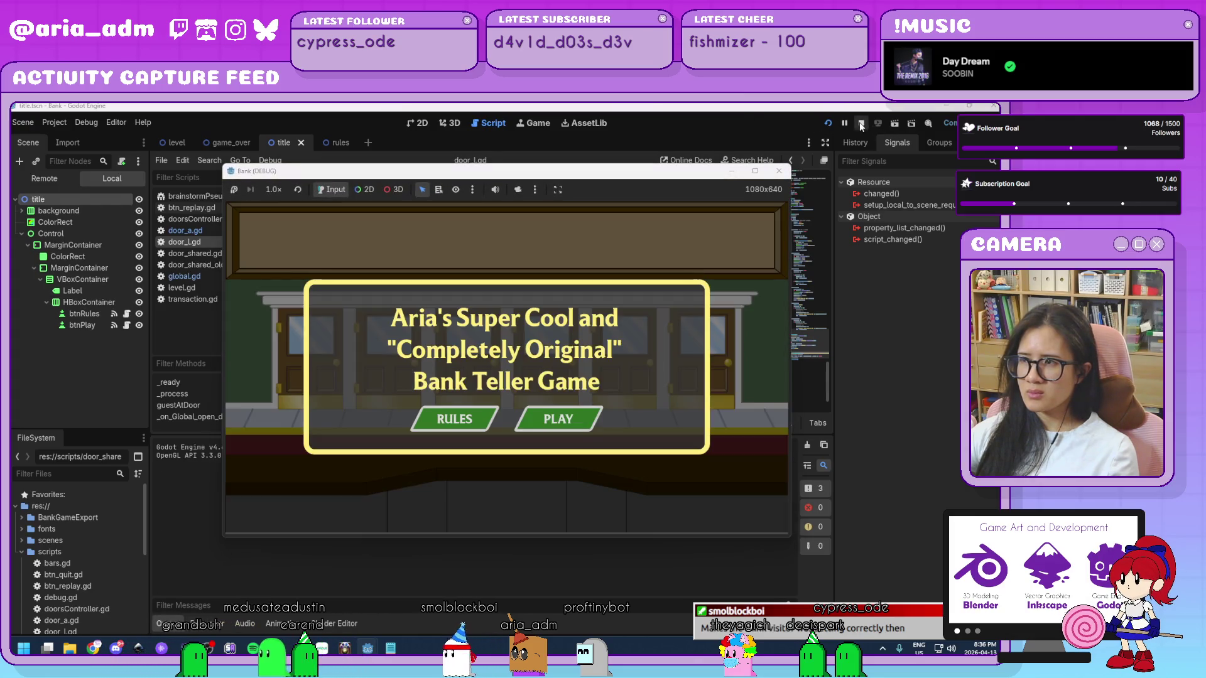
left_click(553, 425)
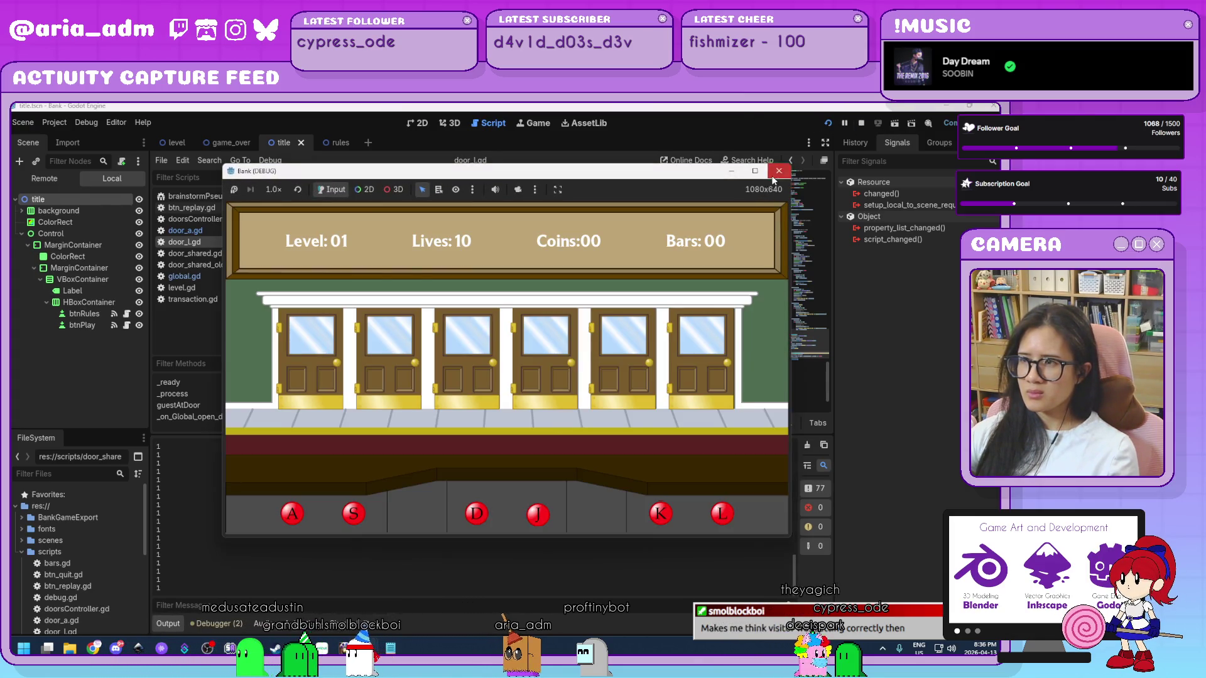
left_click(779, 171)
left_click_drag(793, 587, 790, 445)
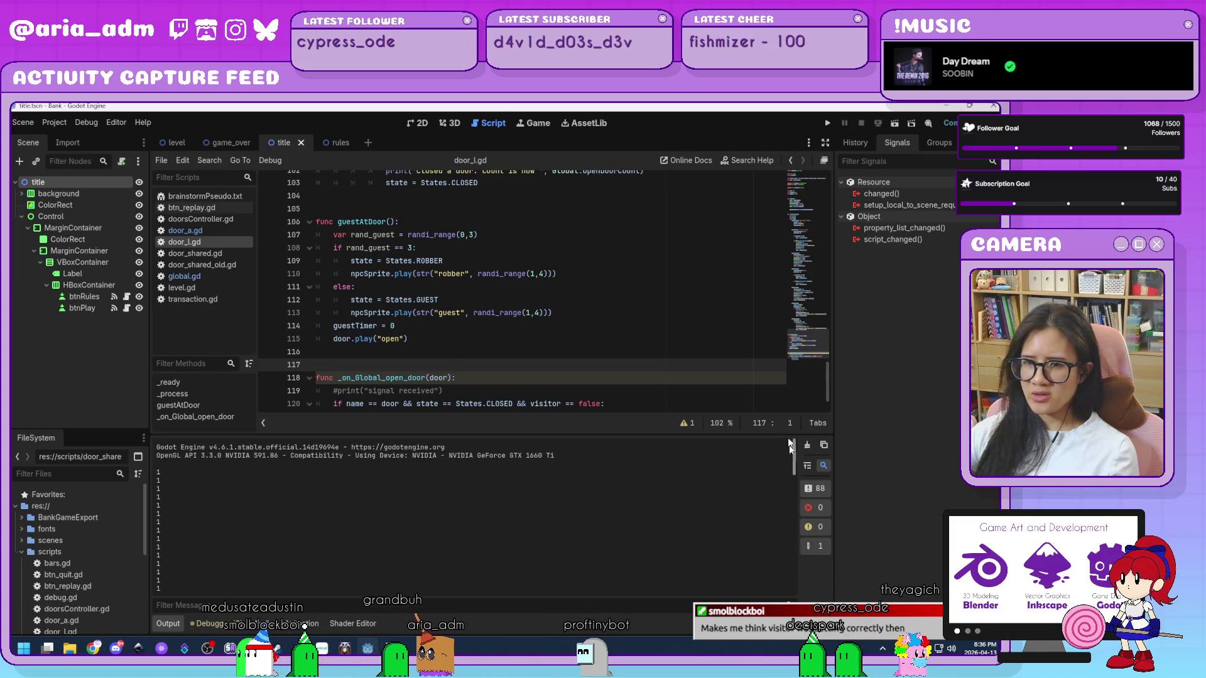
- Set visitor = true in the door-open handler, retest the game, stop it with F8, then undo the edit
scroll(786, 412, "down", 1)
left_click_drag(639, 391, 639, 377)
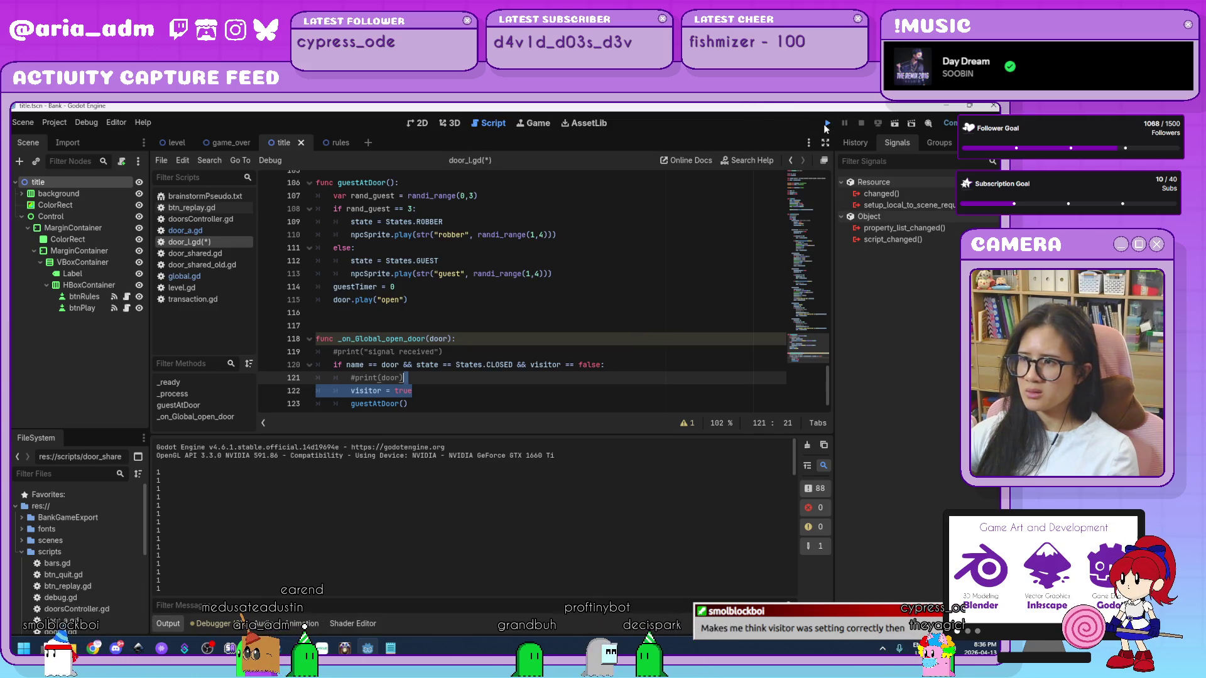
left_click(828, 123)
left_click(563, 425)
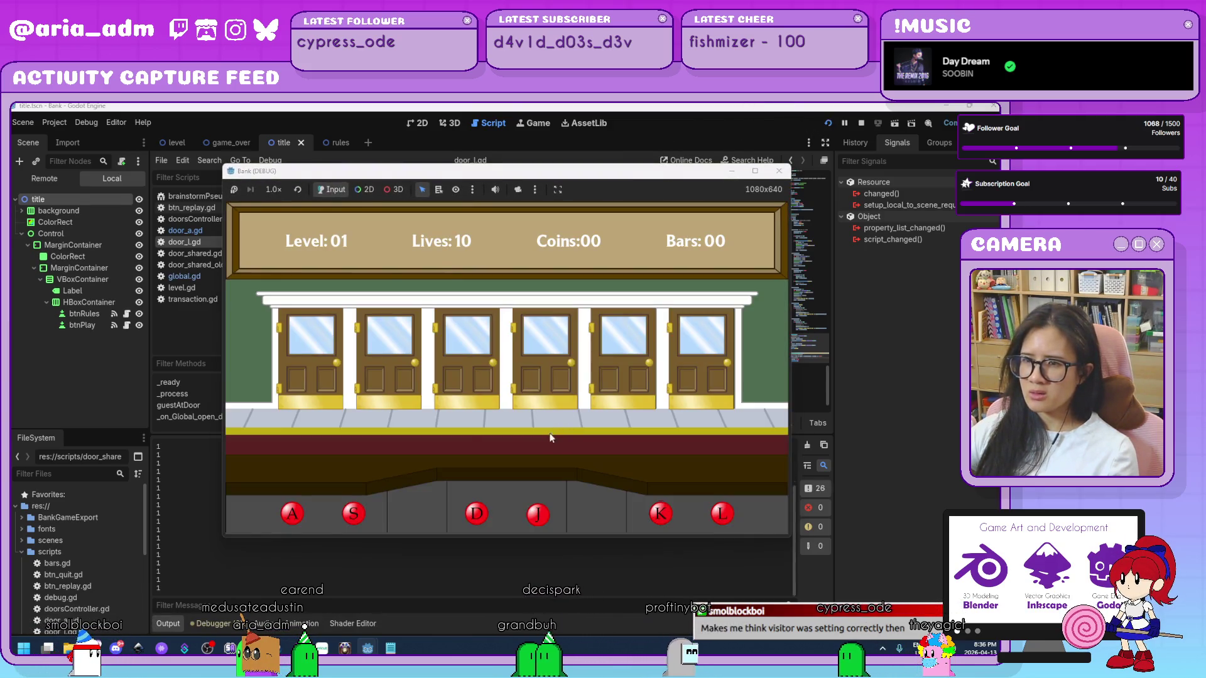
key("F8")
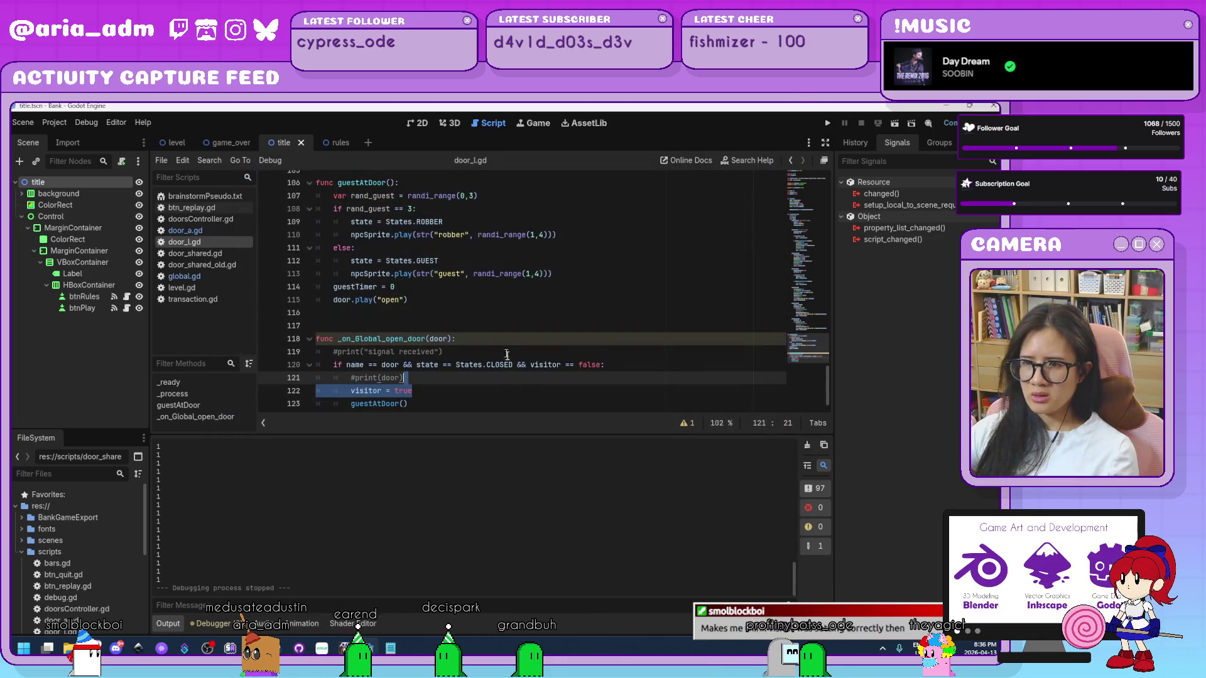
key("ctrl+z")
key("ctrl+z")
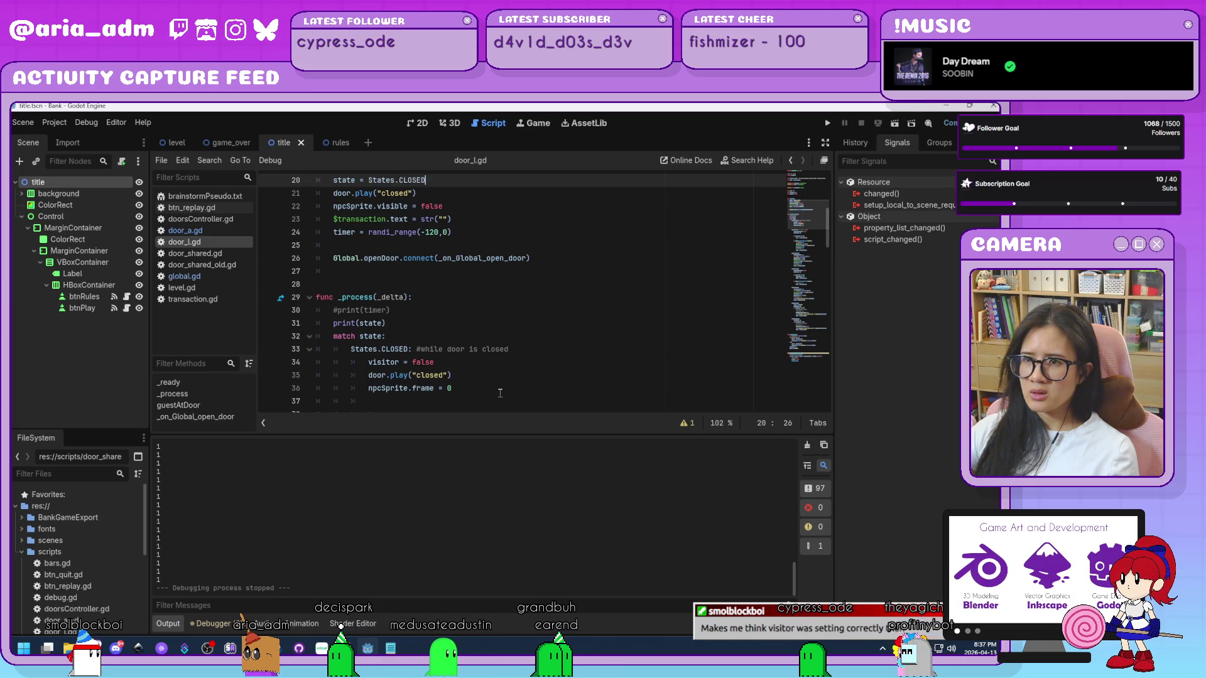
- Add 'visitor = false' to the closed-door branch and run the game again
left_click(500, 393)
scroll(500, 392, "down", 3)
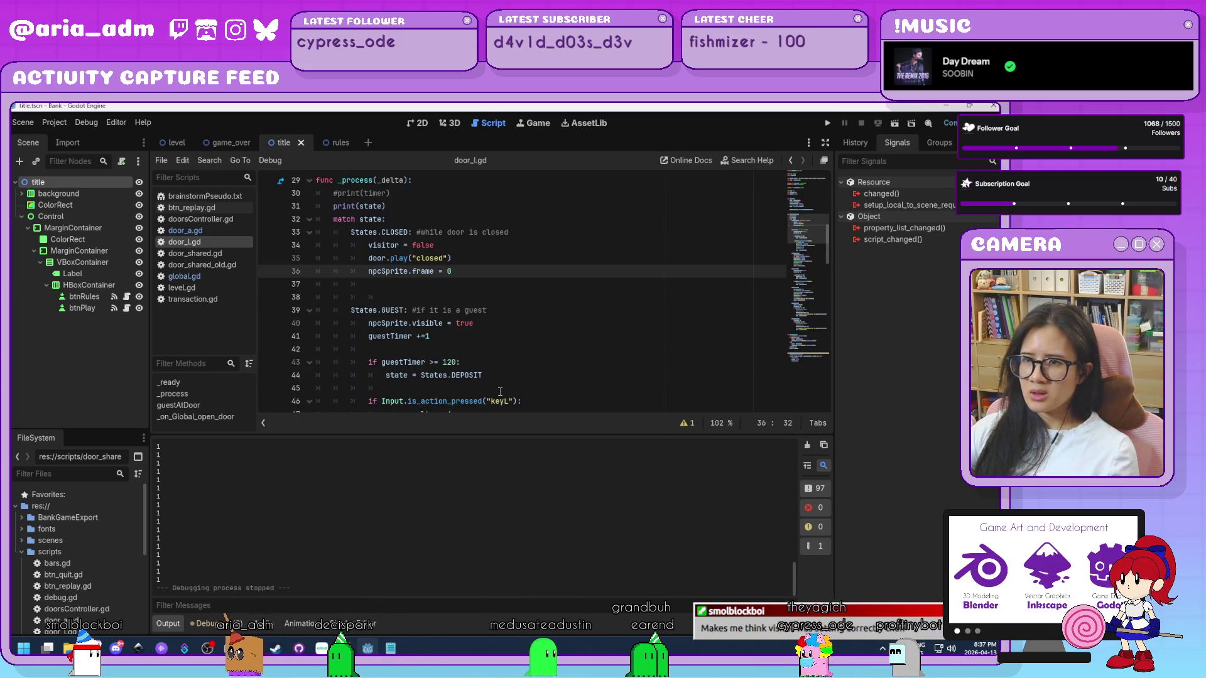
key("F5")
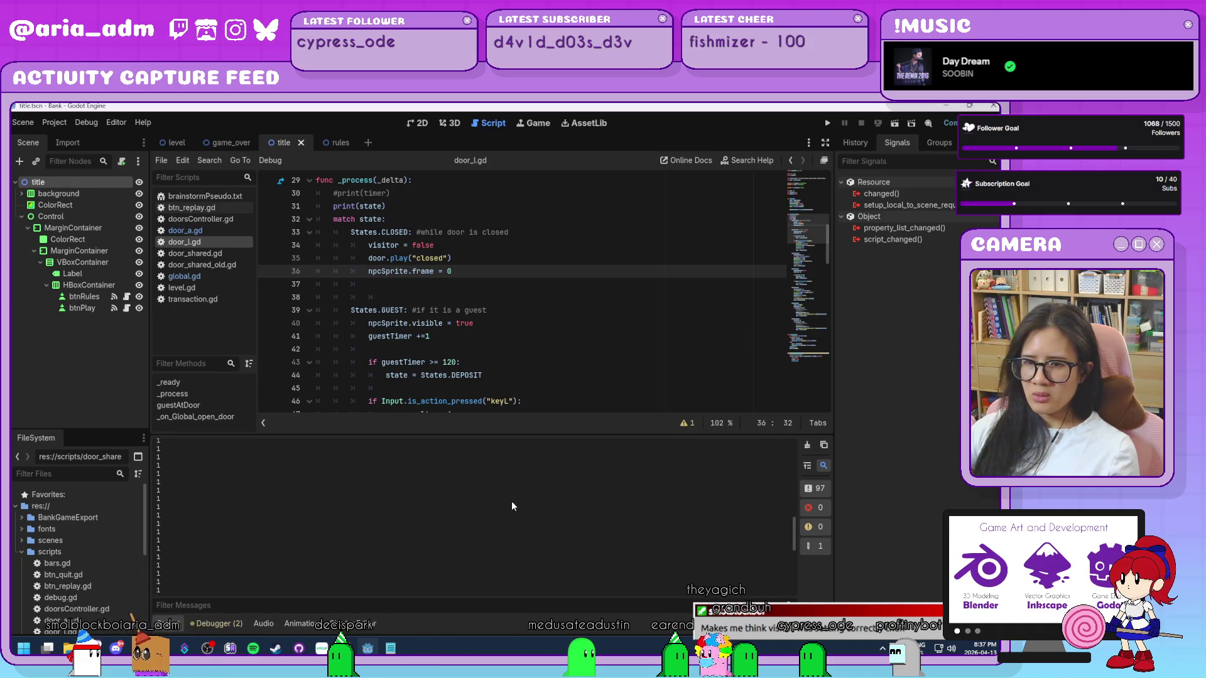
key("Down")
key("Down")
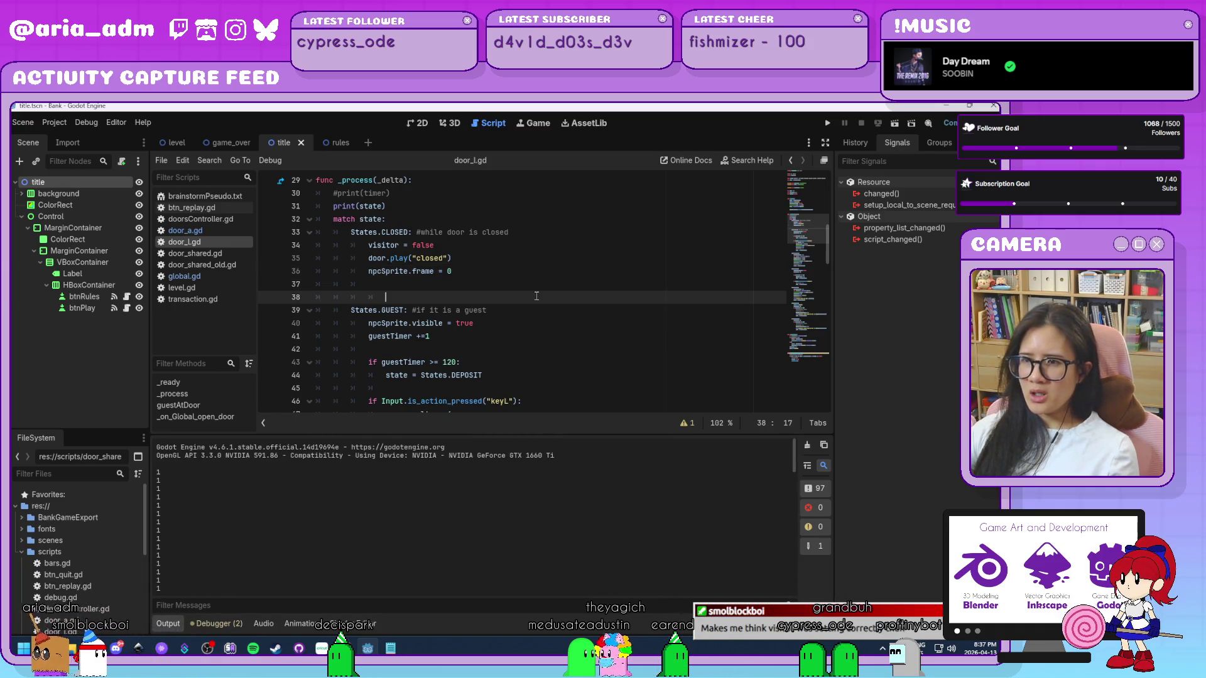
- Check the state initialisation in _ready and the CLOSED value in the States enum
scroll(549, 347, "up", 4)
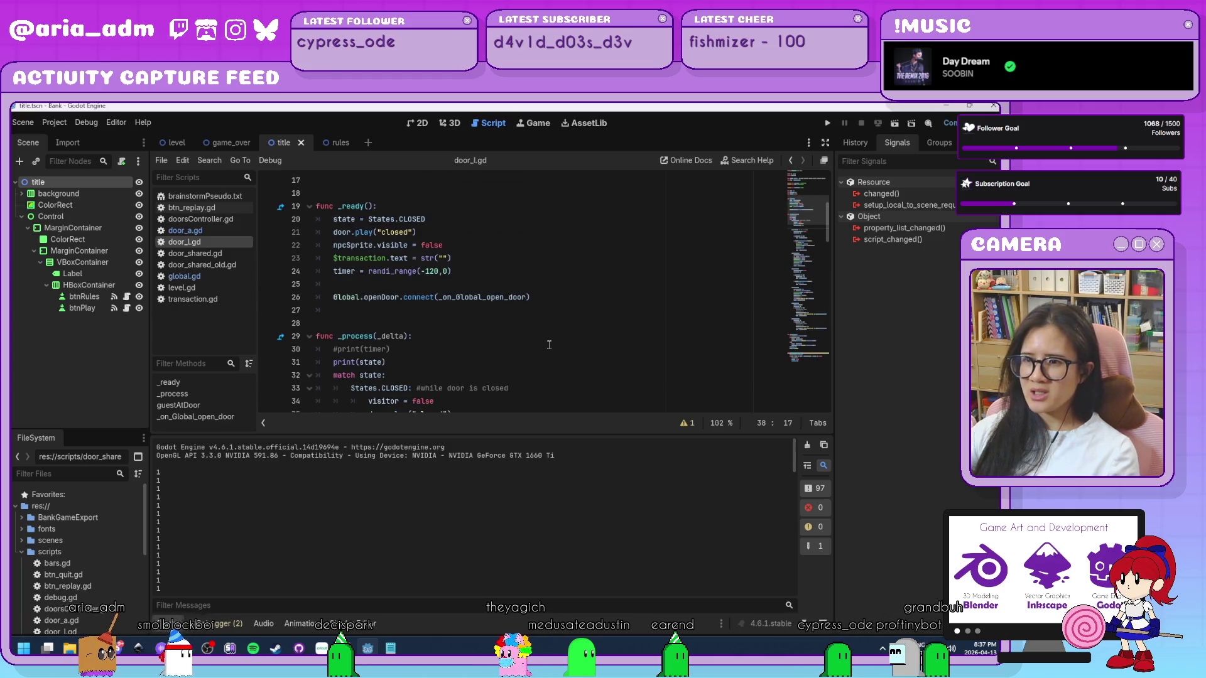
scroll(533, 352, "up", 1)
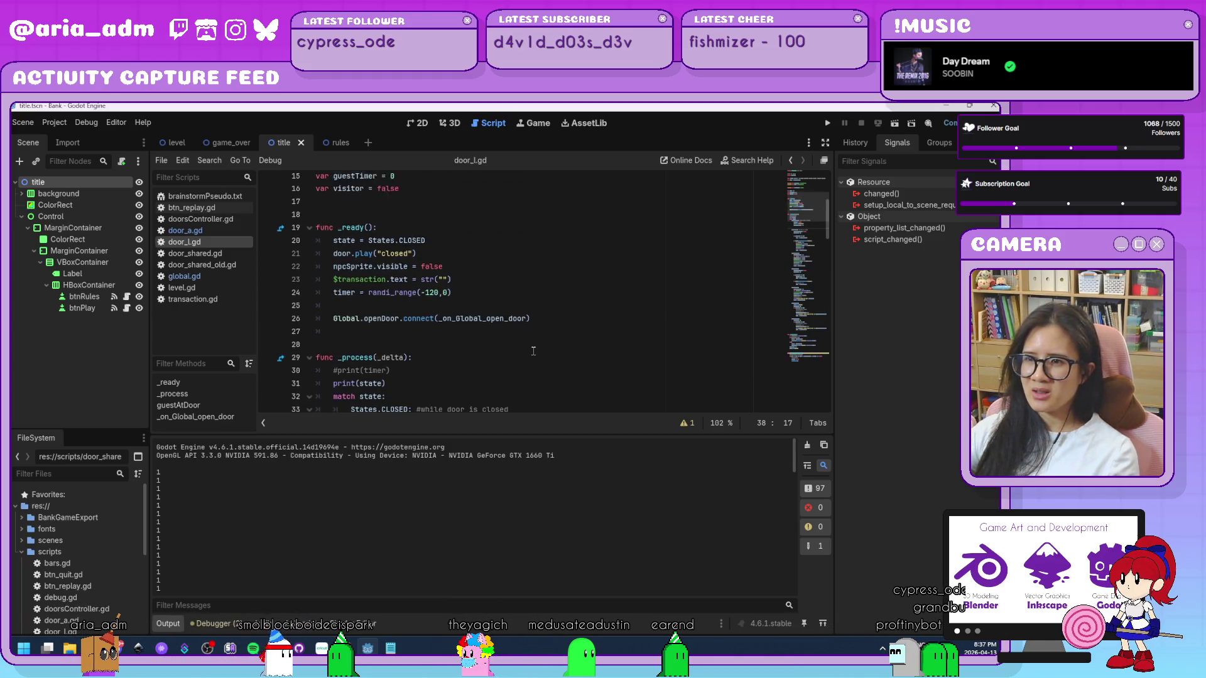
left_click(432, 255)
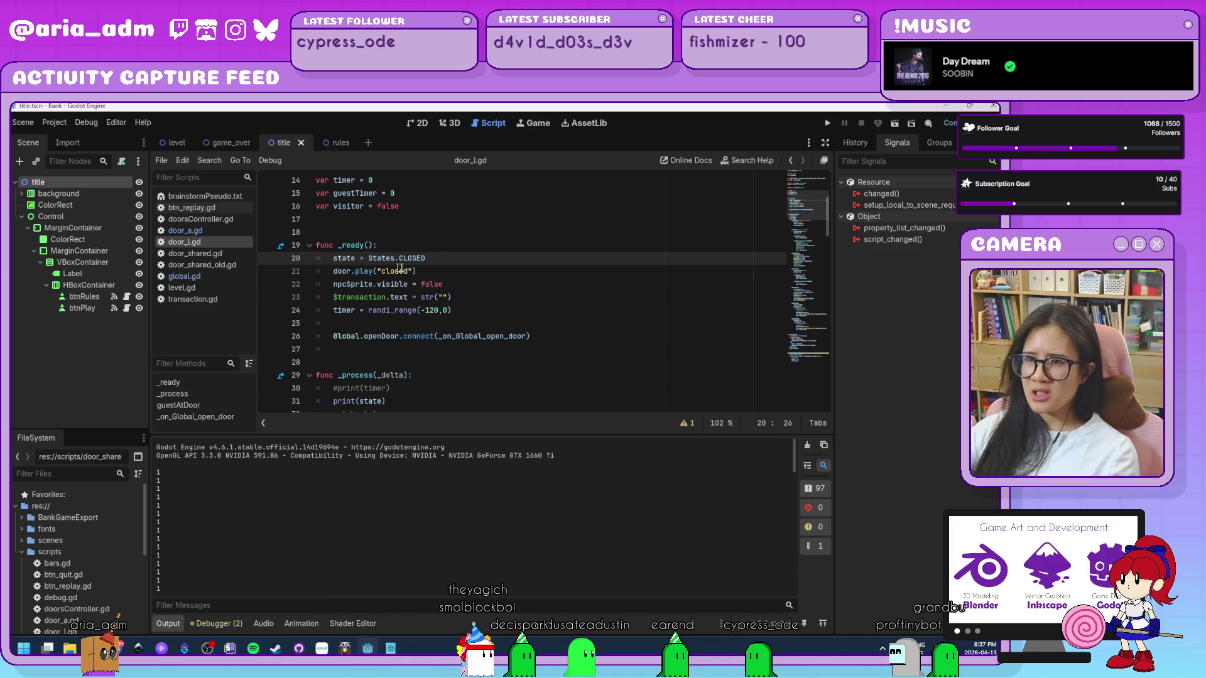
scroll(436, 272, "up", 5)
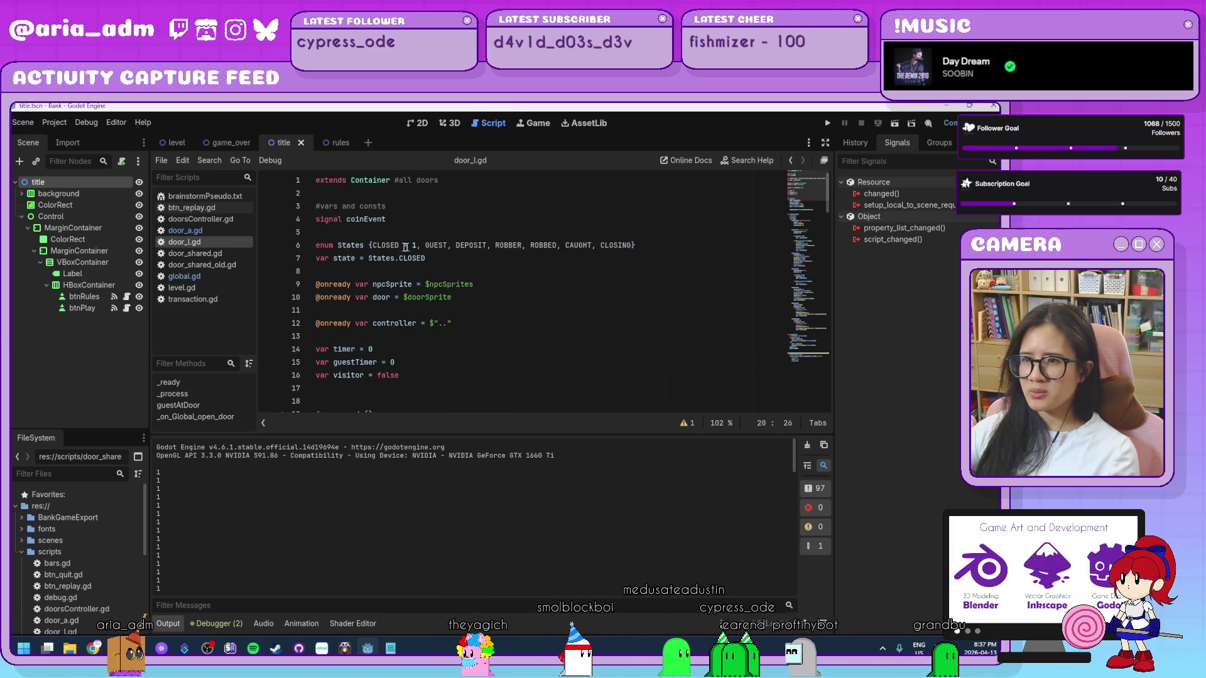
left_click(413, 246)
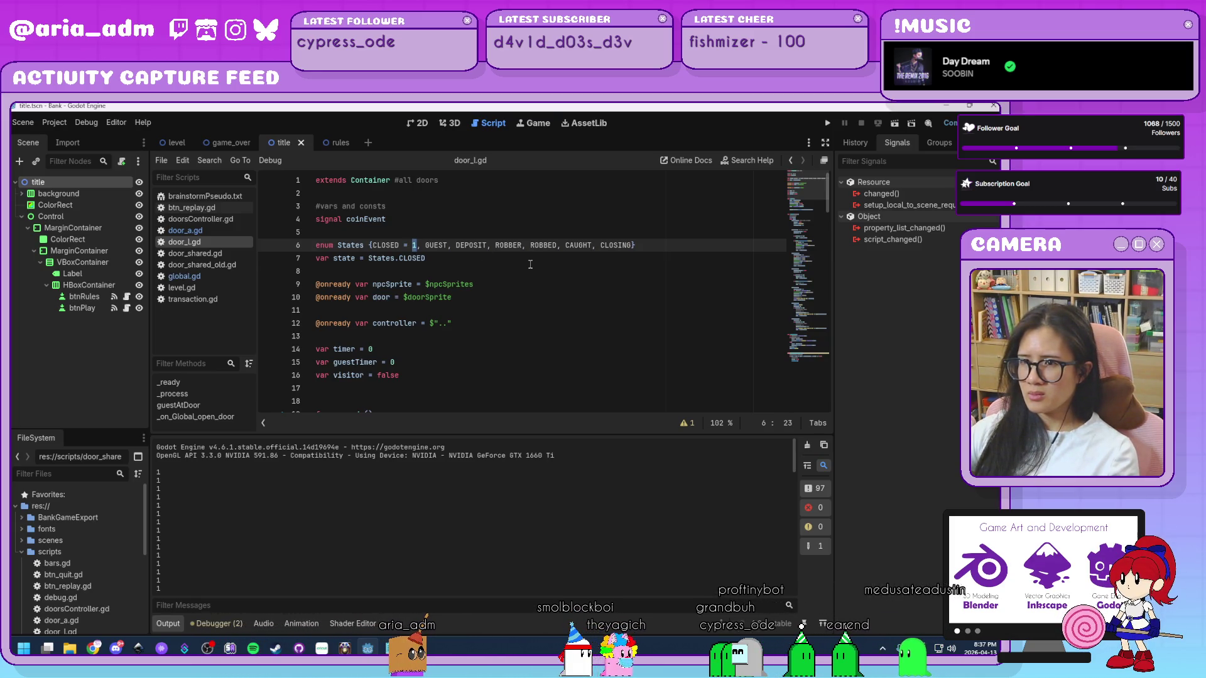
type("0")
left_click(529, 311)
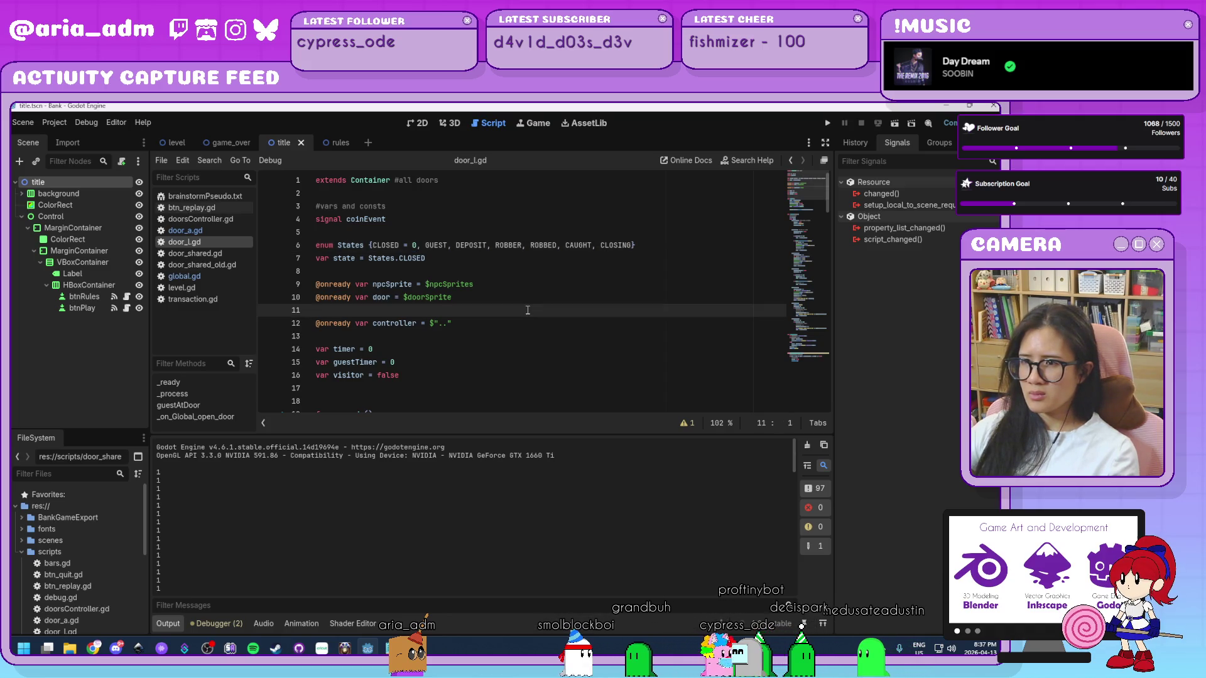
- Launch the game, start a level with PLAY, and stop it
left_click(827, 124)
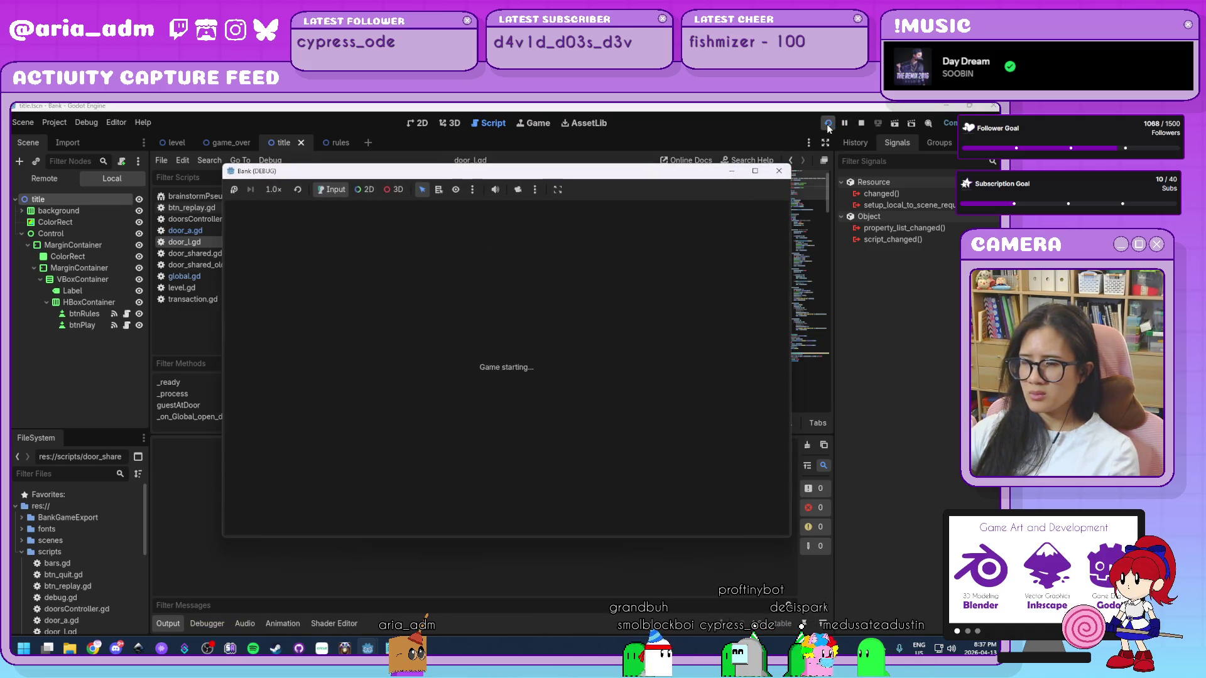
left_click(552, 417)
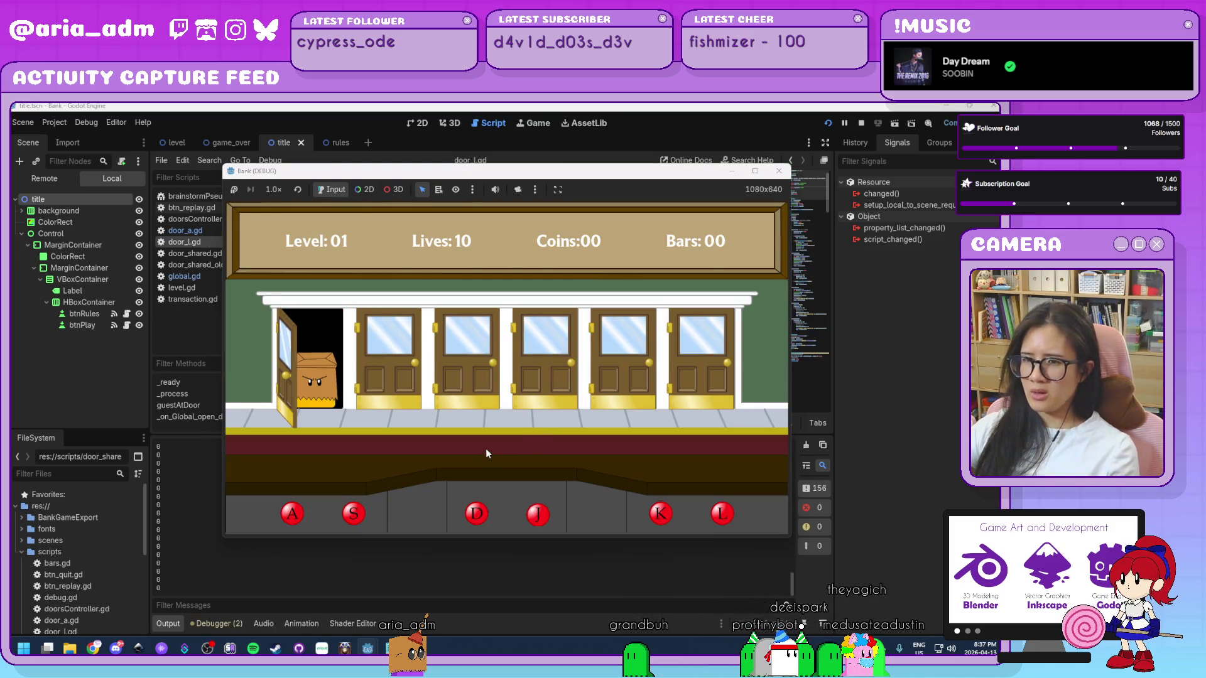
left_click(779, 171)
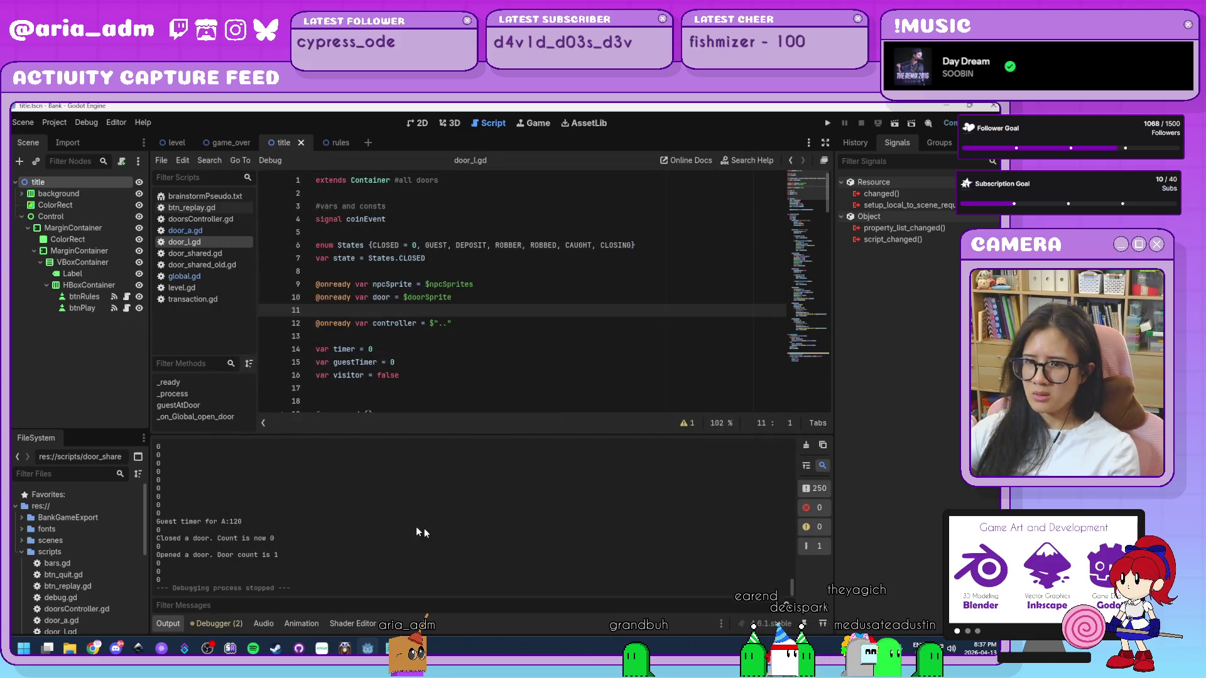
- Scroll the Output panel to the 'Opened a door. Door count is 1' log
scroll(431, 542, "up", 3)
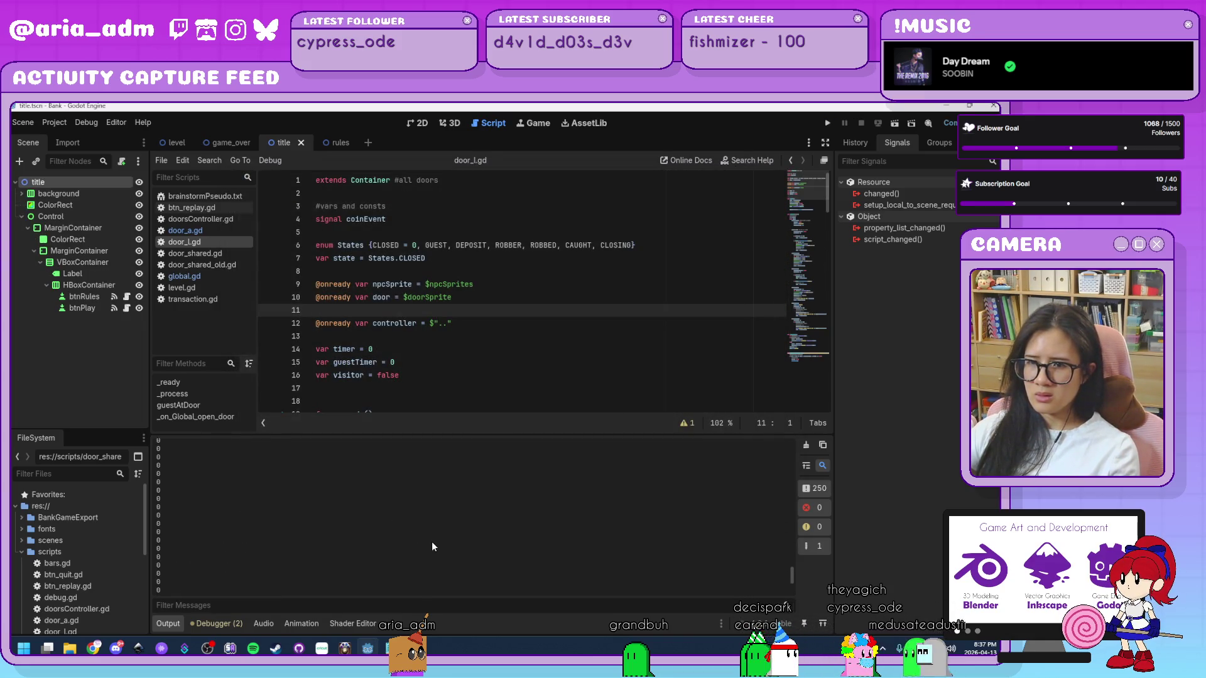
scroll(432, 541, "up", 5)
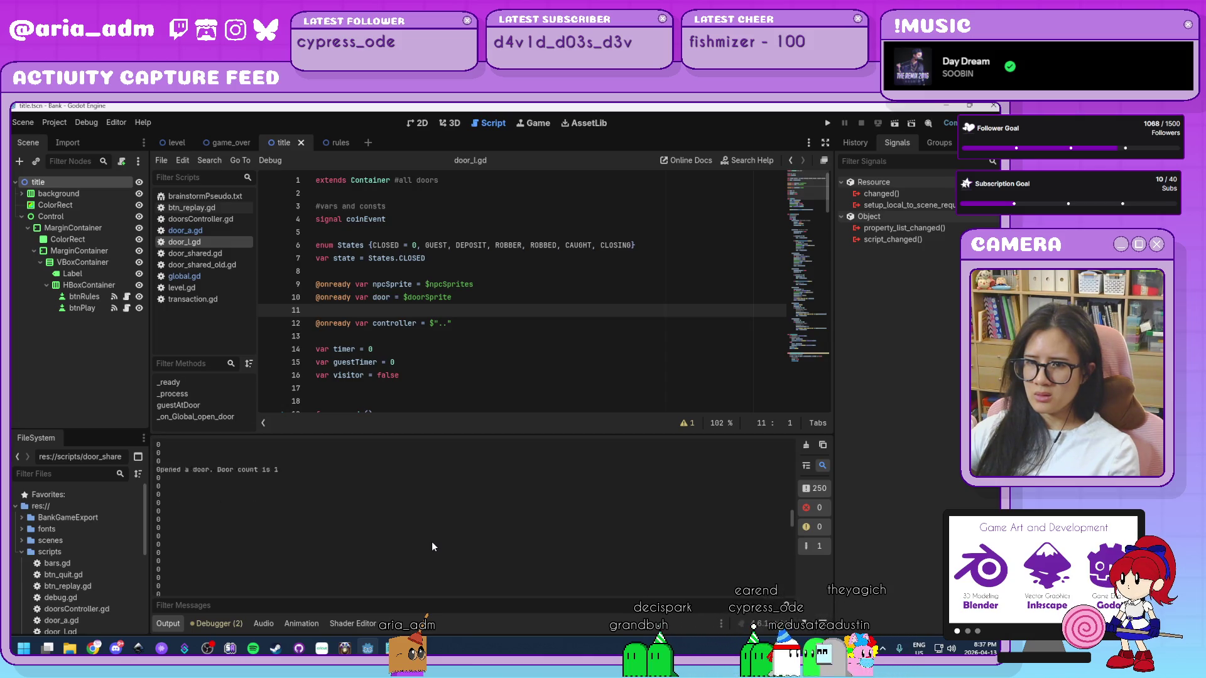
scroll(432, 542, "up", 3)
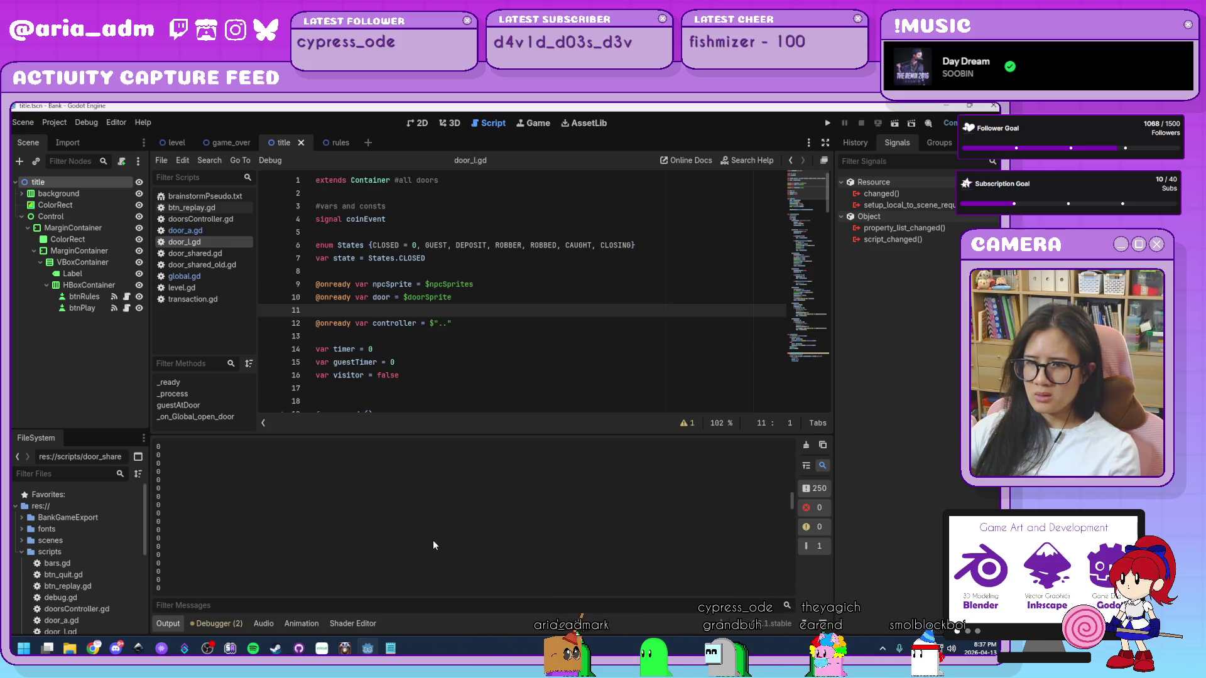
left_click(793, 500)
mouse_move(793, 500)
left_mouse_down()
mouse_move(793, 446)
mouse_move(780, 520)
left_mouse_up()
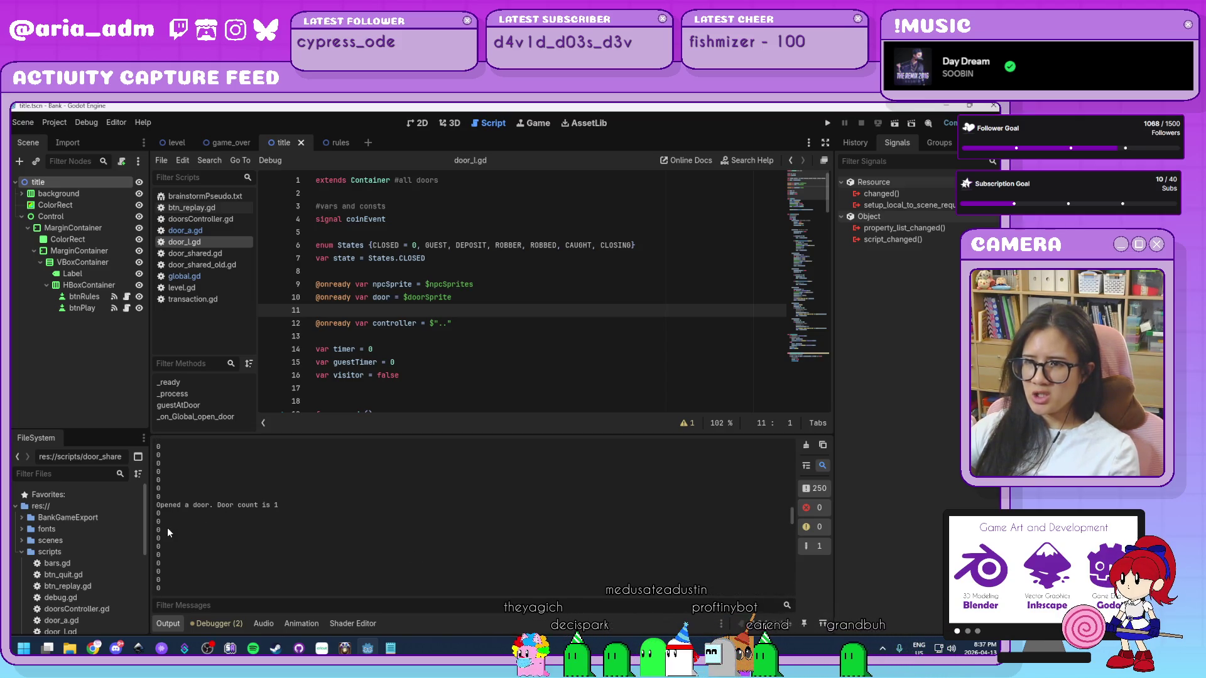
scroll(424, 371, "down", 7)
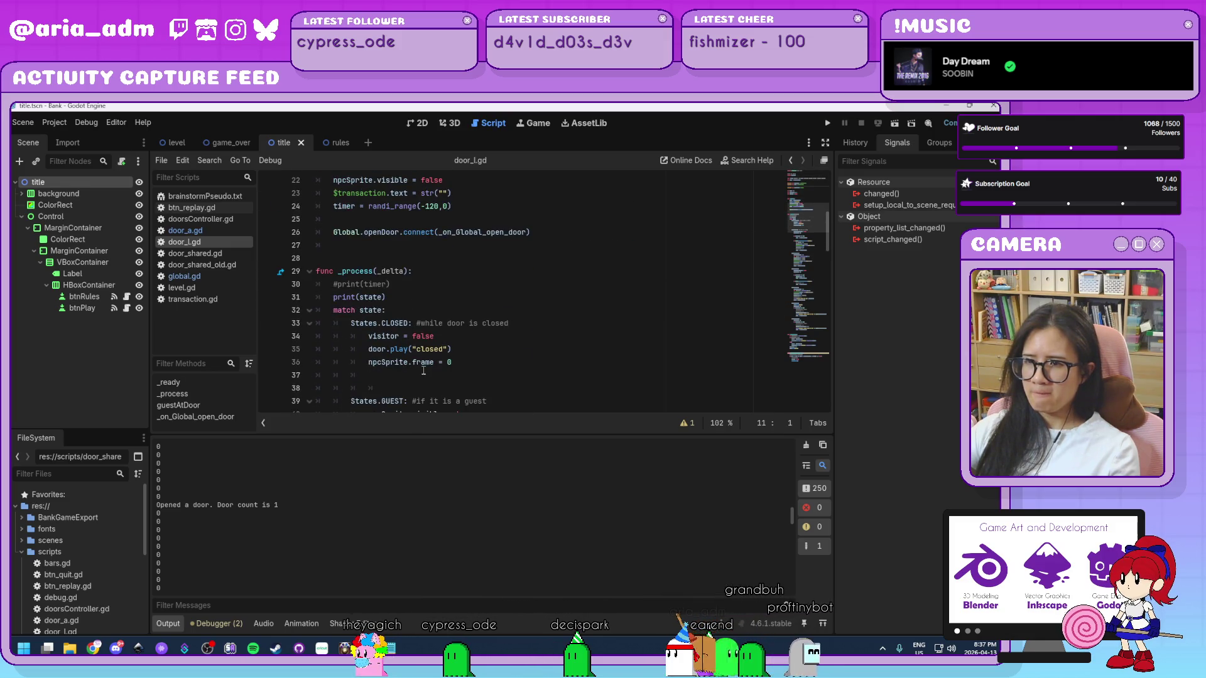
- Delete the empty line 37 after the closed-state block
scroll(424, 370, "down", 2)
left_click(386, 298)
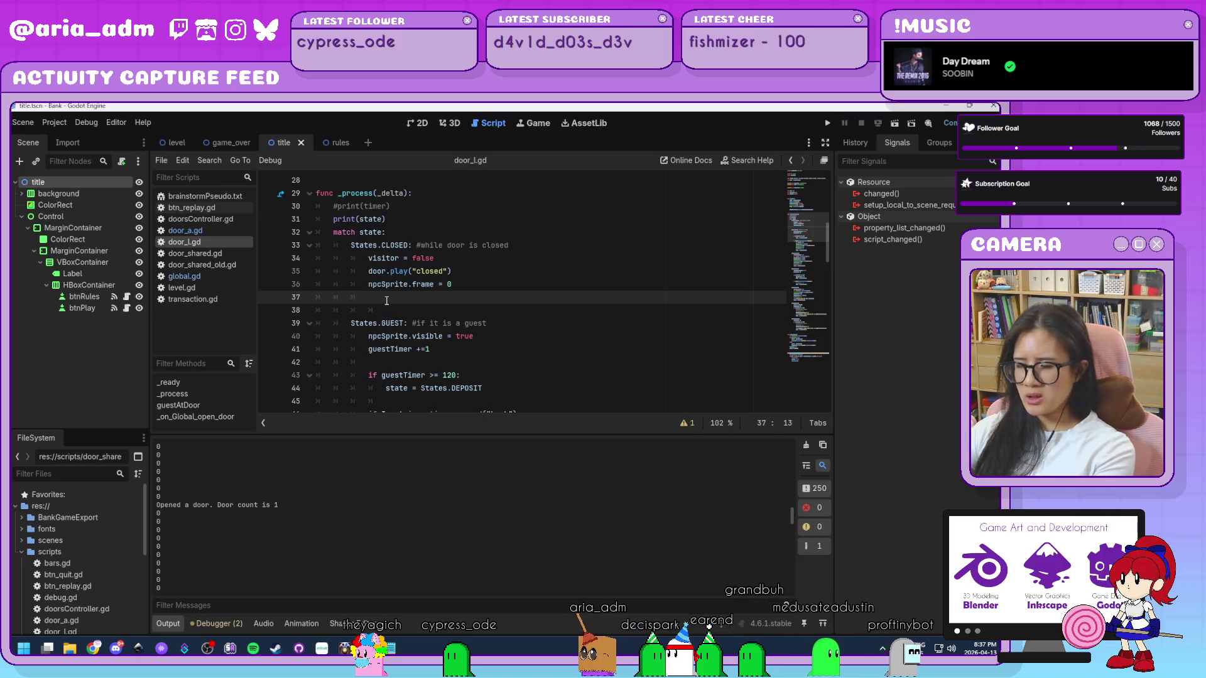
key("BackSpace")
key("BackSpace")
- Look over the guestAtDoor() call and the guestAtDoor function definition
scroll(517, 360, "down", 20)
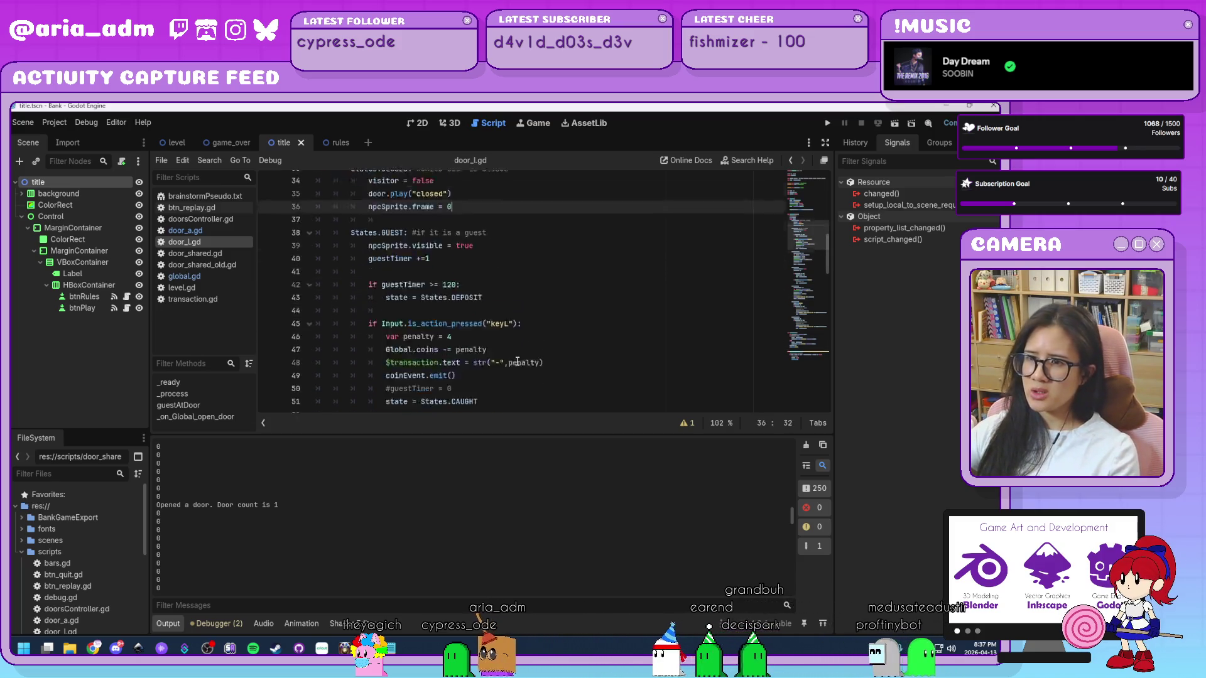
scroll(518, 359, "down", 2)
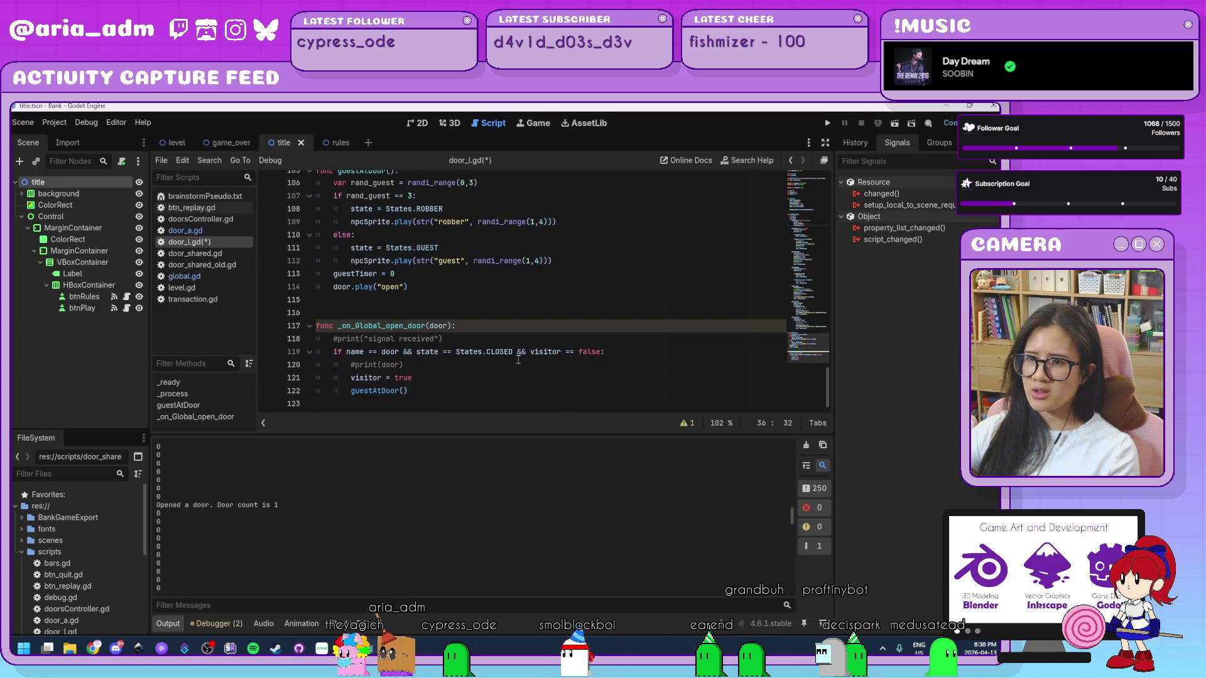
left_click(414, 391)
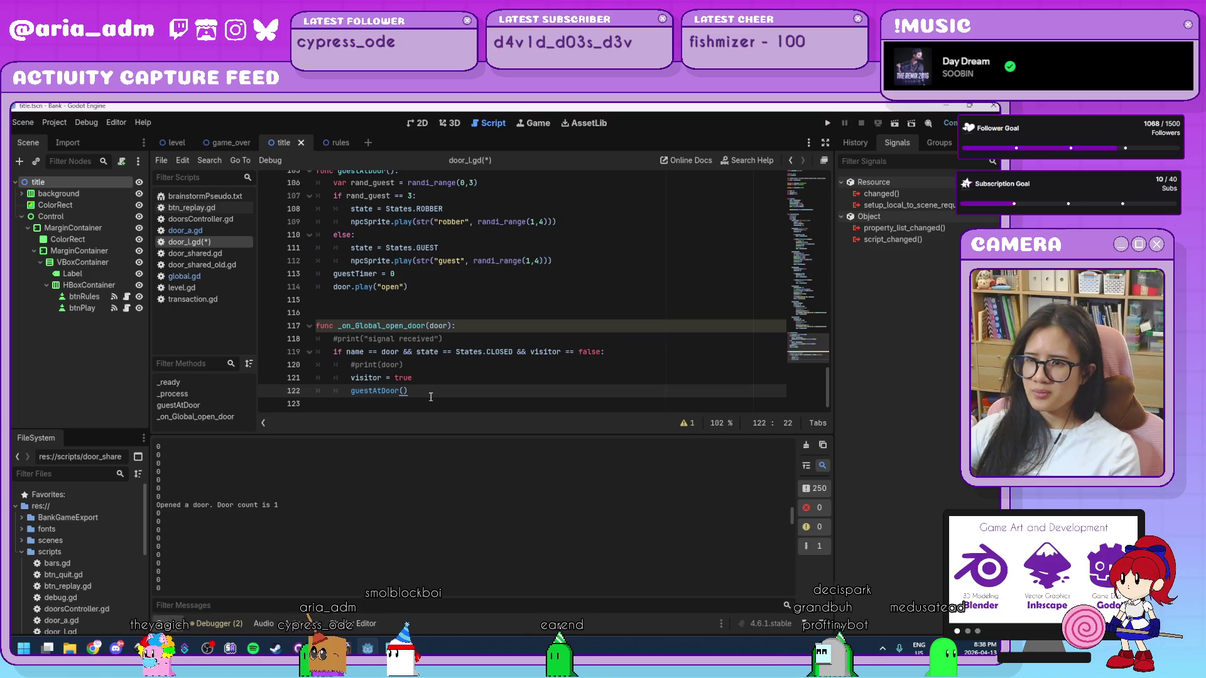
scroll(431, 397, "up", 1)
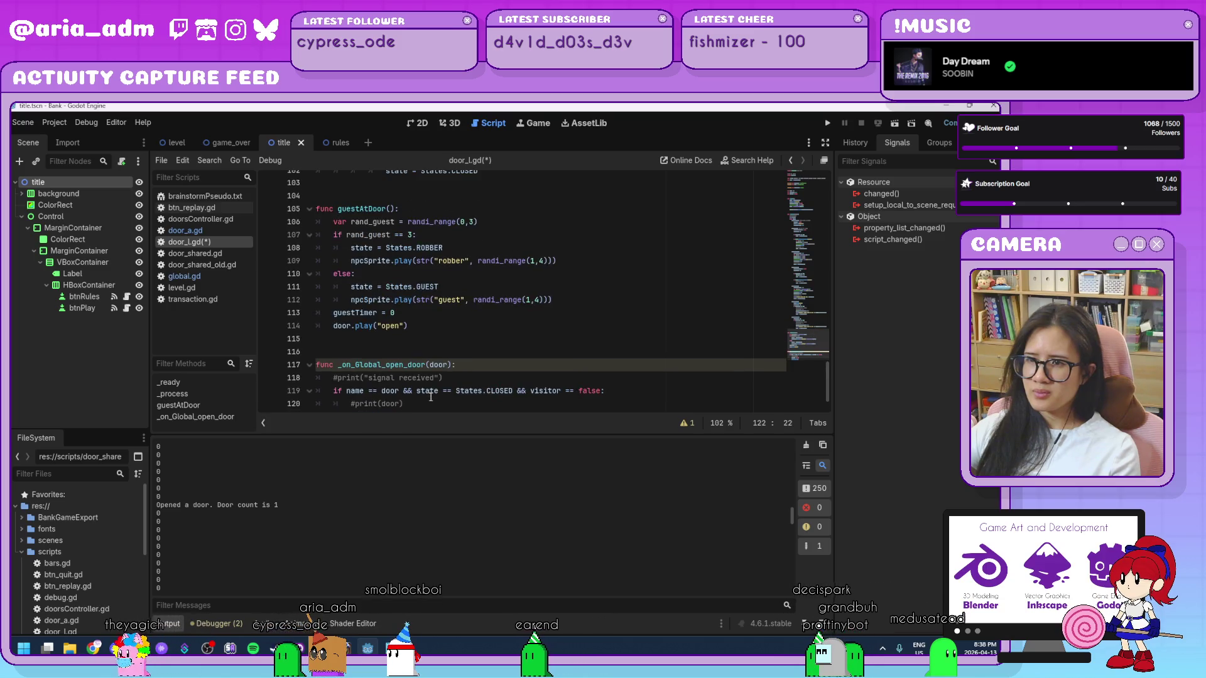
left_click(409, 211)
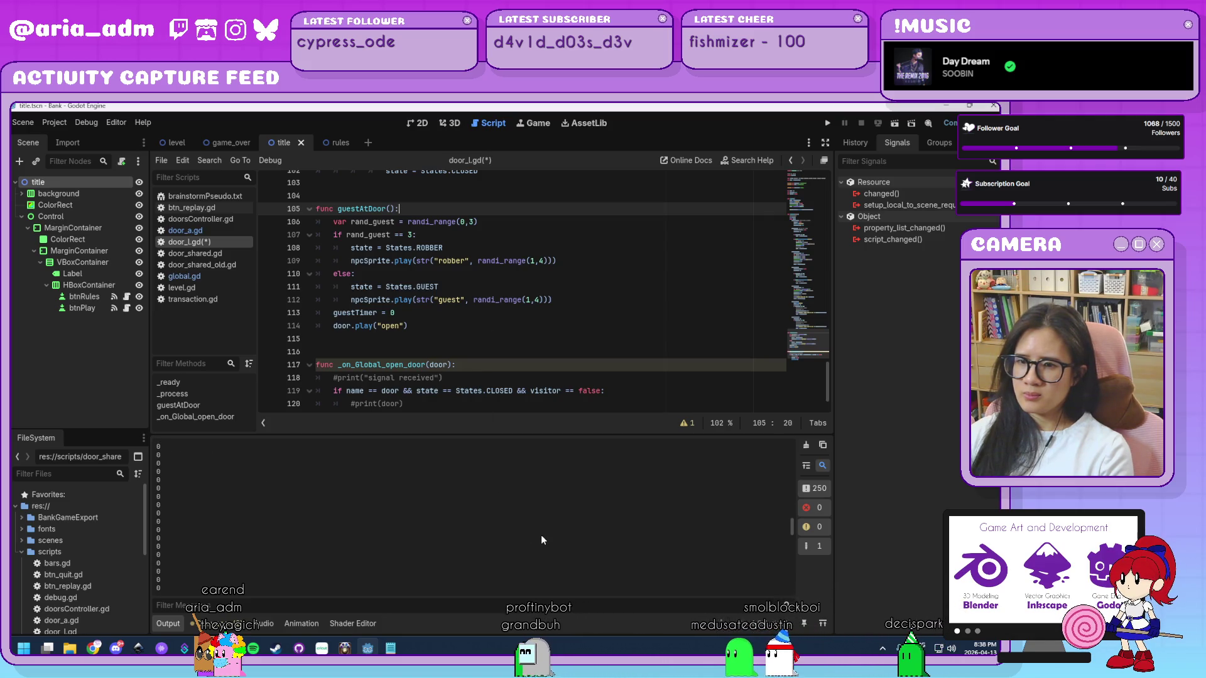
- Stop the running game with F8, leaving the guest-timer and door open/close log
key("F8")
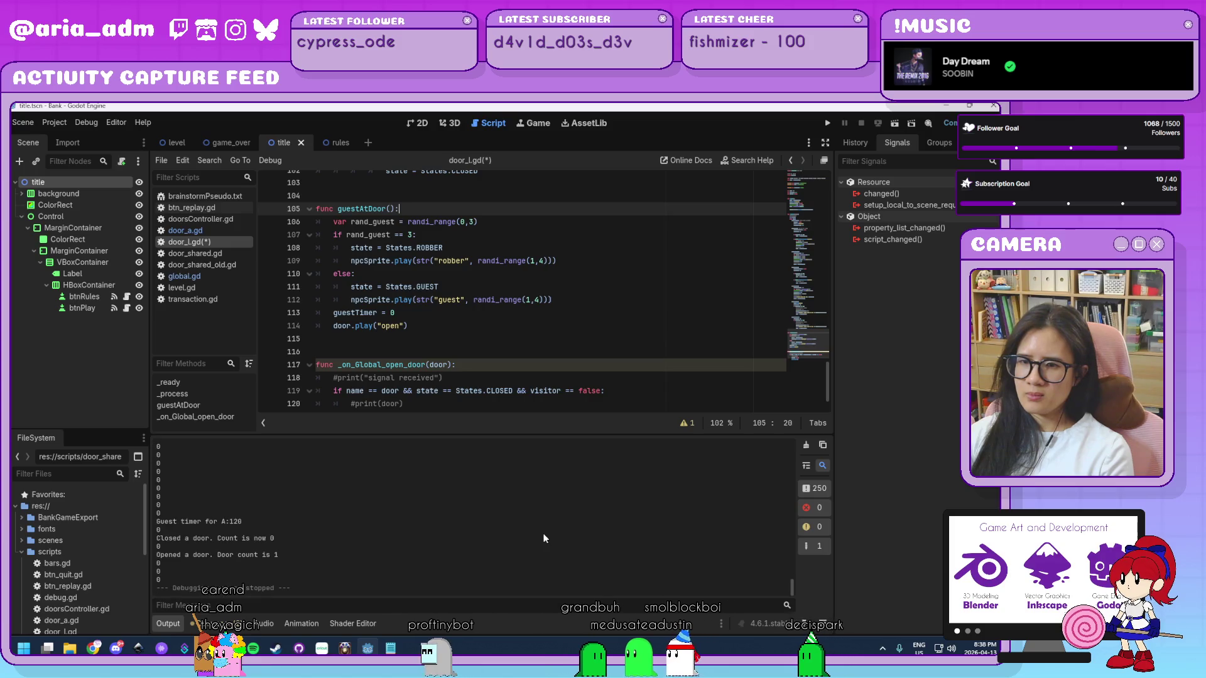
- Change line 31 to print(States) and run the game
scroll(562, 276, "up", 20)
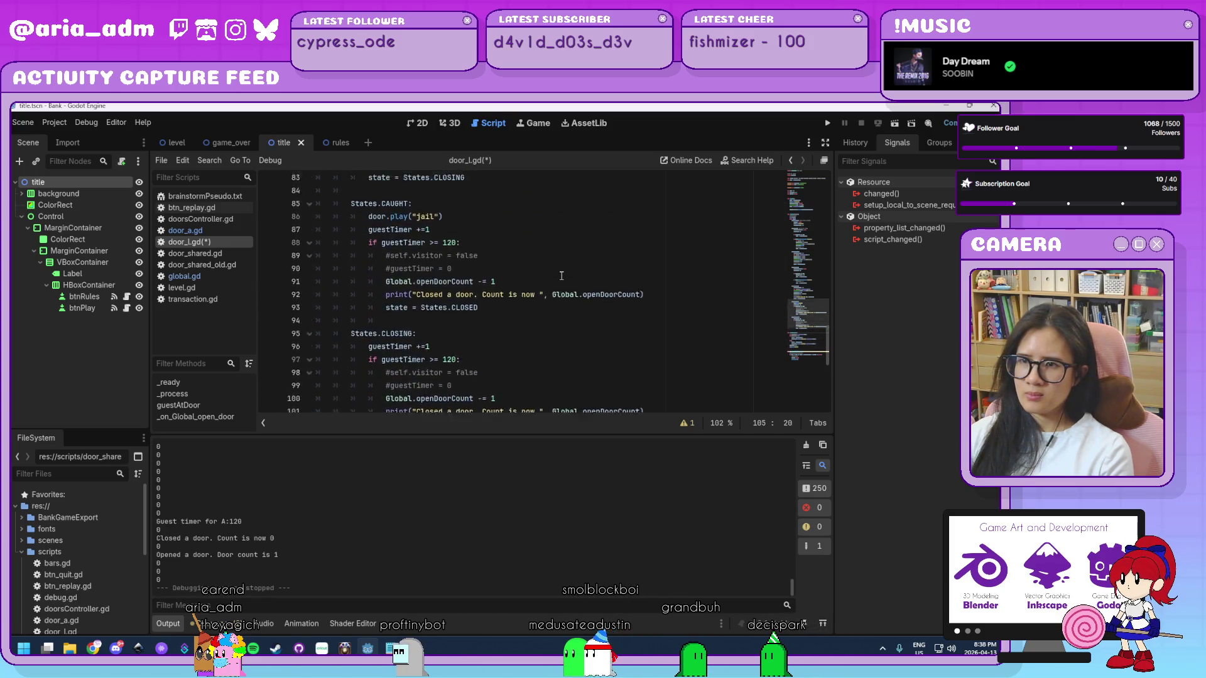
scroll(561, 276, "up", 6)
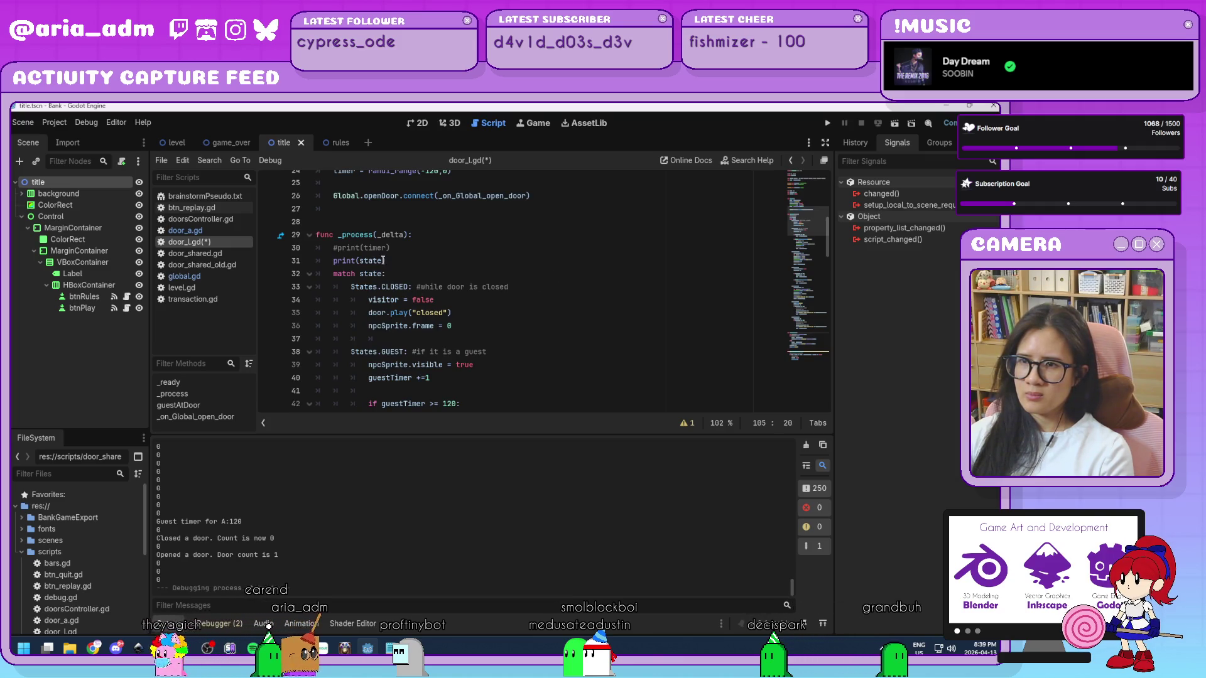
mouse_move(383, 260)
left_click_drag(383, 260, 361, 260)
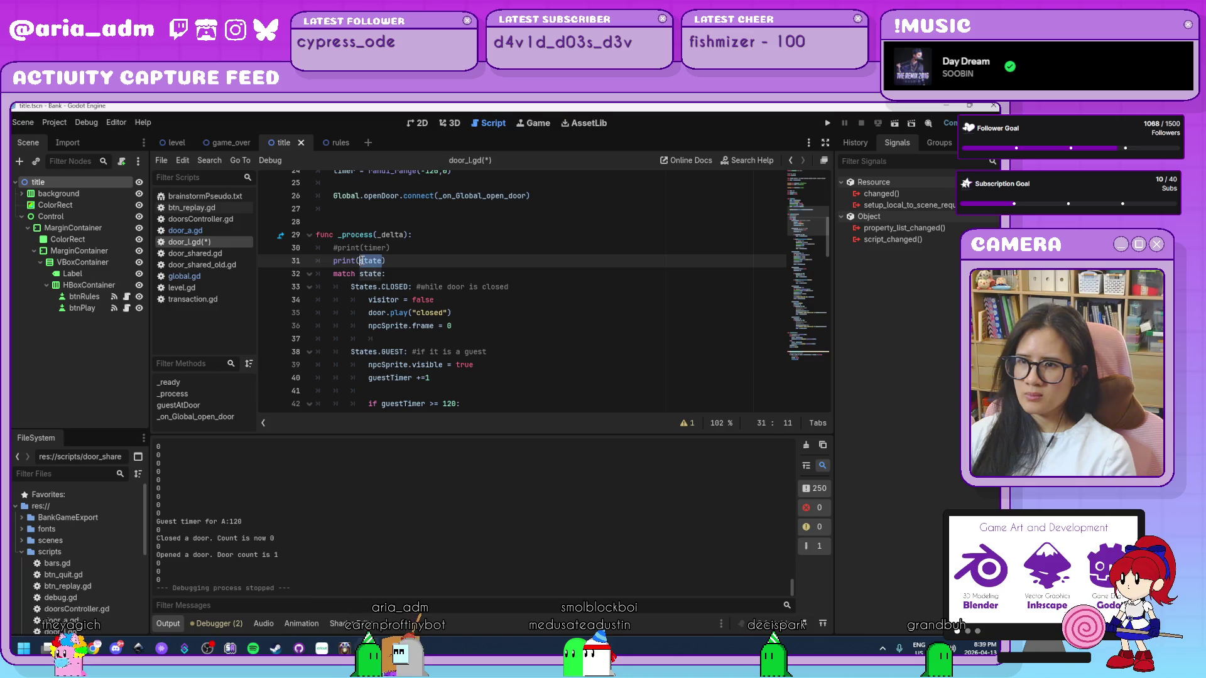
type("States")
left_click(616, 351)
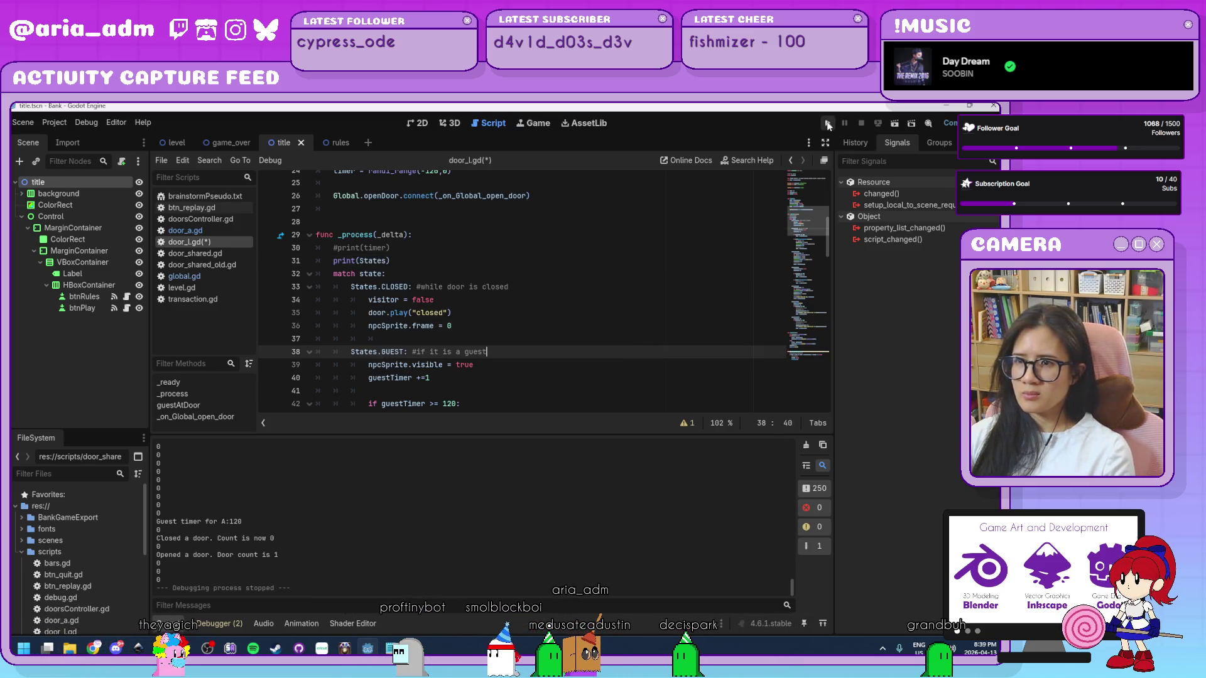
left_click(828, 124)
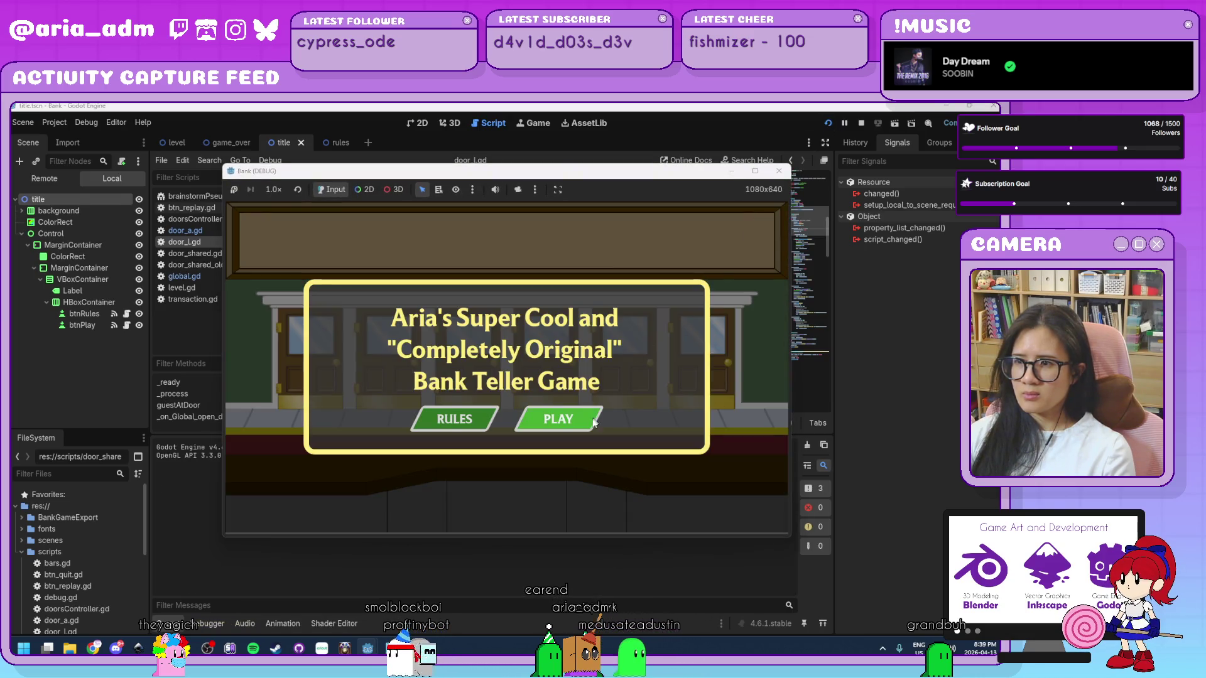
- Stop the game and revert line 31 to print(state)
key("F8")
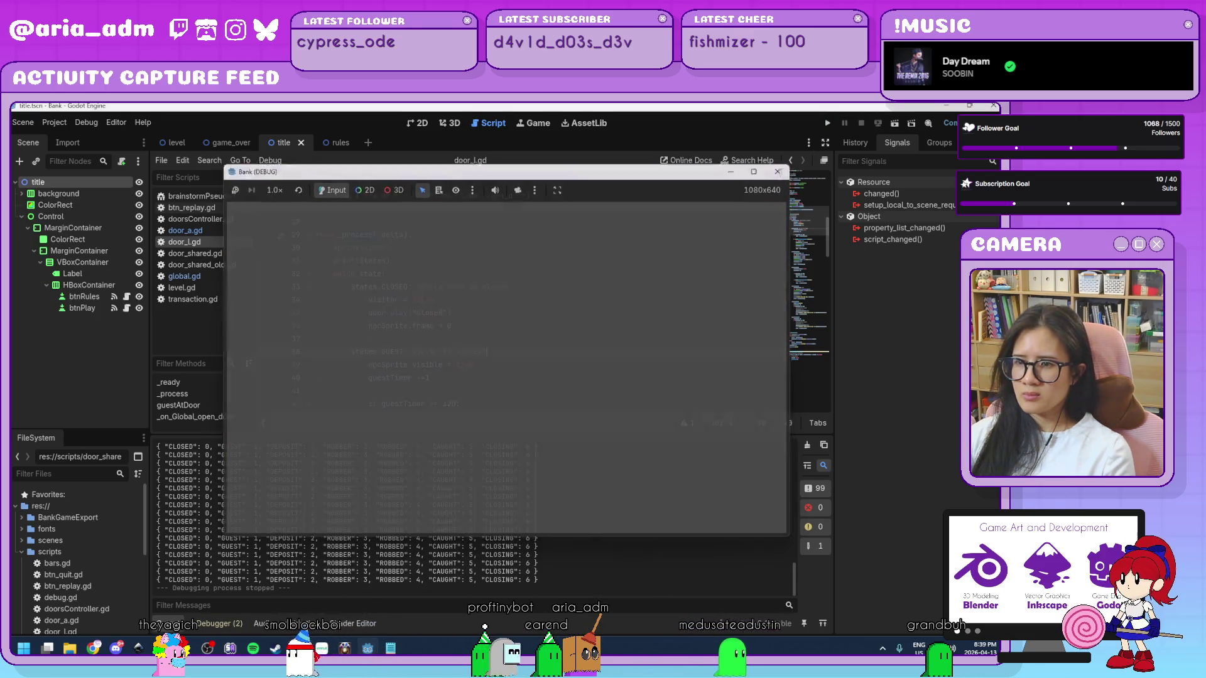
key("ctrl+z")
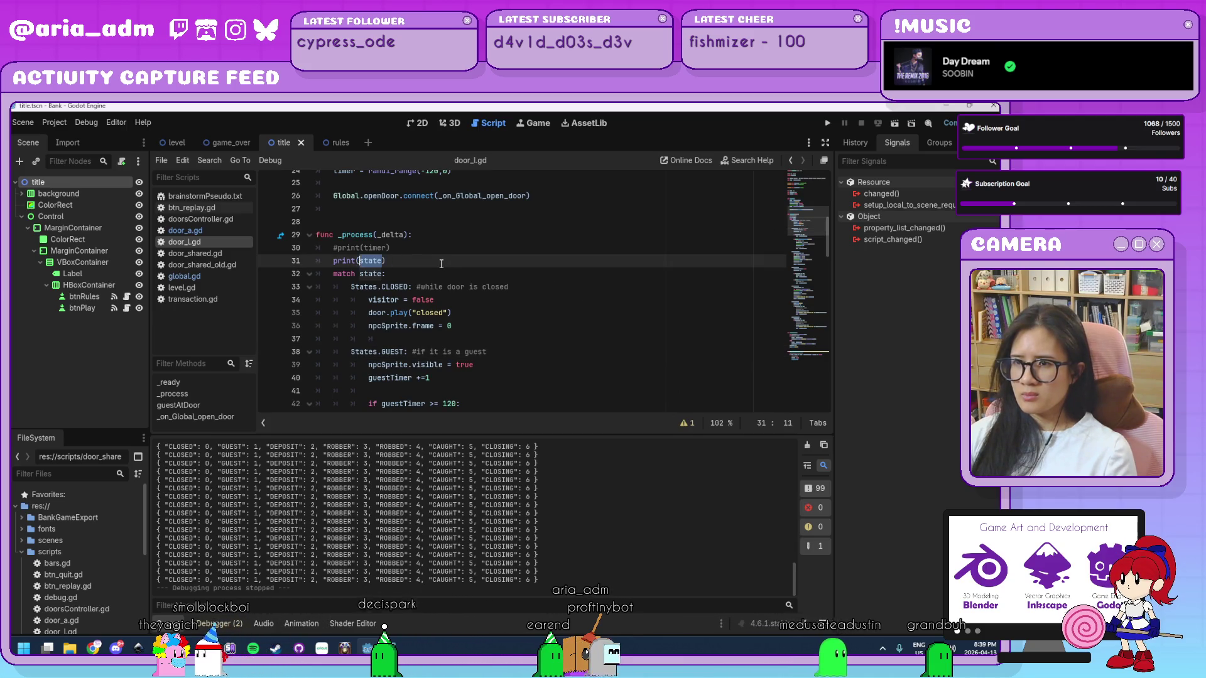
left_click(472, 286)
left_click(574, 341)
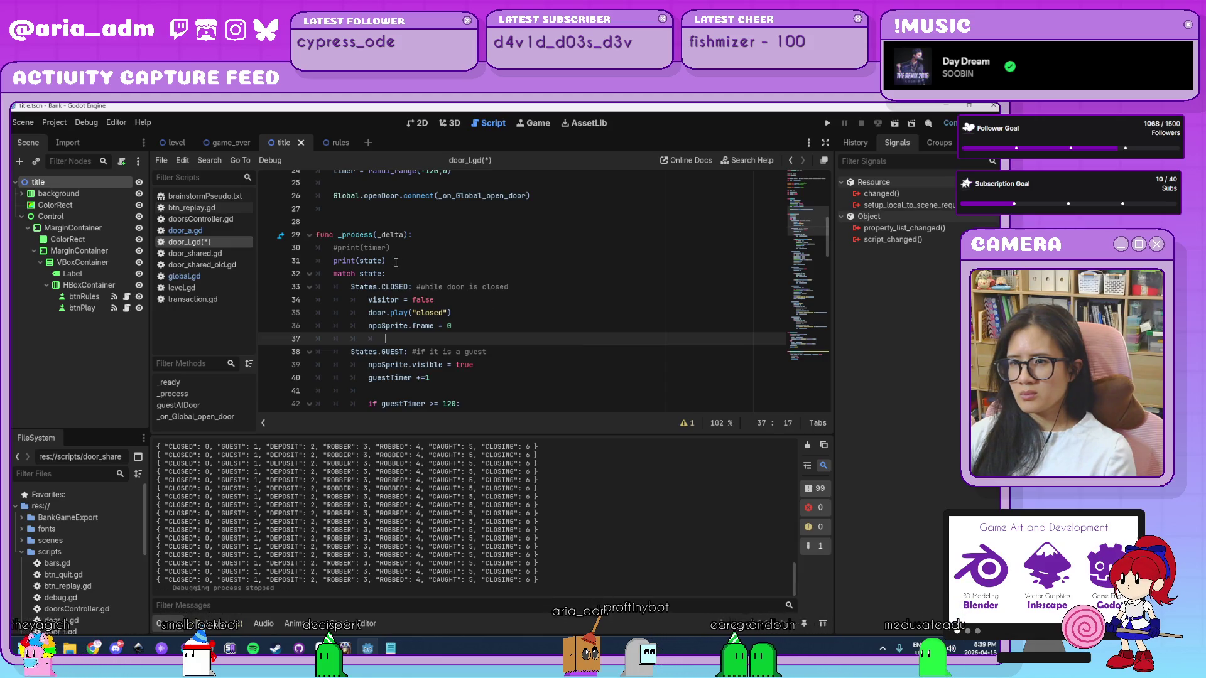
- Run the game again with print(state) in place, then close the Bank (DEBUG) window
left_click_drag(397, 261, 269, 257)
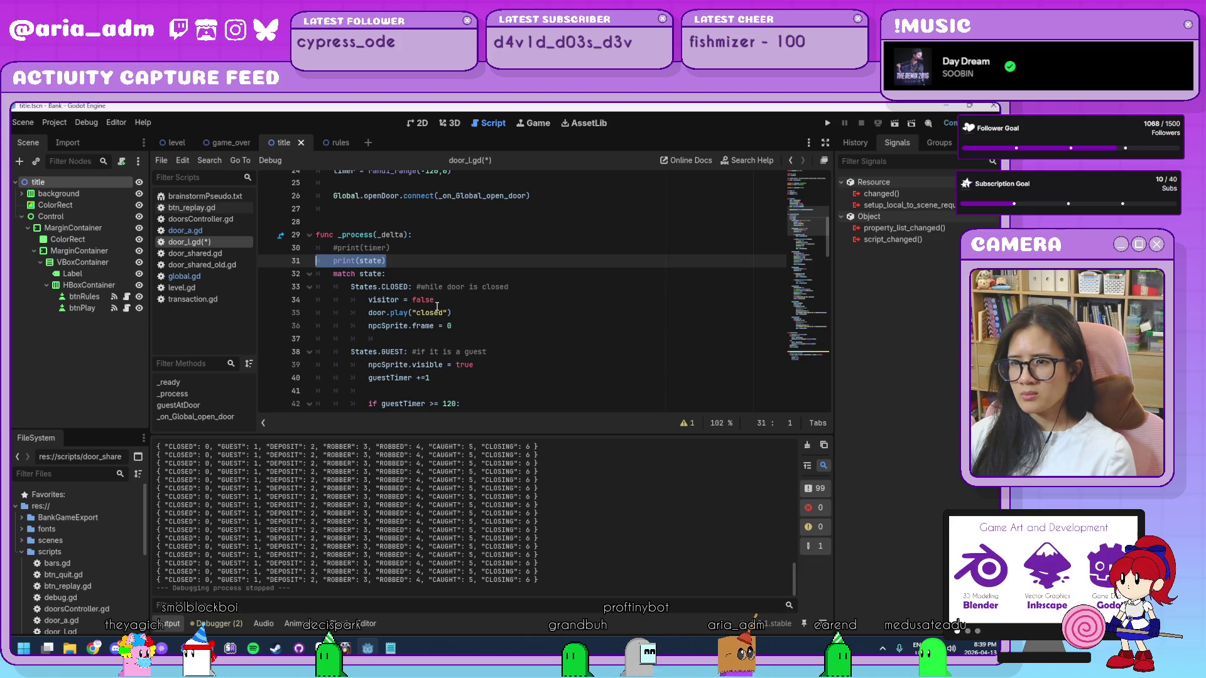
left_click(551, 338)
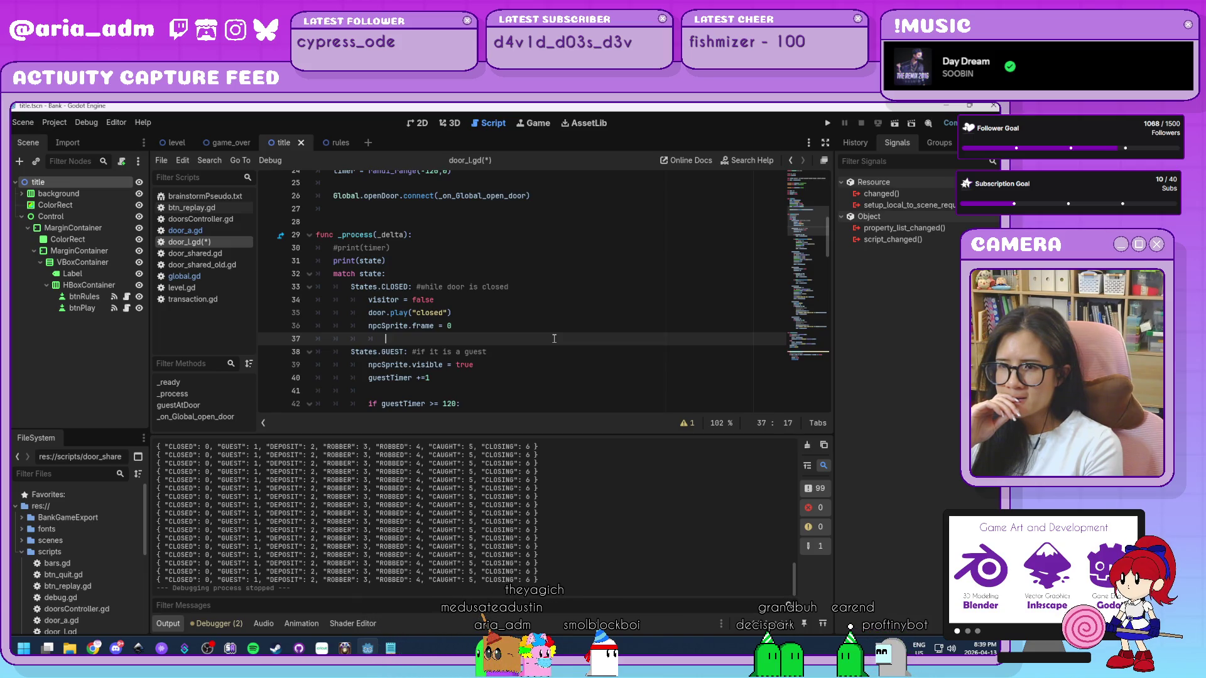
left_click(830, 123)
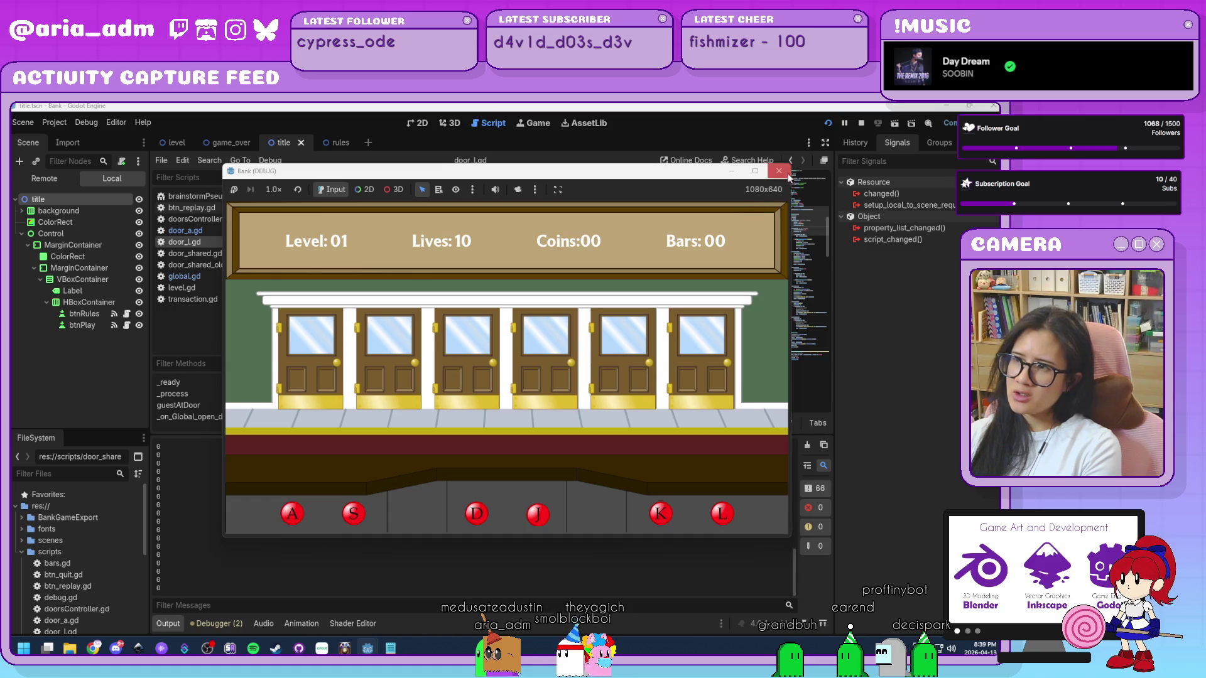
left_click(779, 171)
left_click(550, 327)
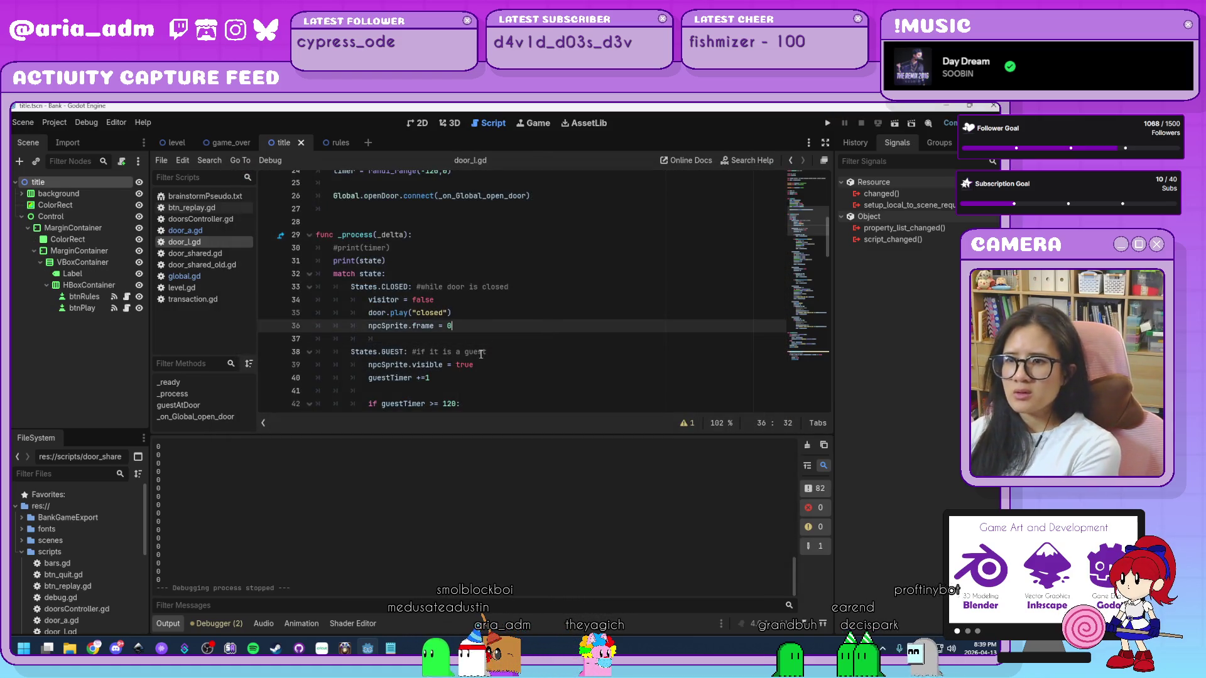
scroll(509, 358, "down", 2)
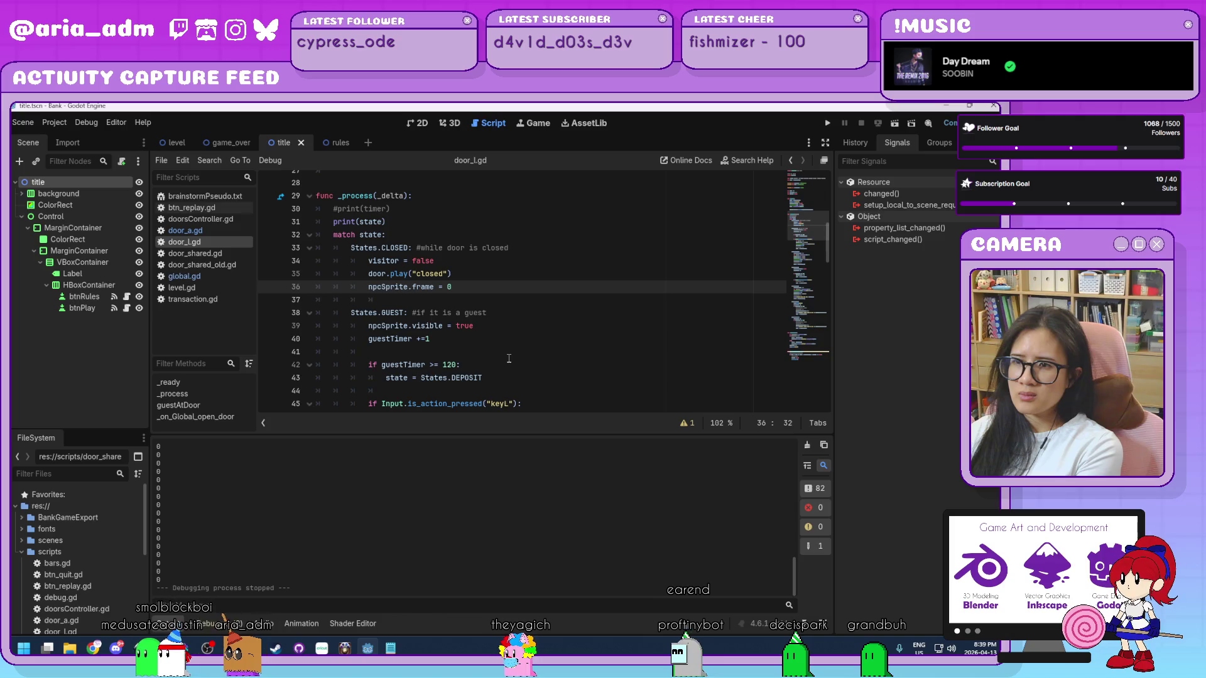
- Comment out the guest timer print on line 82 of door_l.gd's ROBBED state and save
scroll(509, 358, "down", 1)
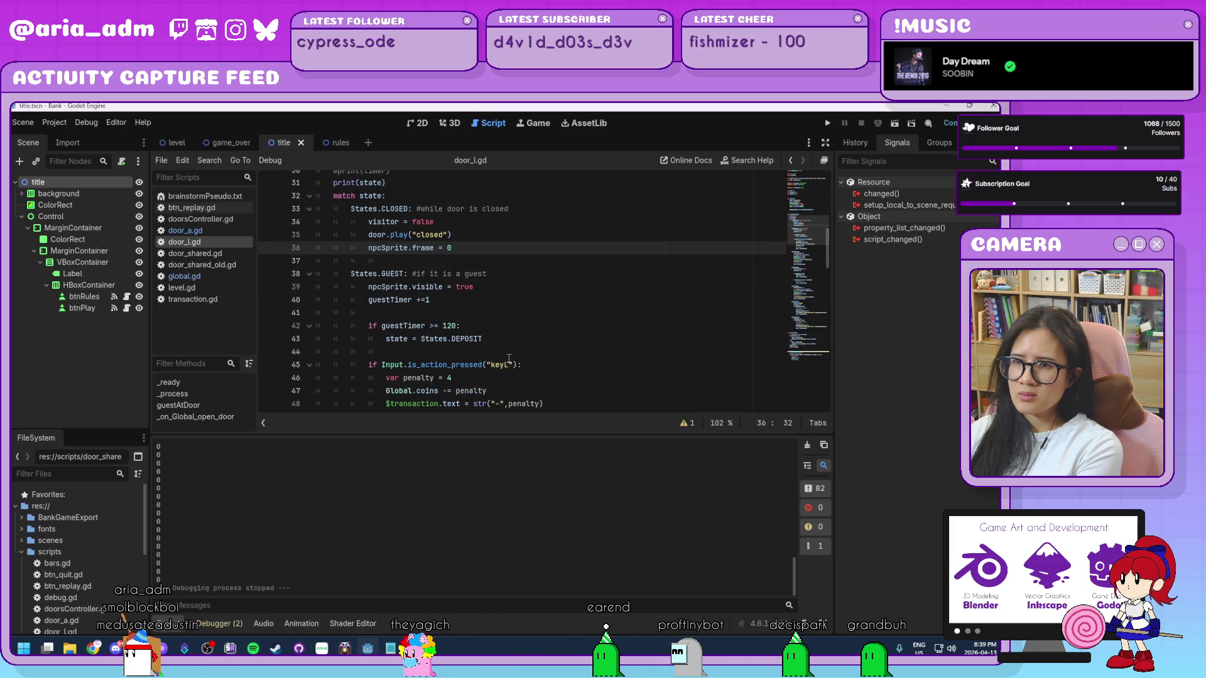
scroll(509, 359, "down", 1)
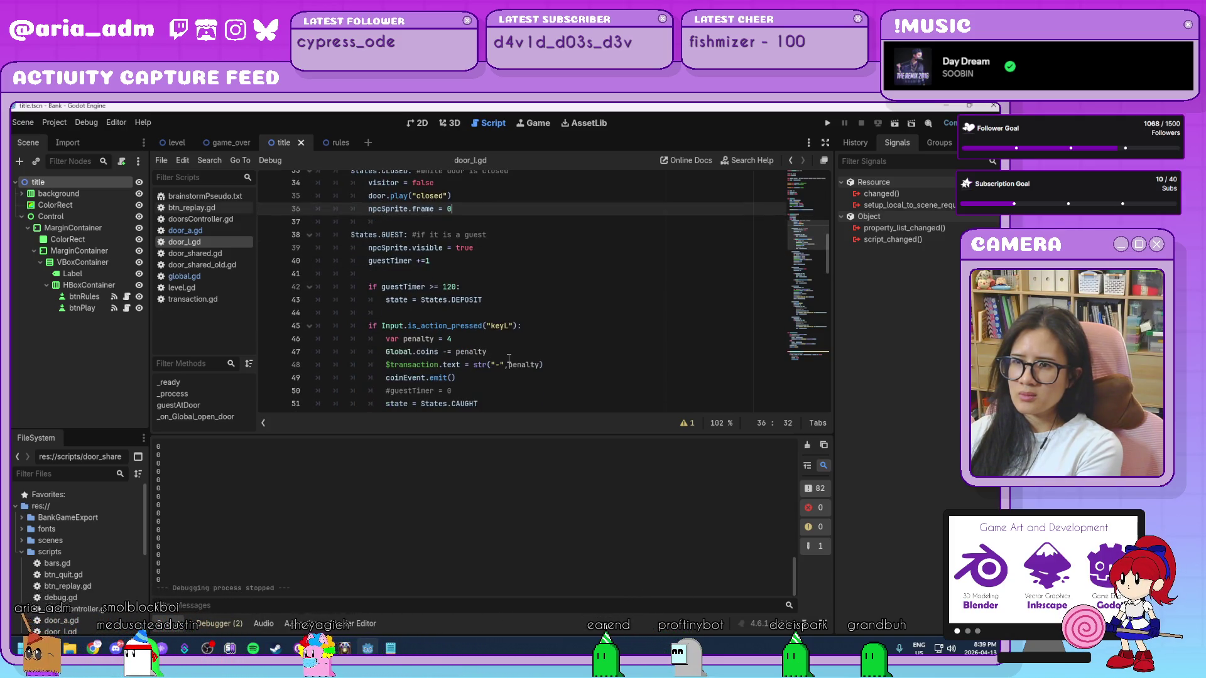
scroll(509, 359, "down", 2)
scroll(508, 359, "down", 5)
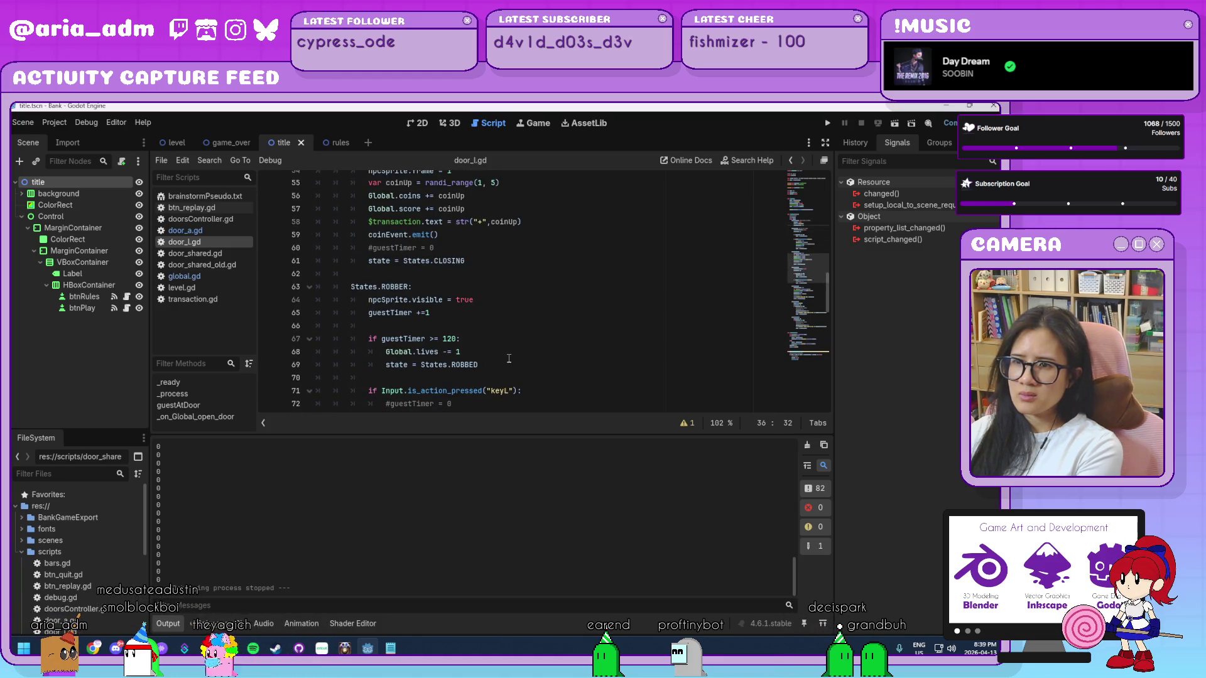
scroll(509, 358, "down", 2)
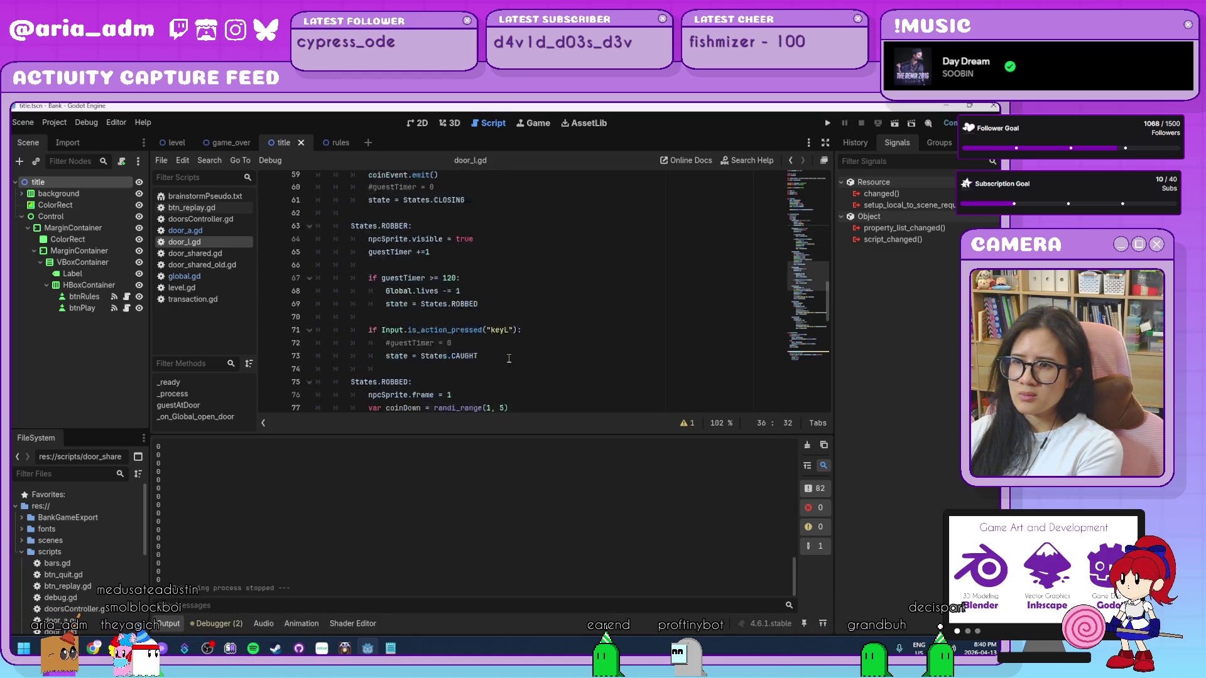
scroll(509, 359, "down", 1)
scroll(509, 359, "down", 2)
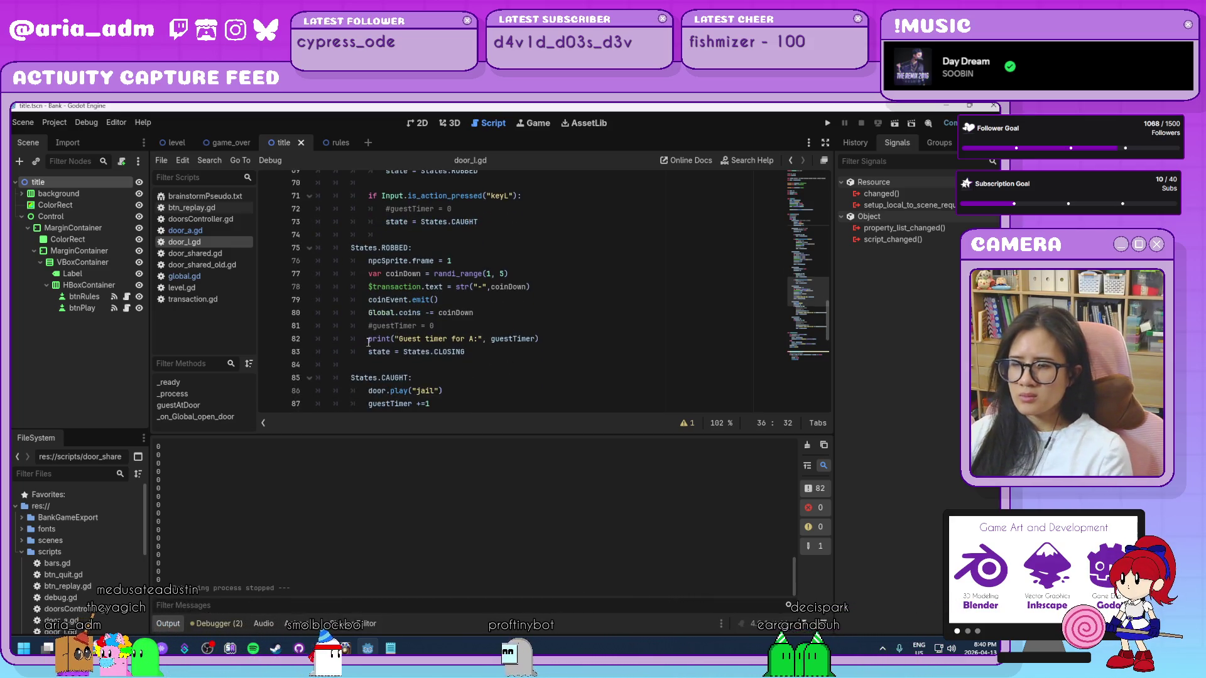
left_click(369, 339)
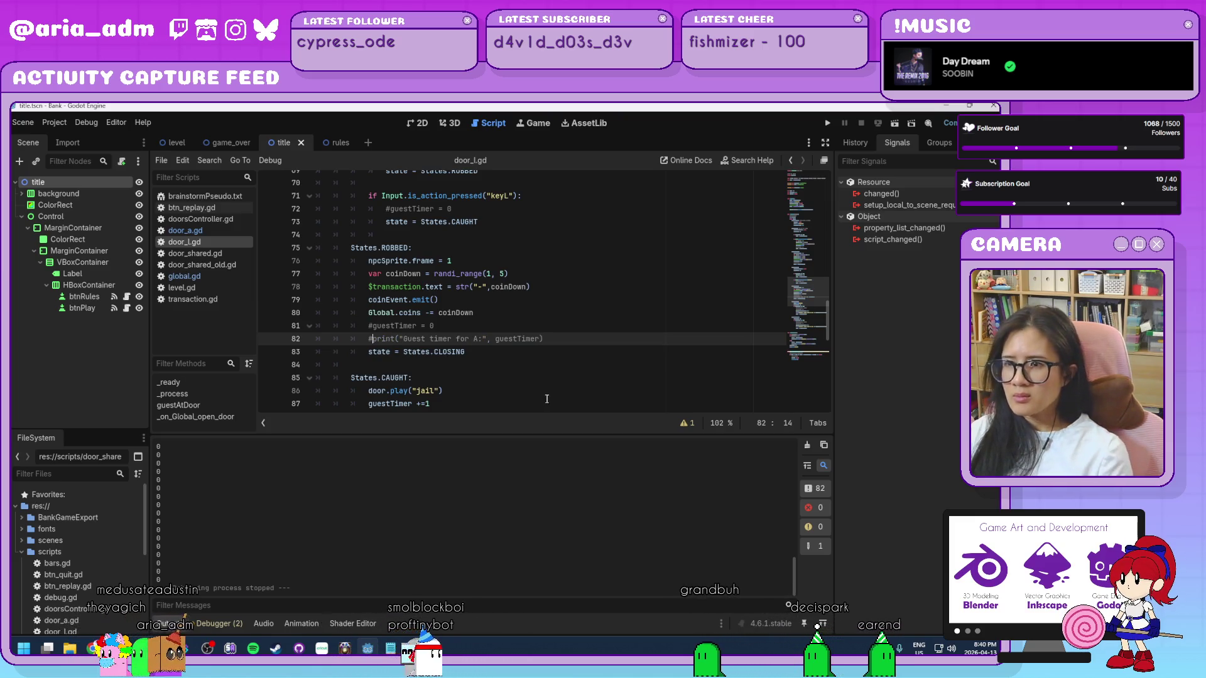
type("#")
left_click(516, 380)
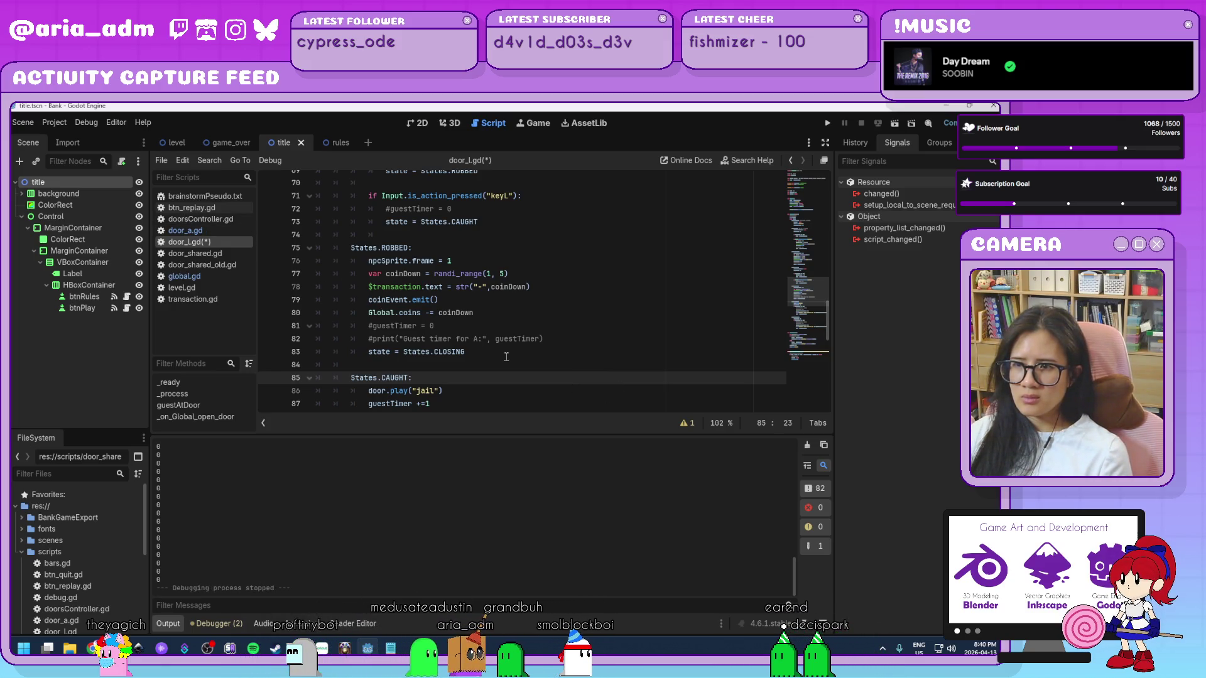
key("ctrl+s")
- Review door_a.gd's state code to compare it with door_l.gd
scroll(563, 373, "down", 5)
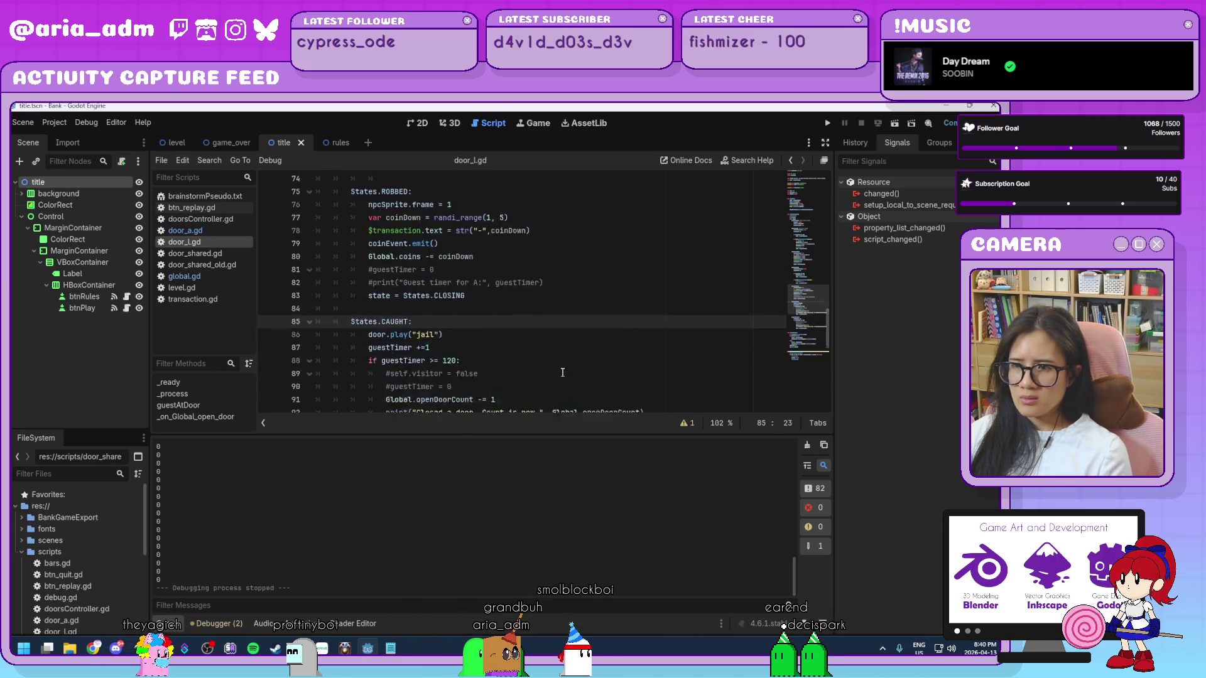
scroll(563, 372, "down", 7)
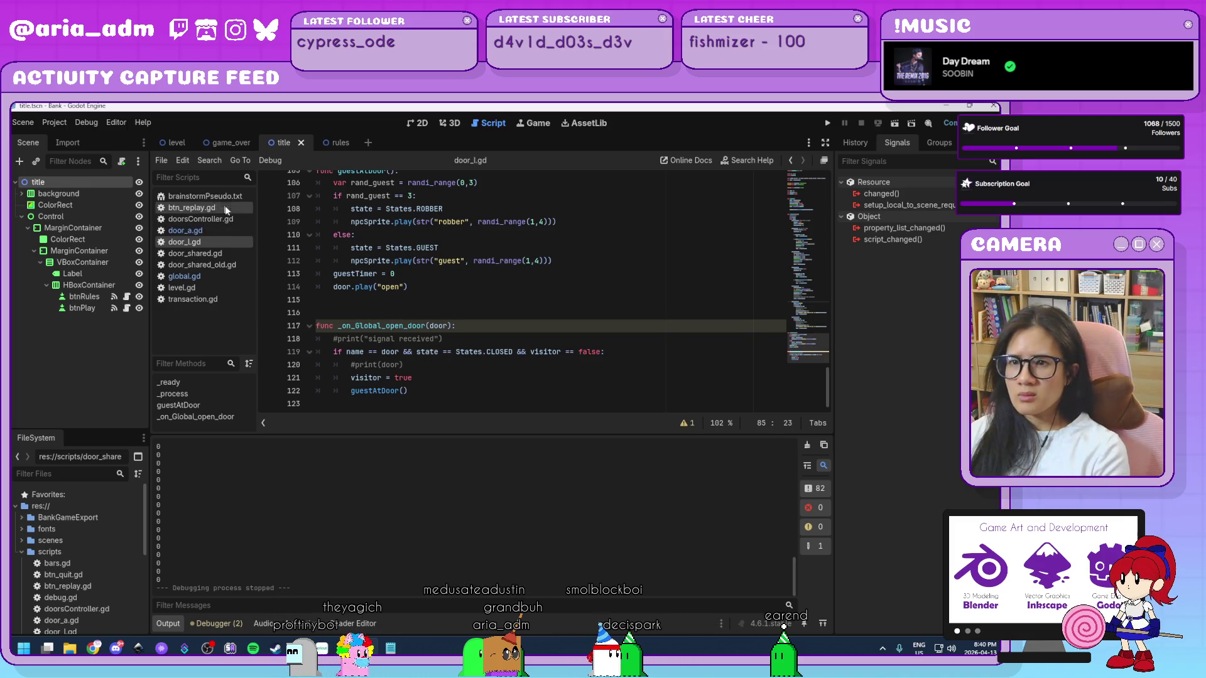
left_click(235, 231)
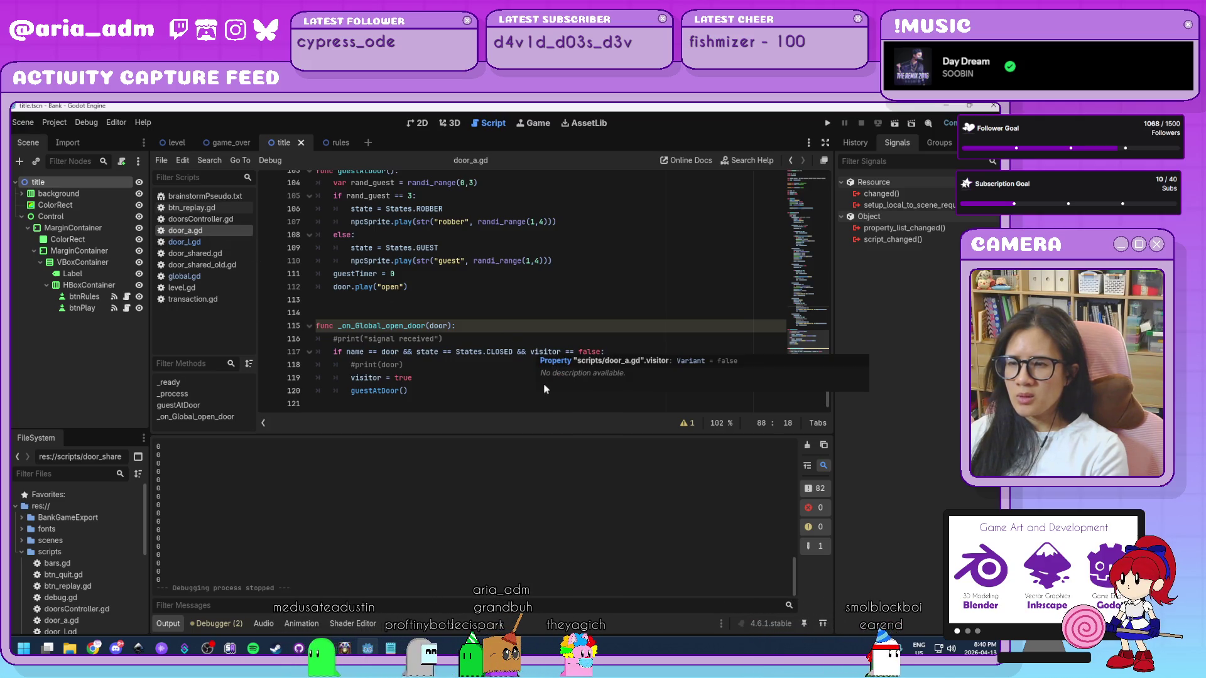
scroll(521, 370, "up", 7)
scroll(521, 370, "up", 12)
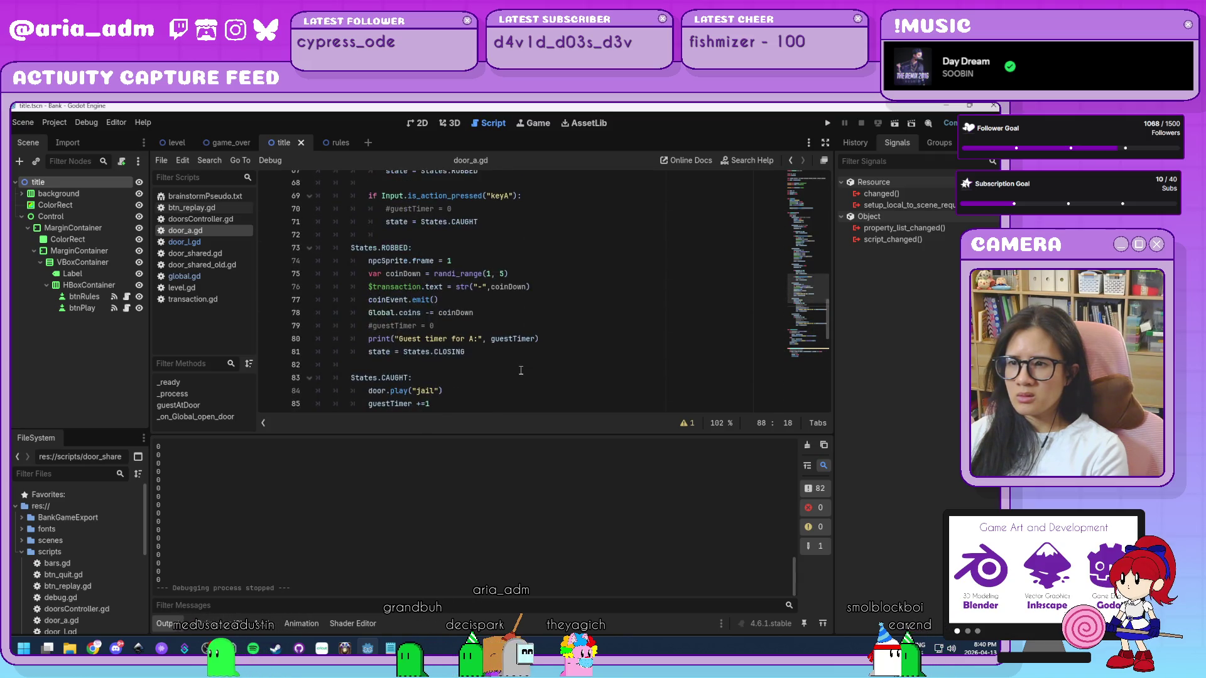
scroll(521, 370, "up", 10)
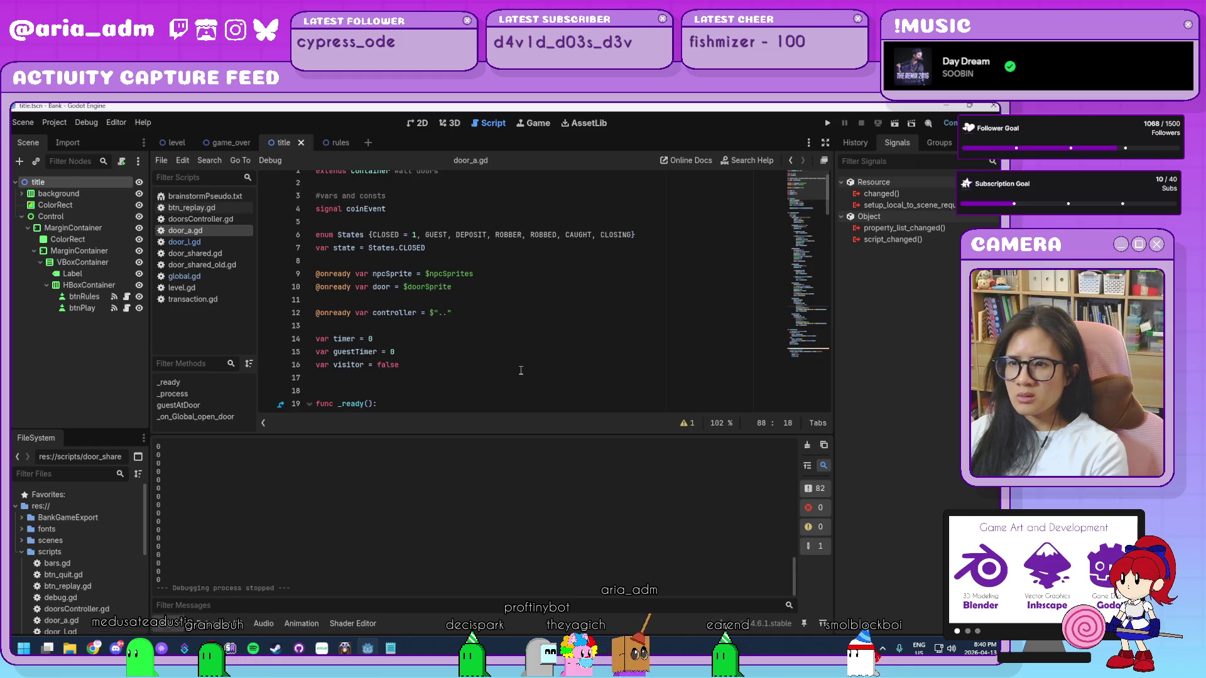
scroll(520, 371, "down", 2)
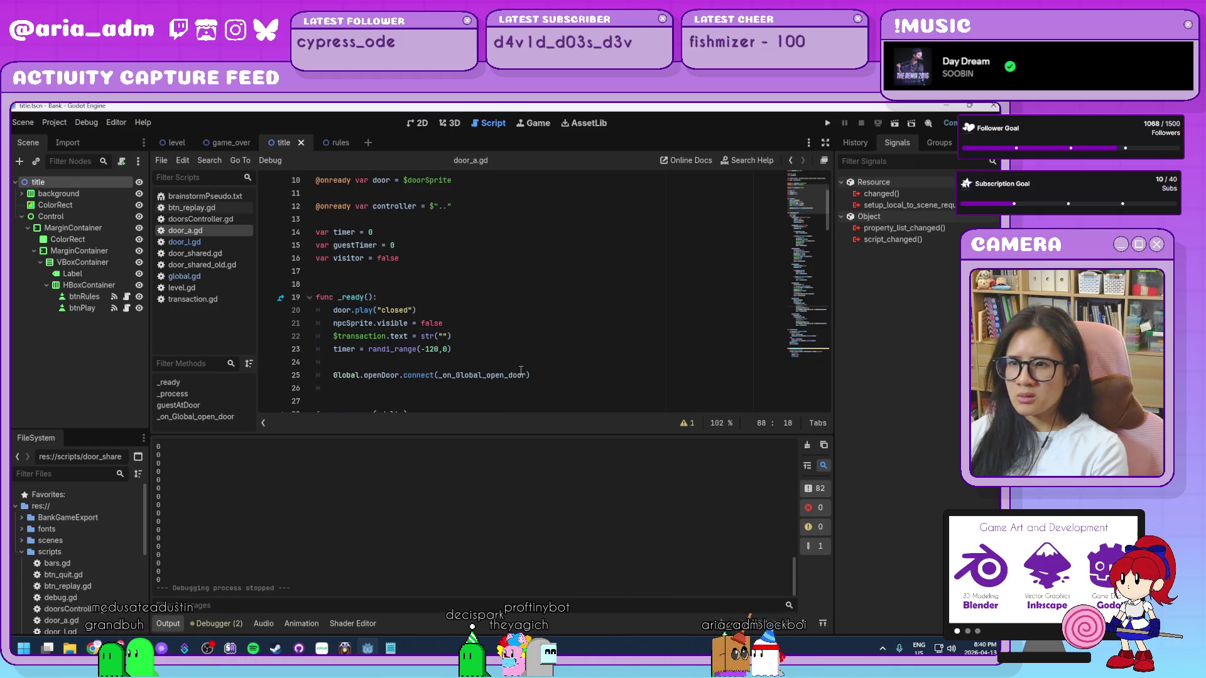
- Return to door_l.gd and scroll through its state logic
left_click(210, 242)
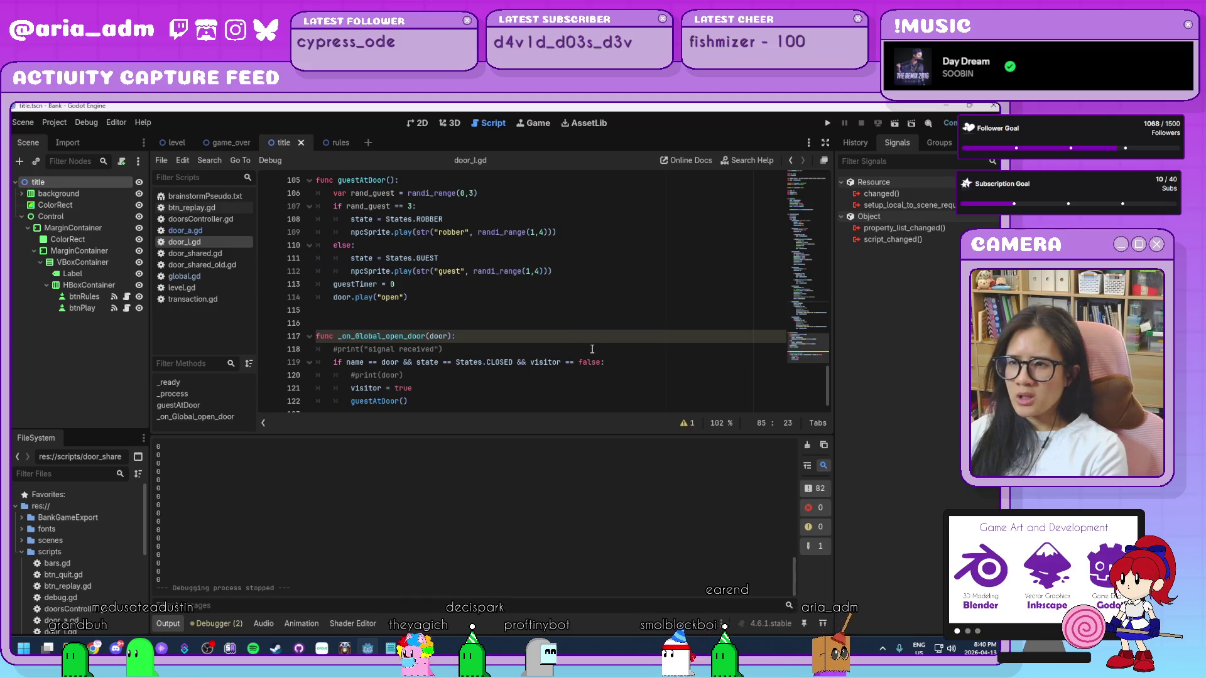
scroll(591, 349, "up", 3)
scroll(591, 349, "up", 7)
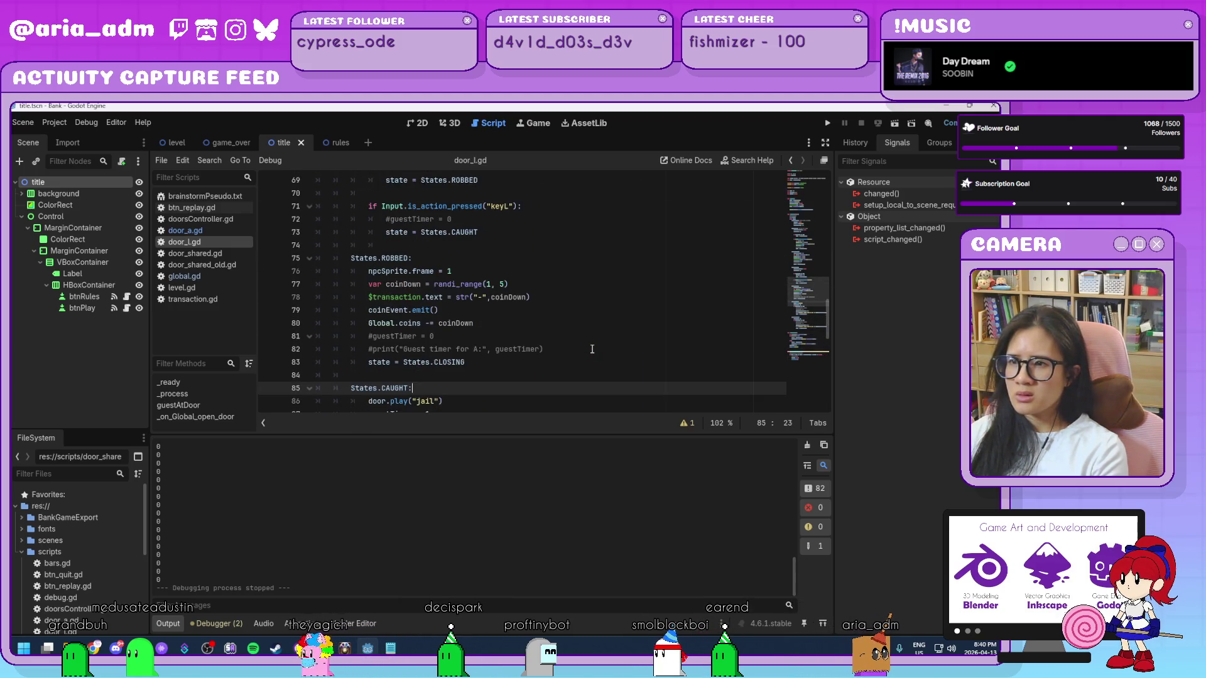
scroll(591, 349, "up", 16)
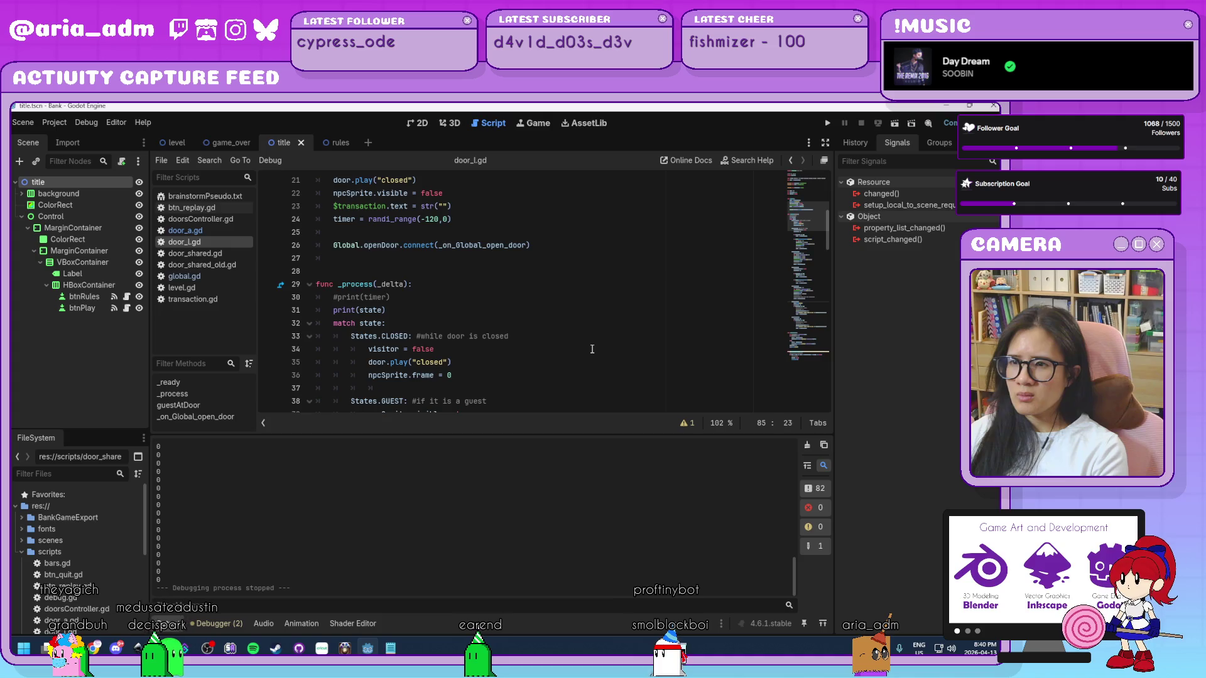
scroll(592, 349, "down", 1)
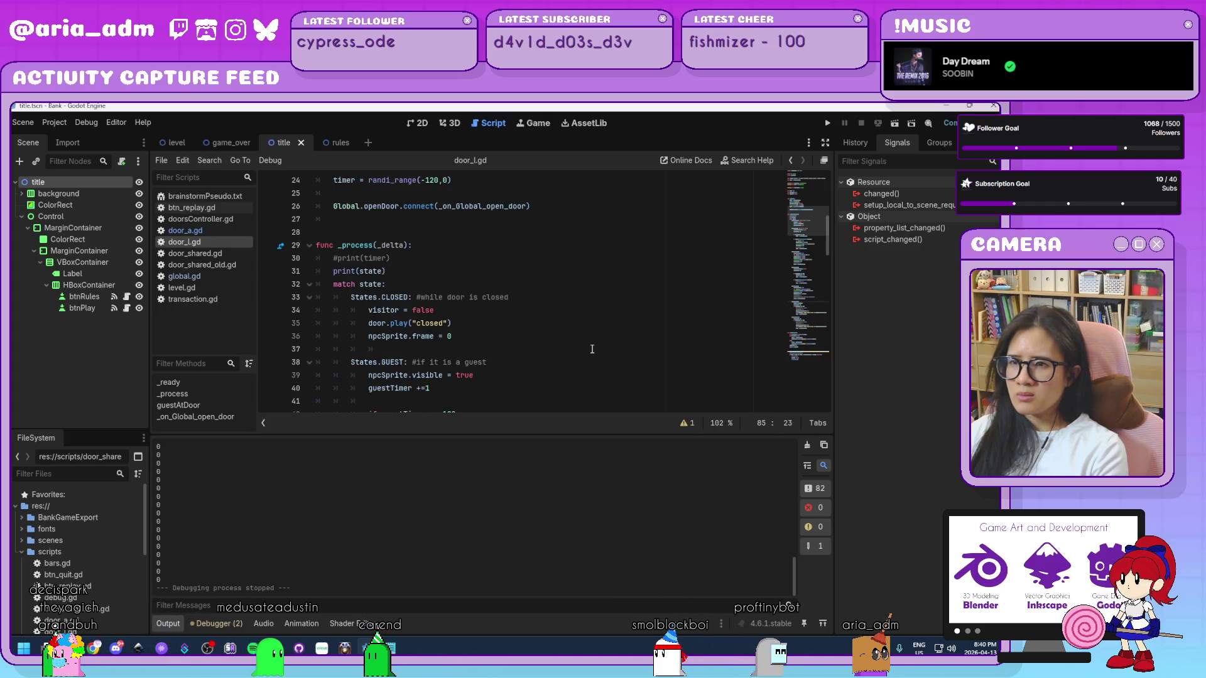
scroll(592, 349, "down", 3)
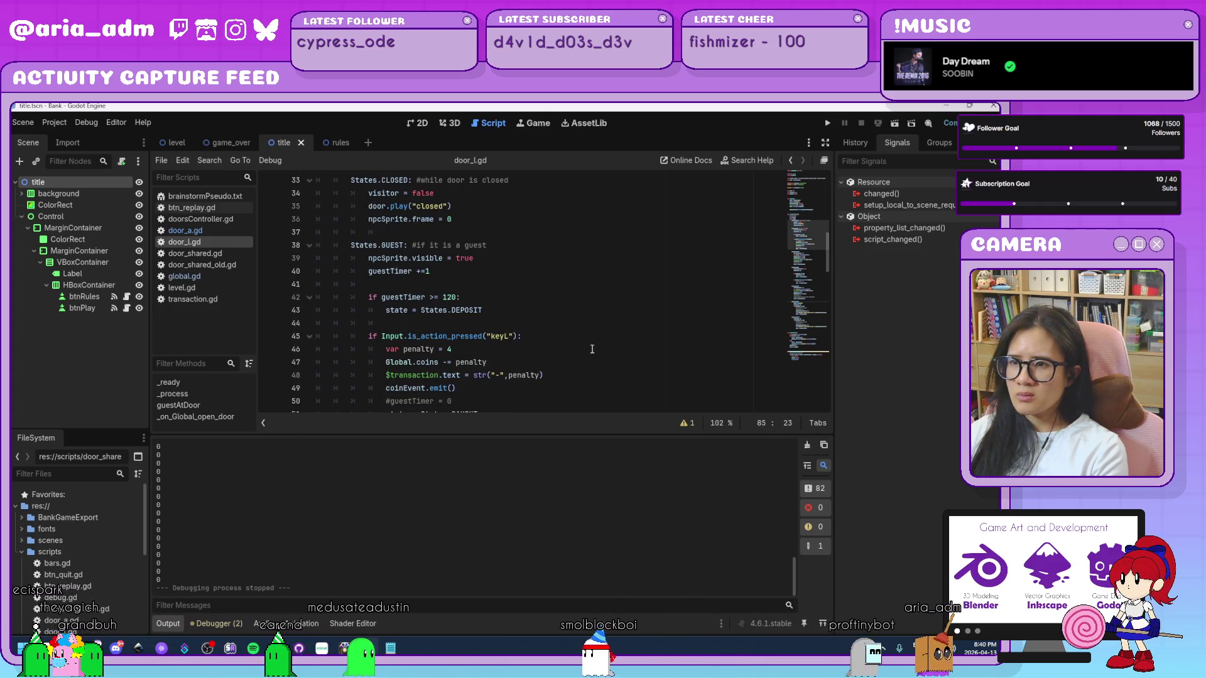
scroll(592, 350, "down", 1)
scroll(592, 349, "down", 2)
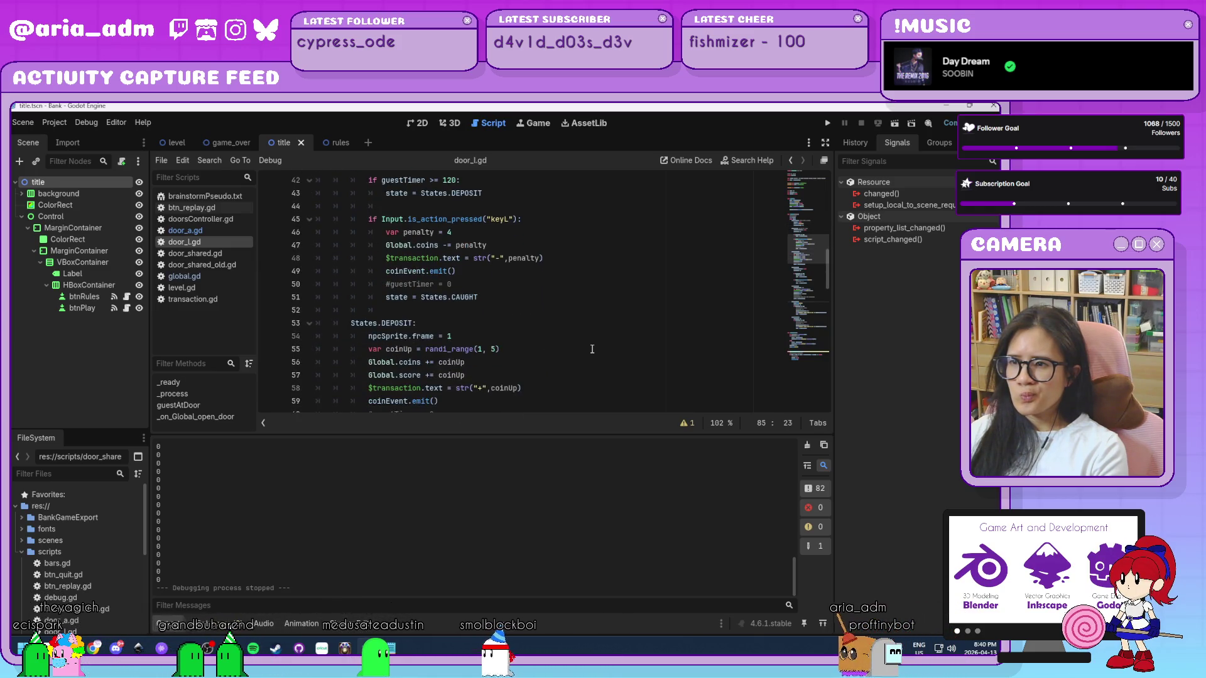
scroll(591, 350, "down", 5)
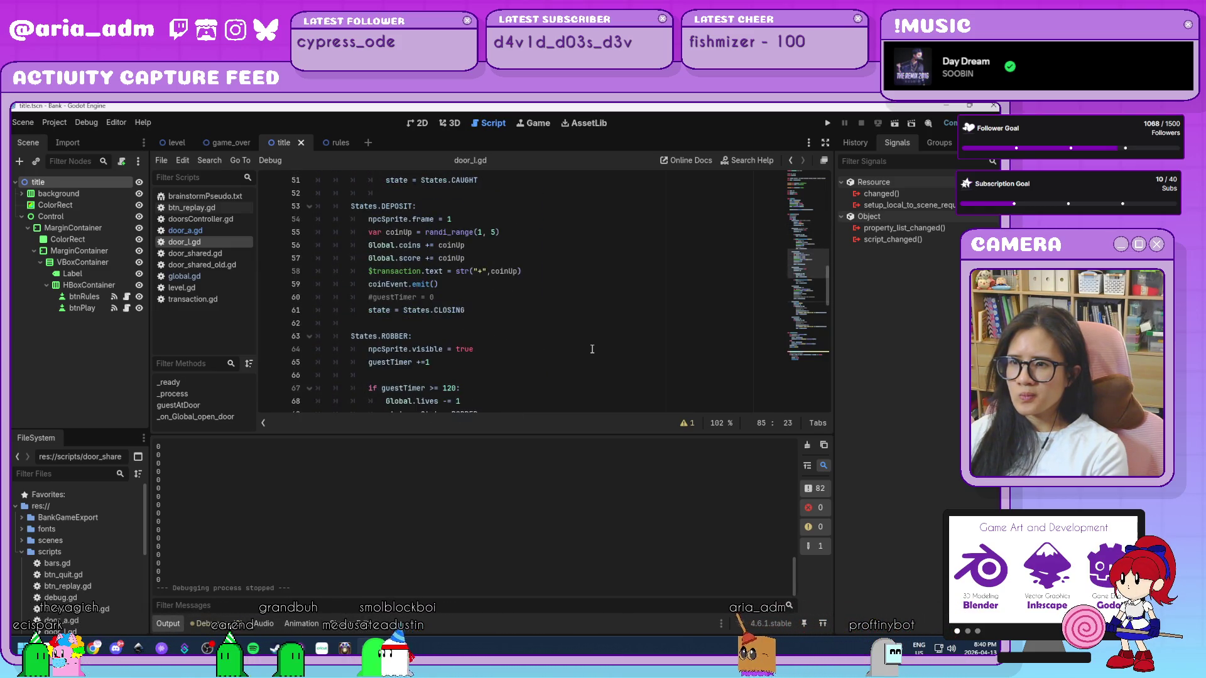
scroll(592, 350, "down", 5)
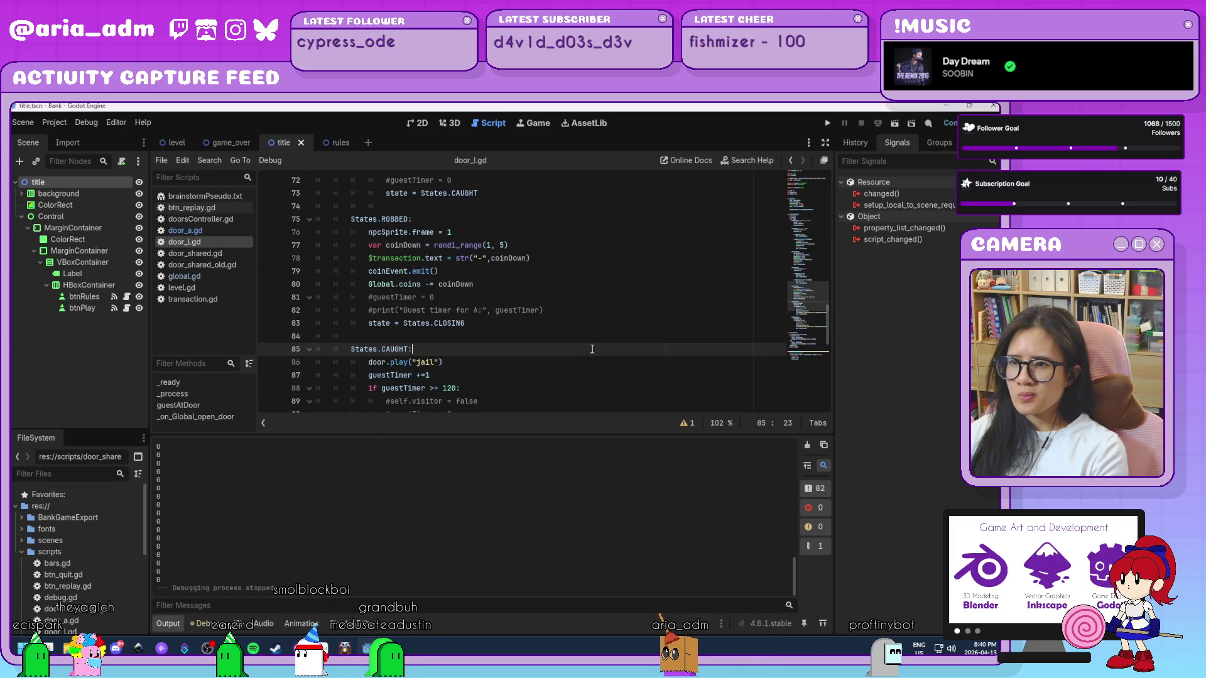
scroll(591, 349, "down", 8)
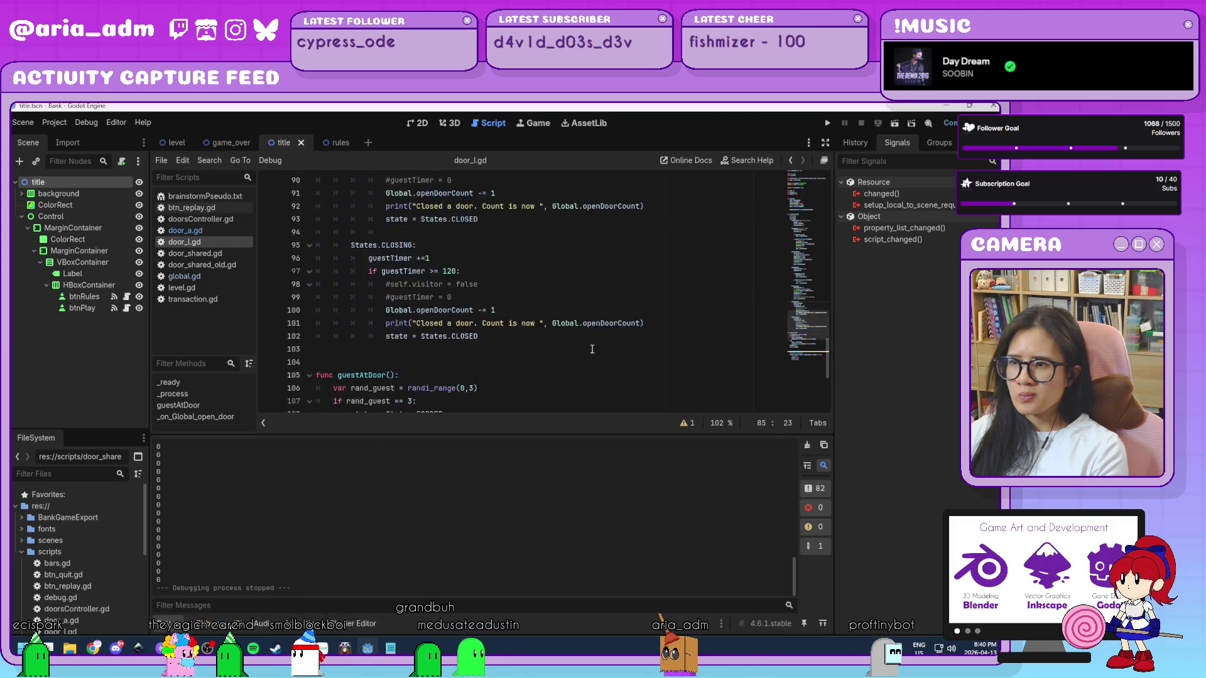
scroll(591, 350, "down", 3)
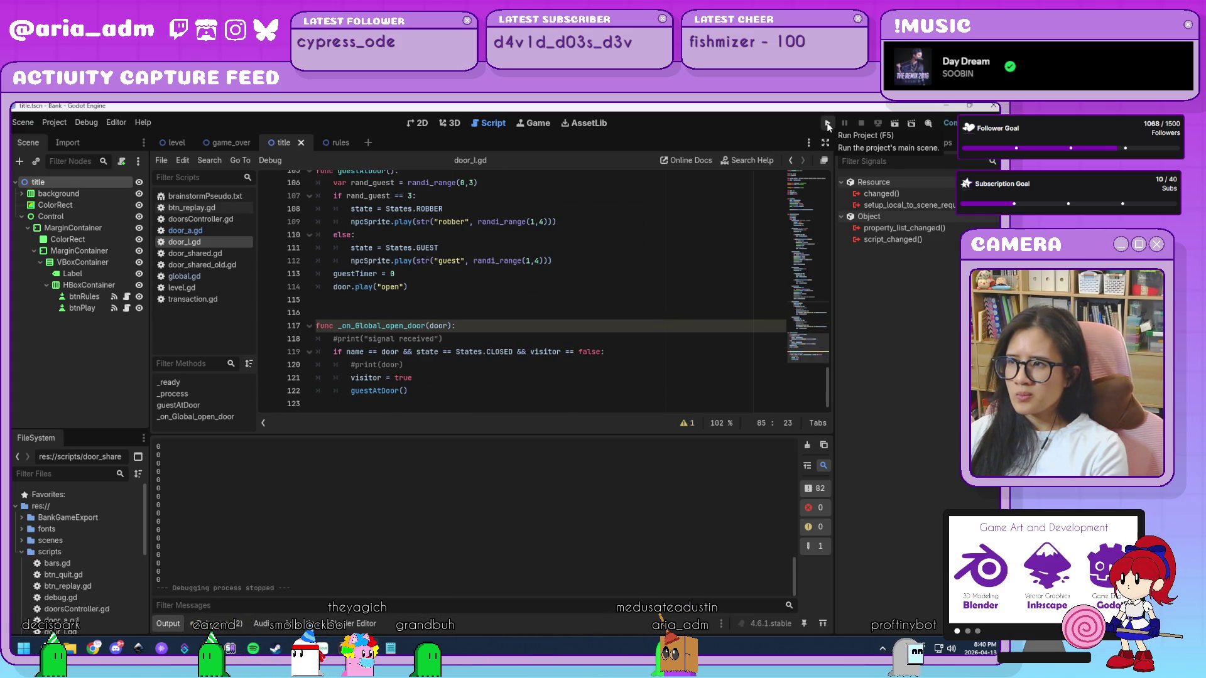
left_click(828, 124)
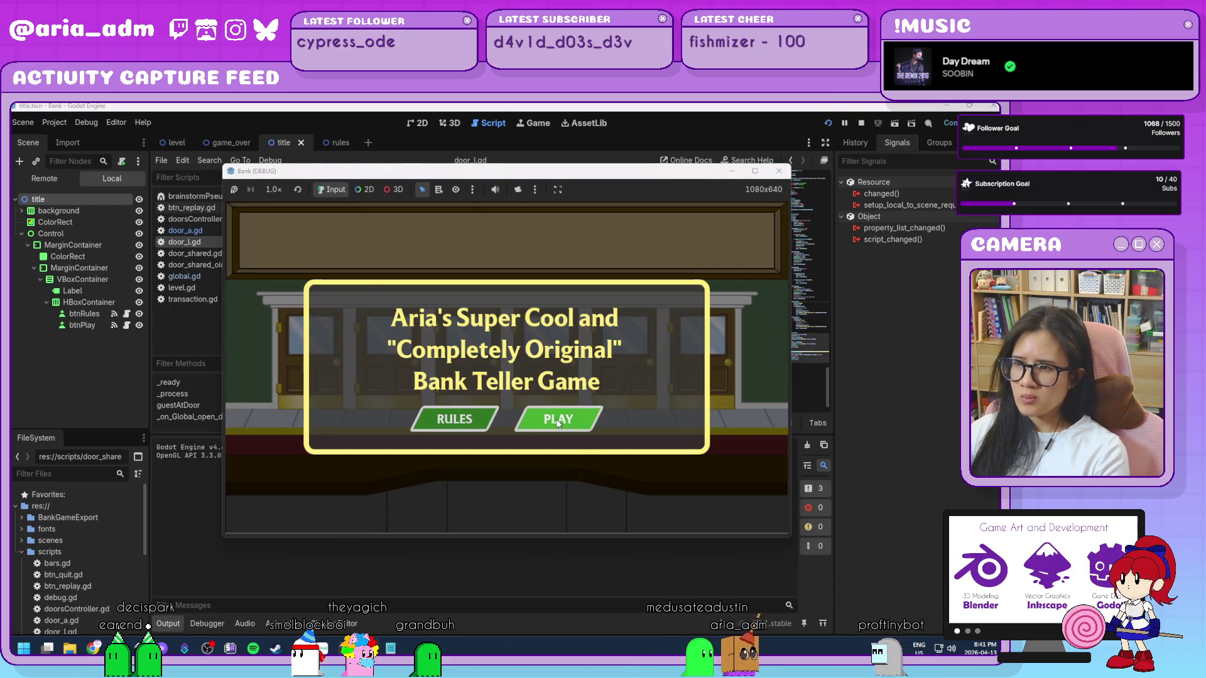
left_click(558, 421)
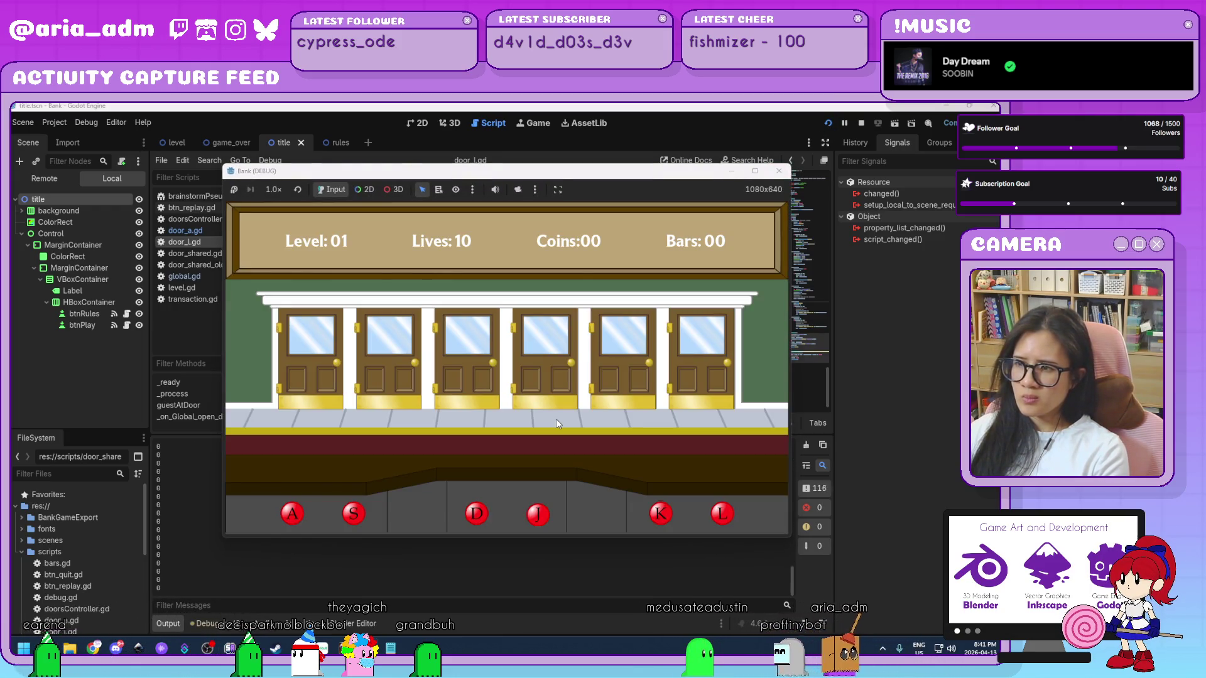
key("a")
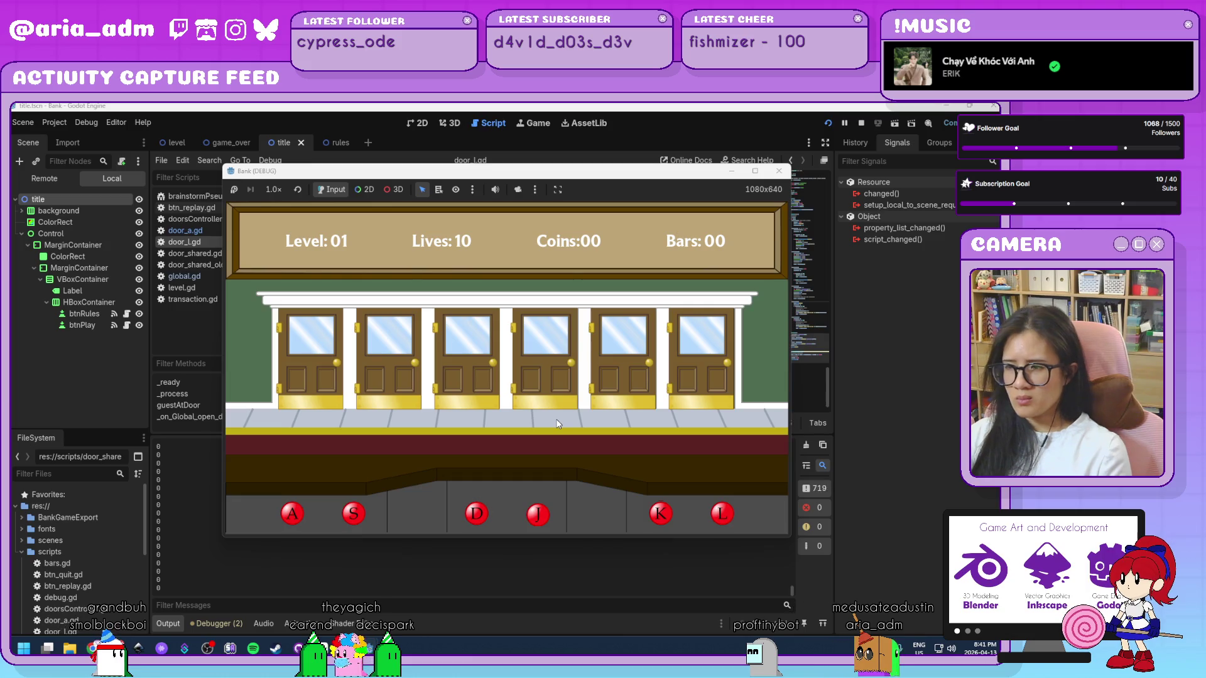
left_click(779, 171)
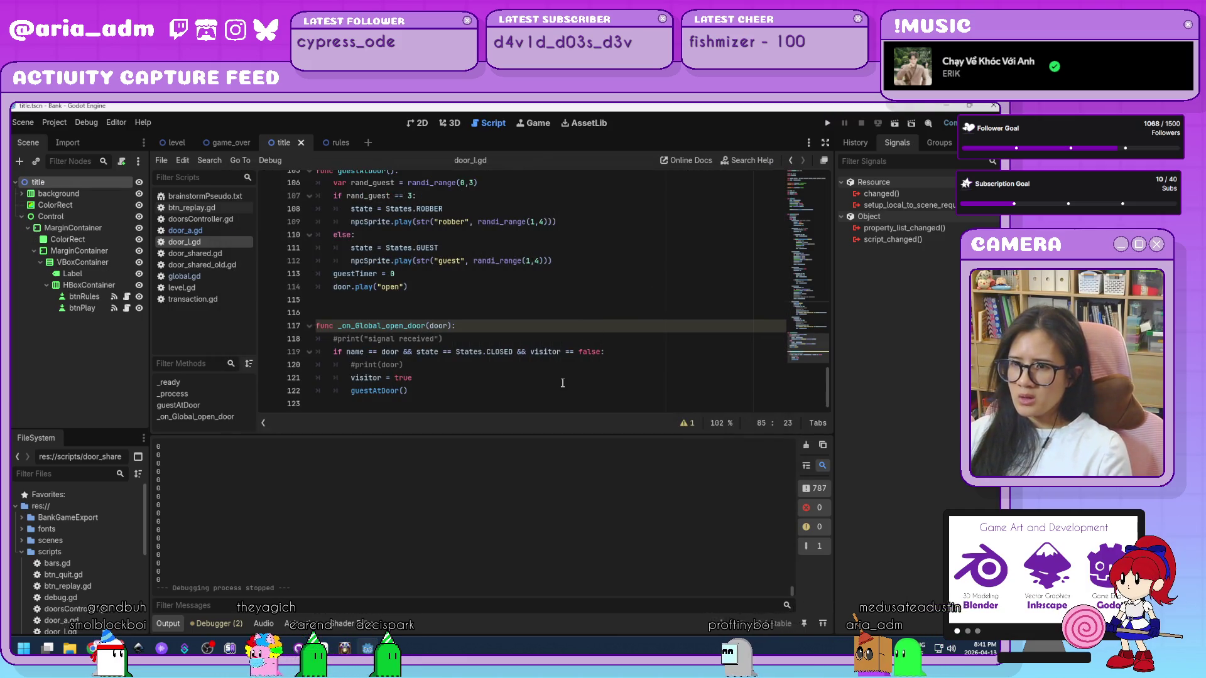
- Compare door_l.gd's visitor = true line with door_a.gd's guestAtDoor() call
left_click(440, 378)
left_click(228, 231)
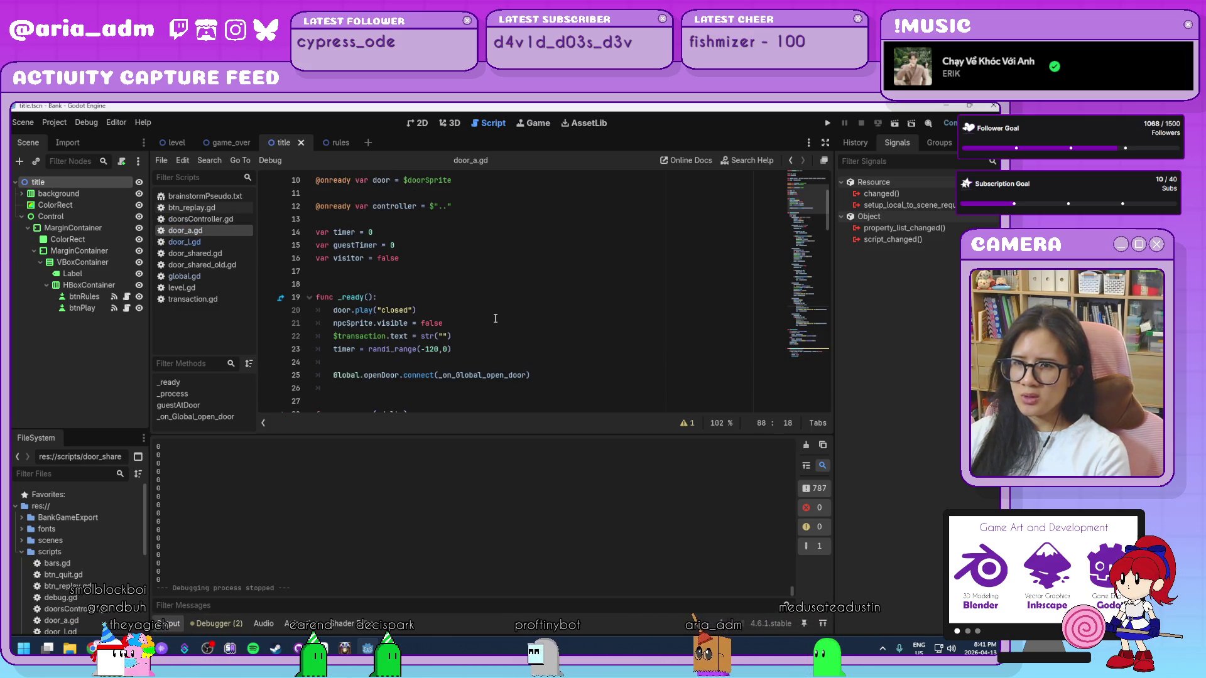
scroll(495, 318, "down", 20)
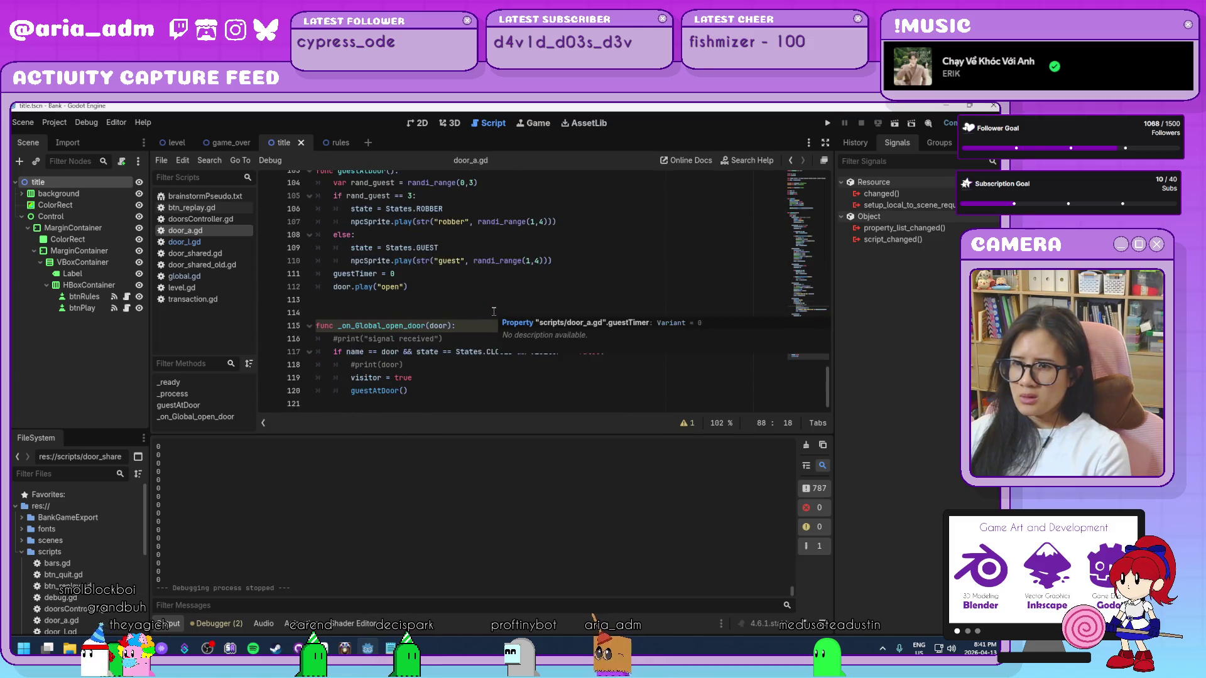
left_click(490, 392)
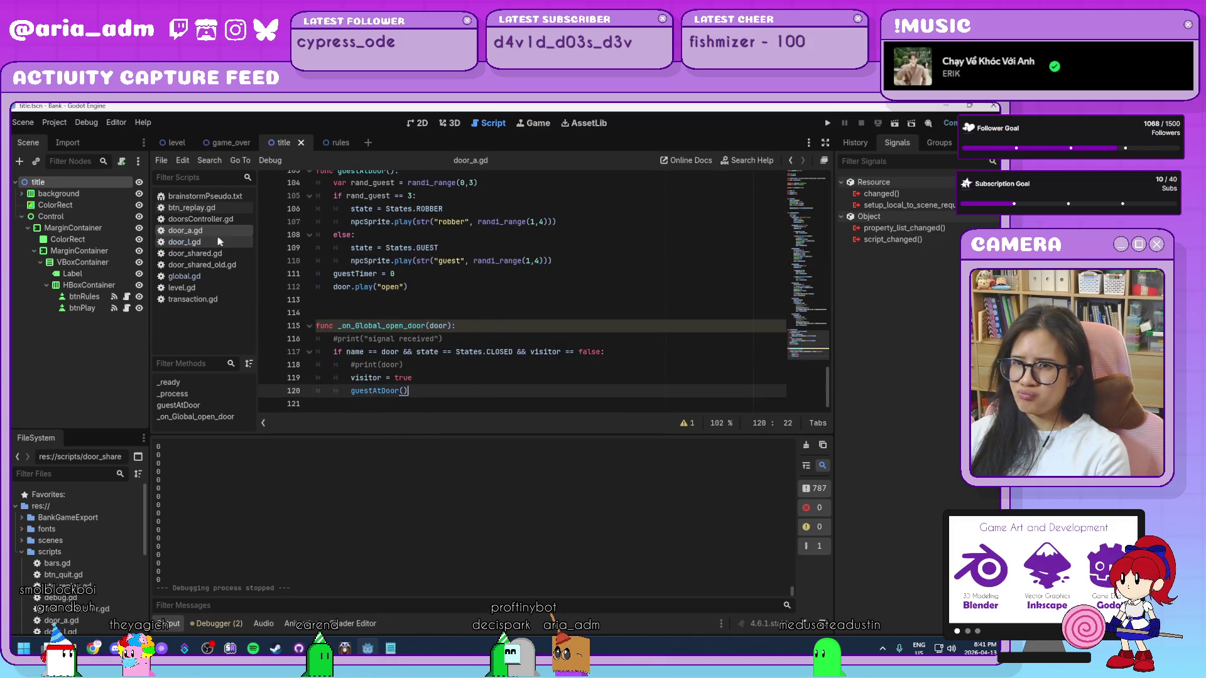
key("alt+Left")
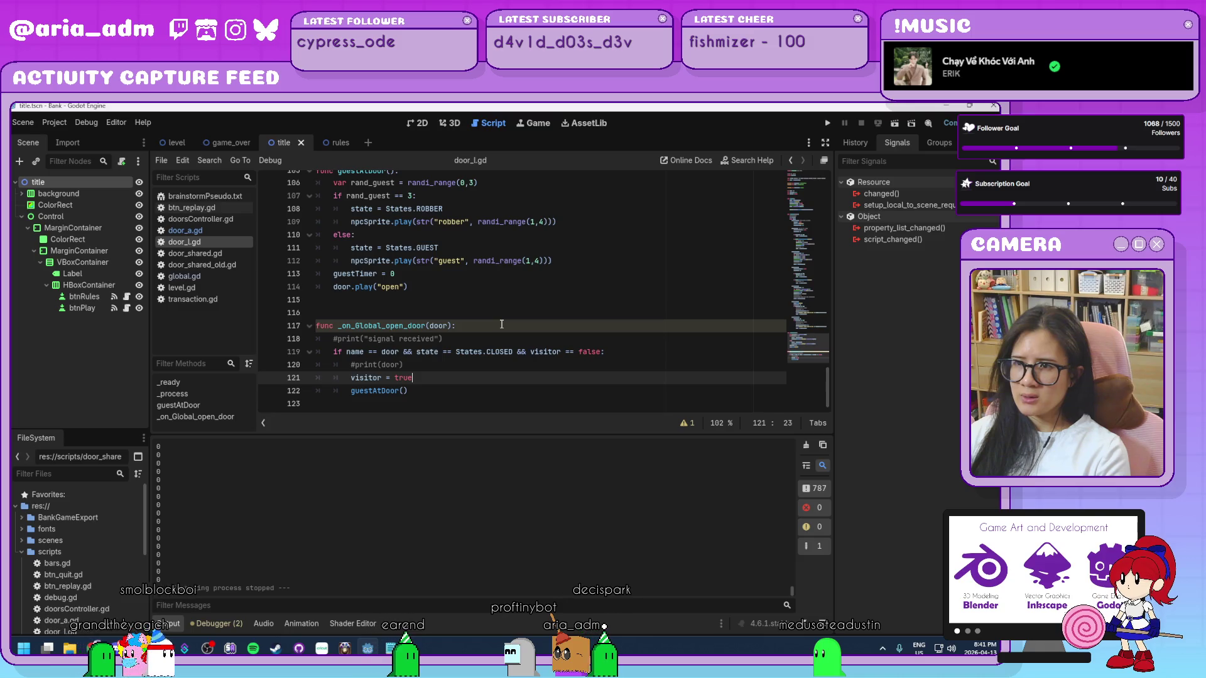
scroll(502, 324, "up", 3)
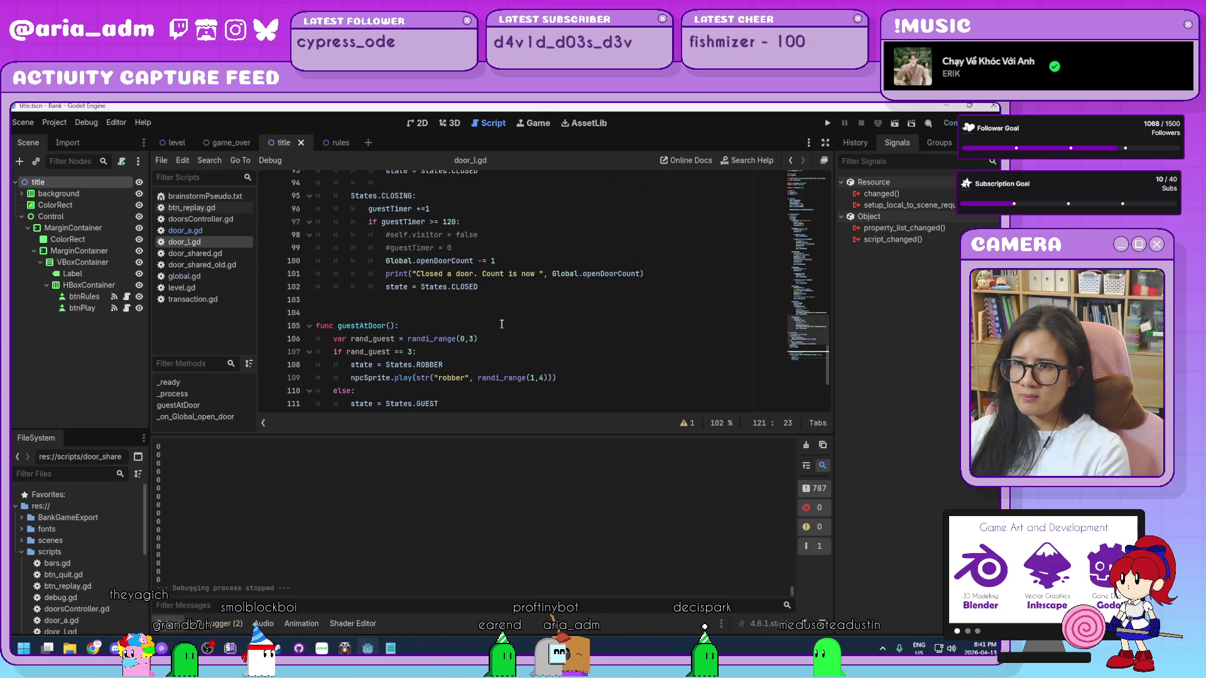
scroll(502, 324, "down", 3)
- In door_a.gd, check the commented guestTimer reset line, then scroll up to _process
left_click(211, 233)
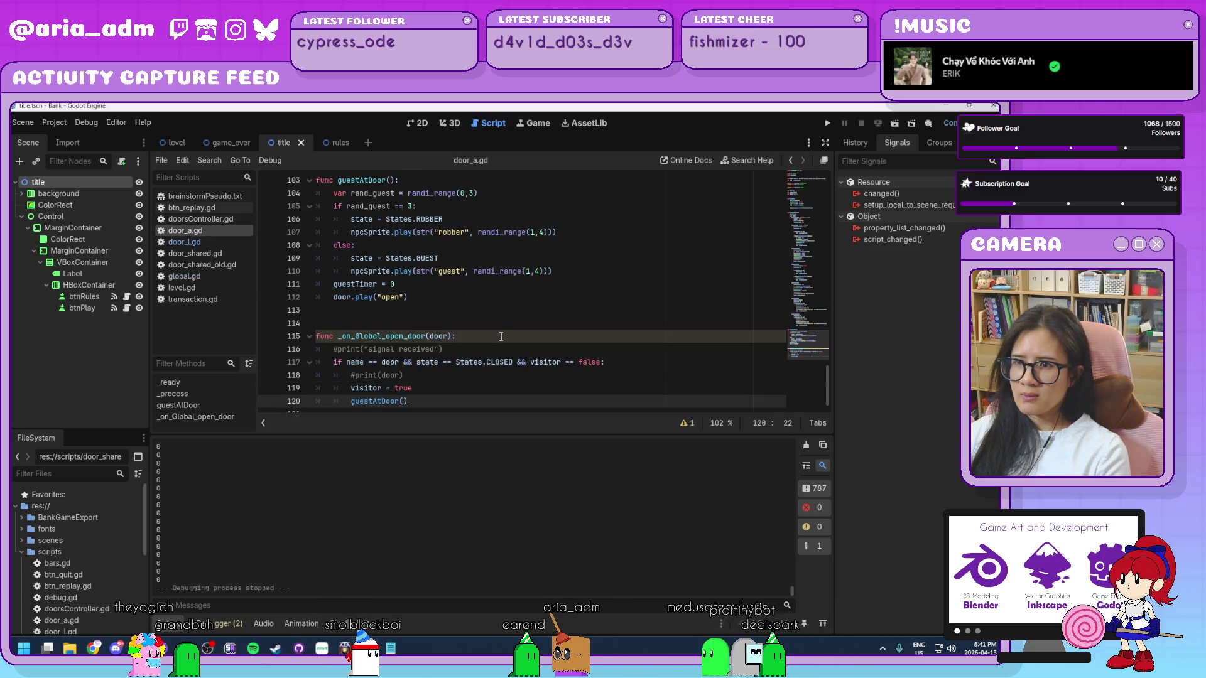
scroll(501, 336, "up", 4)
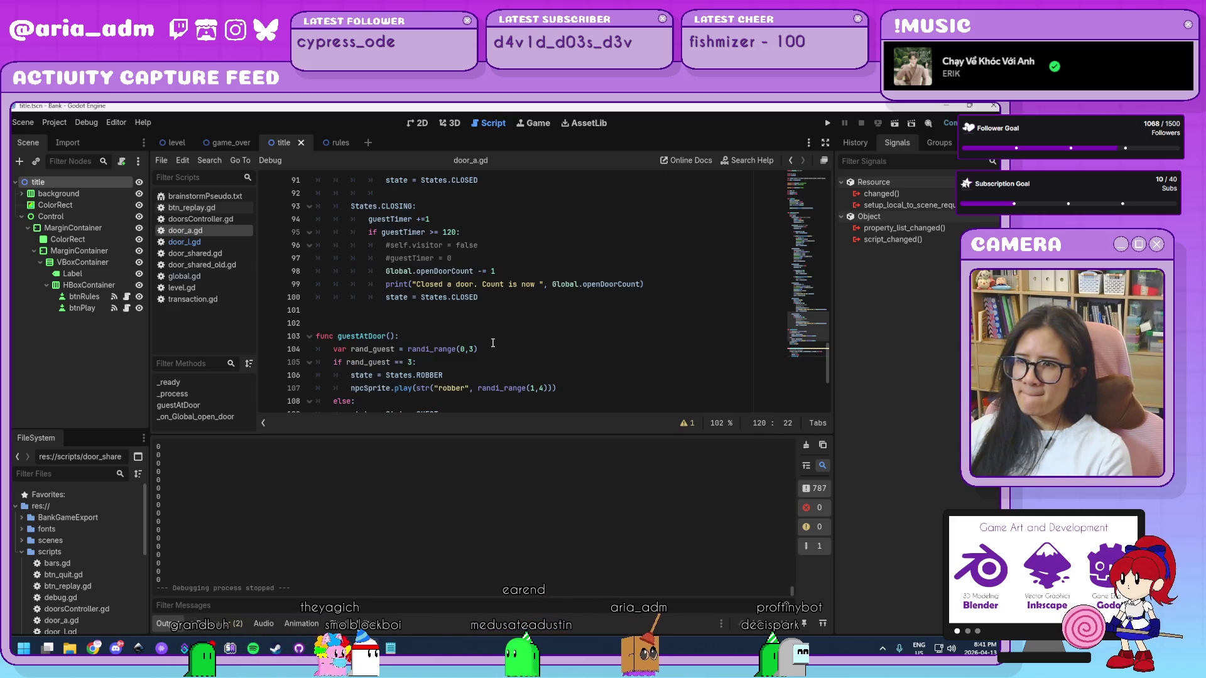
scroll(493, 343, "up", 2)
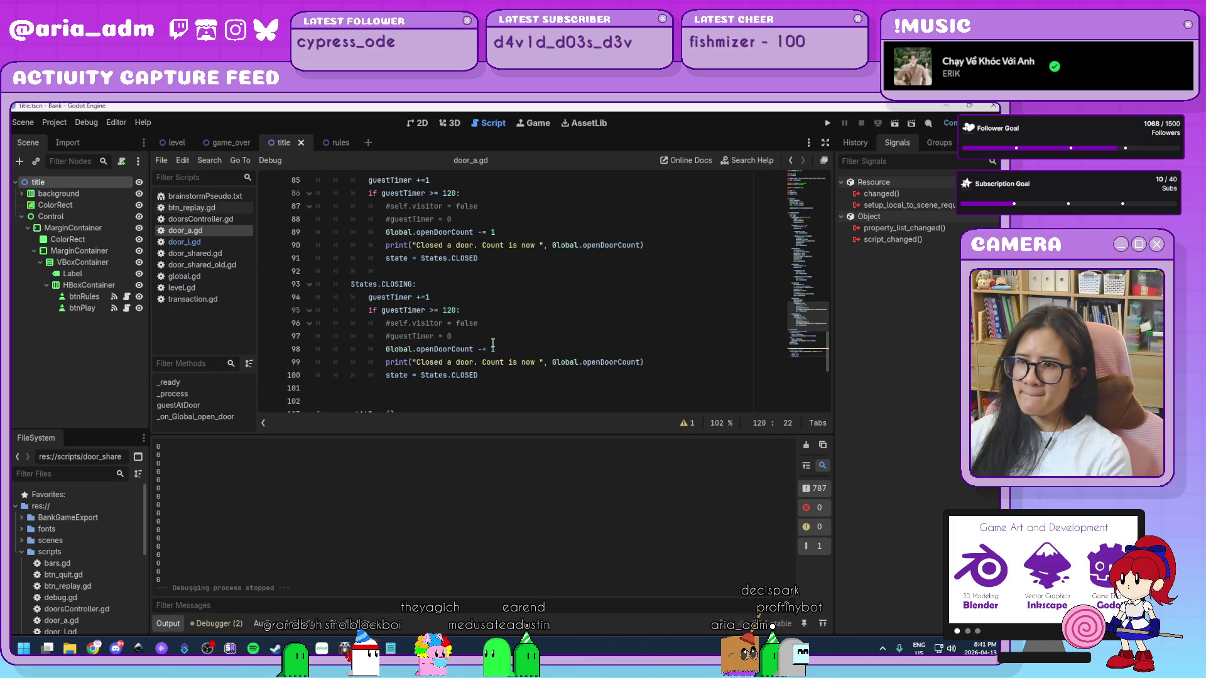
left_click(493, 343)
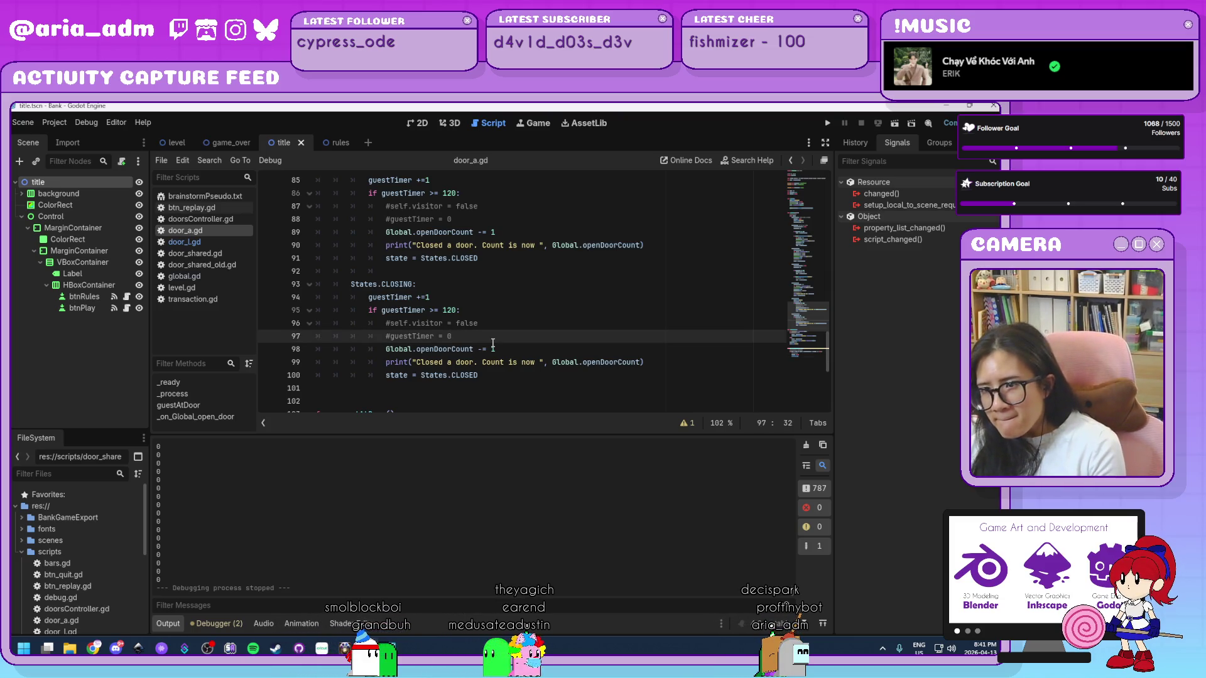
scroll(493, 342, "up", 20)
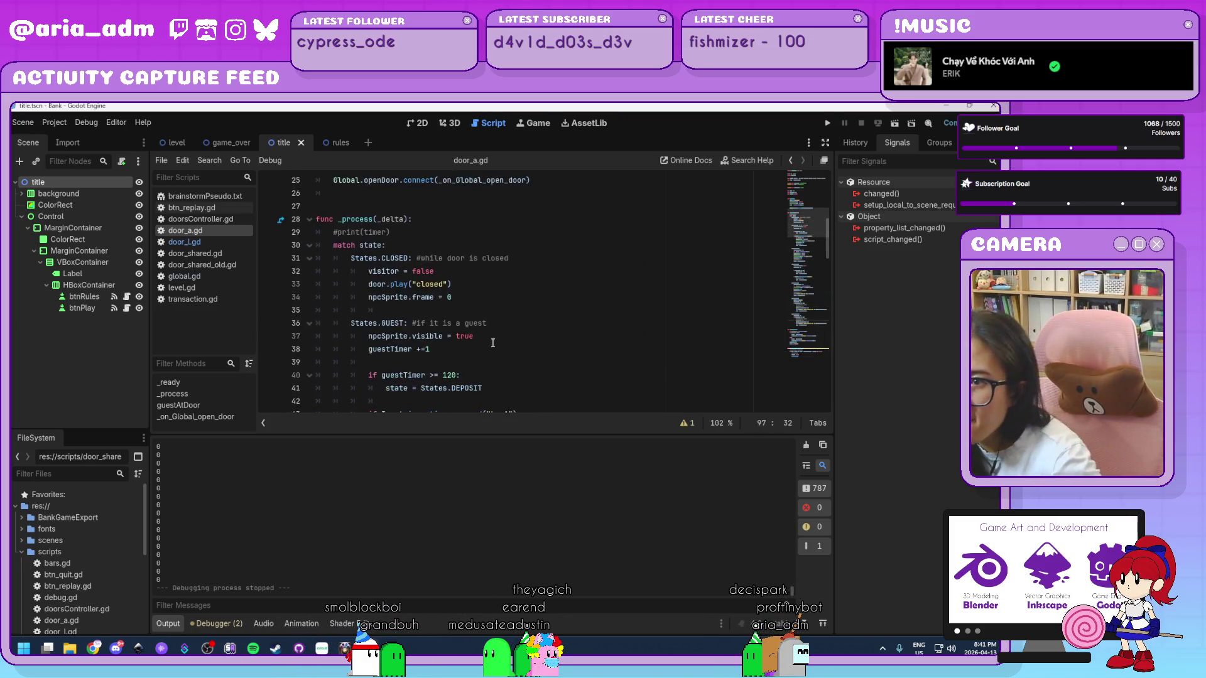
- Delete the print(state) debug line from door_l.gd
left_click(213, 243)
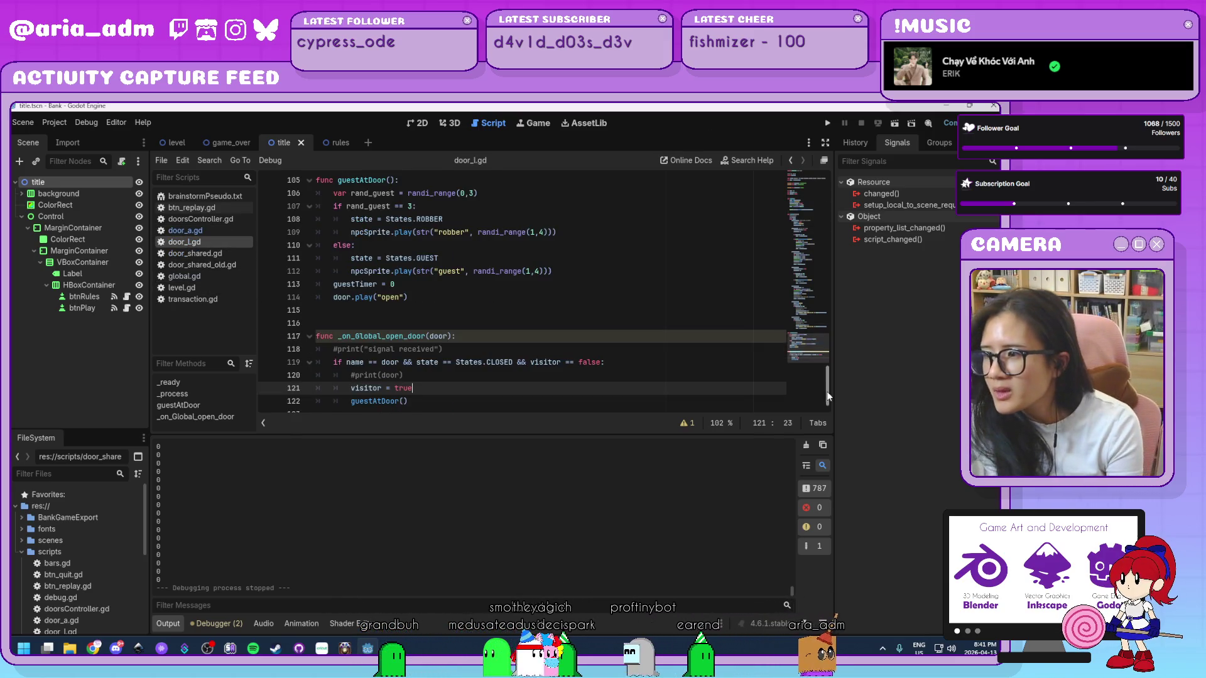
scroll(456, 338, "up", 20)
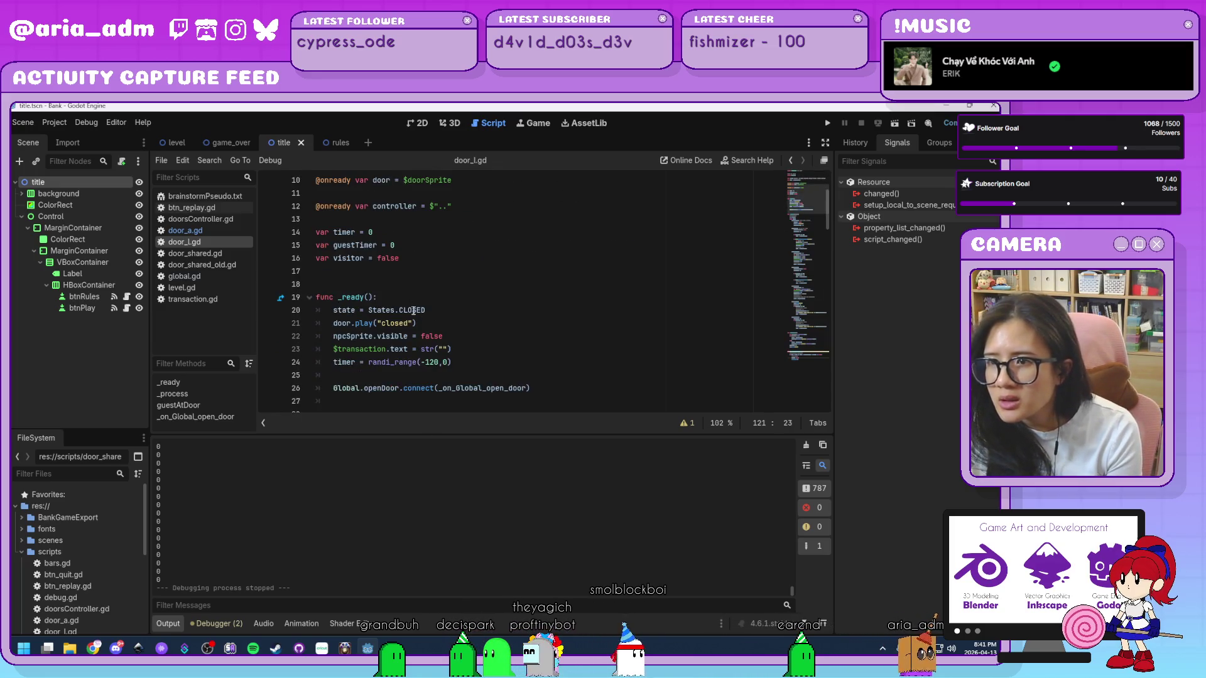
scroll(454, 334, "down", 1)
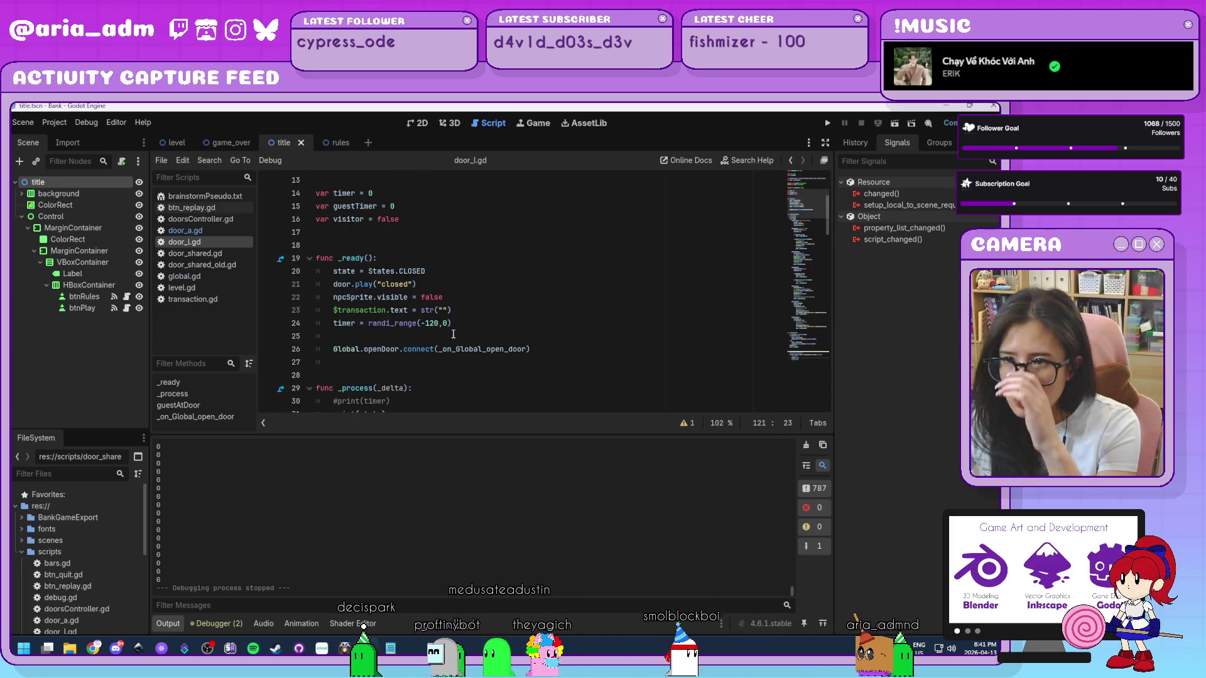
left_click_drag(532, 350, 336, 353)
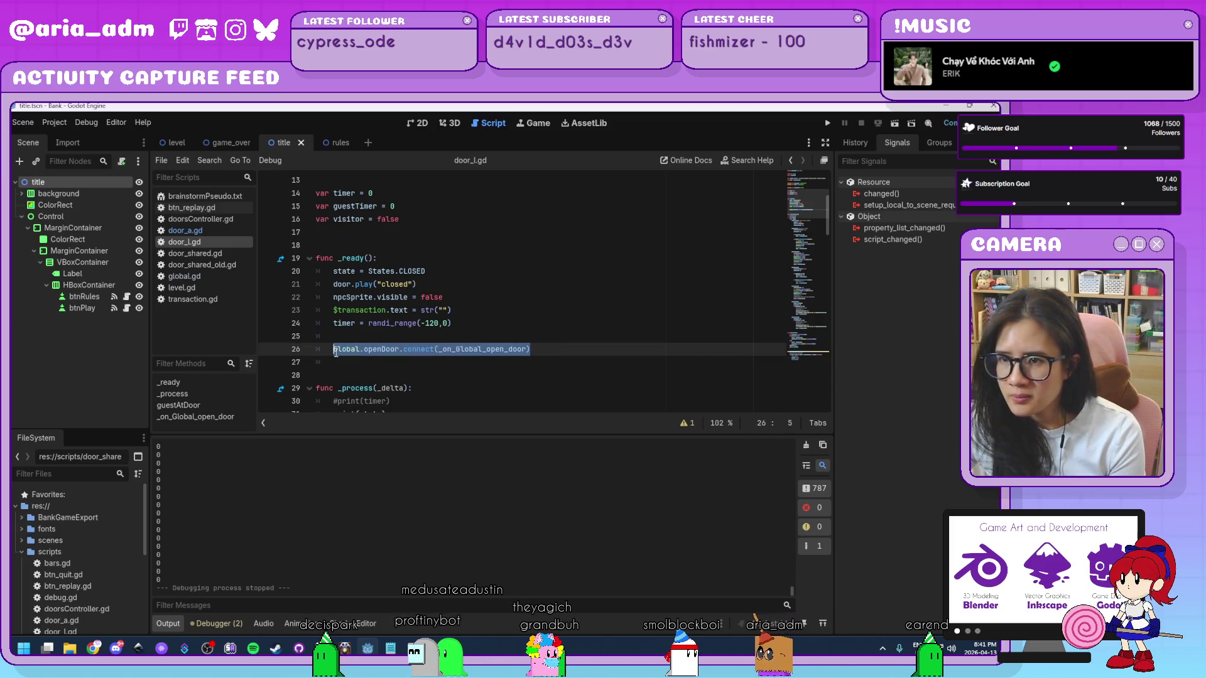
scroll(340, 342, "down", 1)
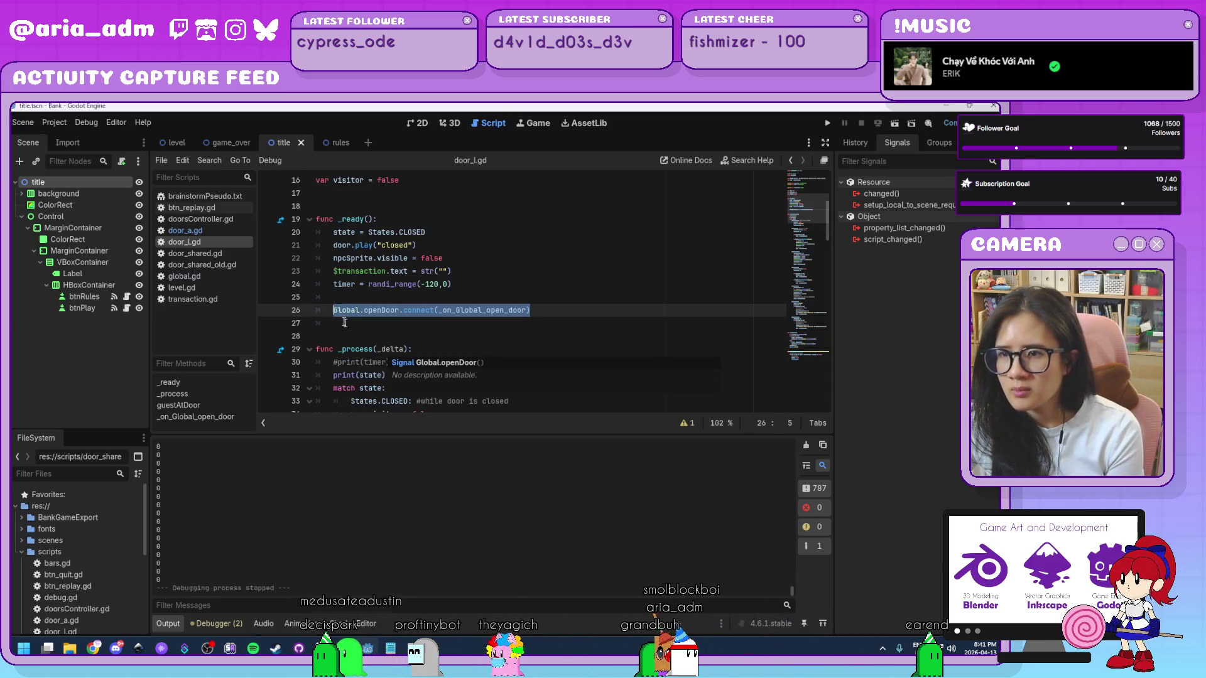
left_click(214, 230)
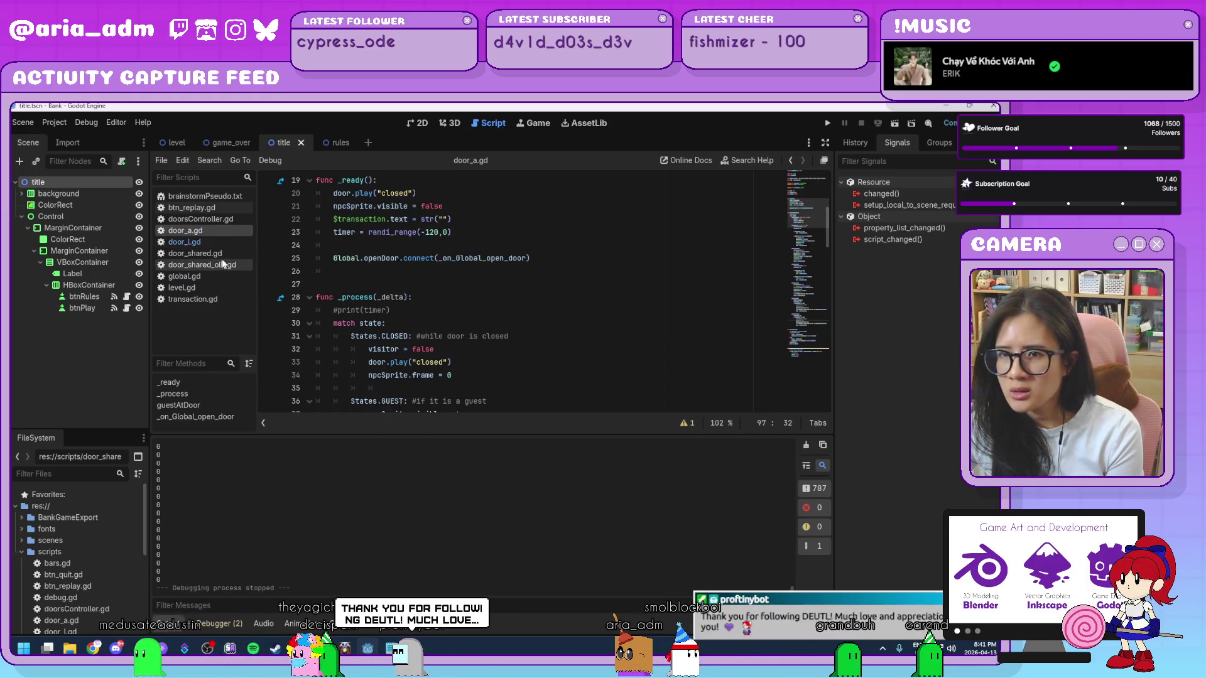
left_click(221, 242)
left_click(440, 367)
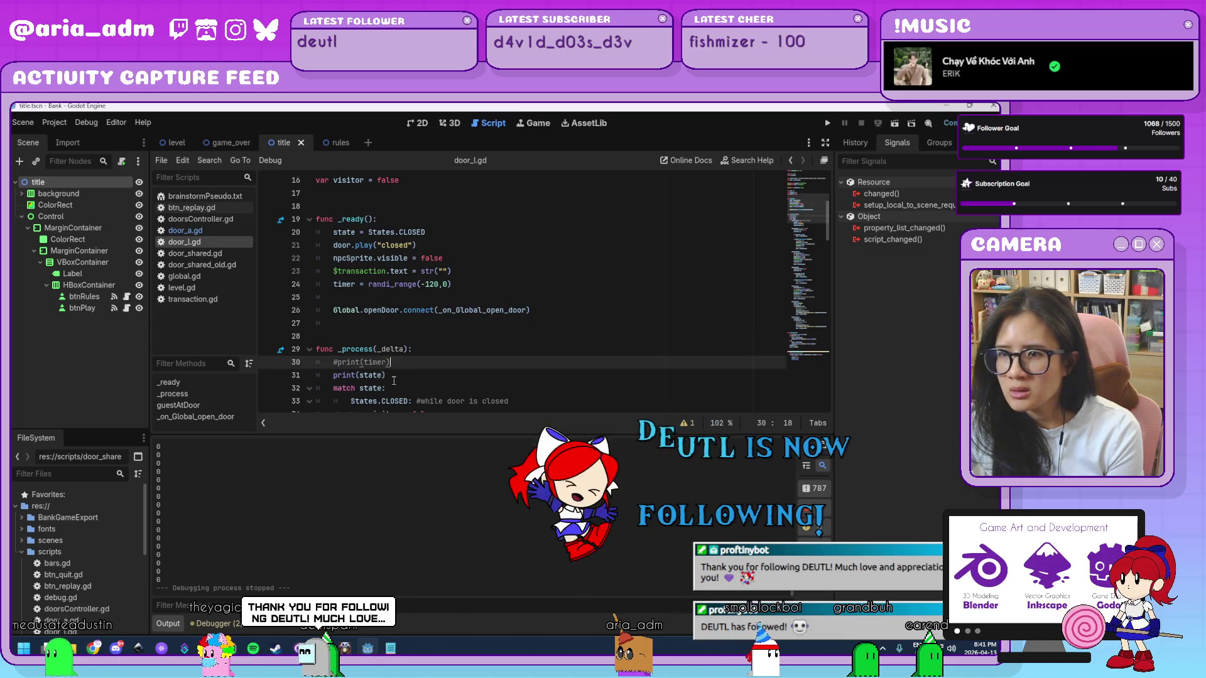
key("Down")
key("shift+Home")
key("BackSpace")
- Add print(state) at the top of door_a.gd's _process match and run the game
left_click(213, 231)
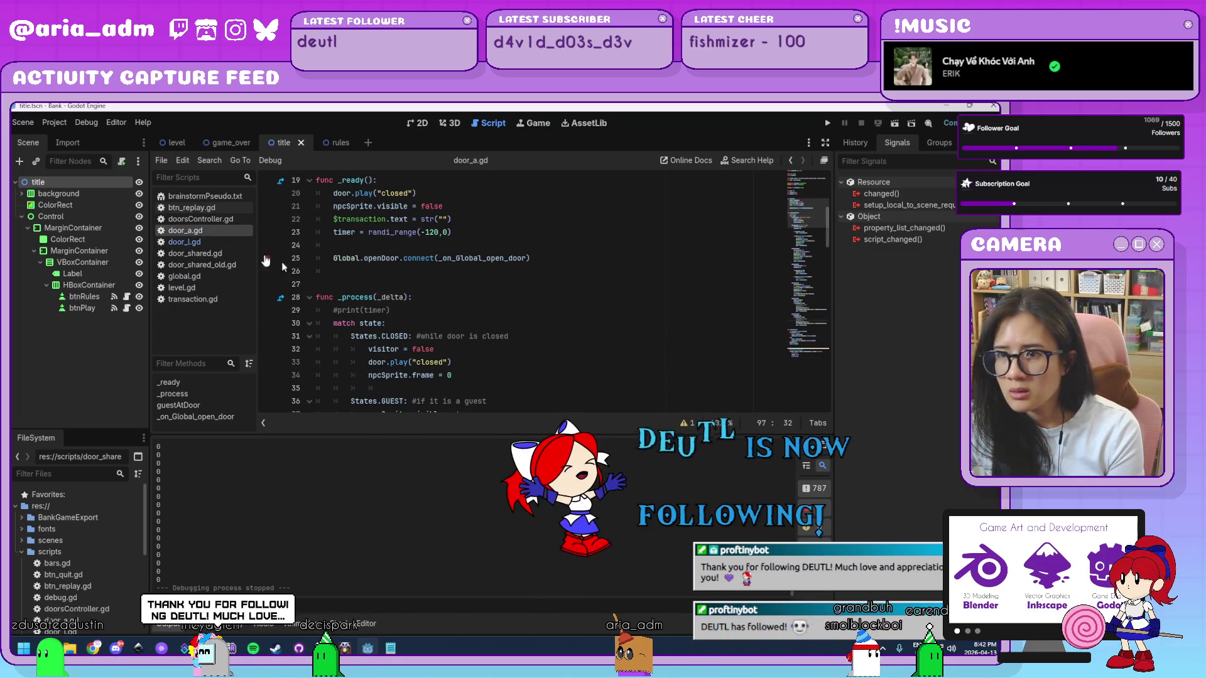
type("print(state)")
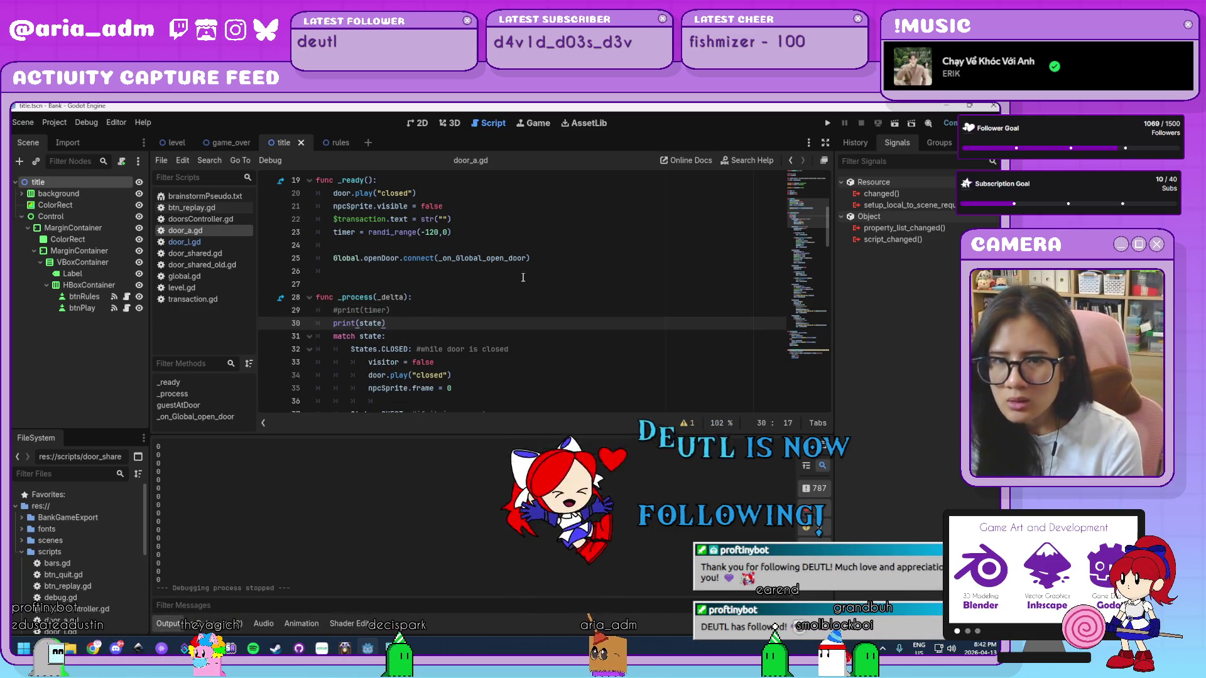
left_click(827, 120)
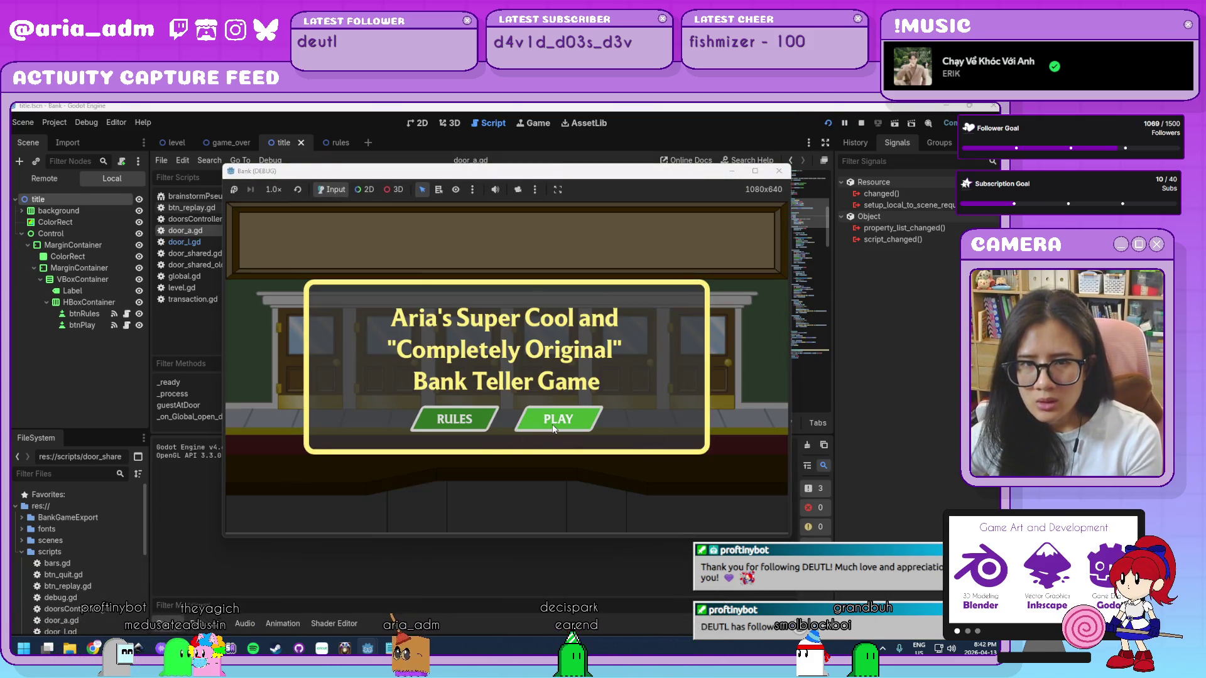
- Start a level, watch a guest reach the first door, then close the game window
left_click(553, 428)
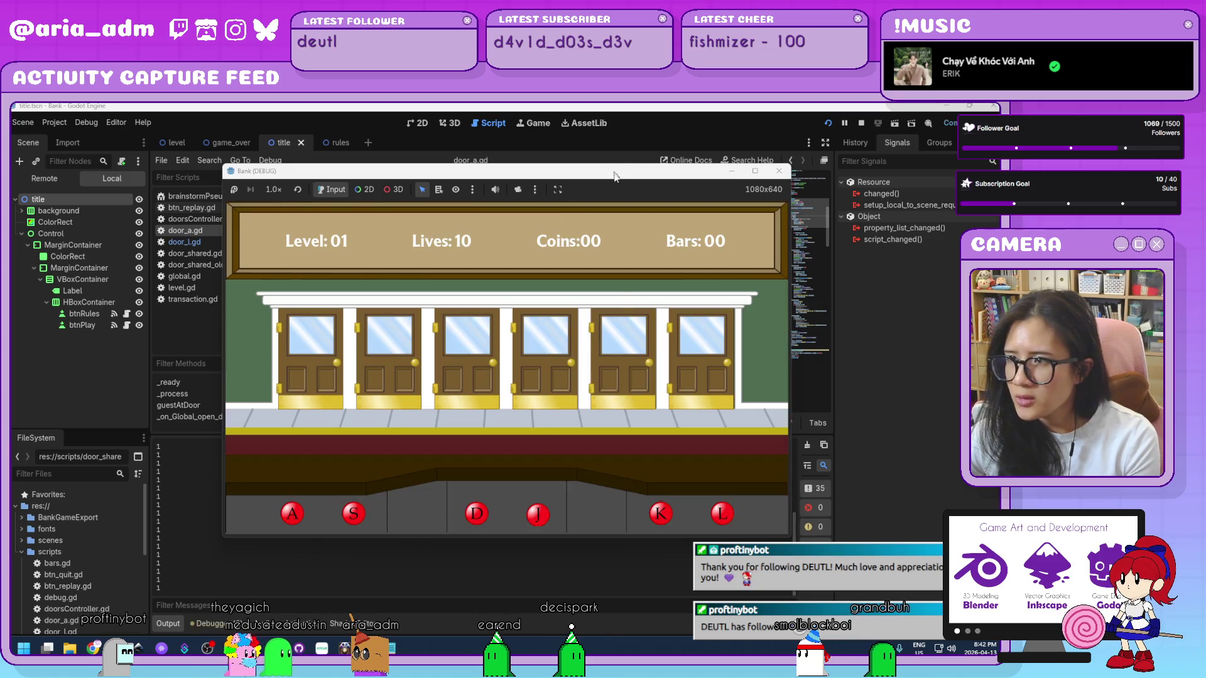
left_click_drag(618, 177, 646, 164)
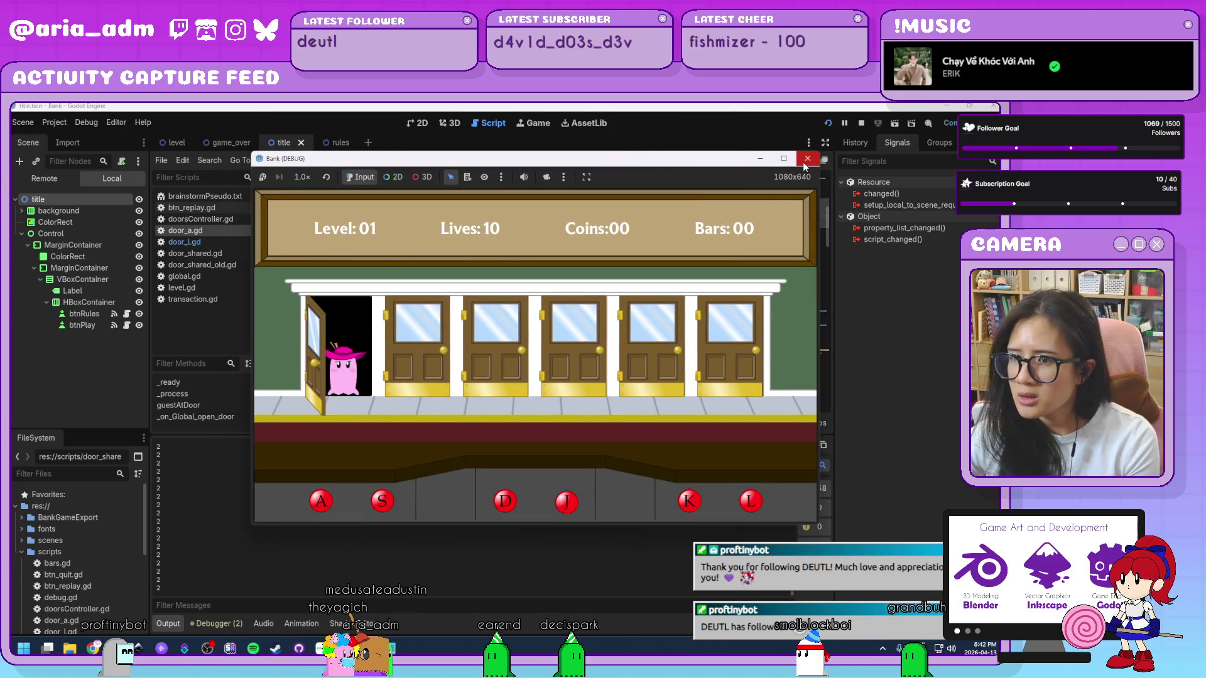
left_click(804, 161)
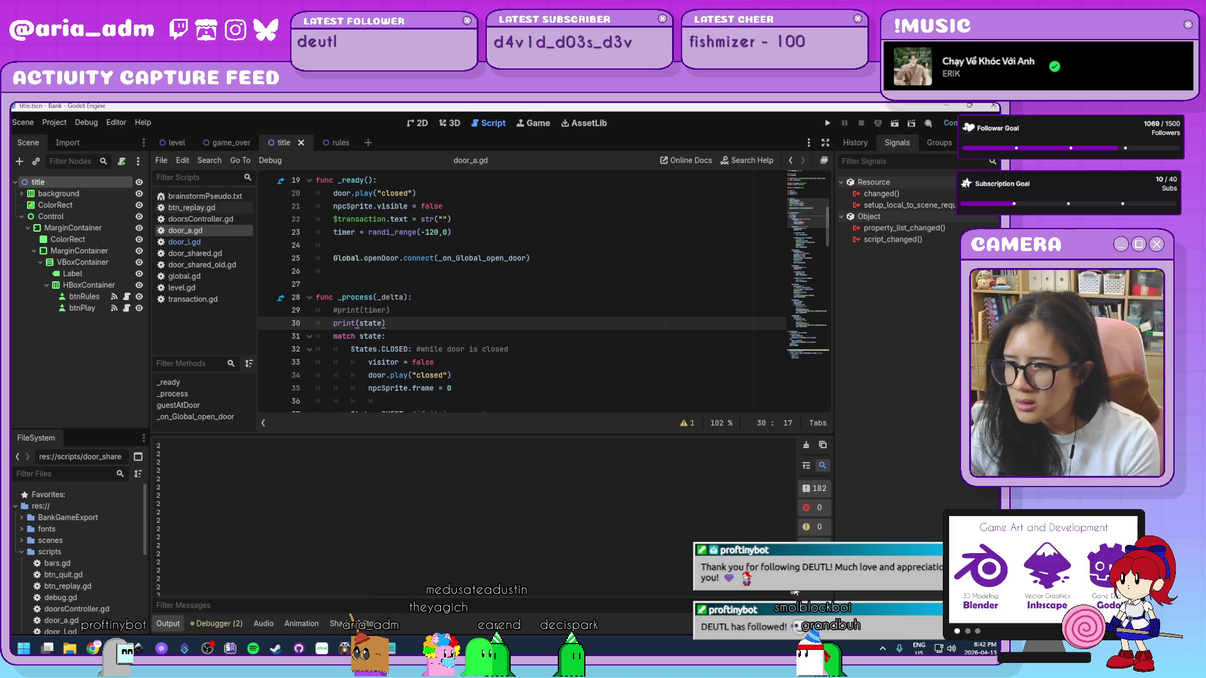
left_click_drag(792, 522, 785, 427)
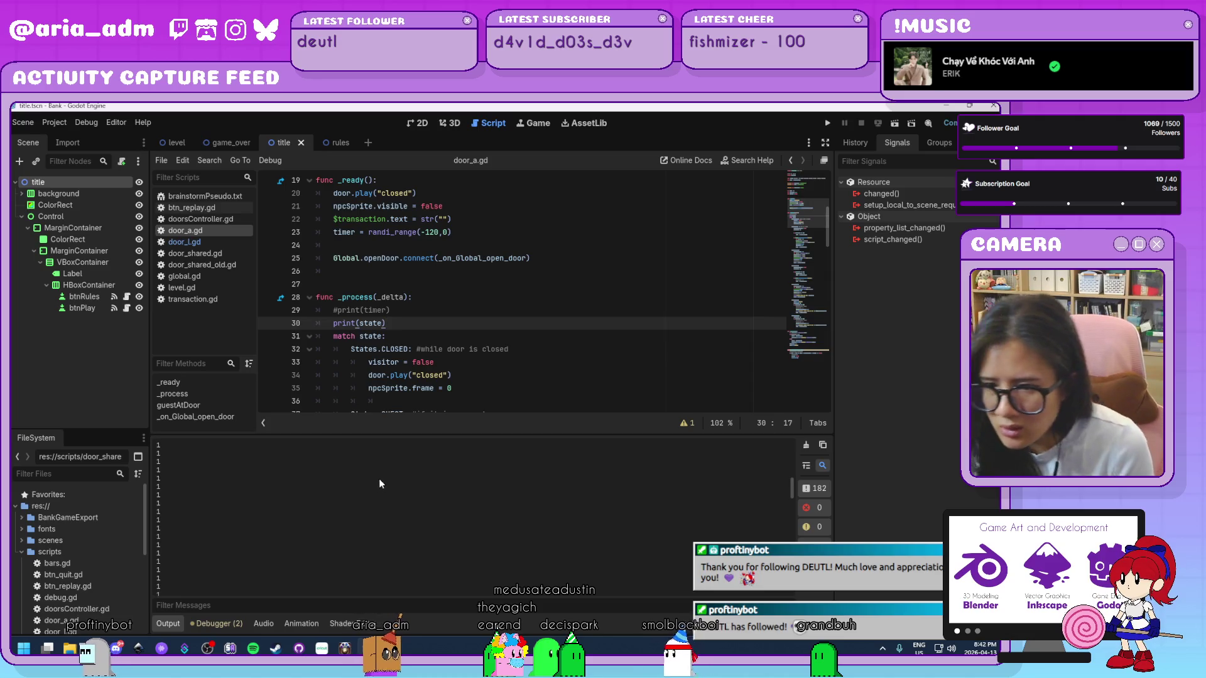
- Stop the previous session, rerun the project, and start Level 01 from the title screen
scroll(453, 271, "up", 6)
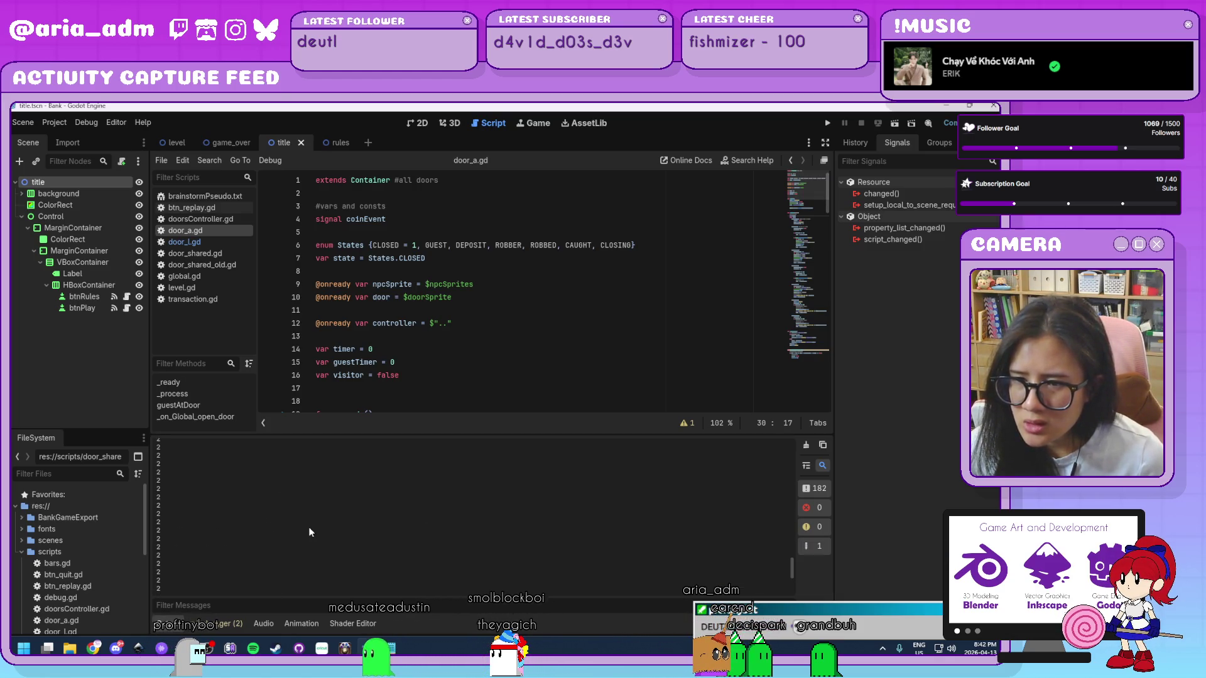
left_click(942, 118)
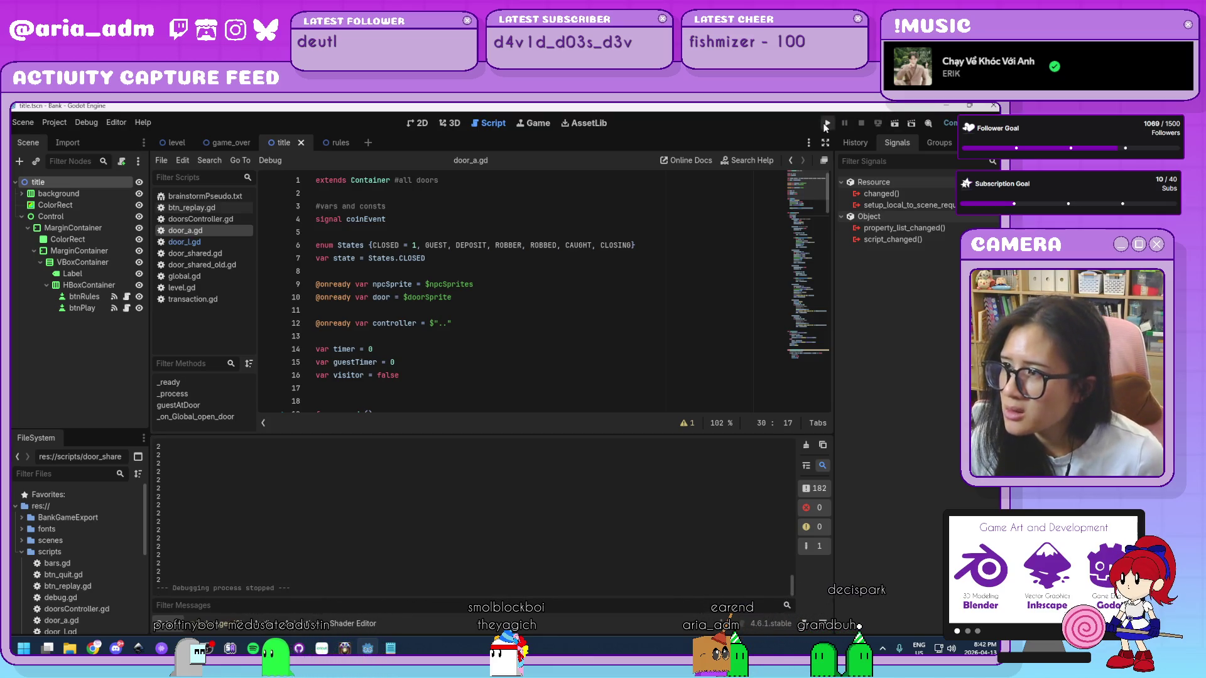
left_click(827, 123)
left_click(539, 425)
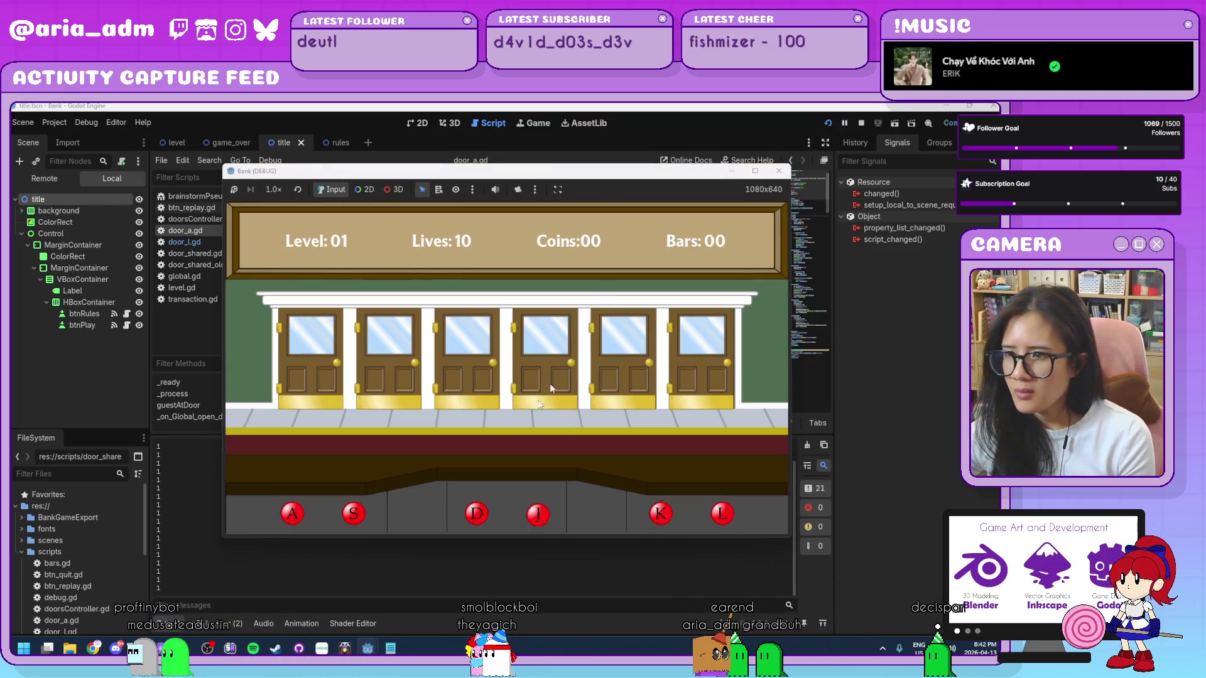